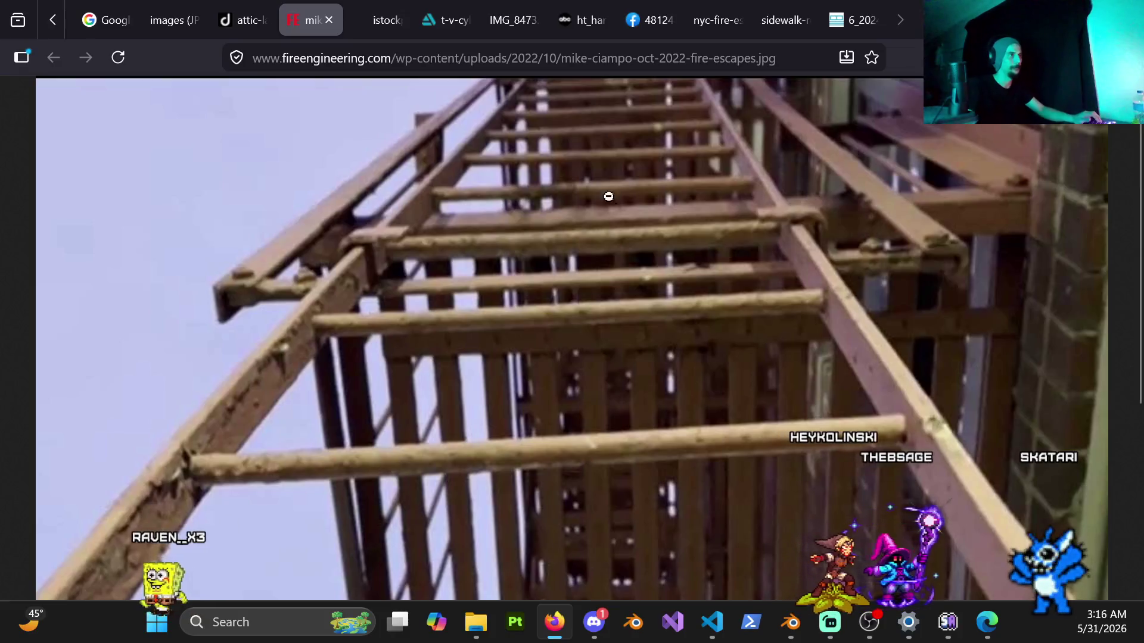
Switch from the Firefox fire-escape reference photo back to the Blender scene.
key("alt+Tab")
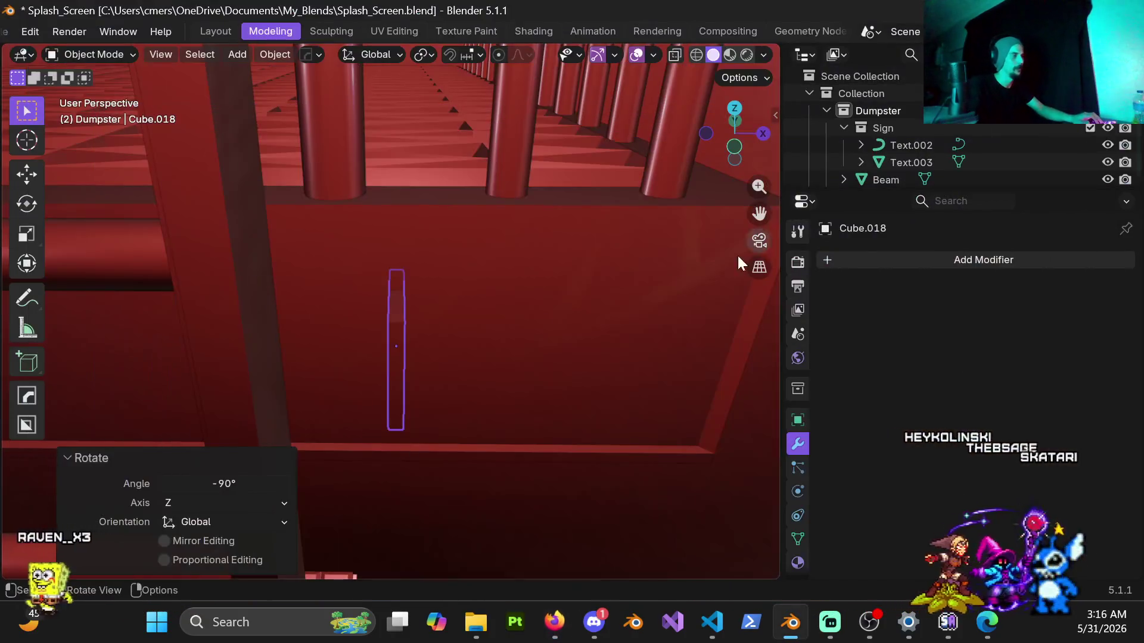
Scale the wall bracket to 0.3 along Y.
mouse_move(420, 360)
middle_mouse_down()
mouse_move(423, 289)
mouse_move(332, 305)
mouse_move(369, 327)
middle_mouse_up()
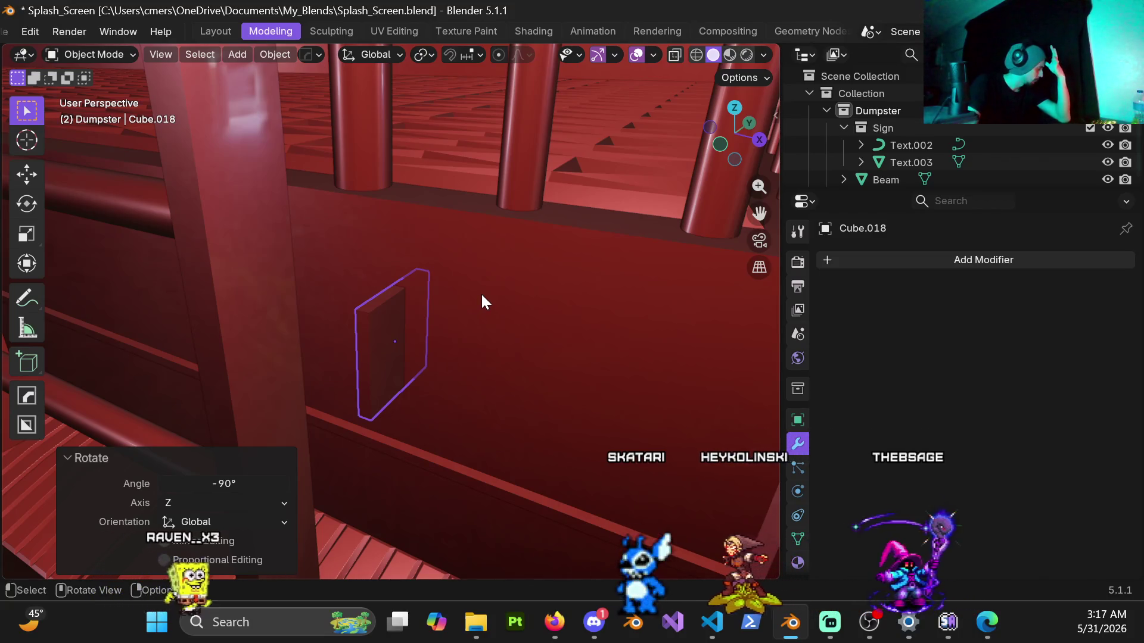
scroll(411, 343, "up", 3)
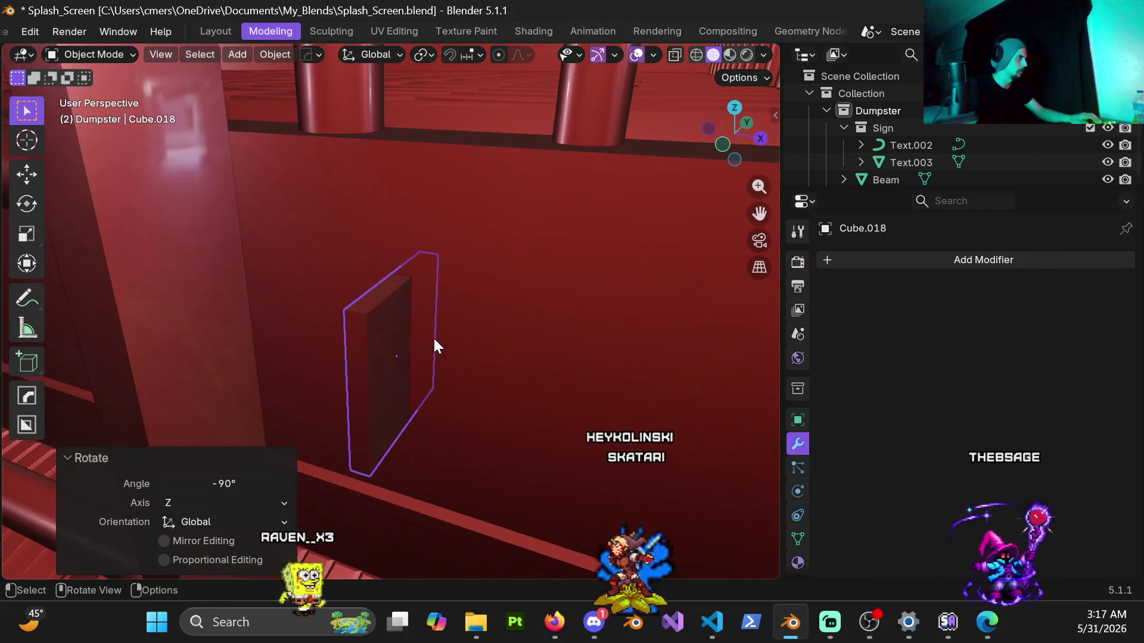
key("s")
key("y")
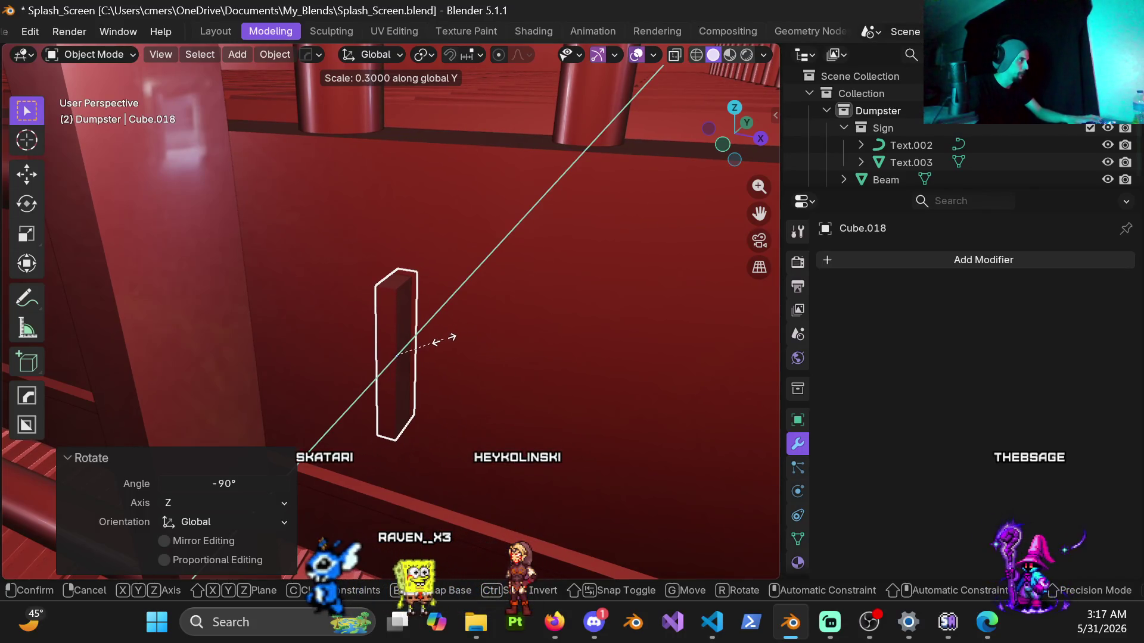
left_click(443, 338)
Nudge the bracket about -0.0066 m along Y.
mouse_move(433, 341)
middle_mouse_down()
mouse_move(347, 312)
mouse_move(495, 360)
middle_mouse_up()
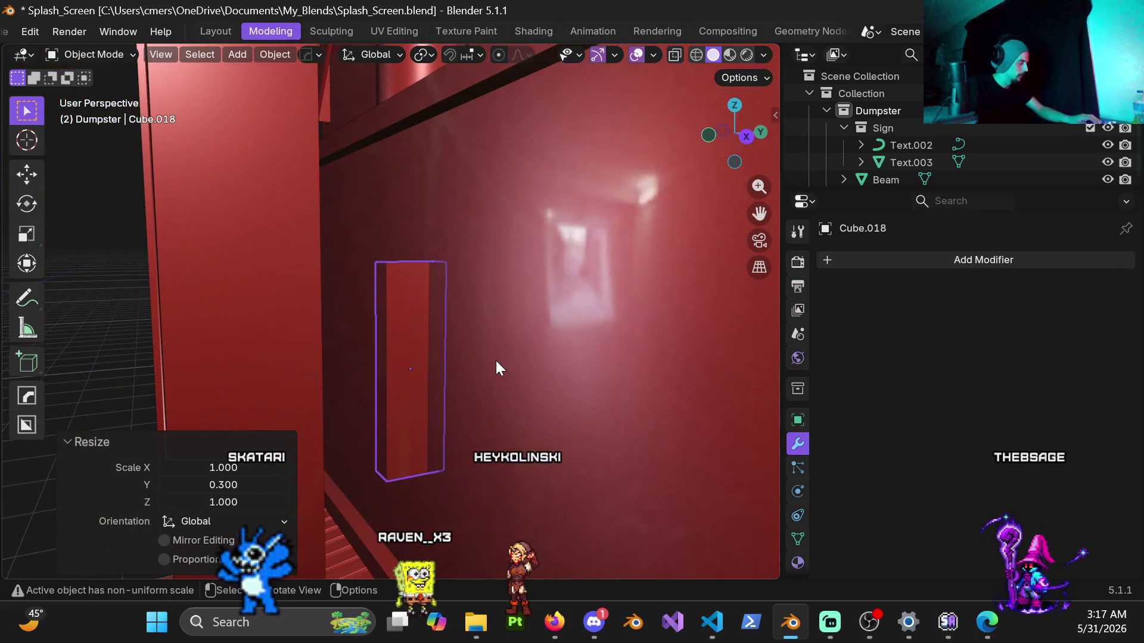
key("g")
key("y")
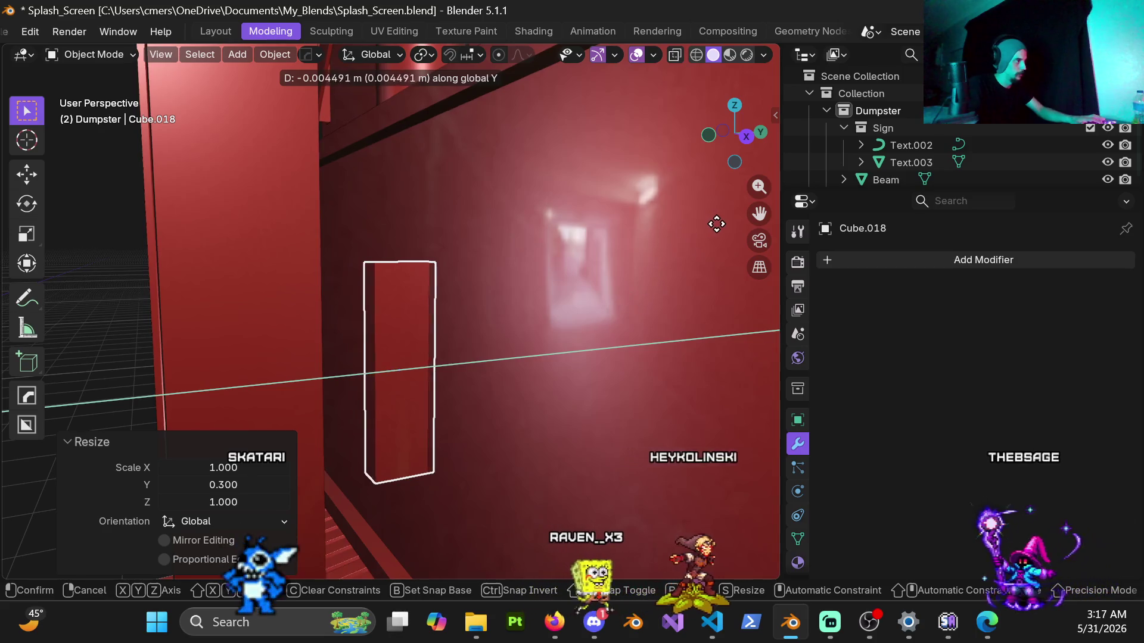
left_click(663, 262)
Halve the bracket's width to 0.5 along X, then head toward mesh editing.
mouse_move(348, 343)
middle_mouse_down()
mouse_move(466, 327)
mouse_move(566, 349)
mouse_move(575, 376)
middle_mouse_up()
key("s")
key("x")
key("Escape")
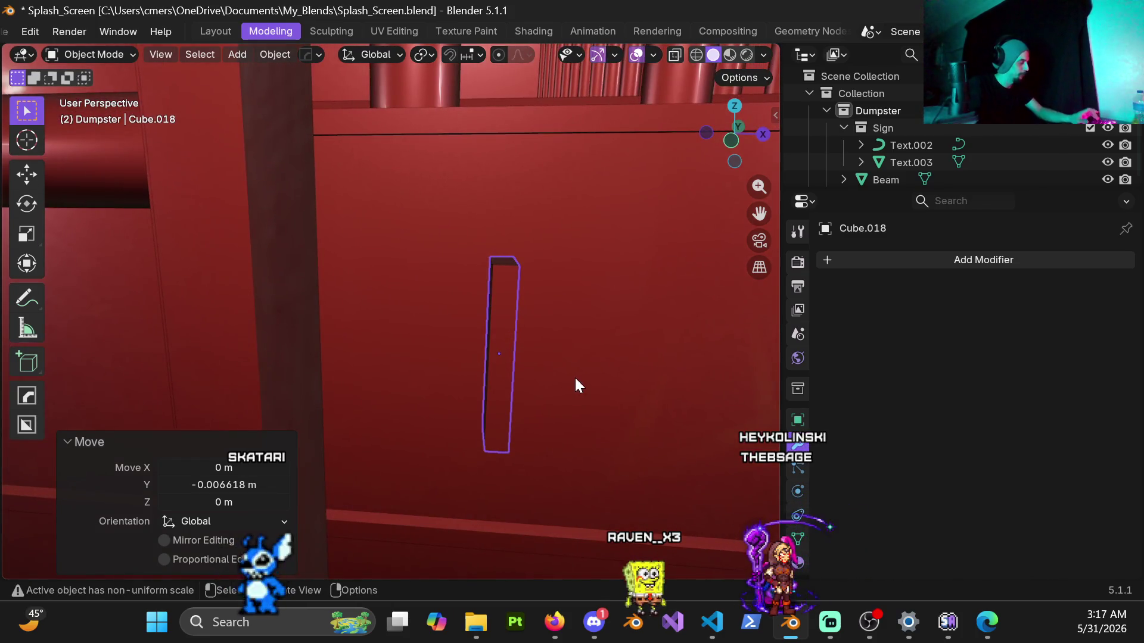
key("s")
key("x")
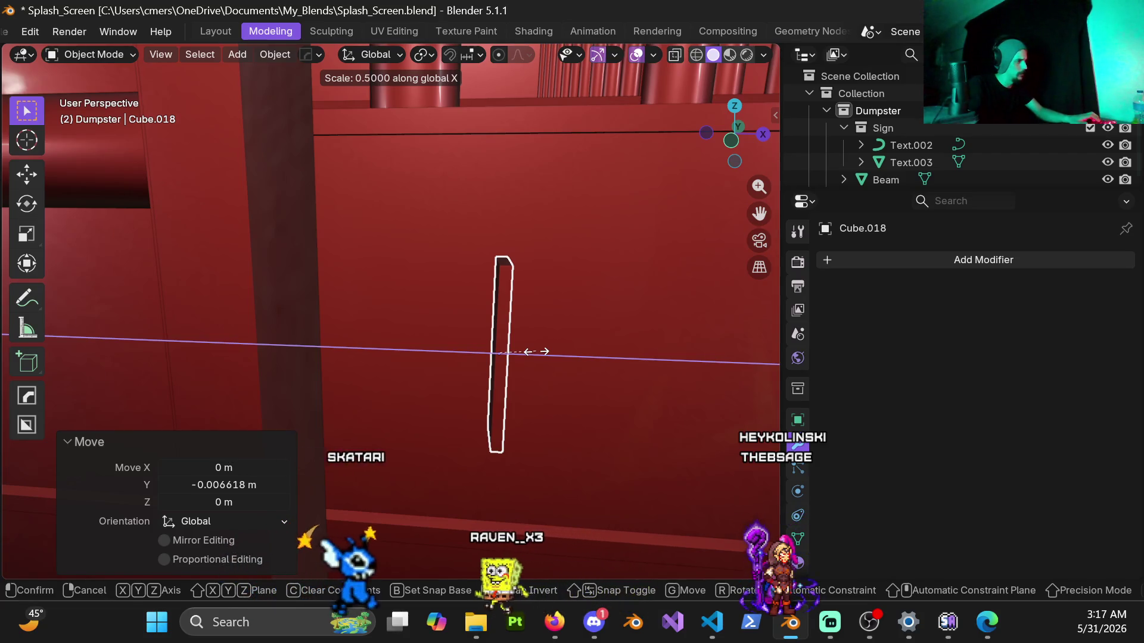
left_click(536, 352)
mouse_move(518, 316)
middle_mouse_down()
mouse_move(485, 341)
mouse_move(352, 355)
mouse_move(403, 372)
middle_mouse_up()
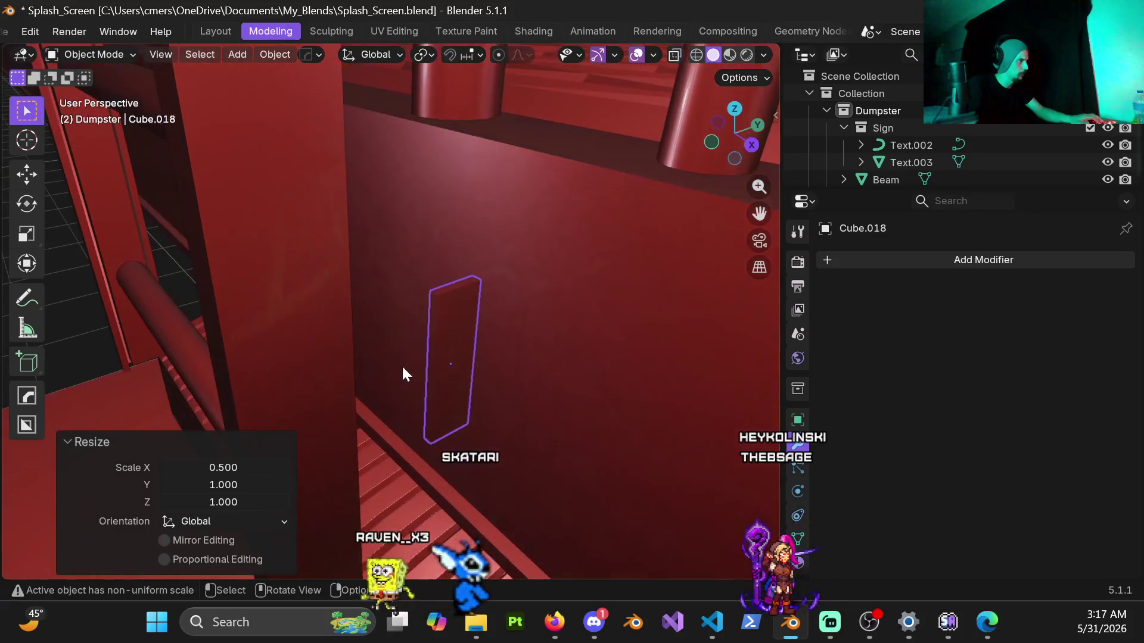
key("Tab")
key("ctrl+Tab")
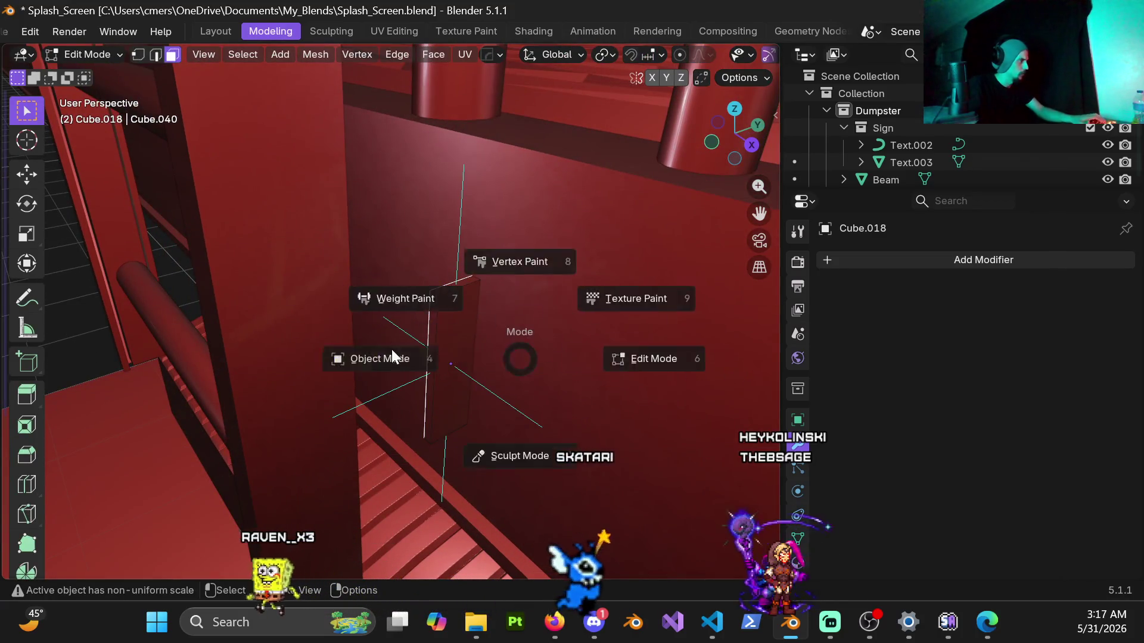
Apply the bracket's scale and enter Edit Mode.
left_click(392, 351)
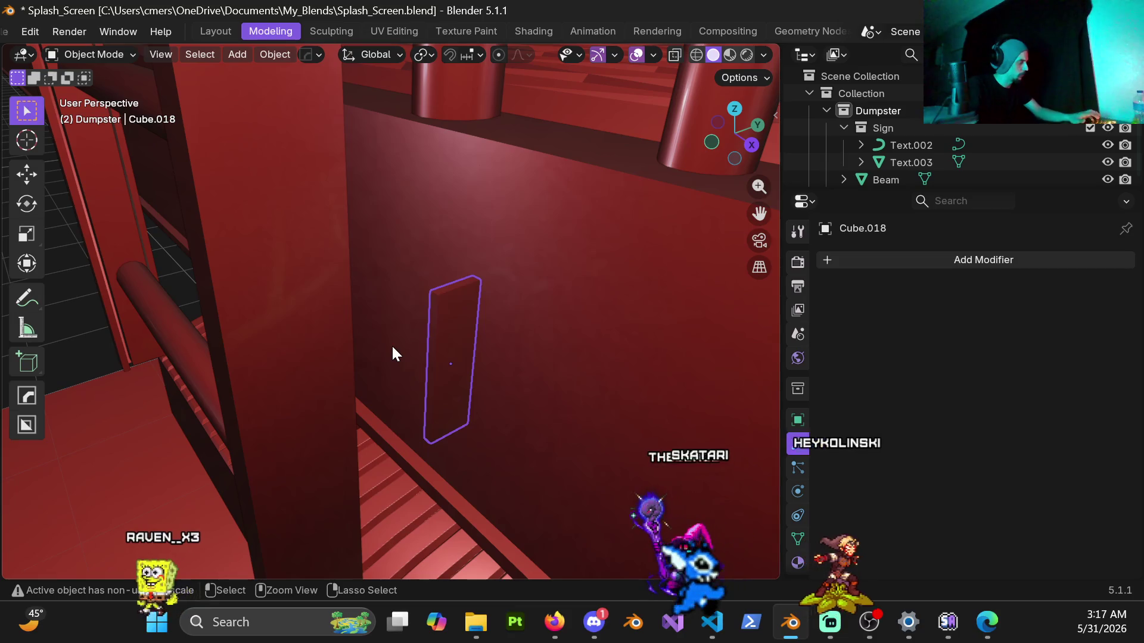
key("ctrl+a")
left_click(388, 345)
key("ctrl+Tab")
left_click(514, 355)
Add two loop cuts to the bracket, one horizontal and one vertical.
mouse_move(513, 355)
middle_mouse_down()
mouse_move(500, 322)
mouse_move(477, 324)
mouse_move(444, 291)
middle_mouse_up()
key("ctrl+r")
left_click(446, 257)
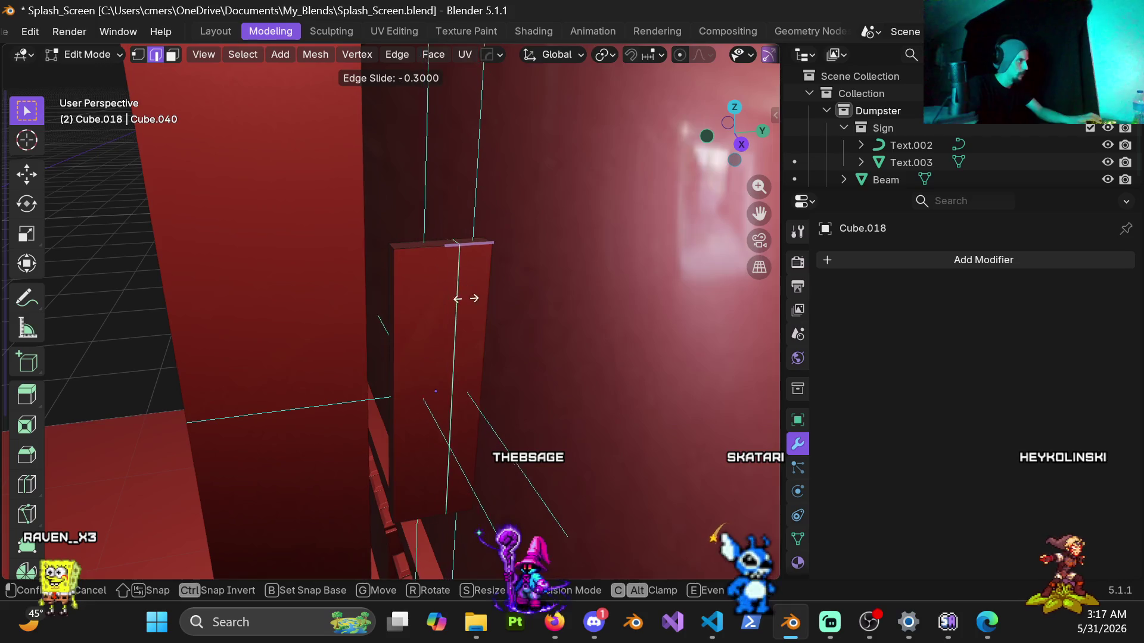
left_click(480, 333)
mouse_move(457, 306)
middle_mouse_down()
mouse_move(582, 341)
mouse_move(635, 329)
mouse_move(565, 319)
middle_mouse_up()
middle_click_drag(469, 315, 504, 306)
key("3")
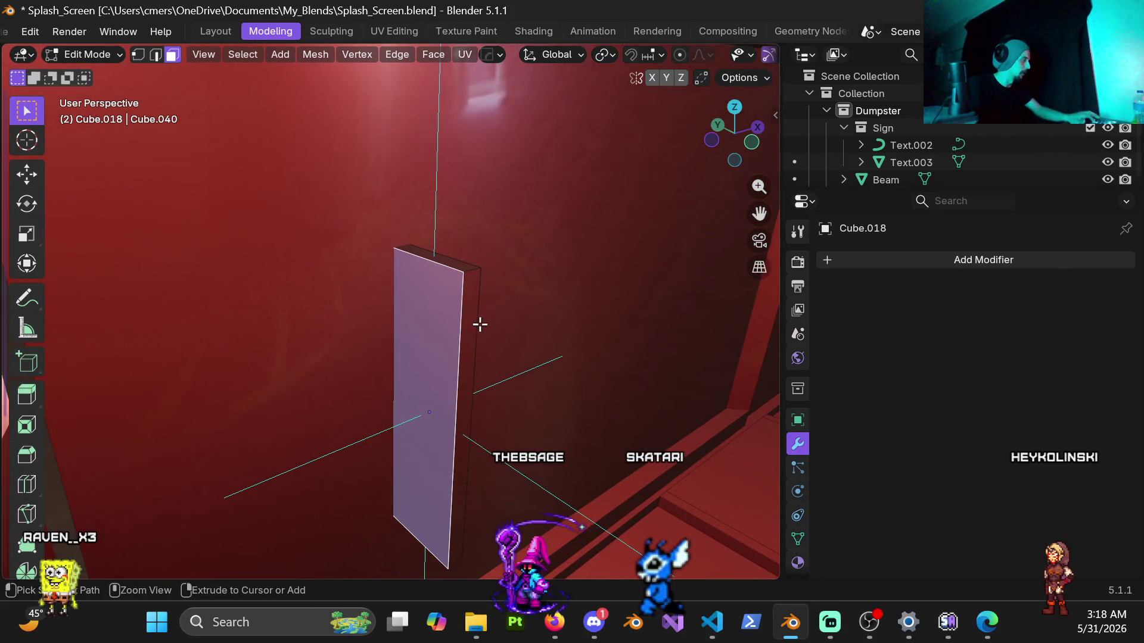
key("ctrl+r")
left_click(441, 280)
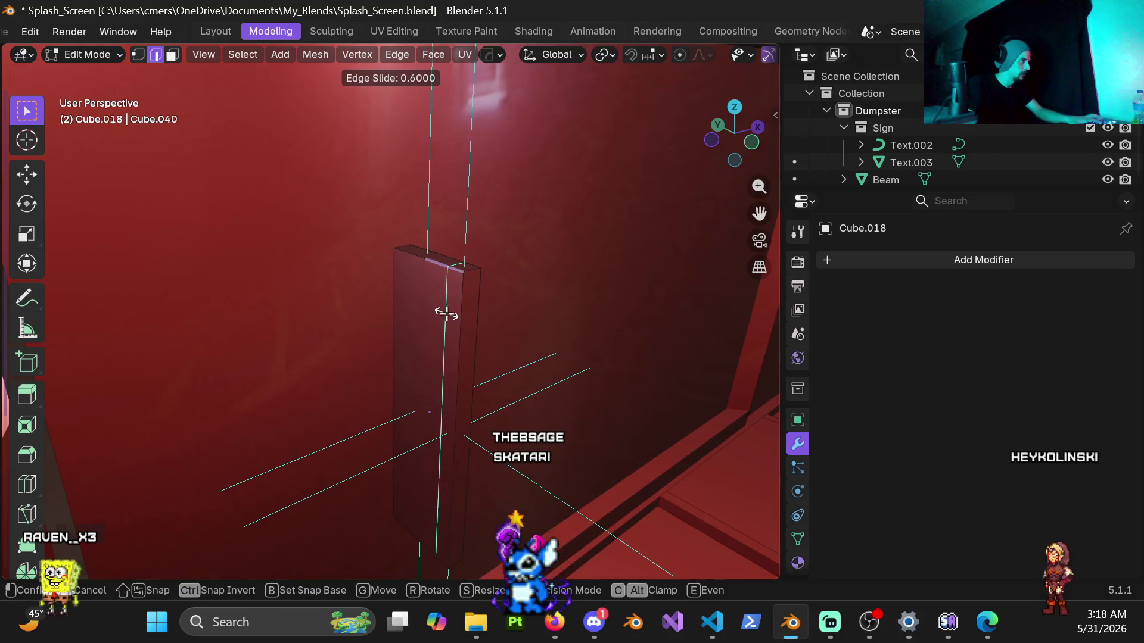
left_click(459, 327)
key("3")
Extrude the selected face 1 m along X, then 0.02 m in front view.
middle_click_drag(455, 338, 368, 370)
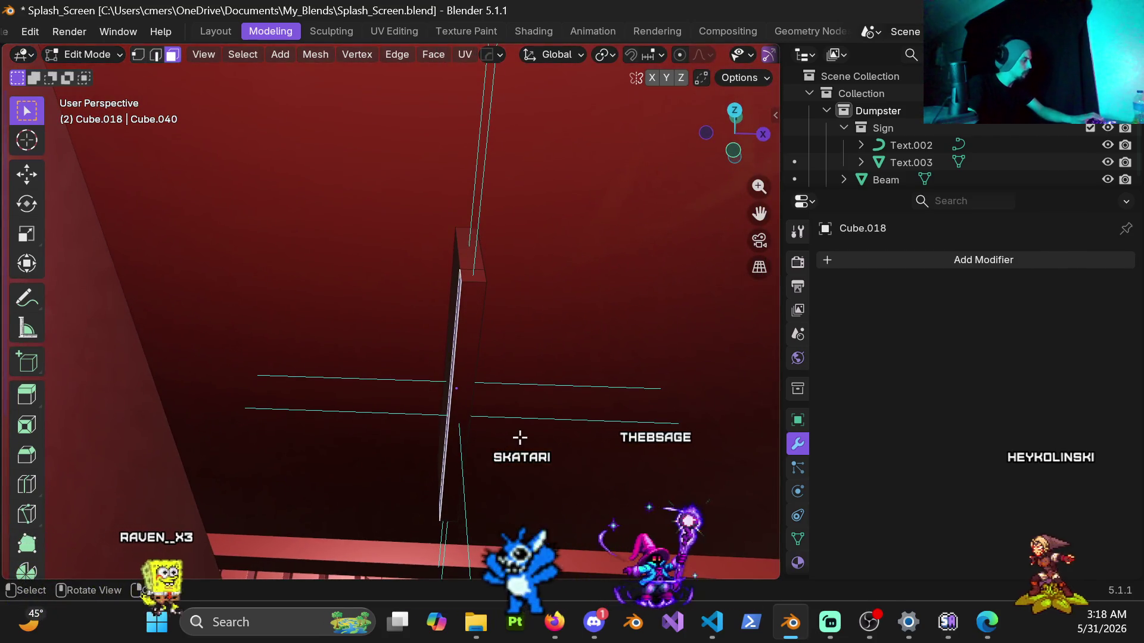
key("g")
key("x")
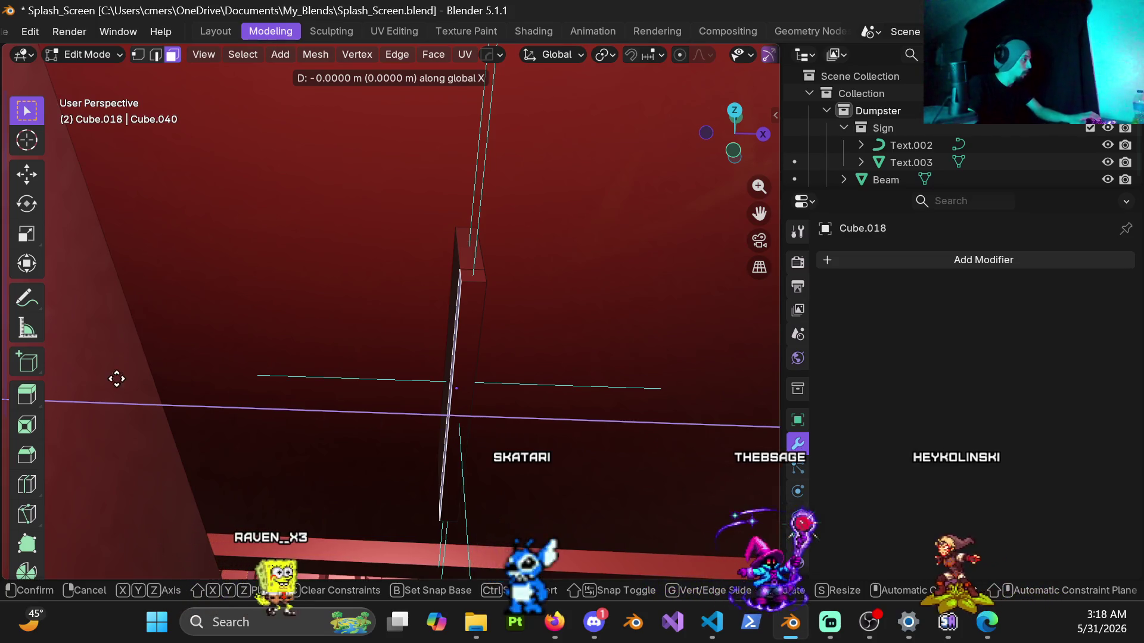
left_click(340, 326)
mouse_move(337, 339)
middle_mouse_down()
mouse_move(411, 345)
mouse_move(430, 327)
middle_mouse_up()
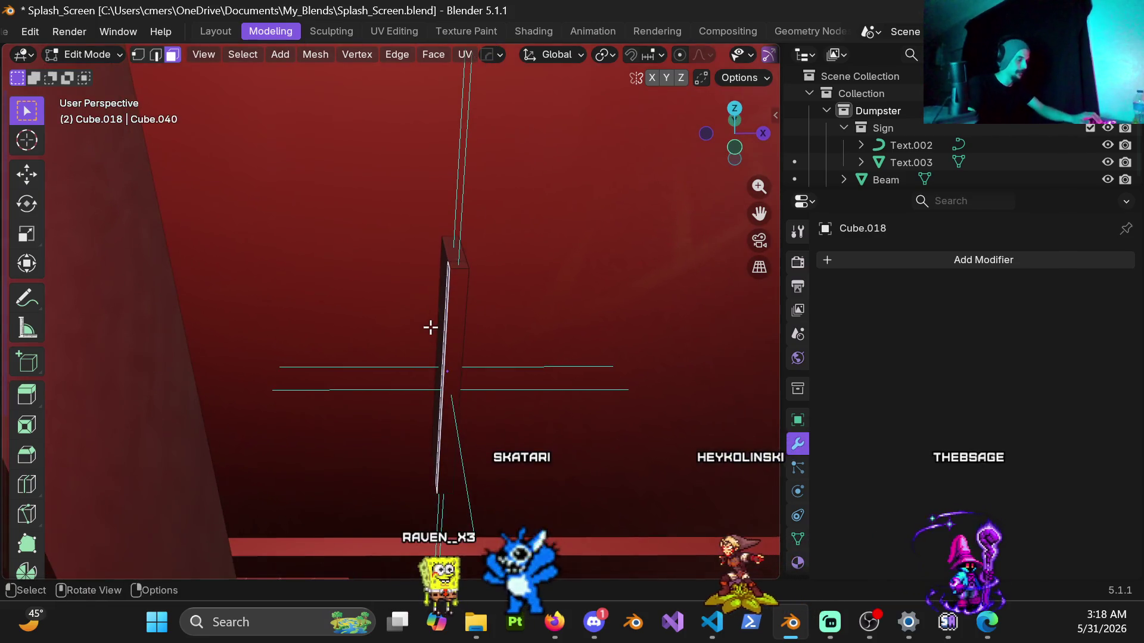
key("KP_1")
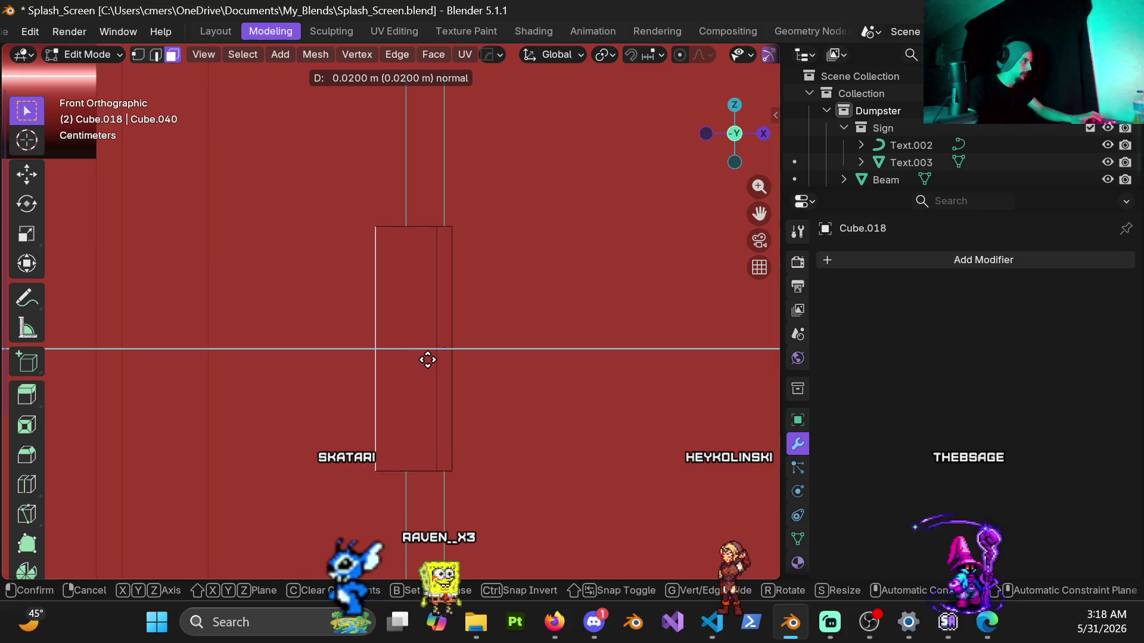
left_click(438, 360)
mouse_move(434, 304)
middle_mouse_down()
mouse_move(475, 435)
mouse_move(494, 396)
mouse_move(197, 349)
mouse_move(258, 381)
mouse_move(266, 440)
mouse_move(369, 380)
mouse_move(399, 334)
mouse_move(331, 439)
mouse_move(340, 391)
mouse_move(323, 402)
mouse_move(470, 284)
mouse_move(416, 360)
mouse_move(393, 337)
mouse_move(379, 285)
mouse_move(556, 296)
mouse_move(395, 286)
mouse_move(403, 298)
mouse_move(350, 275)
mouse_move(590, 353)
mouse_move(541, 387)
mouse_move(633, 411)
mouse_move(431, 342)
mouse_move(480, 363)
mouse_move(567, 311)
mouse_move(302, 421)
mouse_move(375, 347)
mouse_move(377, 368)
middle_mouse_up()
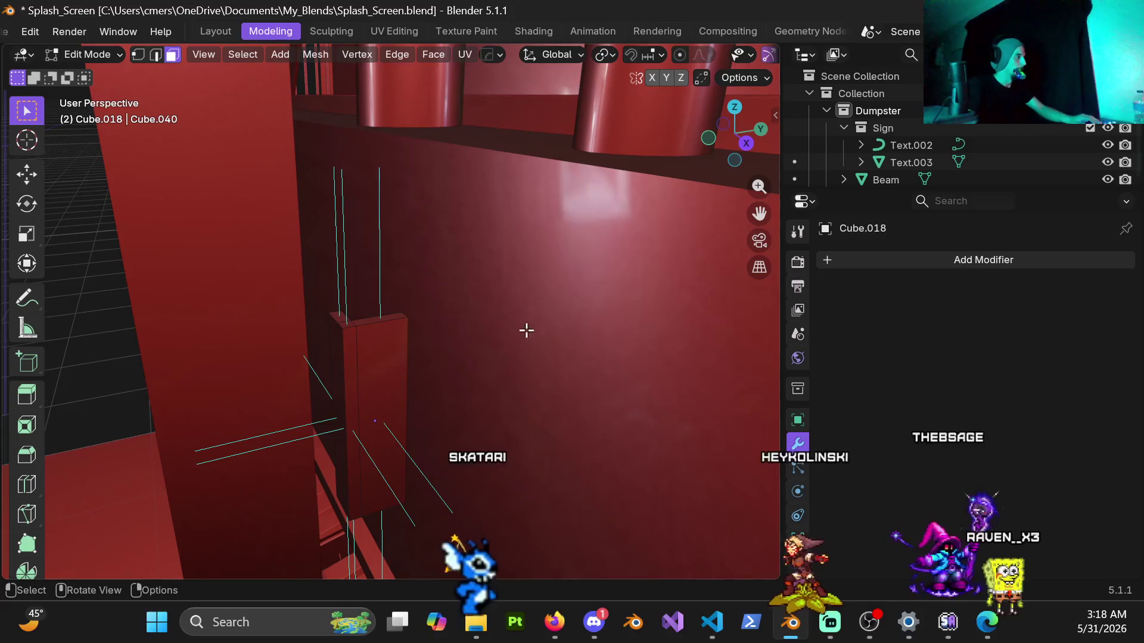
Shift the selected part about -0.0107 m along Y.
middle_click_drag(527, 331, 495, 342)
key("g")
key("y")
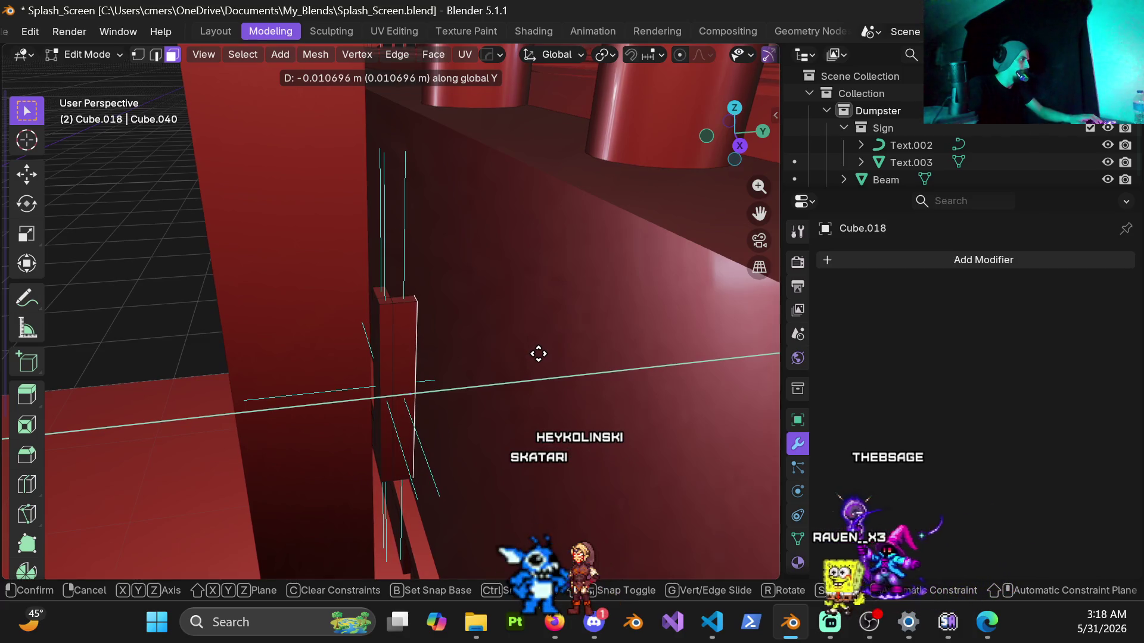
left_click(531, 356)
Return to Object Mode and apply all of the bracket's transforms.
key("ctrl+Tab")
left_click(265, 388)
key("ctrl+a")
left_click(266, 382)
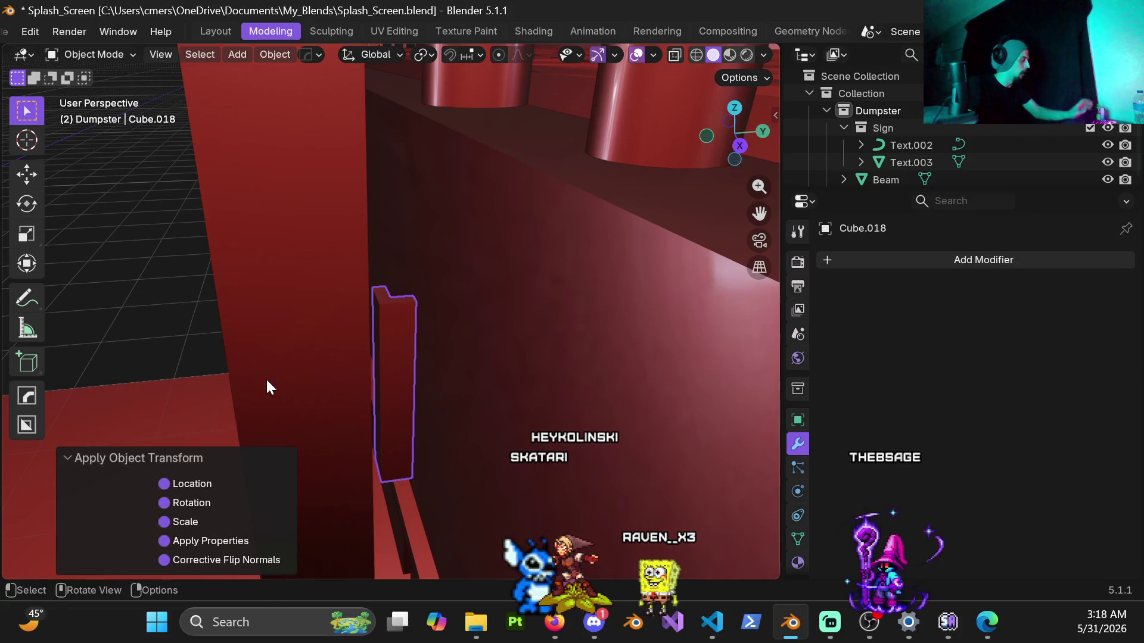
Apply the bracket's rotation and scale.
right_click(270, 362)
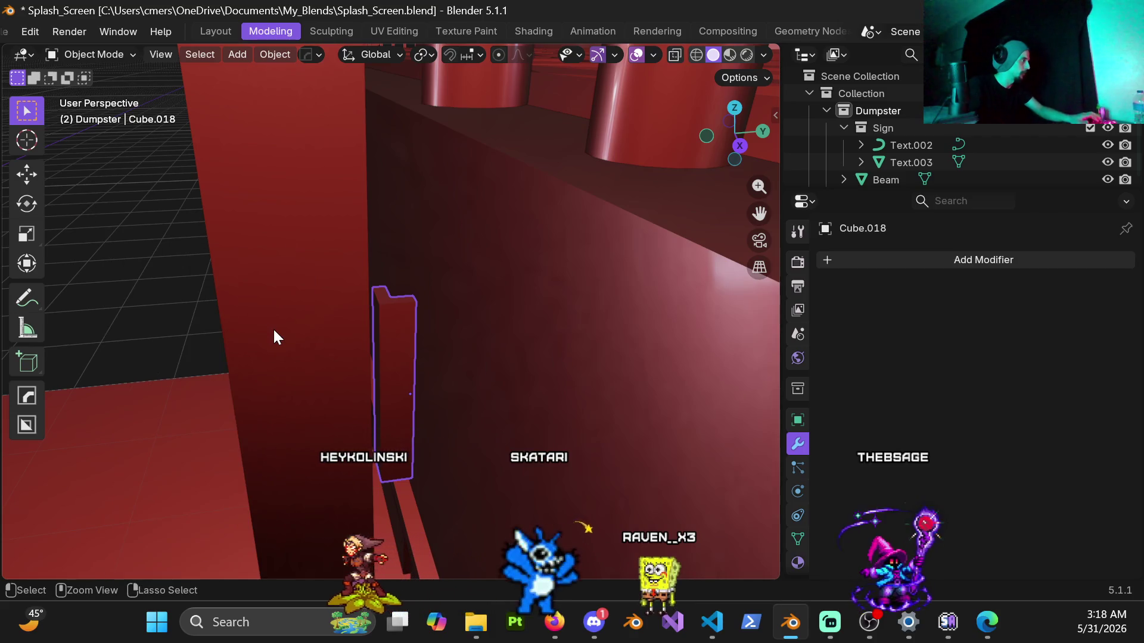
key("ctrl+a")
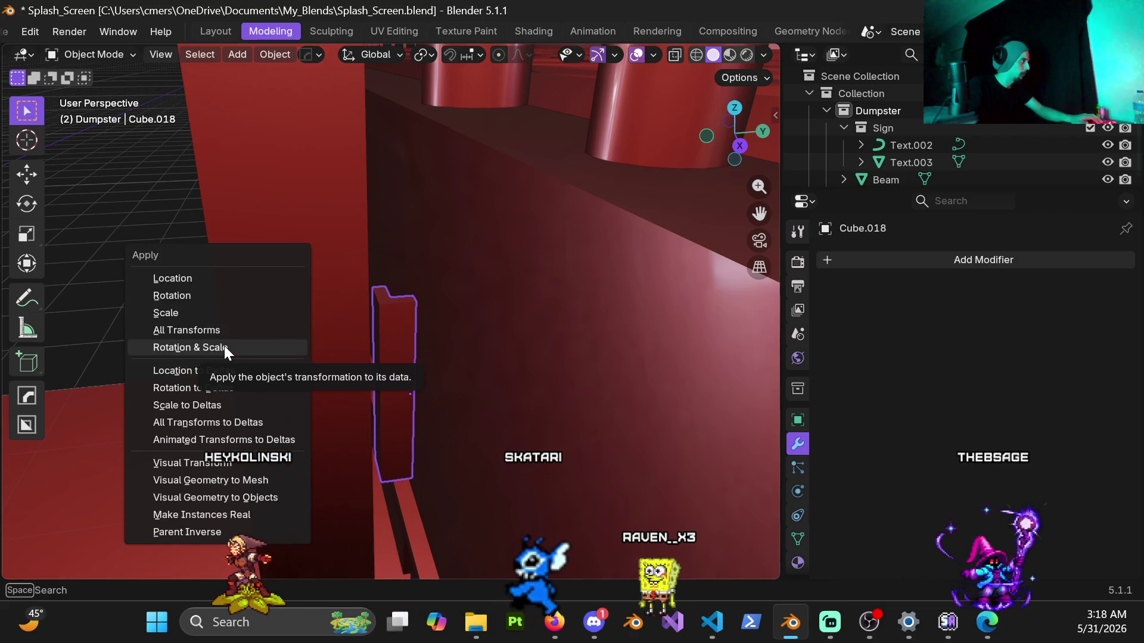
left_click(224, 347)
middle_click_drag(406, 374, 477, 369)
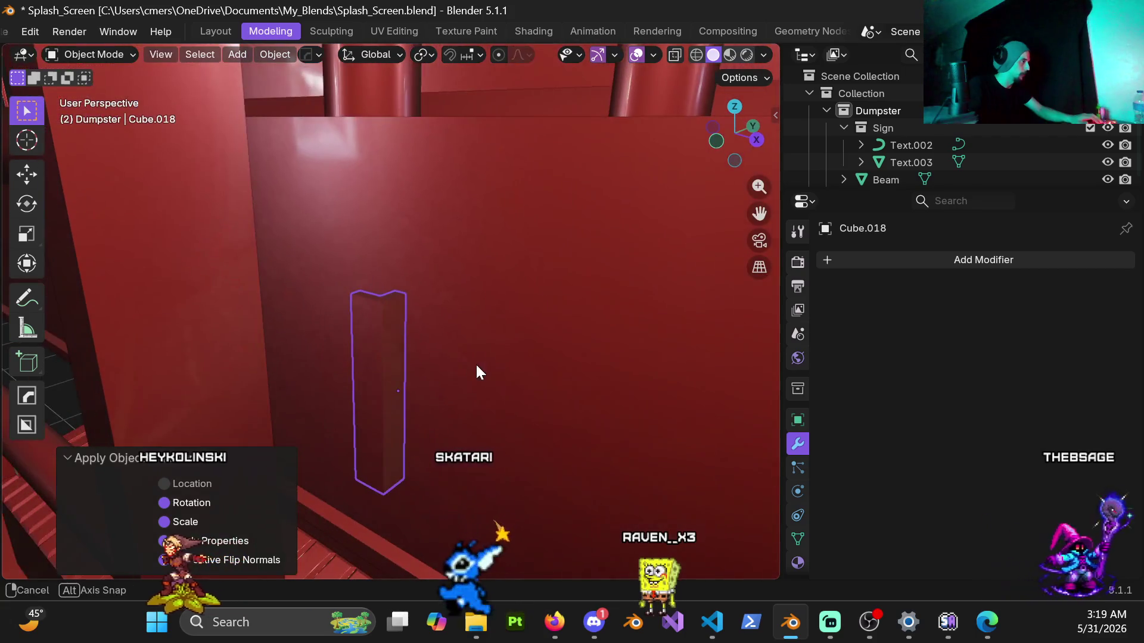
Set the bracket's origin to its surface centre of mass and reopen it in Edit Mode.
right_click(417, 394)
mouse_move(453, 339)
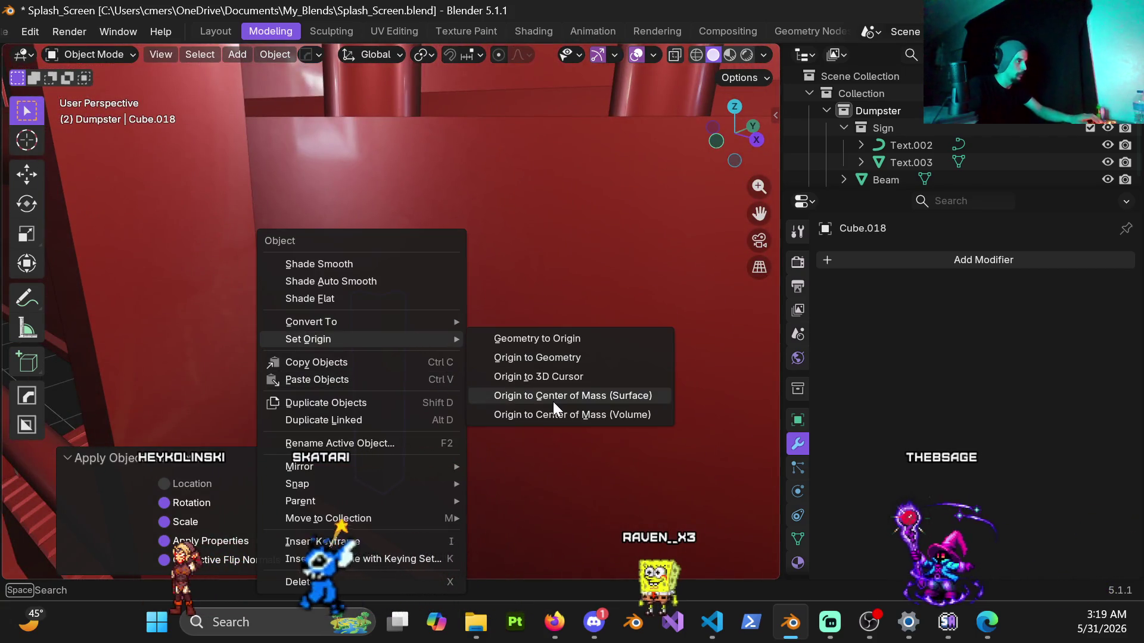
left_click(553, 402)
middle_click_drag(371, 374, 406, 345)
mouse_move(375, 382)
middle_mouse_down()
mouse_move(364, 359)
mouse_move(408, 355)
mouse_move(466, 323)
mouse_move(412, 355)
mouse_move(423, 365)
middle_mouse_up()
scroll(365, 361, "down", 3)
scroll(426, 366, "up", 5)
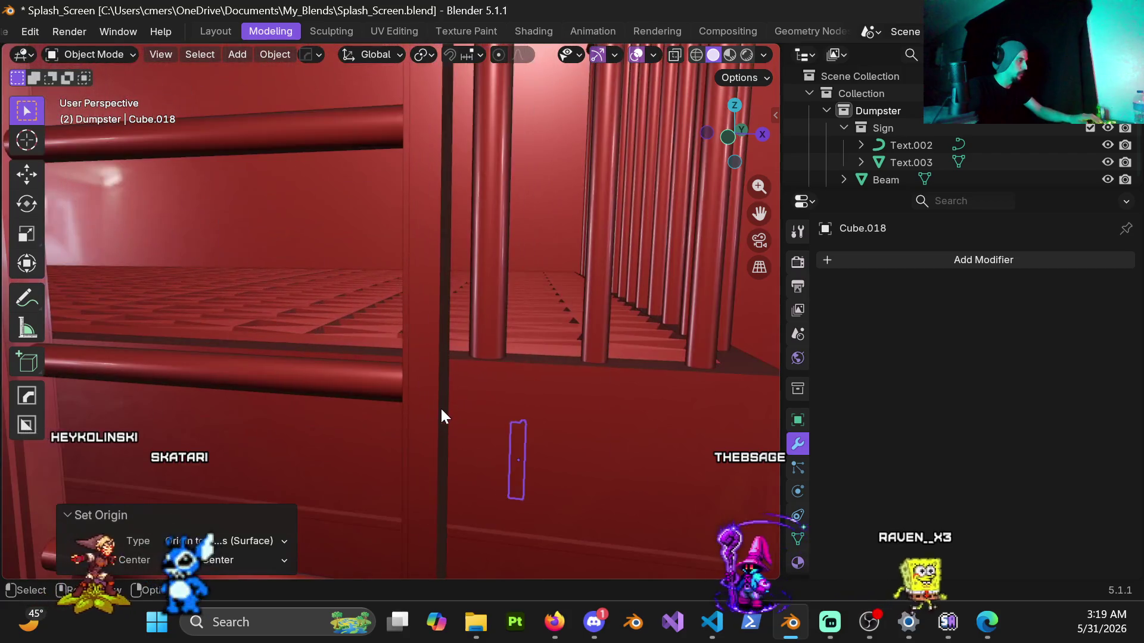
mouse_move(535, 464)
middle_mouse_down()
mouse_move(409, 464)
mouse_move(425, 419)
mouse_move(446, 414)
middle_mouse_up()
key("ctrl+Tab")
mouse_move(536, 434)
middle_mouse_down()
mouse_move(441, 417)
mouse_move(472, 488)
middle_mouse_up()
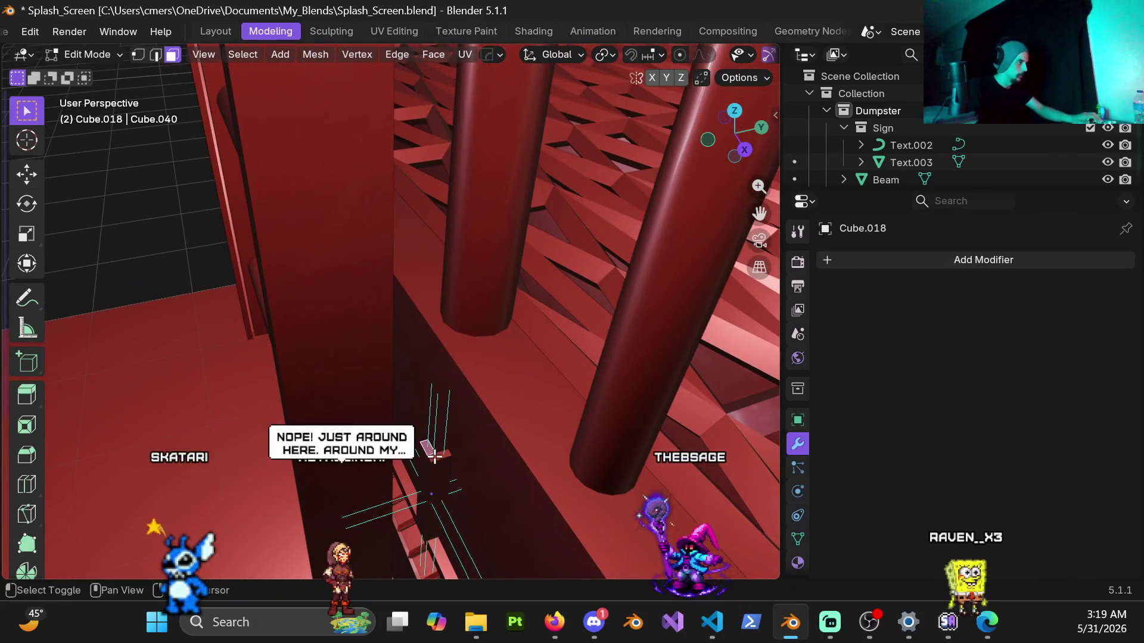
In front view, raise the rail's selected vertices 7.8 m along Z.
middle_click_drag(462, 470, 555, 425)
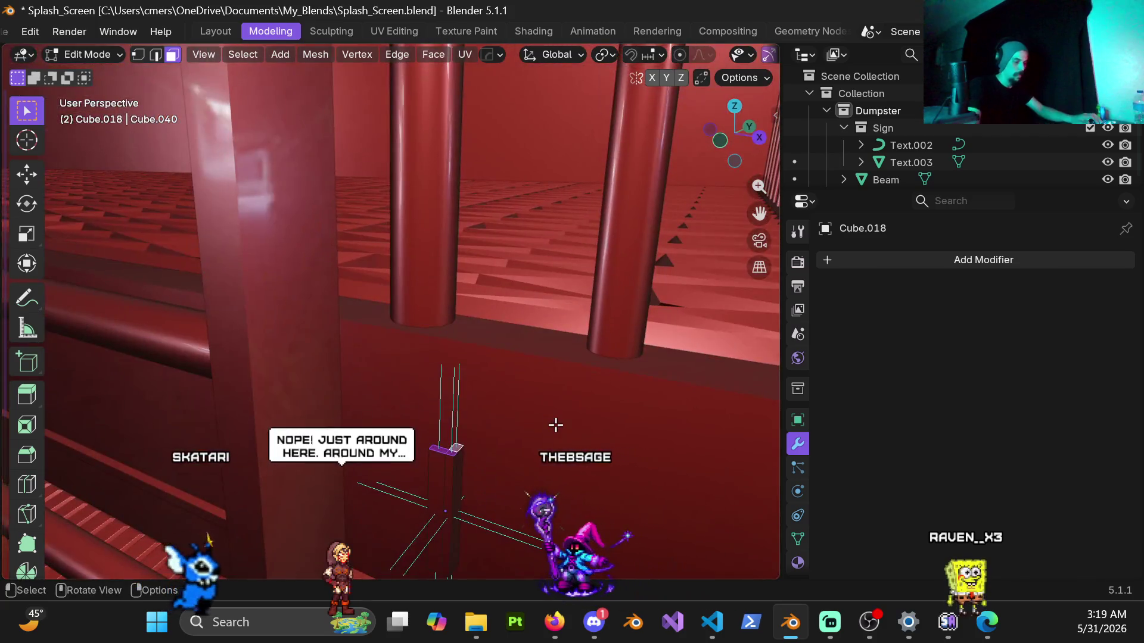
key("KP_1")
scroll(470, 347, "down", 3)
scroll(419, 334, "down", 2)
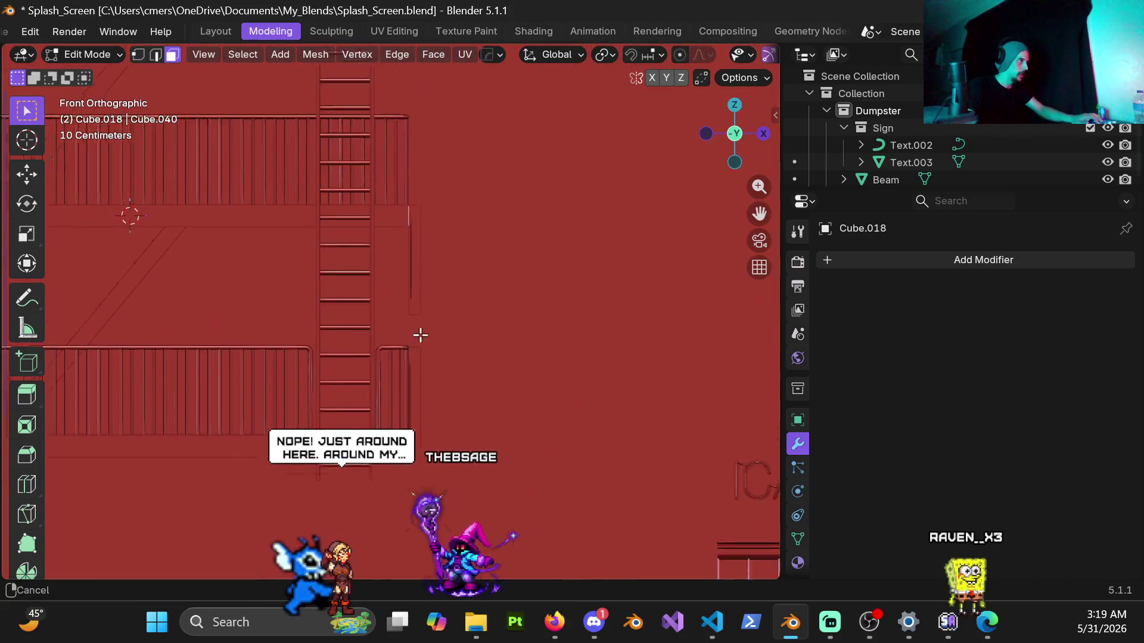
key("g")
key("z")
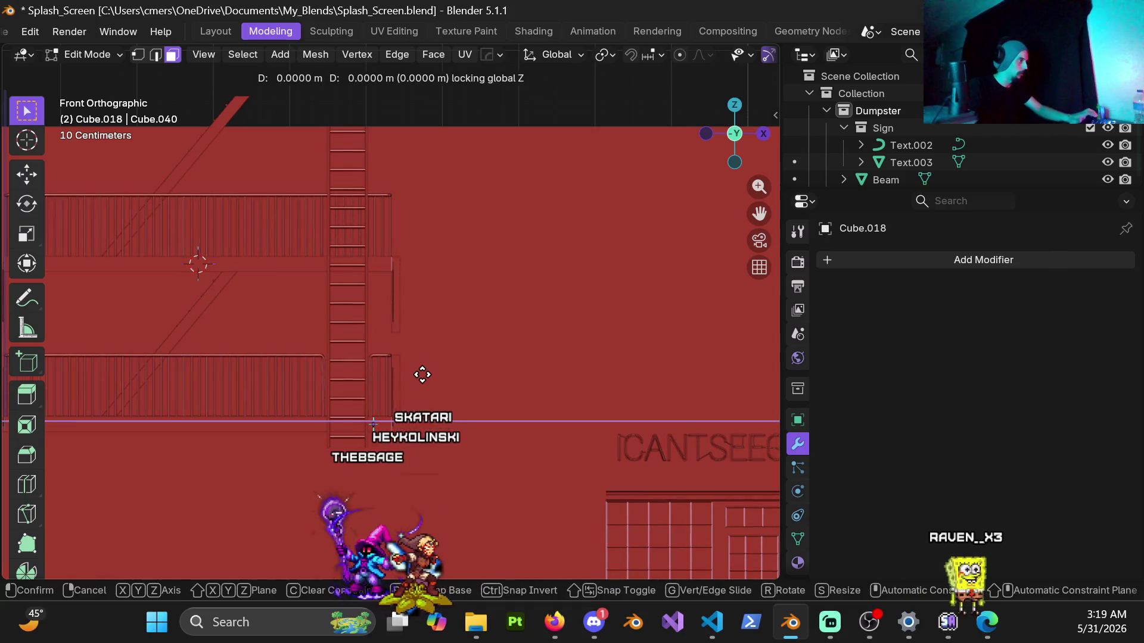
key("Escape")
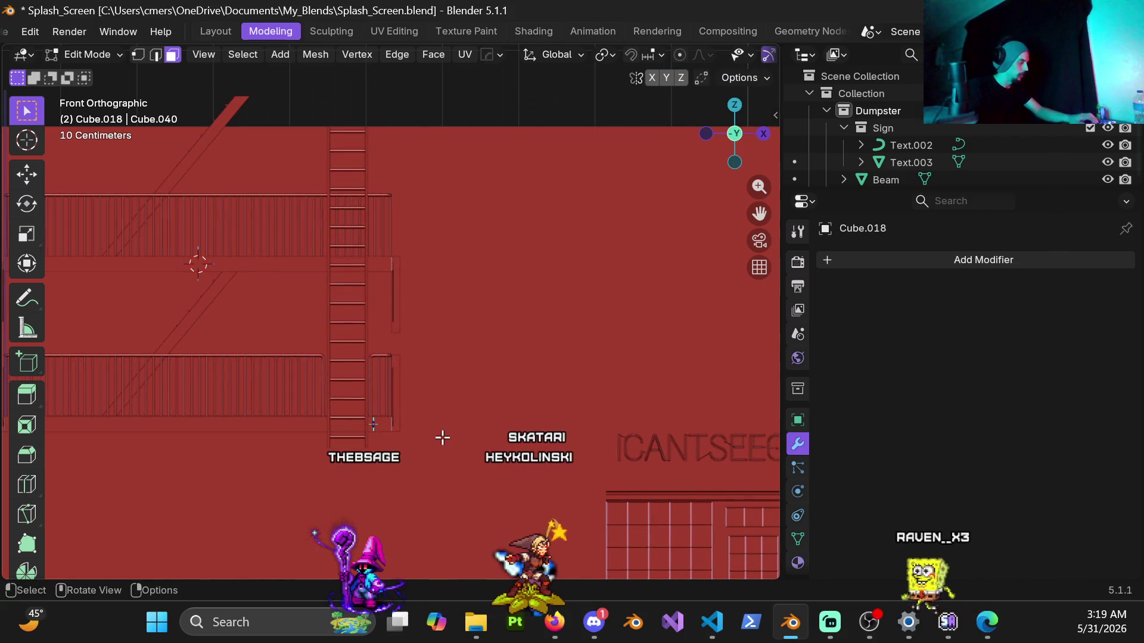
key("g")
key("z")
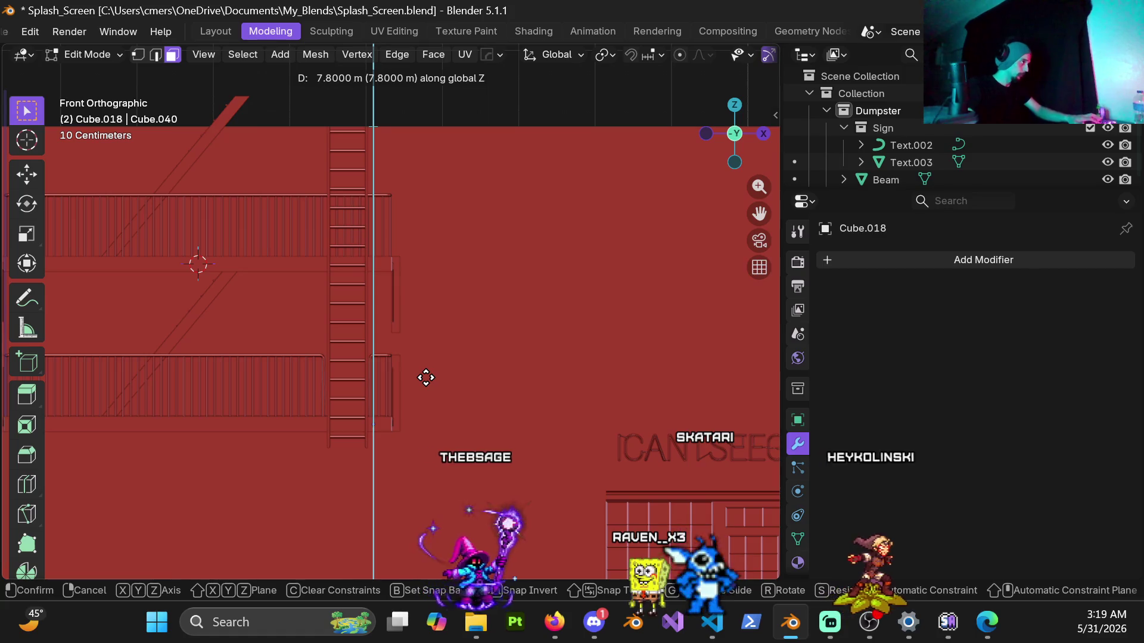
left_click(426, 377)
Inspect the stretched rail against the ladder and balconies, then return to Object Mode.
scroll(370, 379, "up", 4)
mouse_move(355, 434)
middle_mouse_down()
mouse_move(388, 245)
mouse_move(396, 322)
mouse_move(360, 388)
mouse_move(381, 421)
mouse_move(393, 396)
mouse_move(383, 411)
mouse_move(352, 403)
mouse_move(301, 436)
middle_mouse_up()
scroll(349, 407, "up", 3)
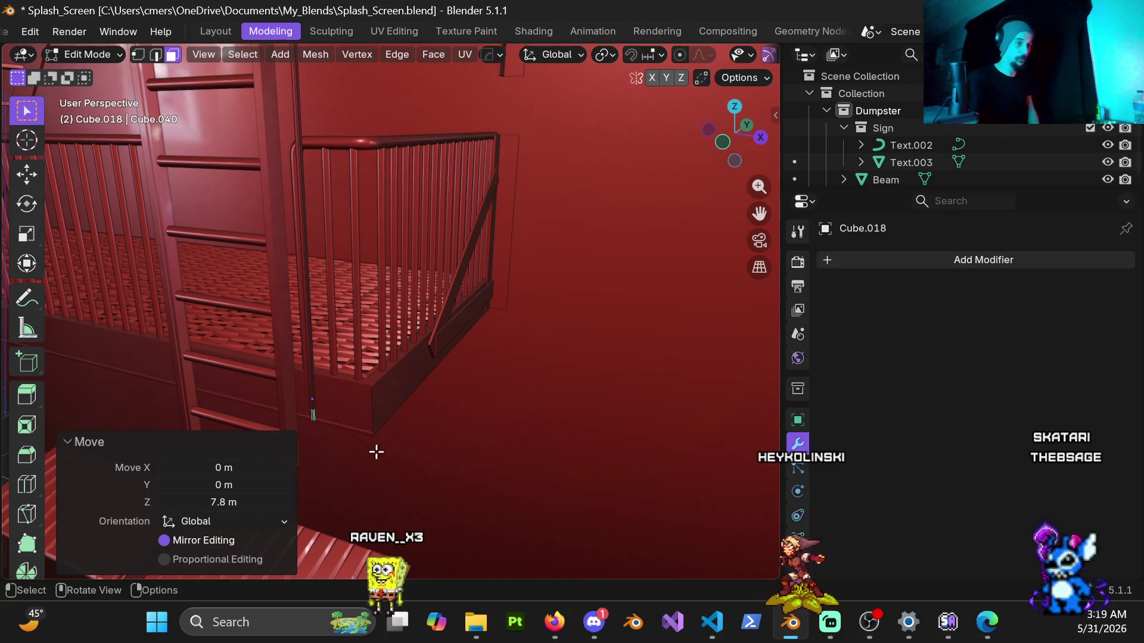
mouse_move(366, 410)
middle_mouse_down("shift")
mouse_move(498, 302)
mouse_move(492, 312)
middle_mouse_up("shift")
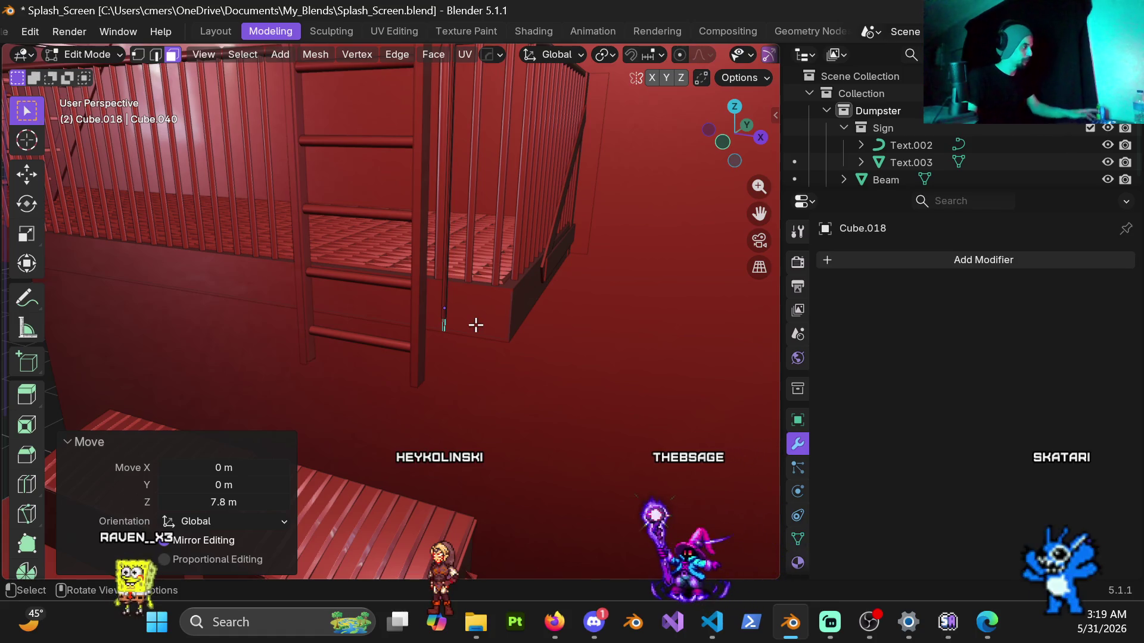
scroll(483, 296, "up", 5)
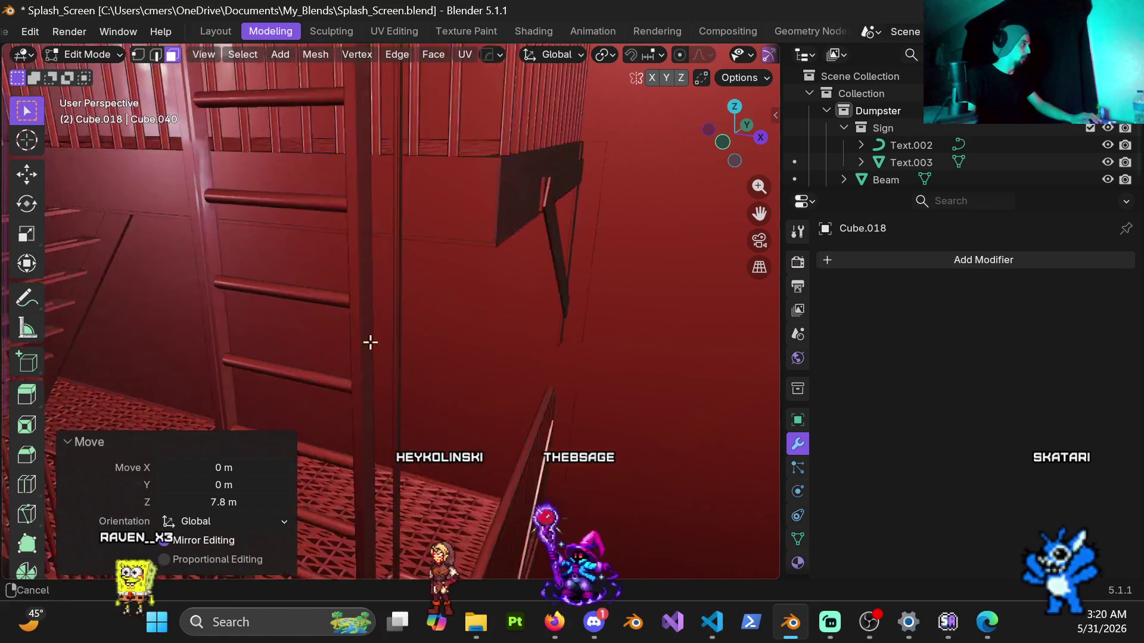
mouse_move(416, 296)
middle_mouse_down("ctrl")
mouse_move(459, 209)
mouse_move(437, 398)
mouse_move(414, 403)
mouse_move(404, 139)
mouse_move(451, 388)
mouse_move(352, 383)
mouse_move(390, 467)
mouse_move(412, 241)
mouse_move(370, 387)
mouse_move(378, 306)
mouse_move(512, 292)
mouse_move(449, 207)
mouse_move(386, 245)
mouse_move(382, 265)
middle_mouse_up("ctrl")
key("ctrl+Tab")
left_click(225, 280)
scroll(457, 311, "up", 3)
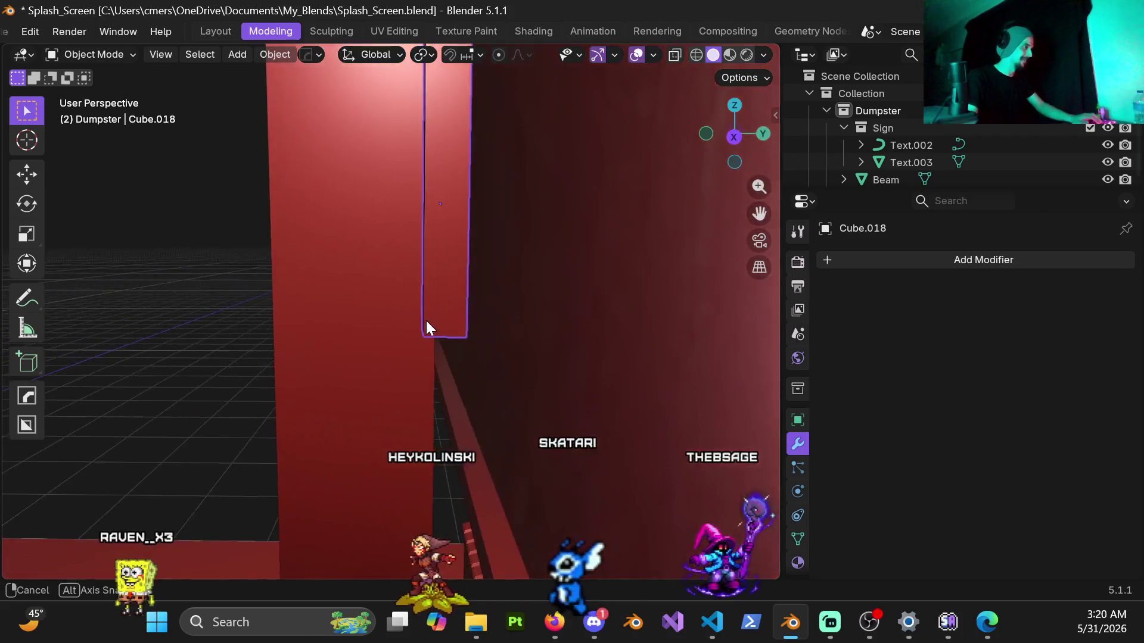
From the Right view, slide the stretched rail along Y so it runs beside the ladder.
key("KP_3")
scroll(453, 280, "up", 2)
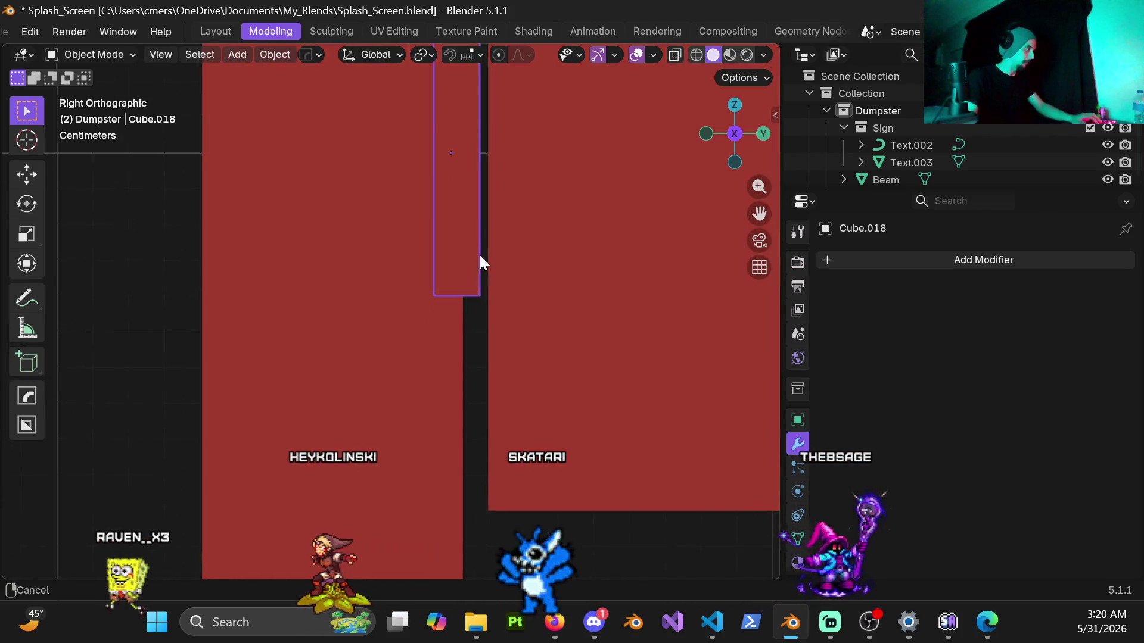
middle_click_drag(477, 255, 462, 384, "shift")
key("y")
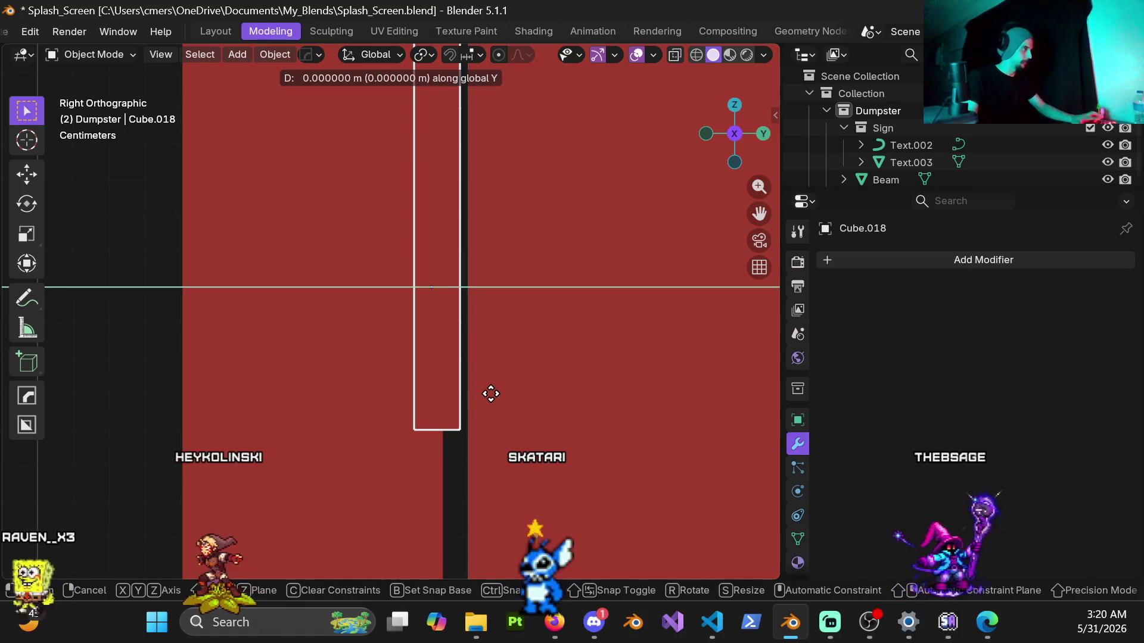
left_click(567, 458)
mouse_move(222, 294)
middle_mouse_down()
mouse_move(449, 302)
mouse_move(548, 292)
mouse_move(488, 368)
mouse_move(366, 346)
mouse_move(289, 294)
mouse_move(327, 365)
mouse_move(415, 296)
mouse_move(432, 401)
mouse_move(496, 443)
mouse_move(447, 380)
mouse_move(444, 312)
mouse_move(508, 342)
mouse_move(477, 388)
mouse_move(547, 393)
mouse_move(498, 408)
mouse_move(535, 374)
mouse_move(532, 407)
mouse_move(513, 385)
mouse_move(523, 391)
mouse_move(521, 422)
mouse_move(457, 300)
mouse_move(406, 438)
mouse_move(452, 322)
mouse_move(459, 237)
mouse_move(460, 339)
mouse_move(442, 352)
mouse_move(450, 334)
mouse_move(423, 313)
middle_mouse_up()
middle_click_drag(298, 356, 441, 334, "shift")
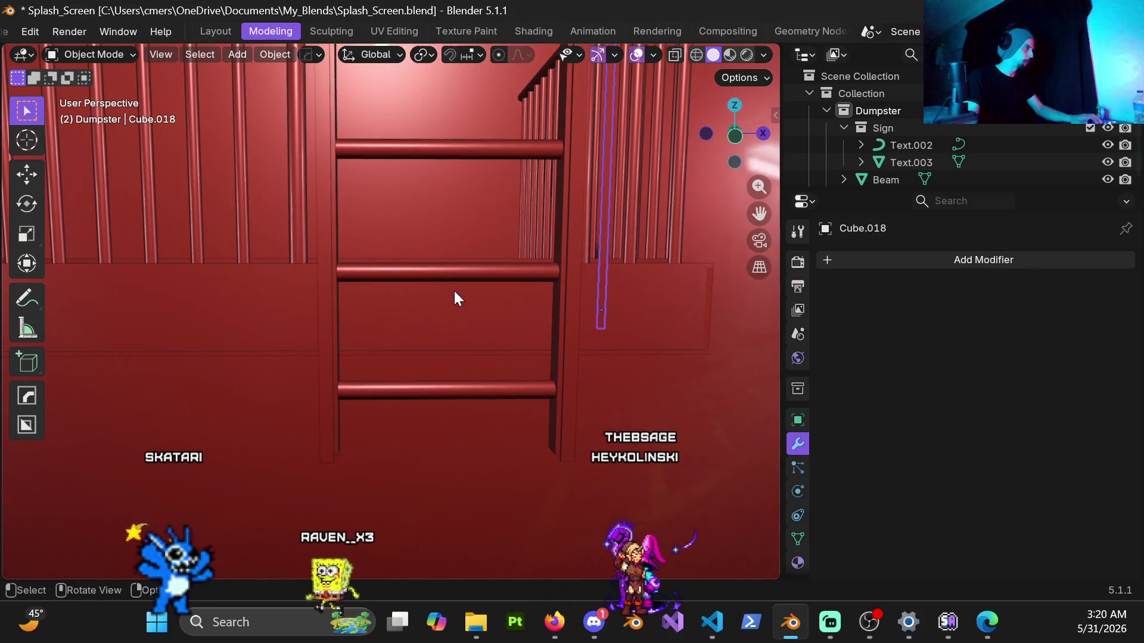
Snap the 3D cursor to the centre of a ladder rung.
key("KP_1")
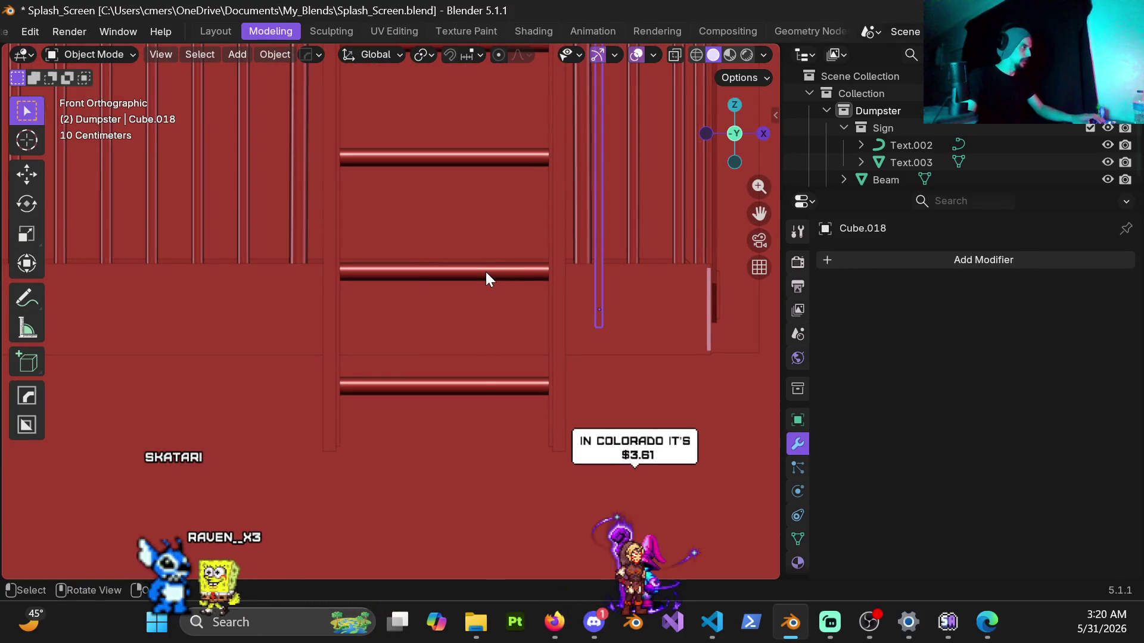
left_click(485, 271)
key("ctrl+Tab")
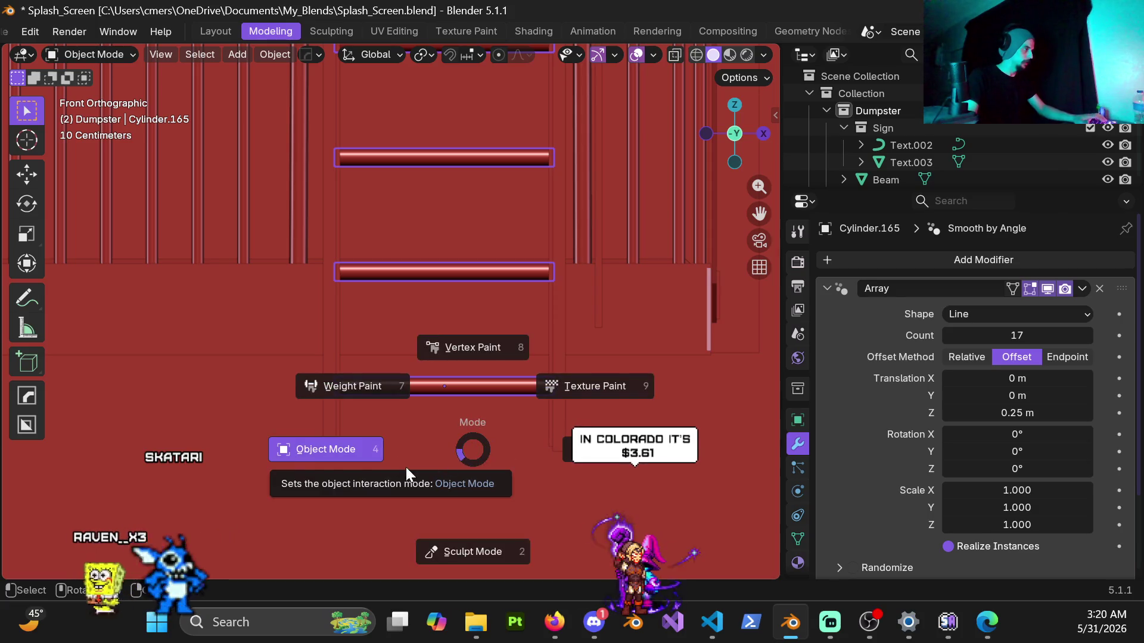
left_click(314, 464)
key("shift+s")
left_click(399, 521)
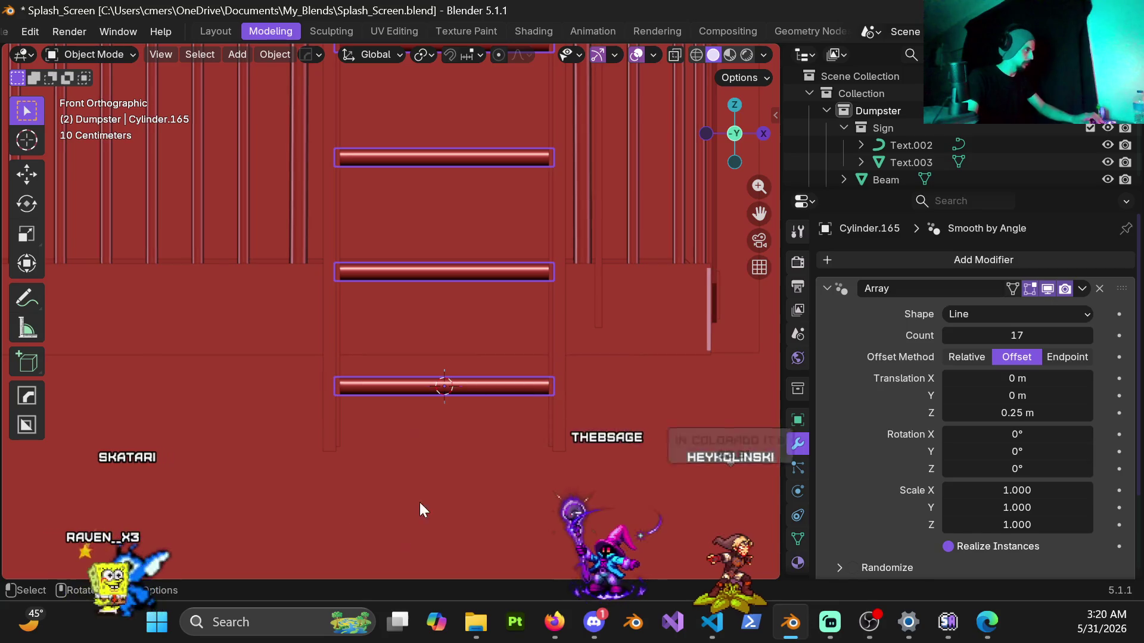
Duplicate the rail mirrored at X scale -1 around the 3D cursor and apply its scale.
left_click(599, 304)
left_click(424, 54)
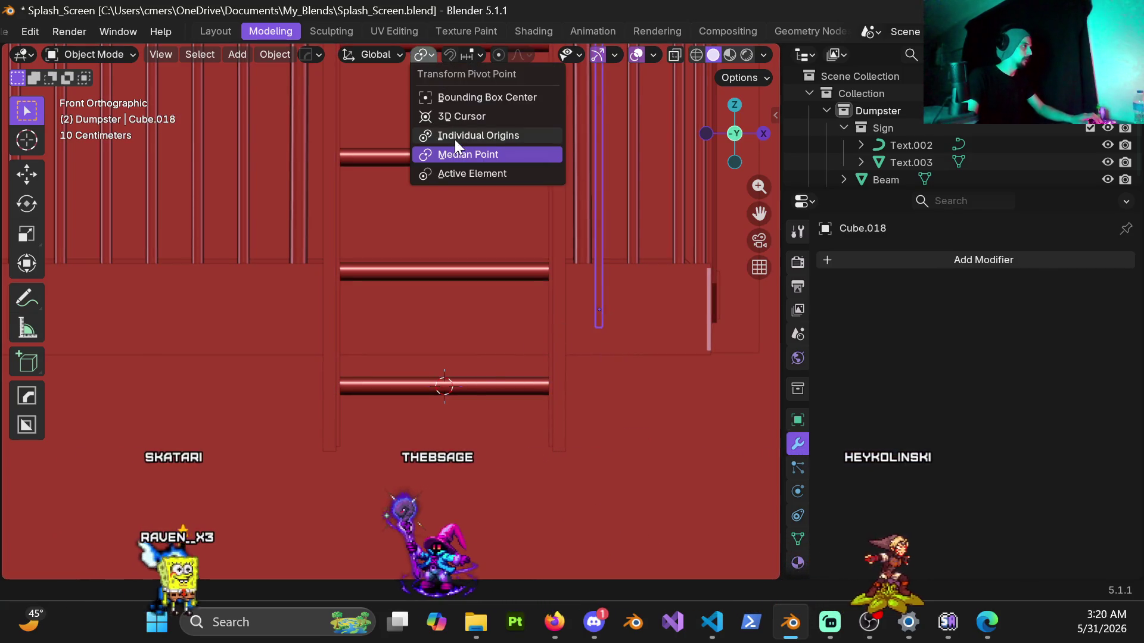
left_click(461, 121)
key("shift+d")
type("sx-1")
key("Return")
key("ctrl+a")
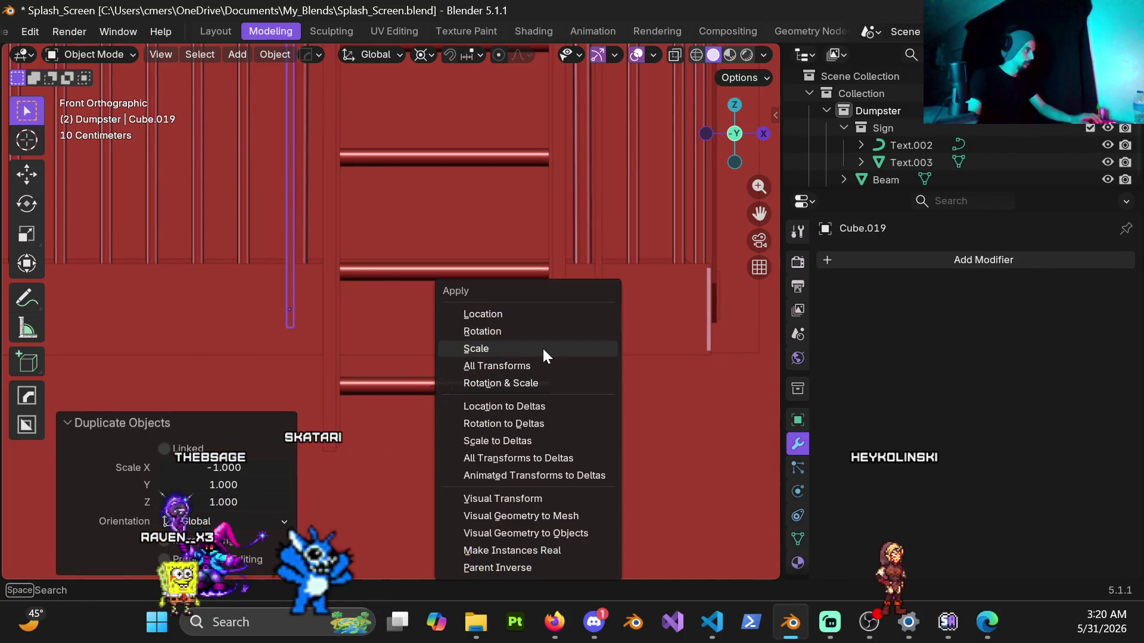
left_click(542, 347)
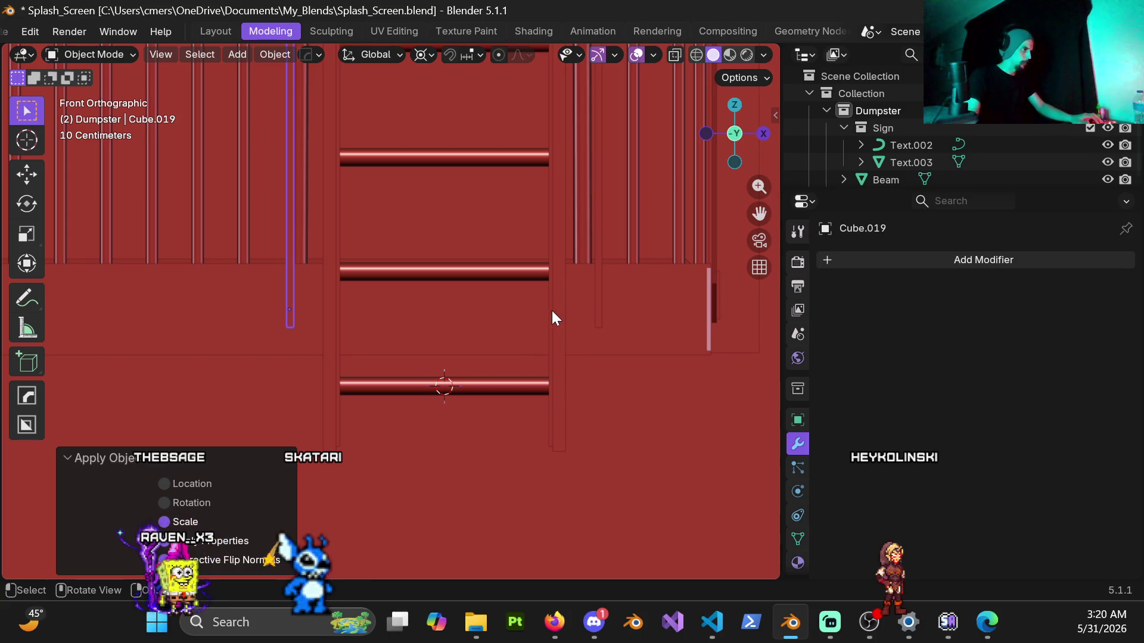
mouse_move(558, 319)
middle_mouse_down()
mouse_move(472, 336)
mouse_move(478, 366)
mouse_move(595, 340)
mouse_move(646, 237)
mouse_move(452, 283)
mouse_move(445, 322)
mouse_move(393, 316)
mouse_move(463, 299)
mouse_move(429, 310)
middle_mouse_up()
Add a cube and shrink it to 0.2 scale.
key("shift+a")
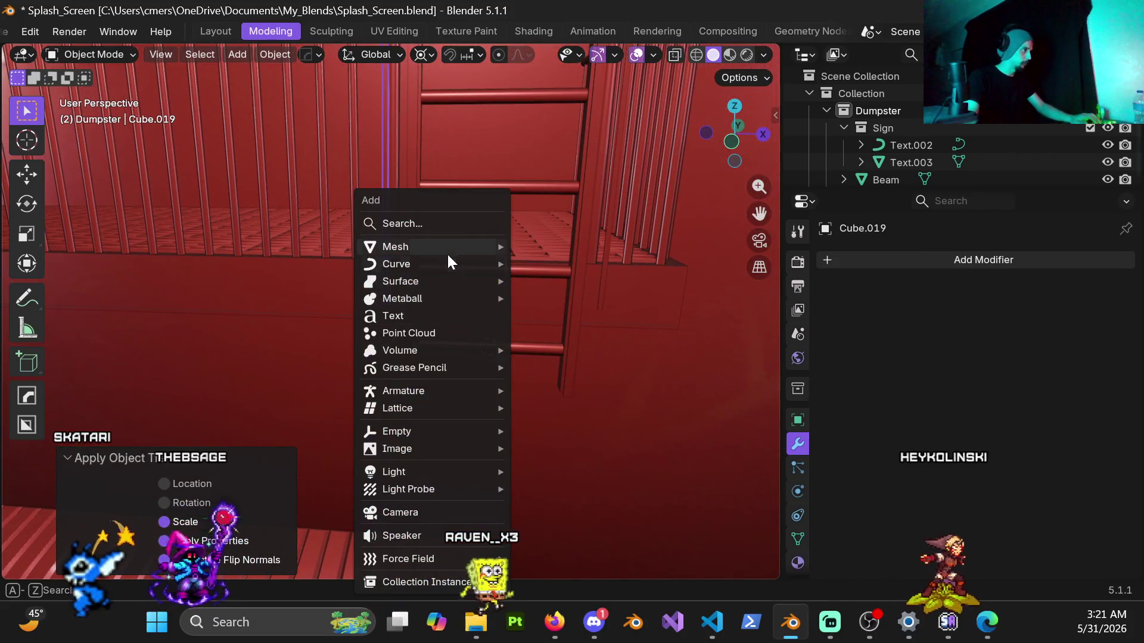
mouse_move(448, 248)
left_click(595, 263)
key("s")
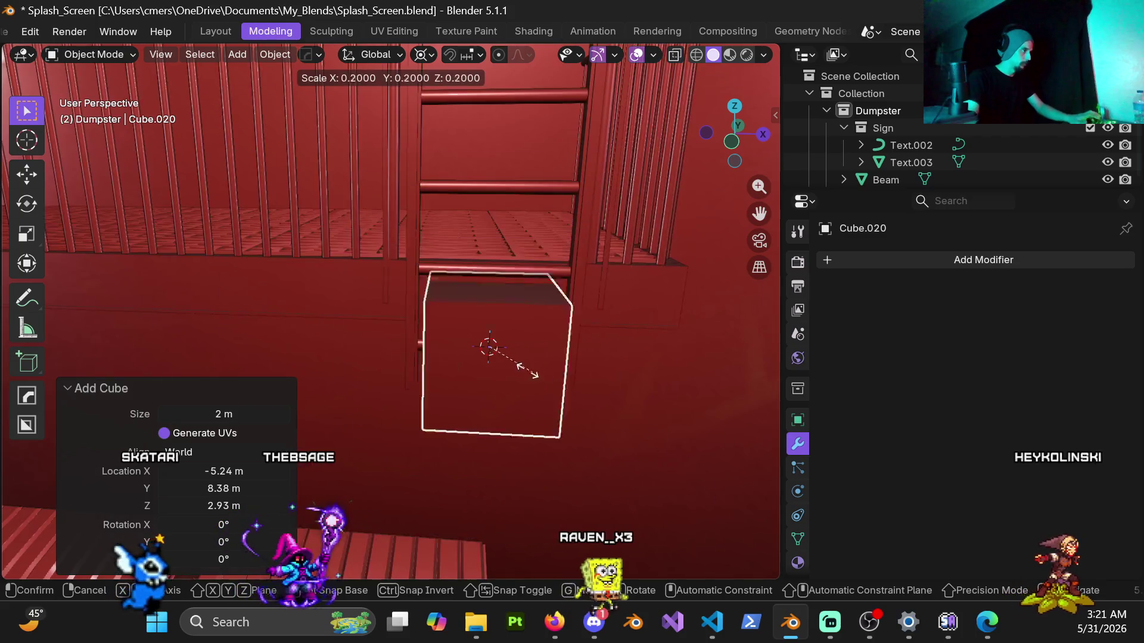
mouse_move(501, 358)
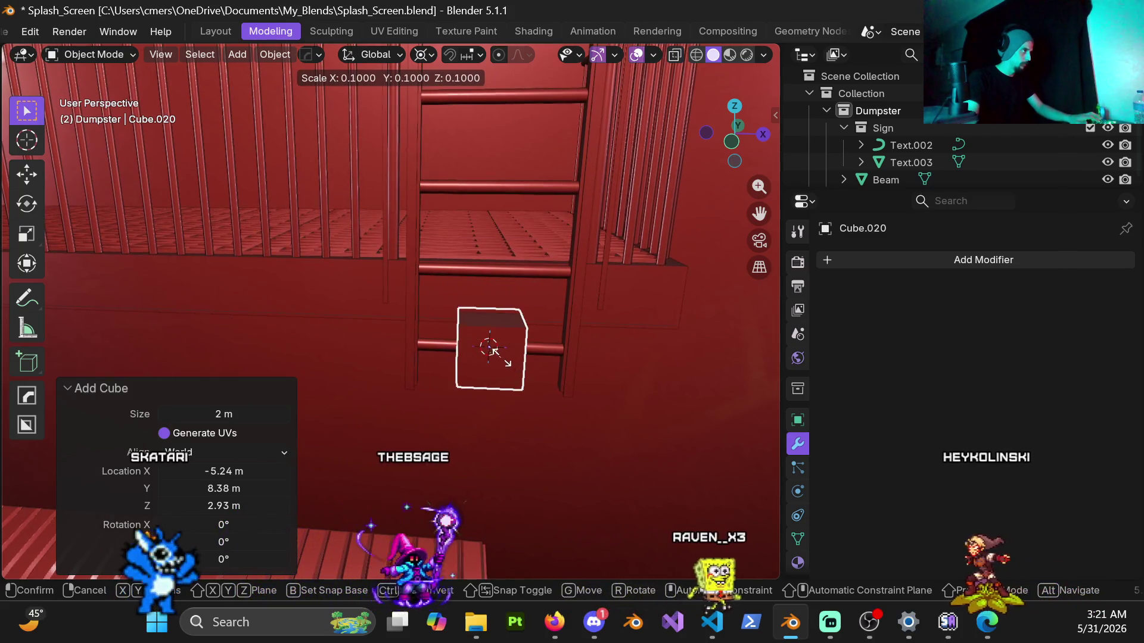
left_click(495, 352)
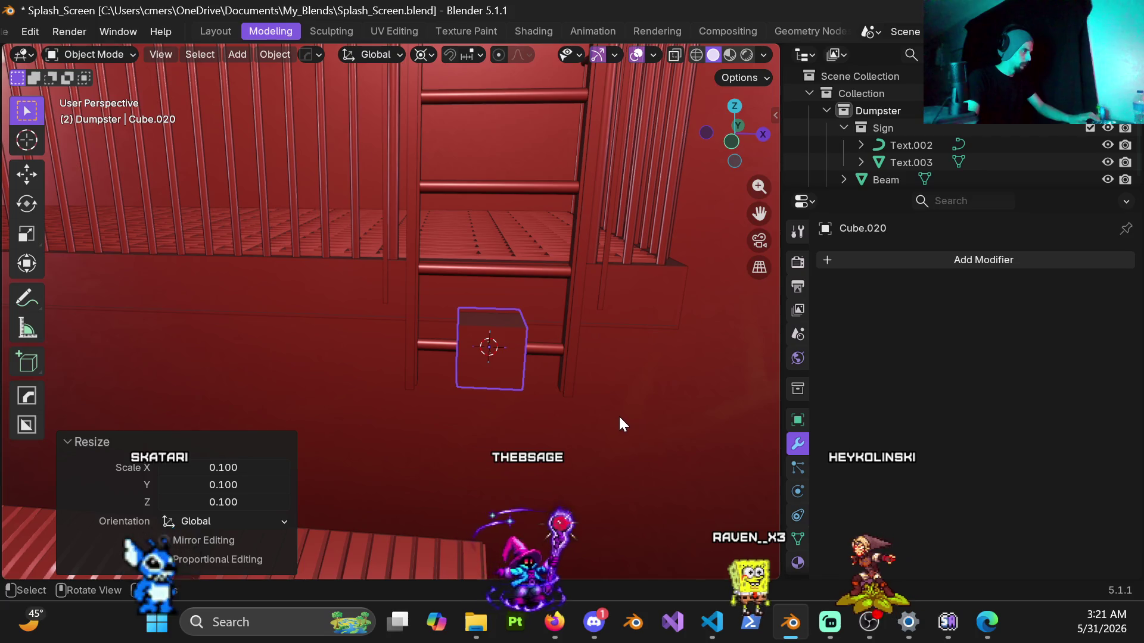
key("KP_1")
key("s")
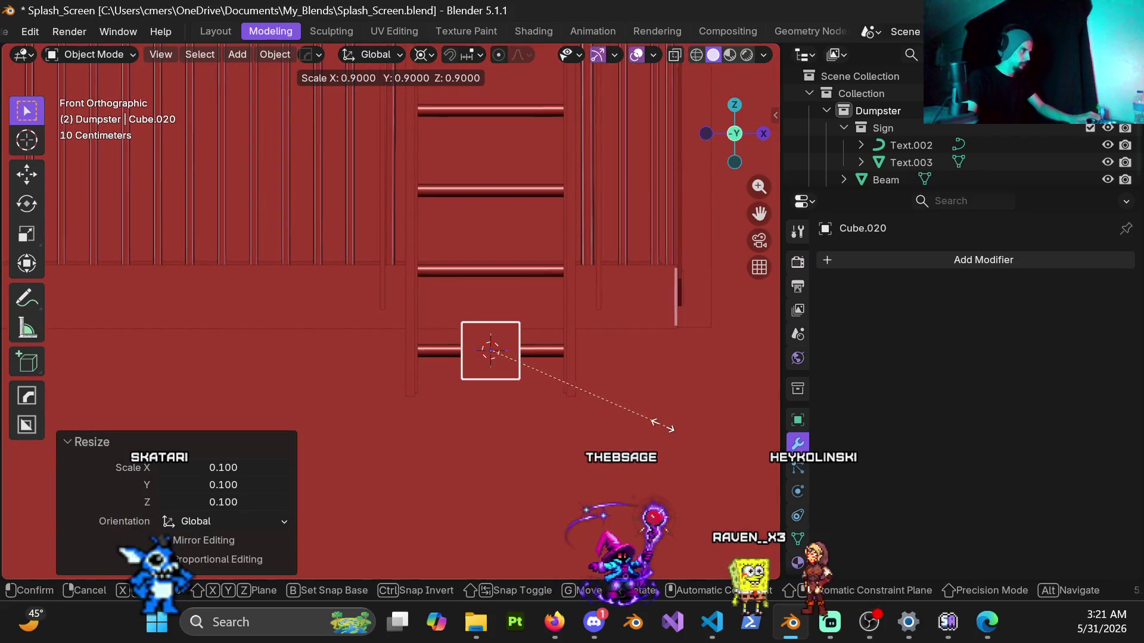
left_click(531, 373)
Flatten the cube to 0.2 along Y.
scroll(577, 334, "up", 3)
scroll(337, 331, "up", 4)
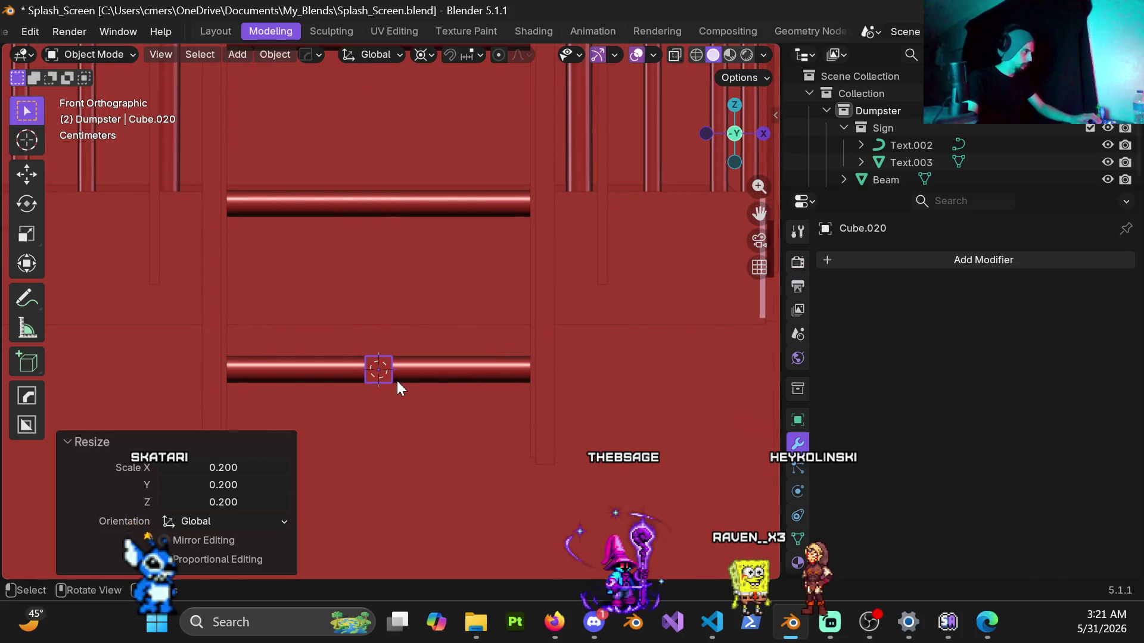
mouse_move(415, 383)
middle_mouse_down()
mouse_move(391, 400)
mouse_move(375, 331)
mouse_move(378, 353)
mouse_move(427, 346)
mouse_move(352, 408)
mouse_move(543, 306)
middle_mouse_up()
scroll(543, 306, "up", 5)
key("s")
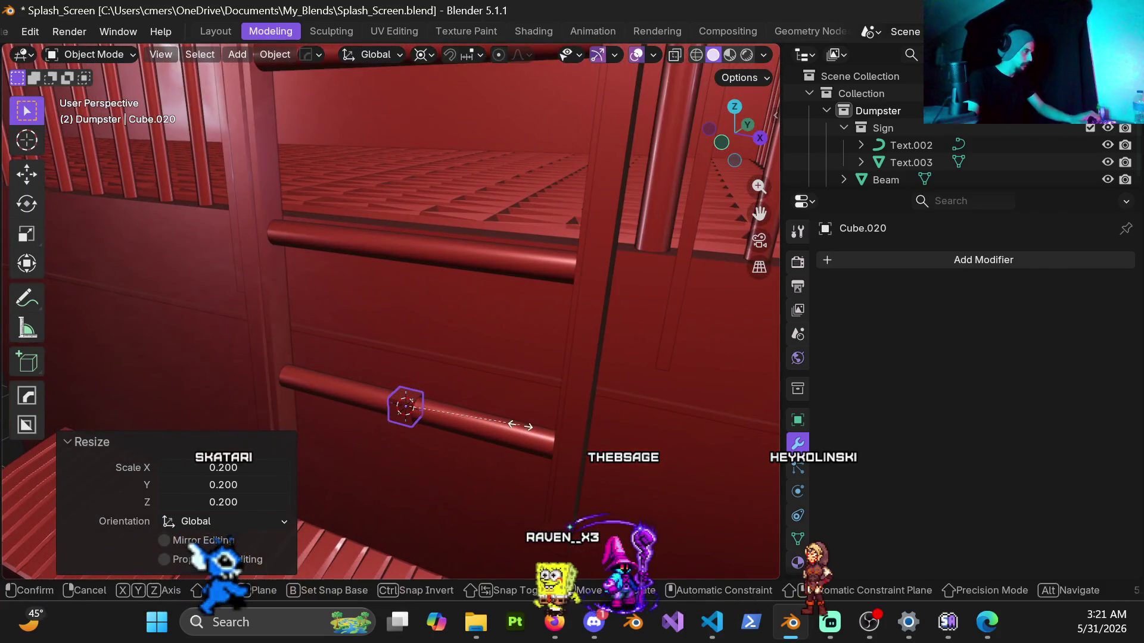
key("y")
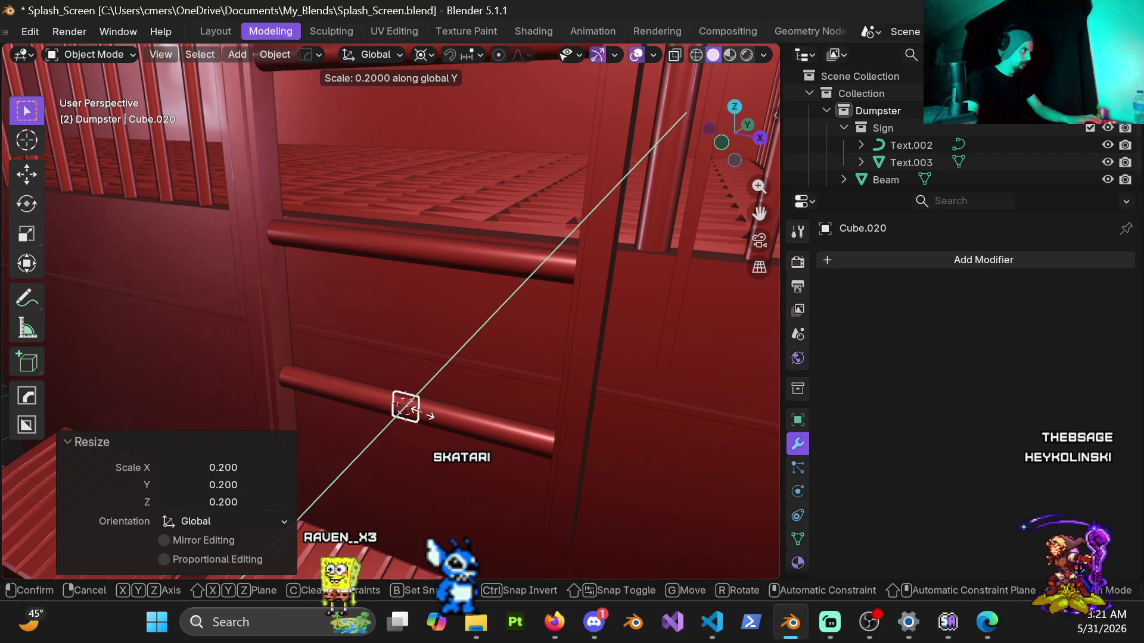
left_click(420, 411)
Raise the cube 0.16 m along Z, just above the lowest ladder rung.
key("KP_1")
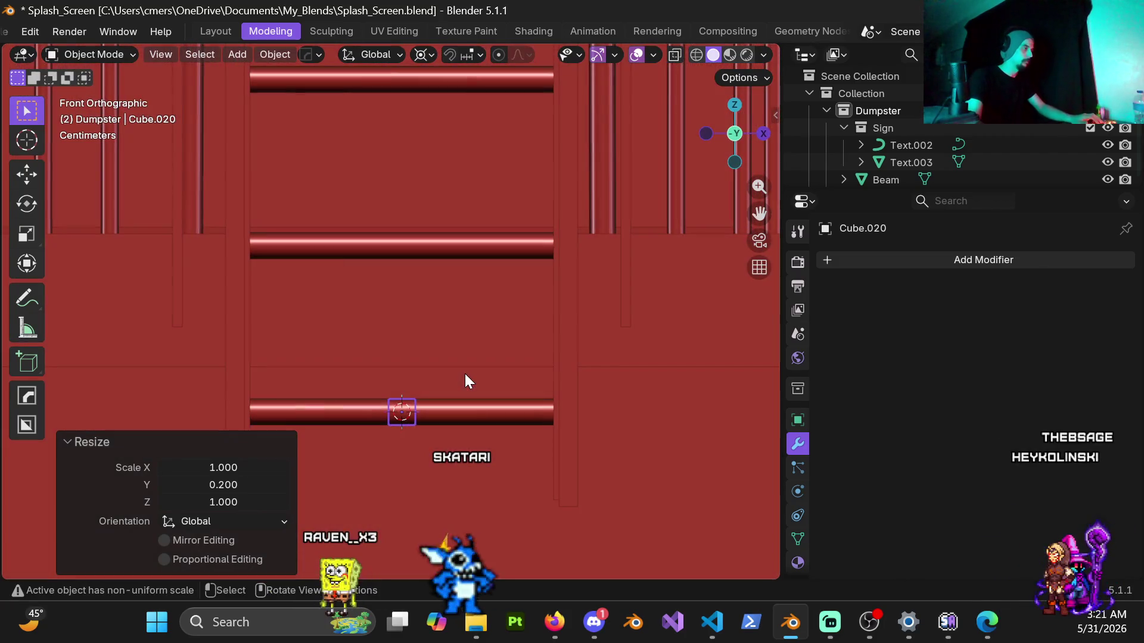
key("g")
key("z")
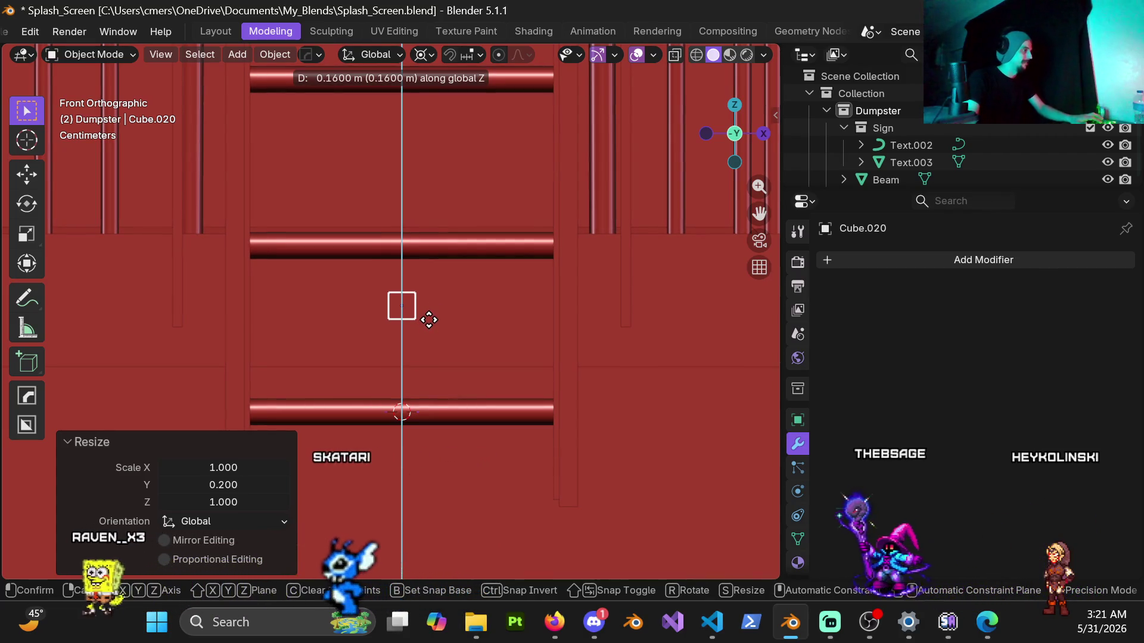
left_click(428, 322)
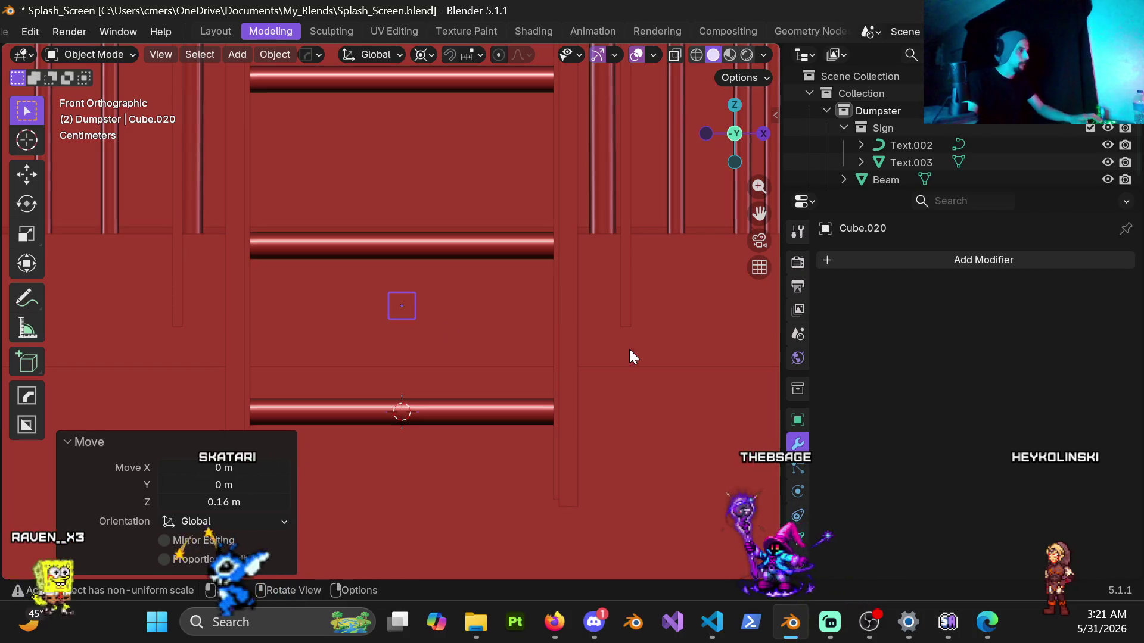
left_click(632, 321)
Lower Cube.018's bottom vertices by 0.05 m along Z.
key("ctrl+Tab")
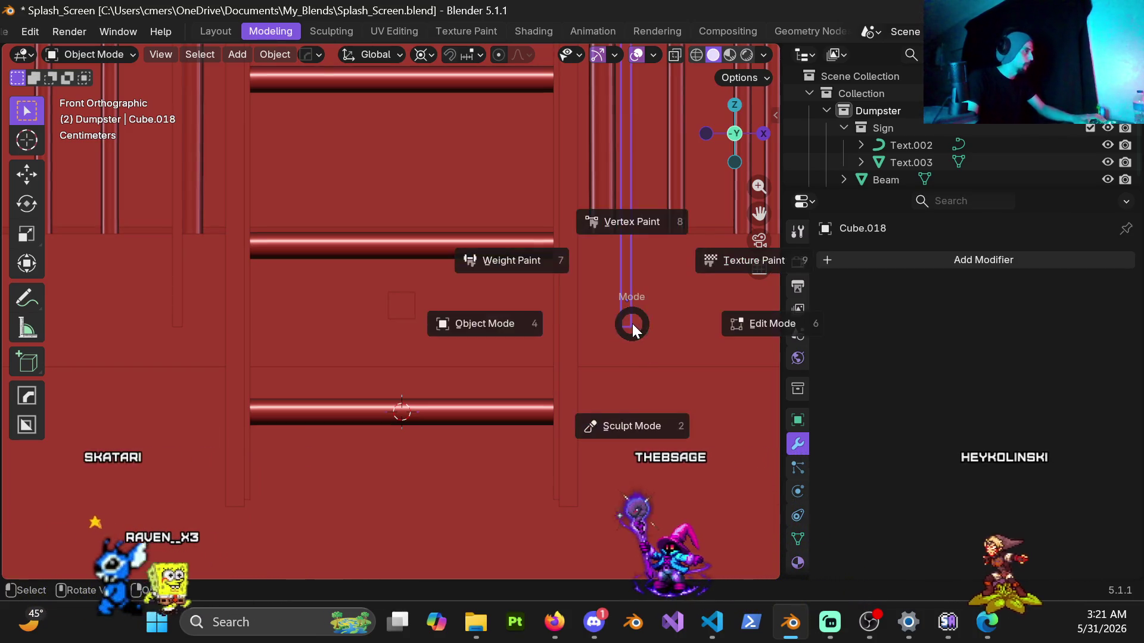
left_click(499, 325)
key("Tab")
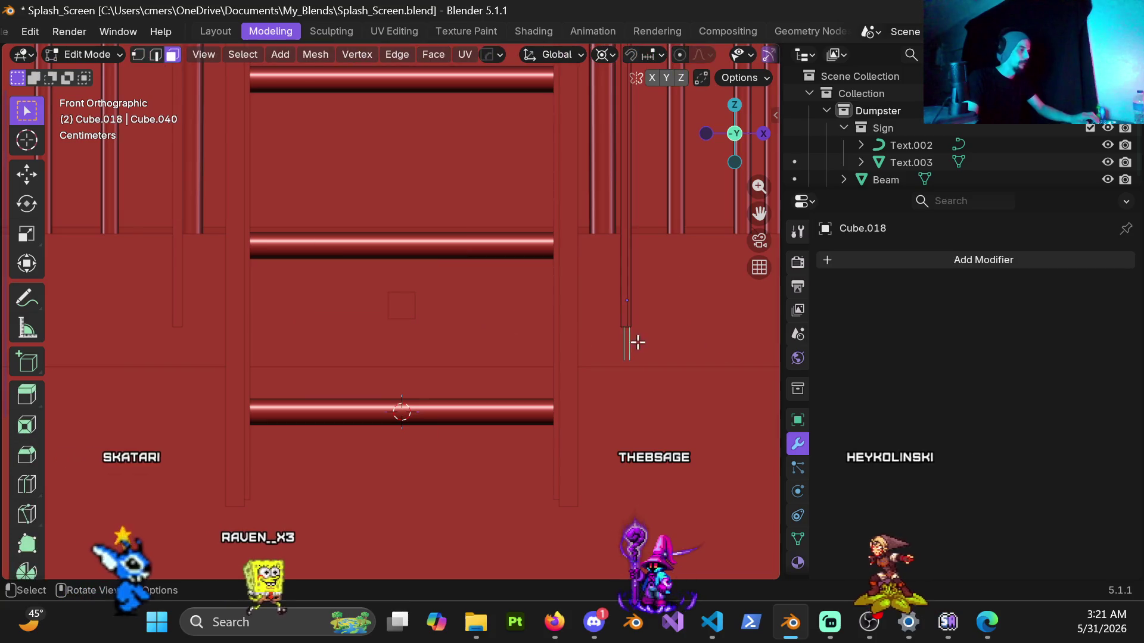
key("shift+z")
left_click(620, 325)
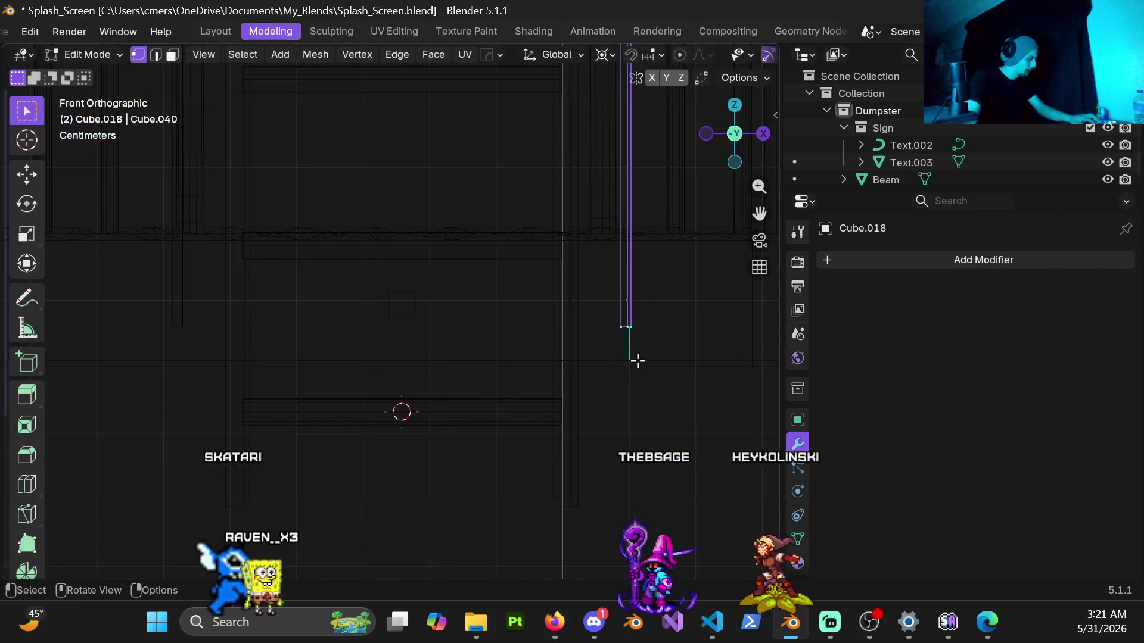
key("g")
key("z")
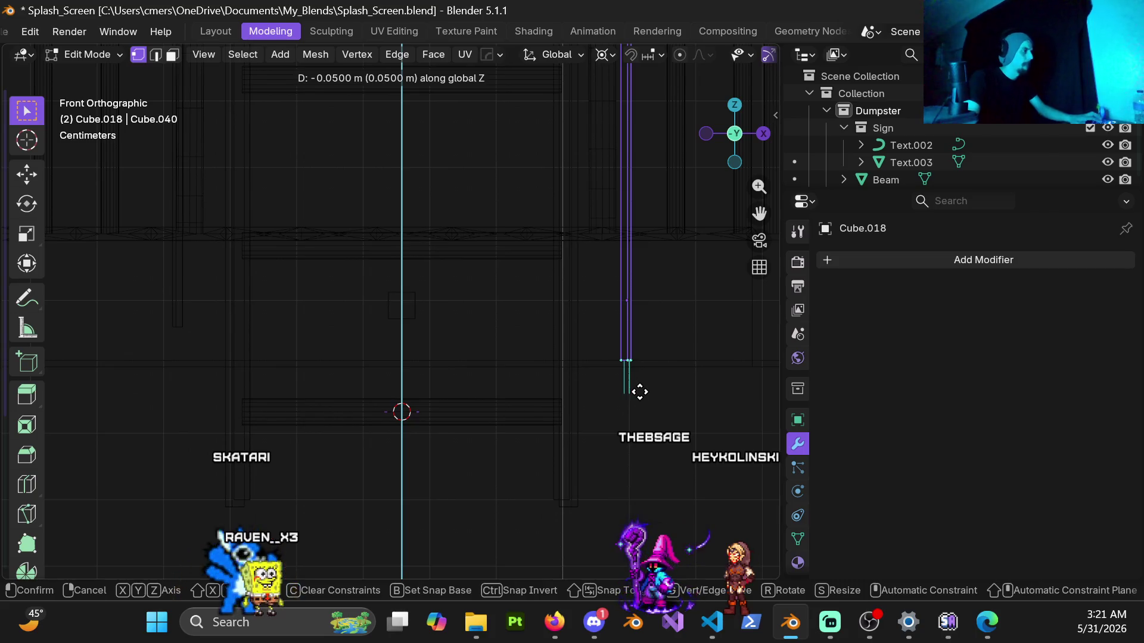
left_click(639, 392)
key("shift+z")
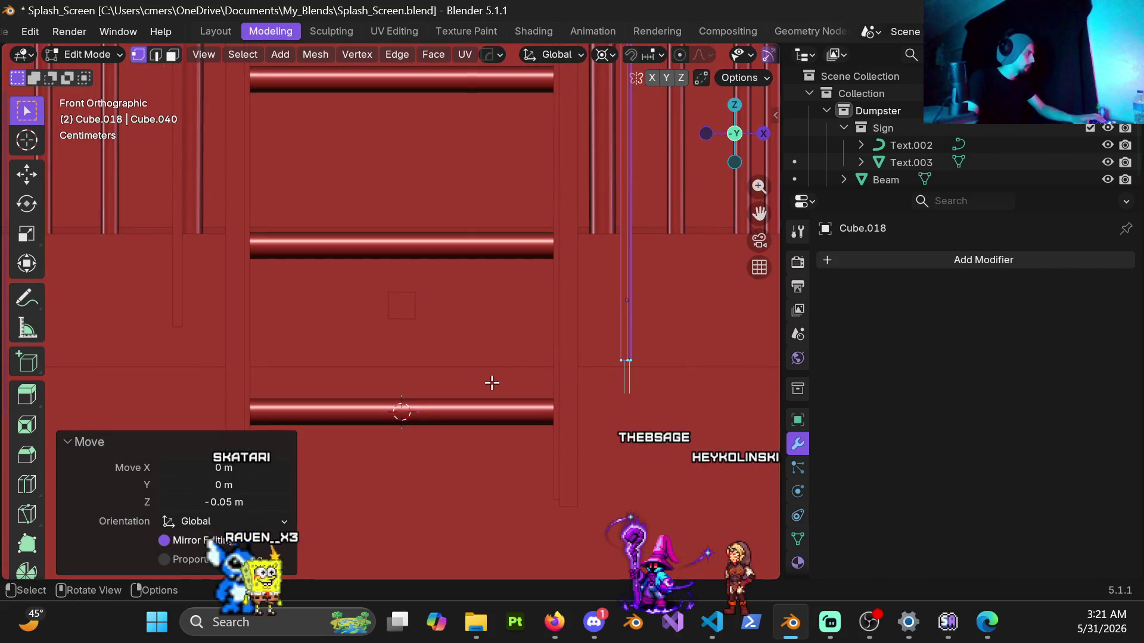
key("Tab")
Lower Cube.019's bottom end by 0.05 m along Z, then return to Object Mode.
left_click(173, 312)
key("ctrl+Tab")
left_click(279, 344)
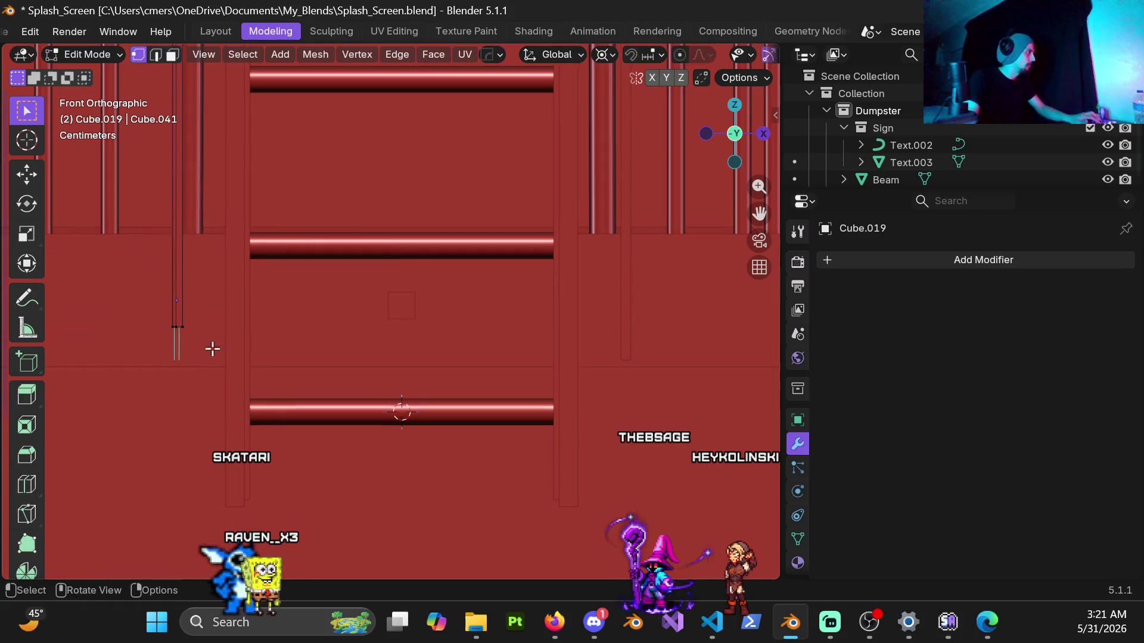
key("shift+z")
left_click(447, 361)
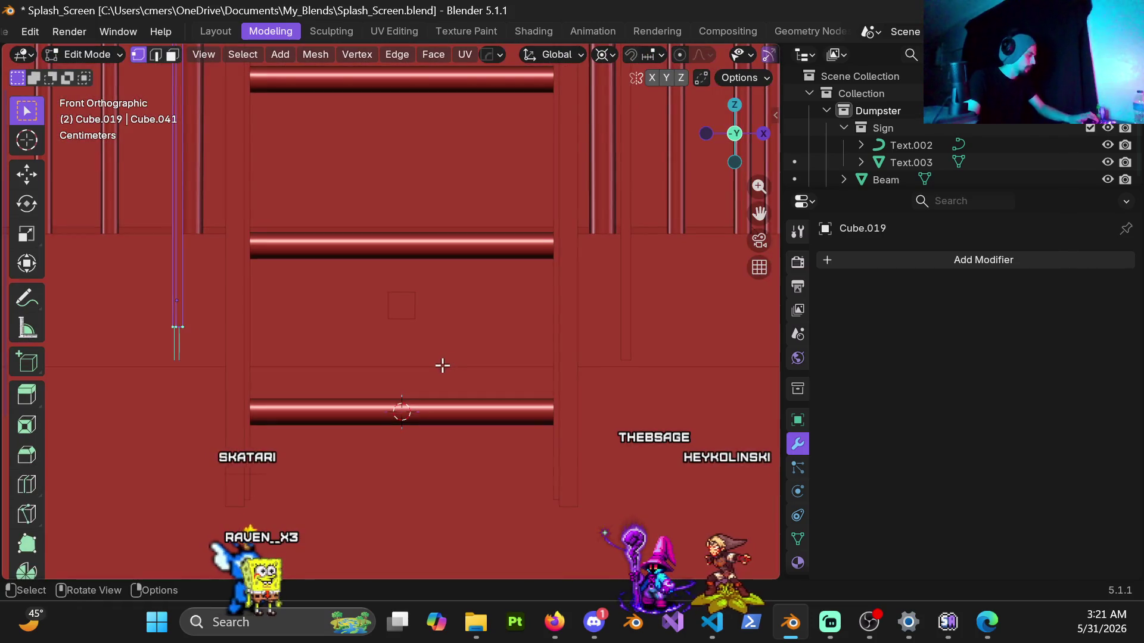
key("g")
key("z")
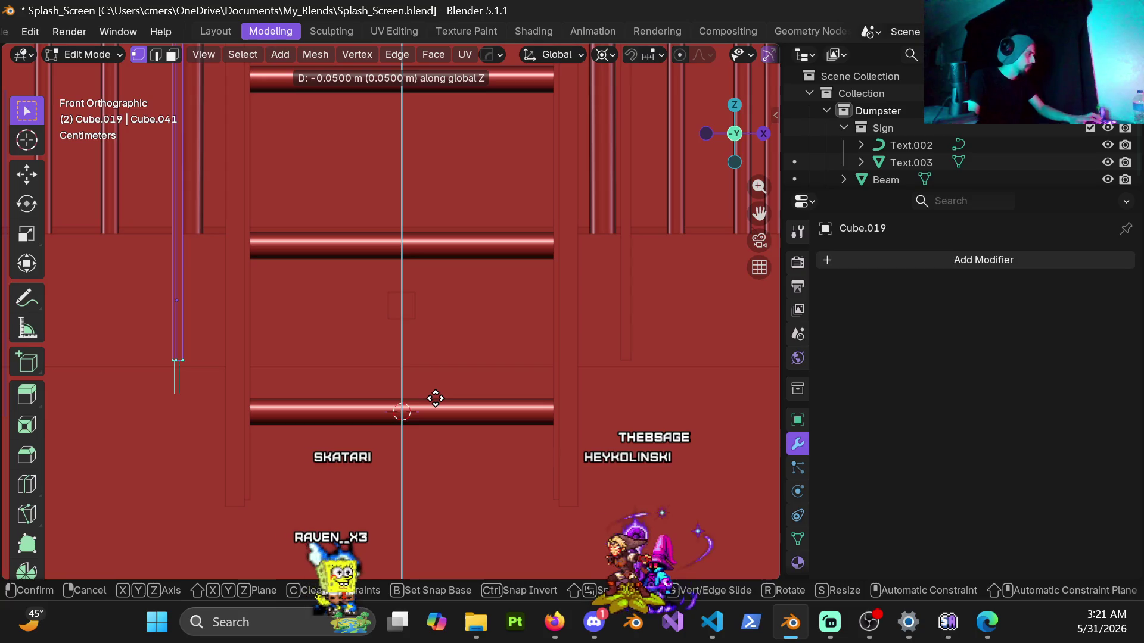
left_click(435, 399)
key("ctrl+Tab")
left_click(223, 395)
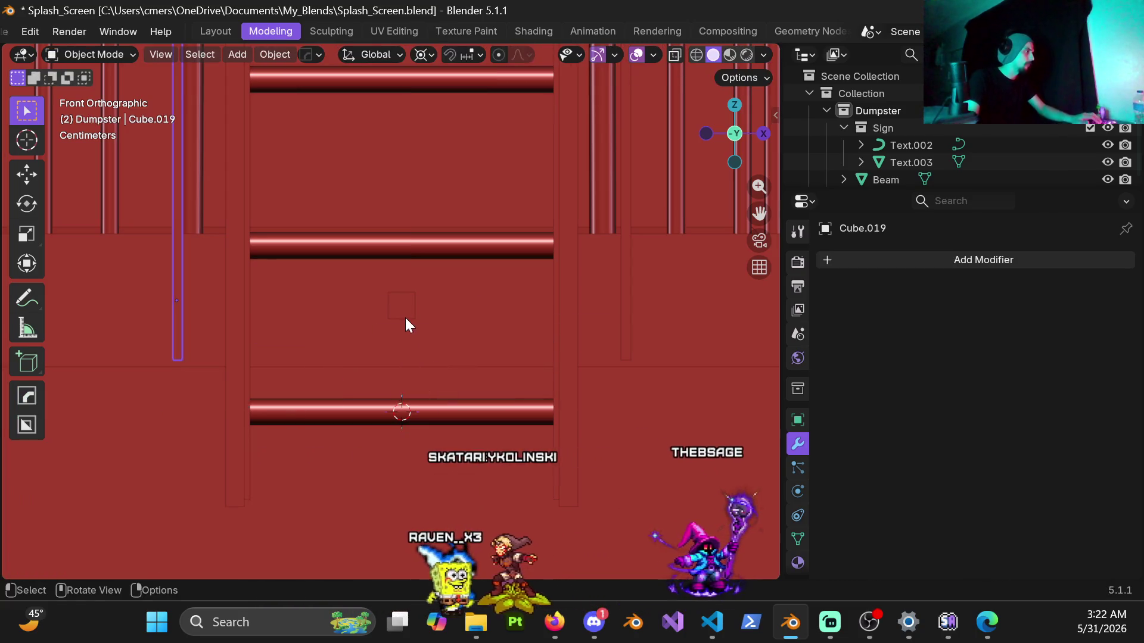
Apply Cube.020's scale, check the ladder in perspective, and return to front view.
left_click(404, 313)
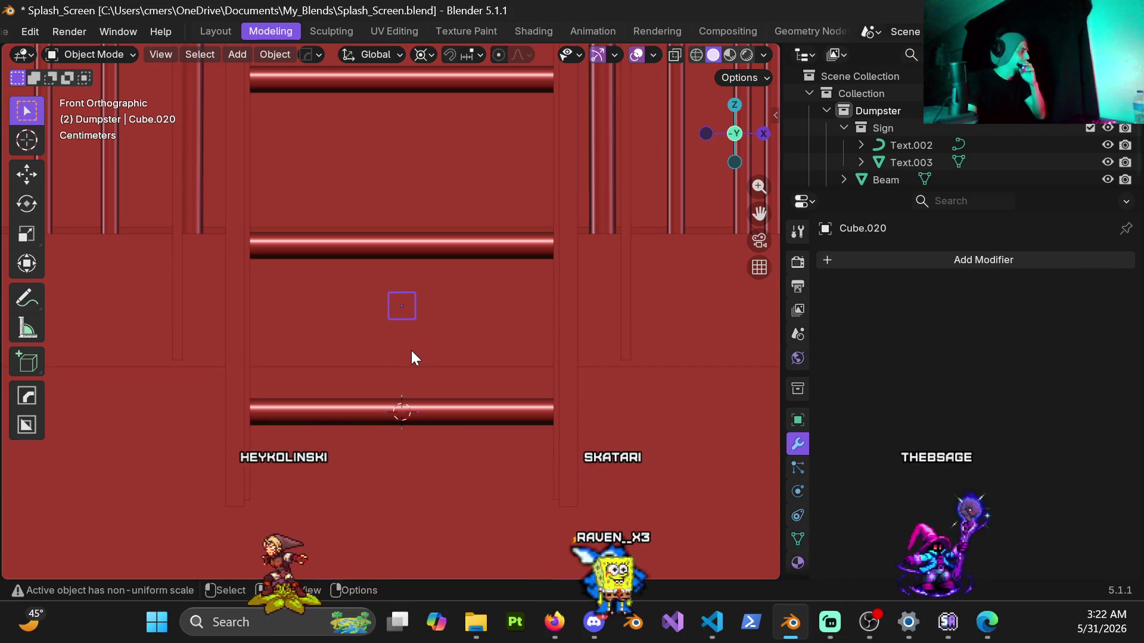
key("ctrl+a")
left_click(399, 342)
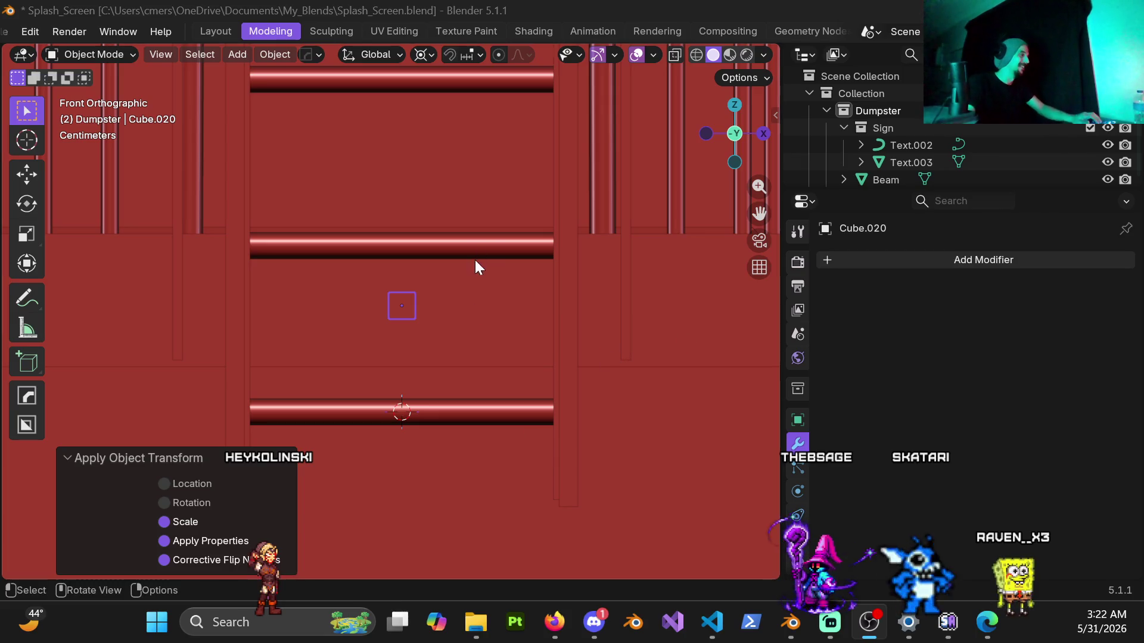
scroll(463, 319, "up", 3)
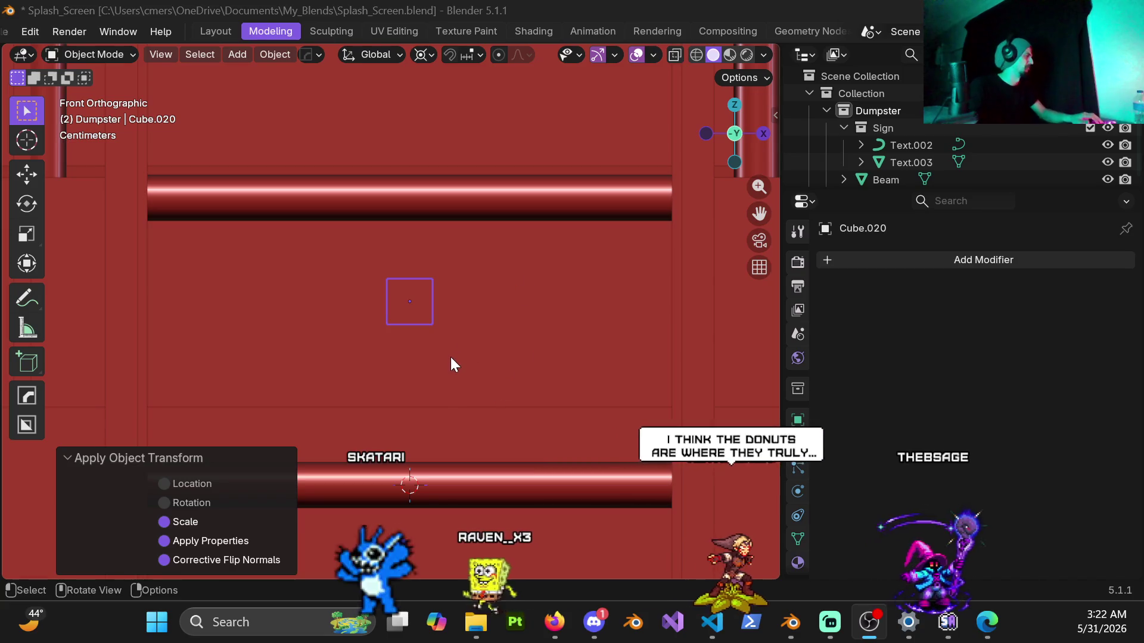
scroll(430, 330, "down", 3)
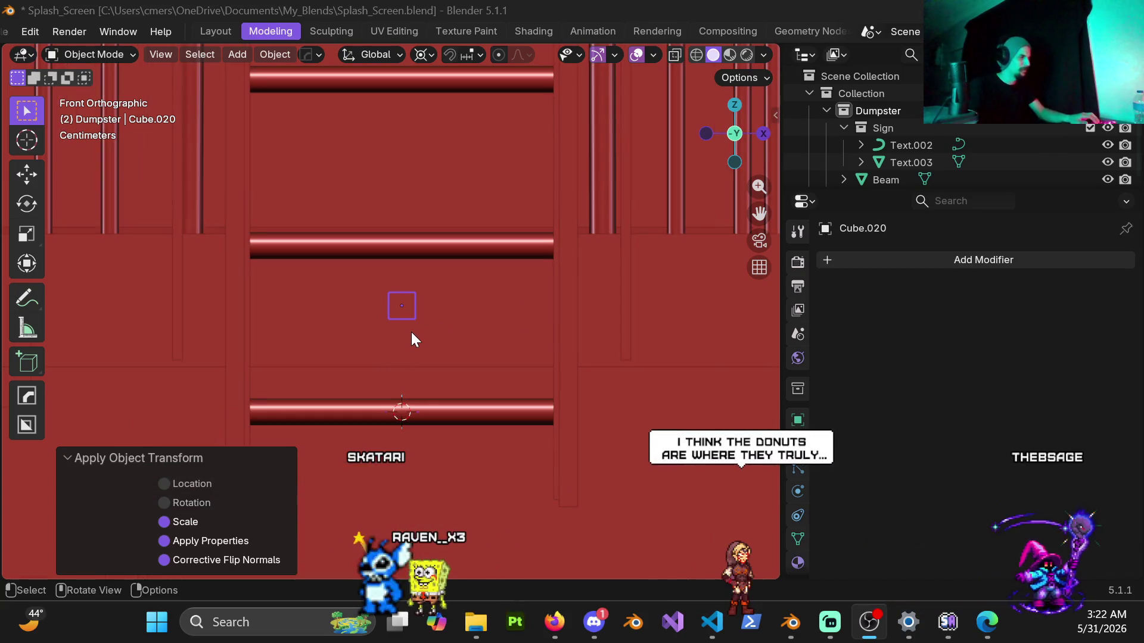
mouse_move(419, 322)
middle_mouse_down()
mouse_move(419, 345)
mouse_move(434, 338)
middle_mouse_up()
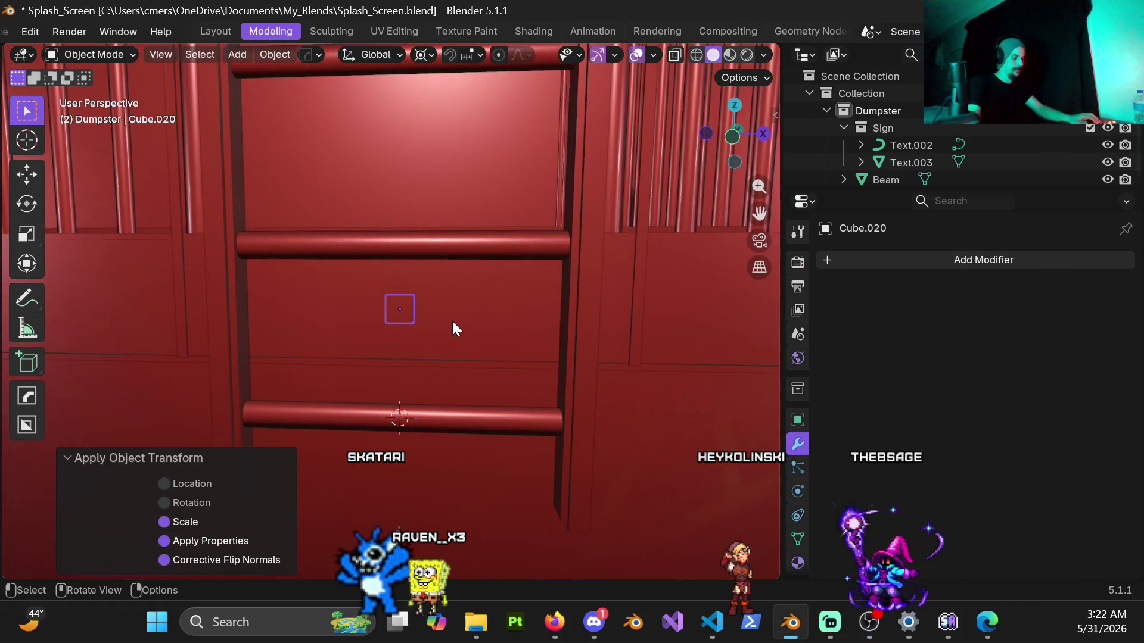
key("KP_1")
key("s")
key("Escape")
right_click(466, 317)
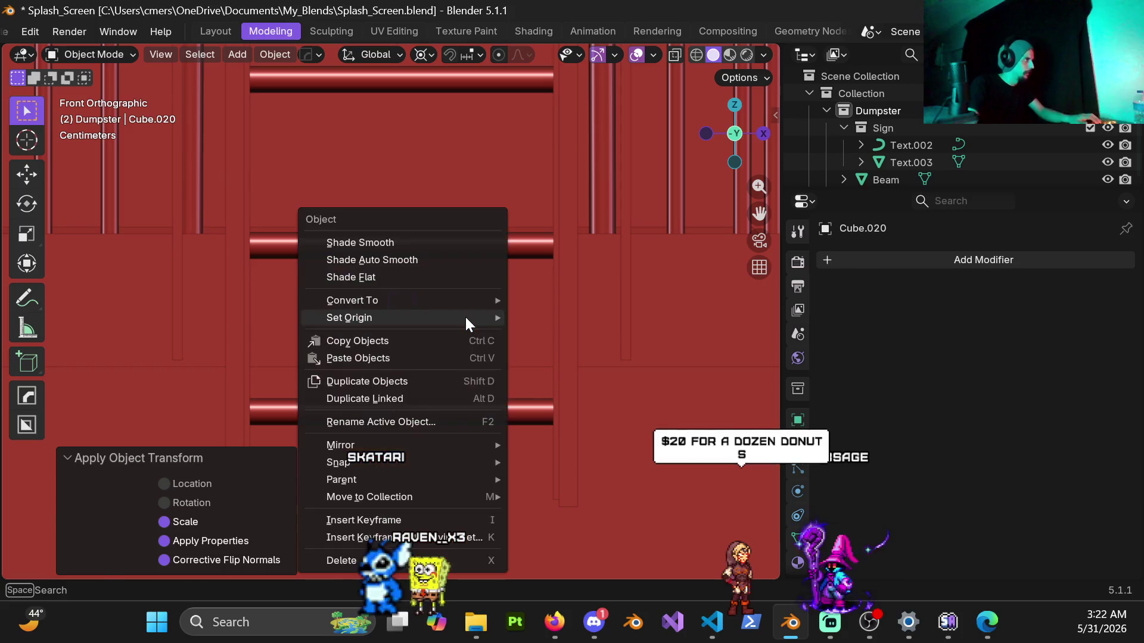
Set Cube.020's origin to its surface centre of mass and pivot around Median Point.
mouse_move(466, 316)
left_click(619, 374)
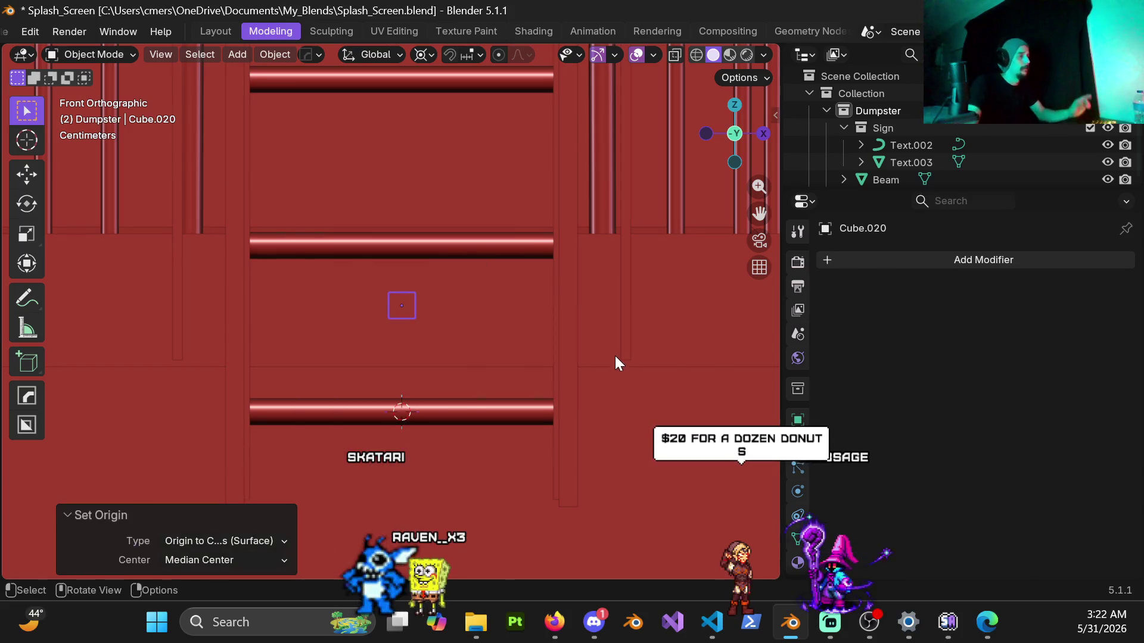
left_click(437, 58)
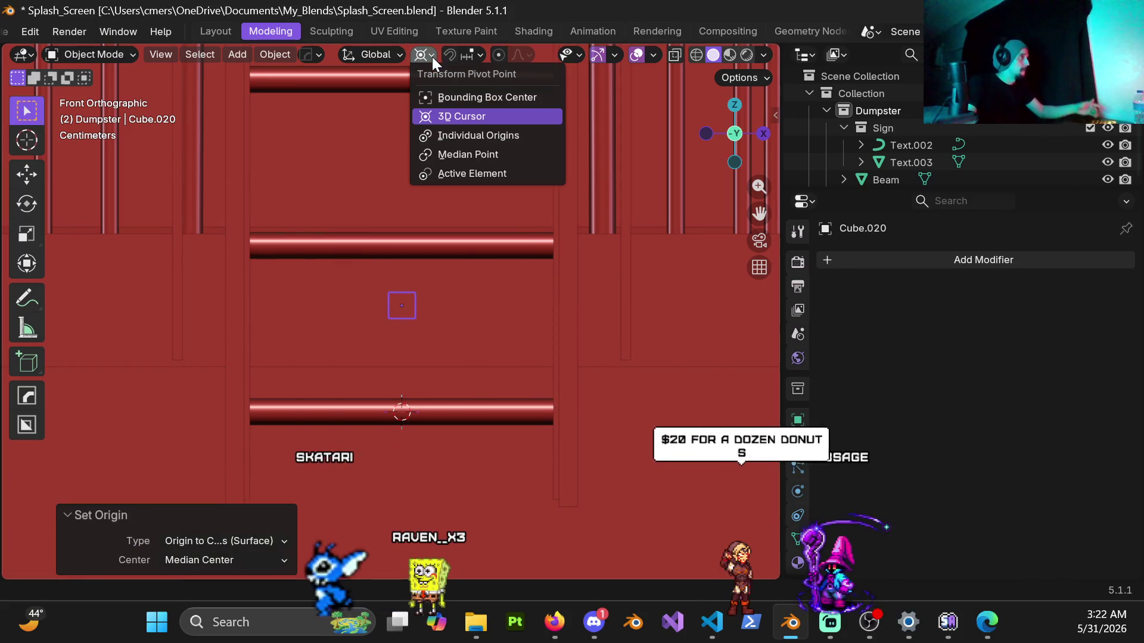
left_click(478, 159)
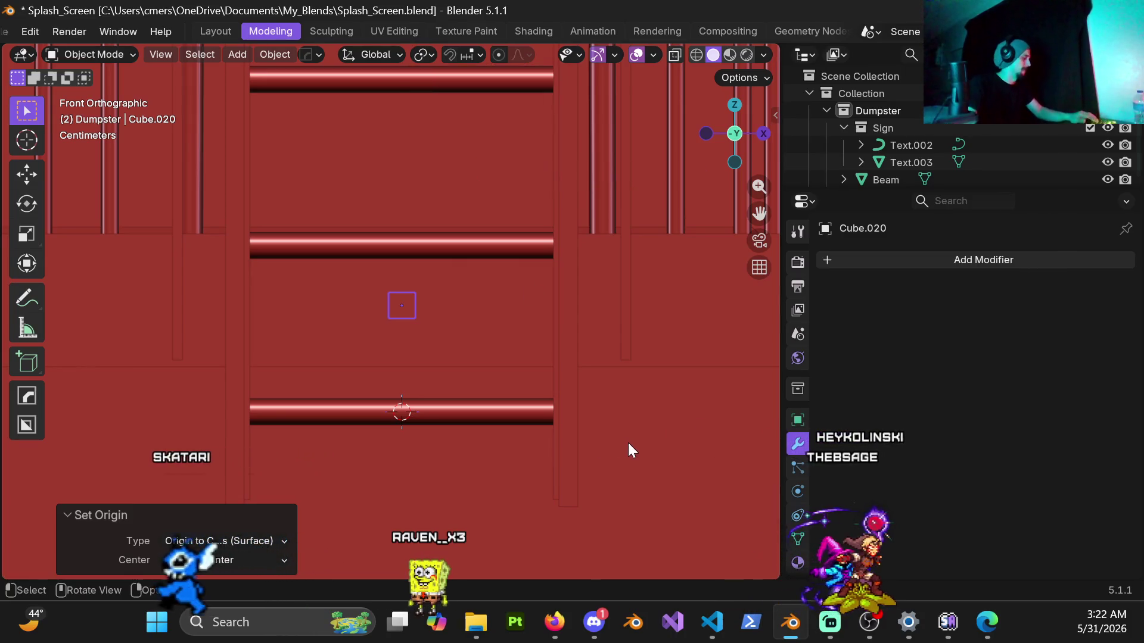
Flatten the square to 0.6 along Z and stretch it 17 times along X.
key("s")
key("z")
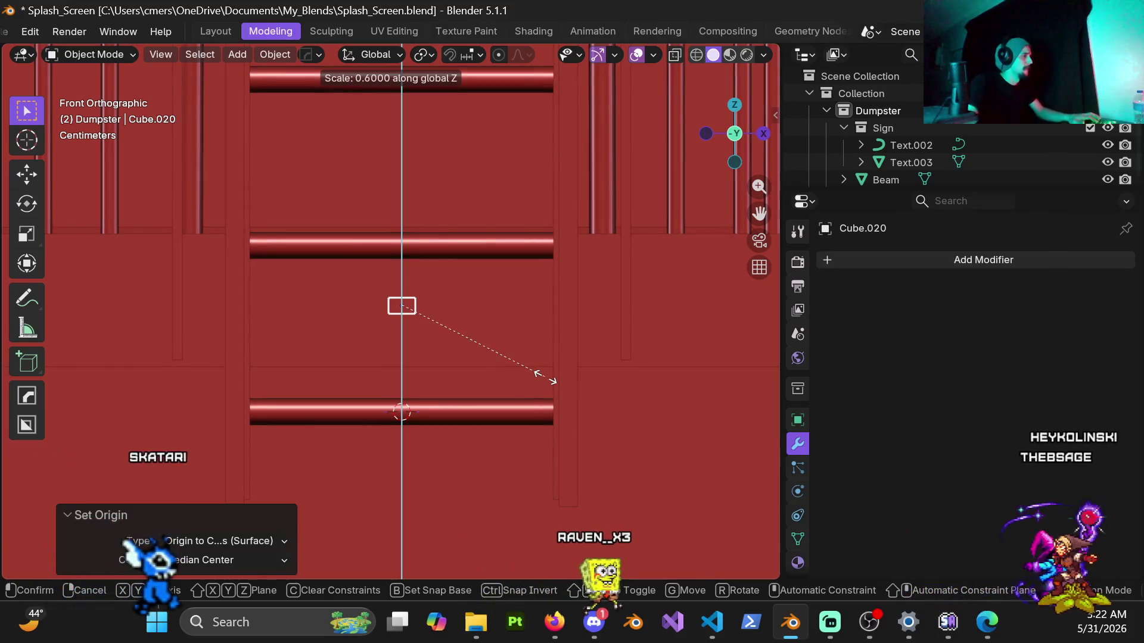
left_click(545, 377)
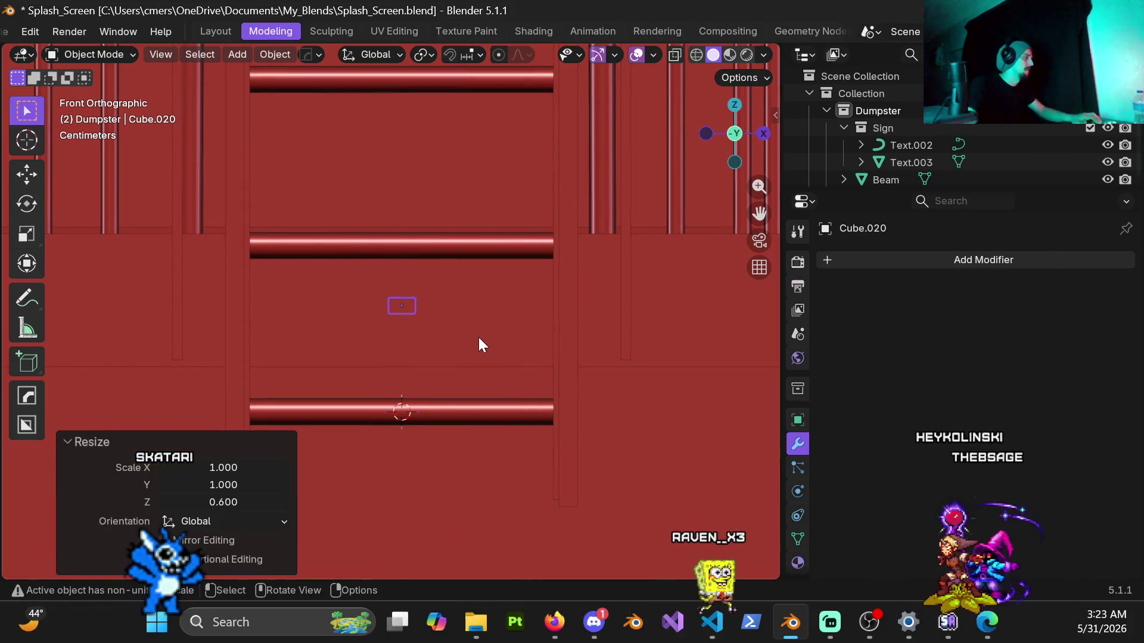
key("s")
key("x")
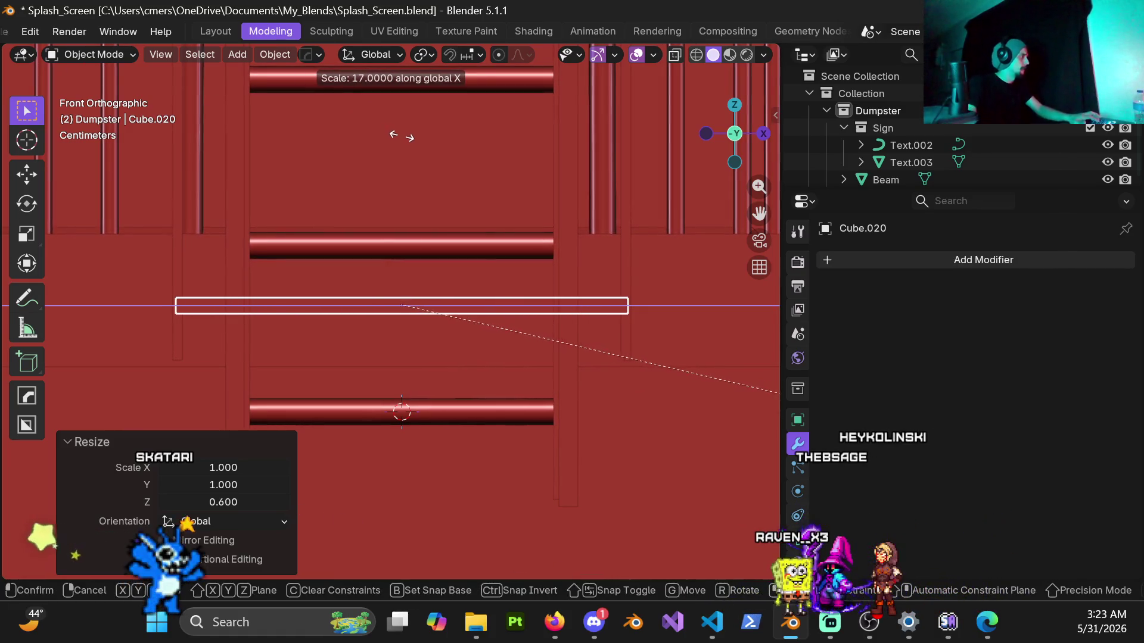
key("Return")
mouse_move(611, 306)
middle_mouse_down()
mouse_move(453, 325)
mouse_move(638, 337)
mouse_move(492, 335)
mouse_move(559, 330)
mouse_move(405, 373)
middle_mouse_up()
key("g")
key("y")
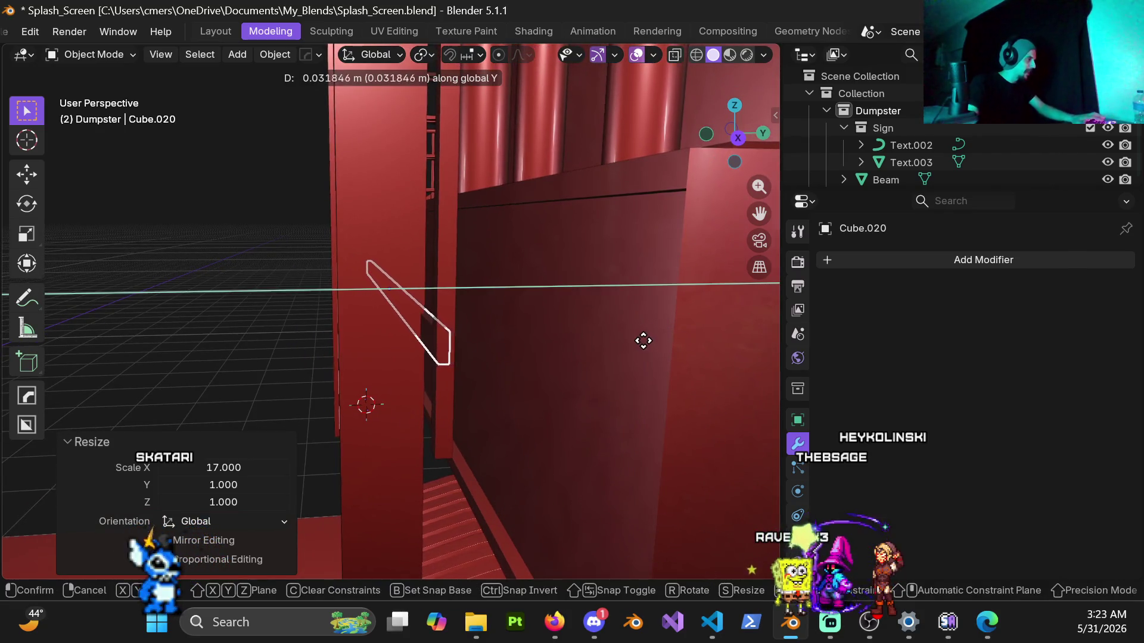
Push the long bar back along Y until it sits against the wall.
left_click(667, 360)
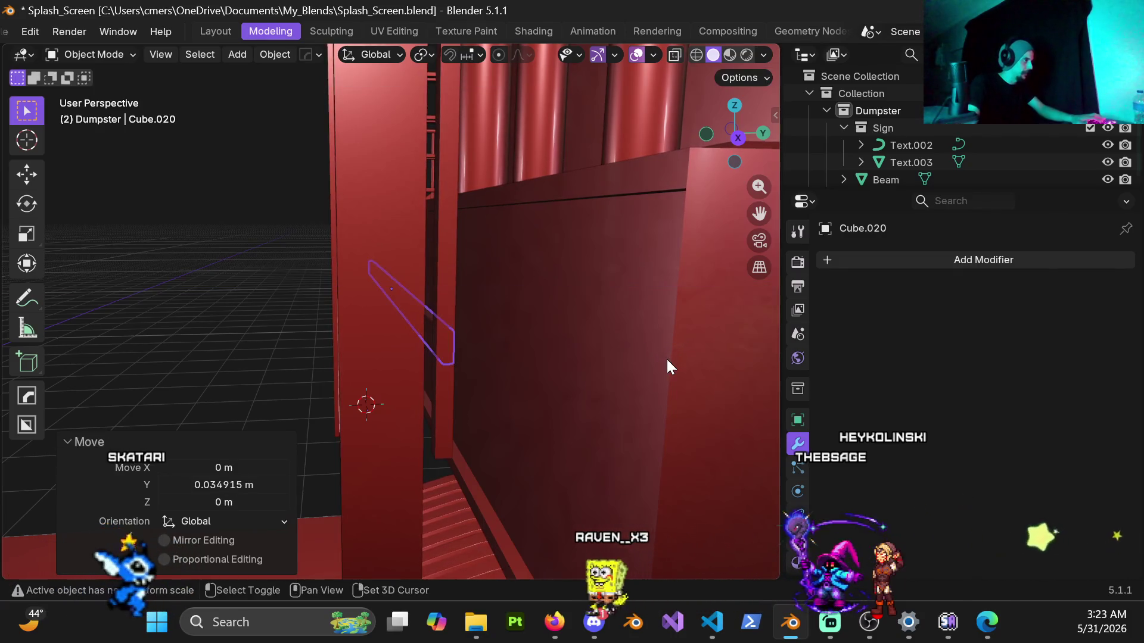
mouse_move(407, 341)
middle_mouse_down()
mouse_move(663, 345)
mouse_move(497, 360)
mouse_move(485, 328)
mouse_move(570, 303)
mouse_move(766, 283)
middle_mouse_up()
left_click(485, 328)
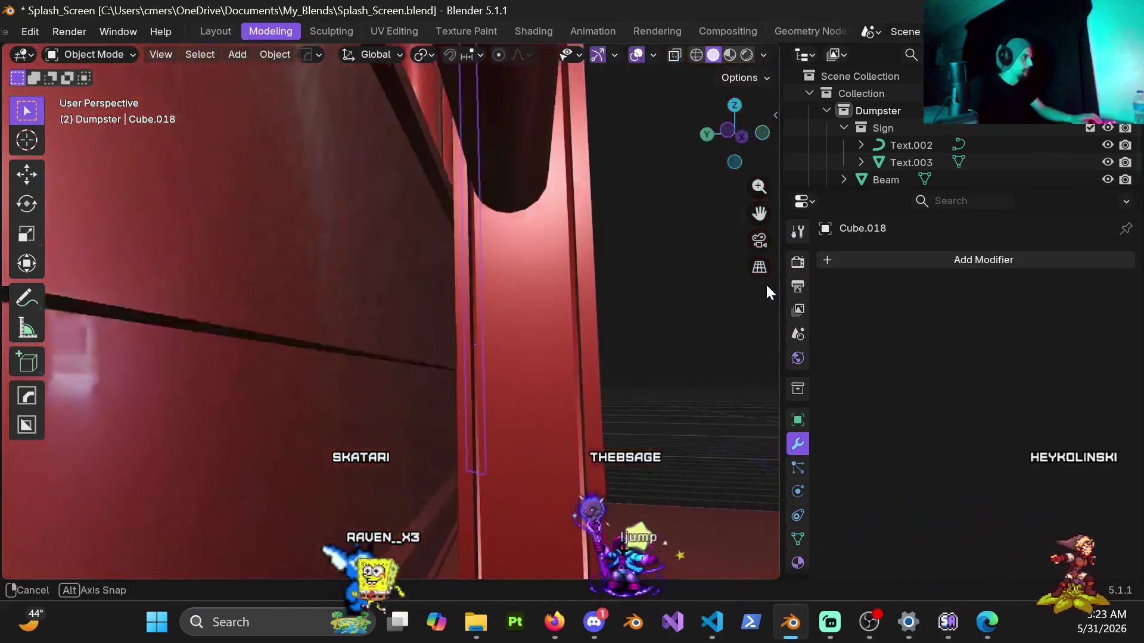
mouse_move(477, 309)
middle_mouse_down()
mouse_move(503, 317)
mouse_move(517, 358)
mouse_move(538, 339)
mouse_move(449, 383)
mouse_move(500, 360)
mouse_move(508, 379)
mouse_move(383, 346)
mouse_move(141, 357)
mouse_move(120, 370)
mouse_move(236, 391)
mouse_move(397, 380)
middle_mouse_up()
left_click(463, 384)
mouse_move(321, 376)
middle_mouse_down()
mouse_move(564, 357)
mouse_move(404, 338)
mouse_move(212, 368)
mouse_move(188, 349)
mouse_move(204, 325)
mouse_move(194, 323)
middle_mouse_up()
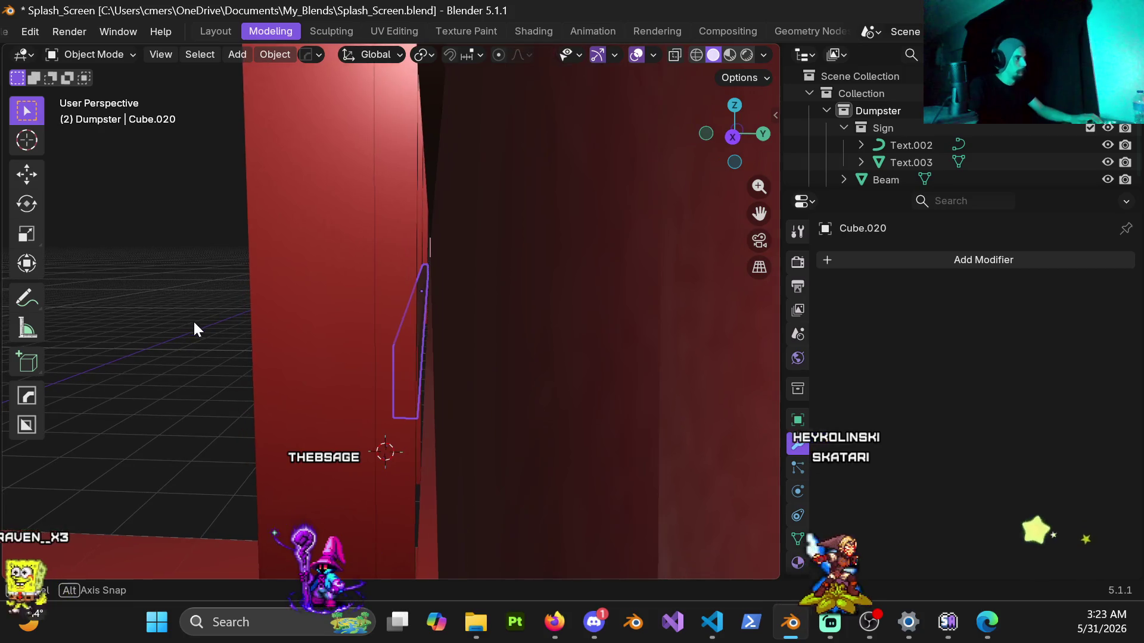
key("g")
key("y")
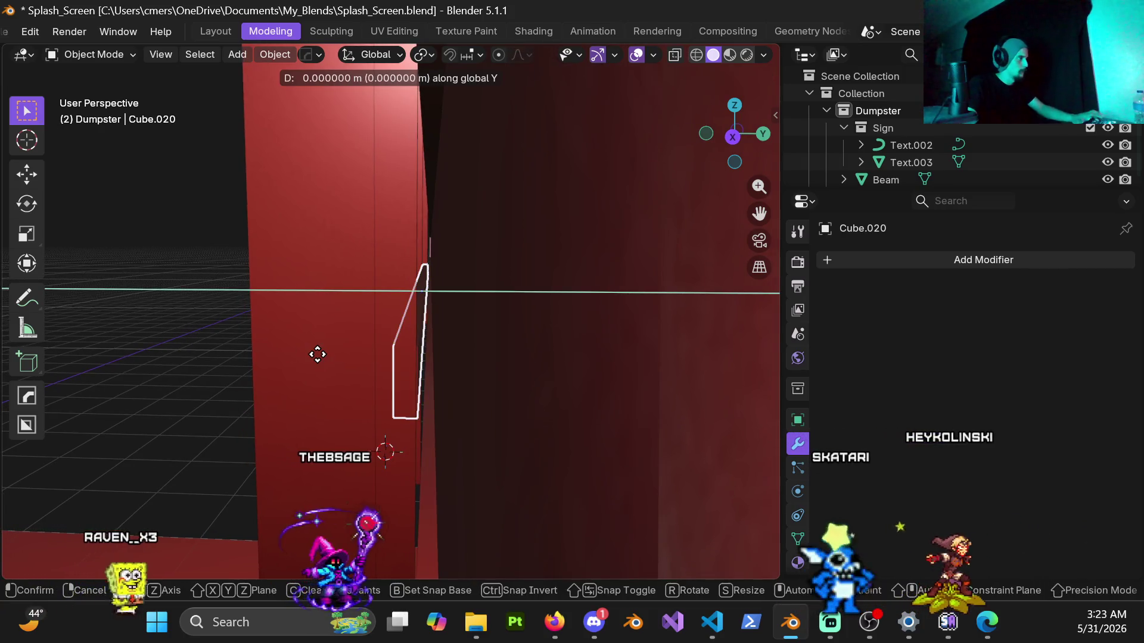
left_click(397, 367)
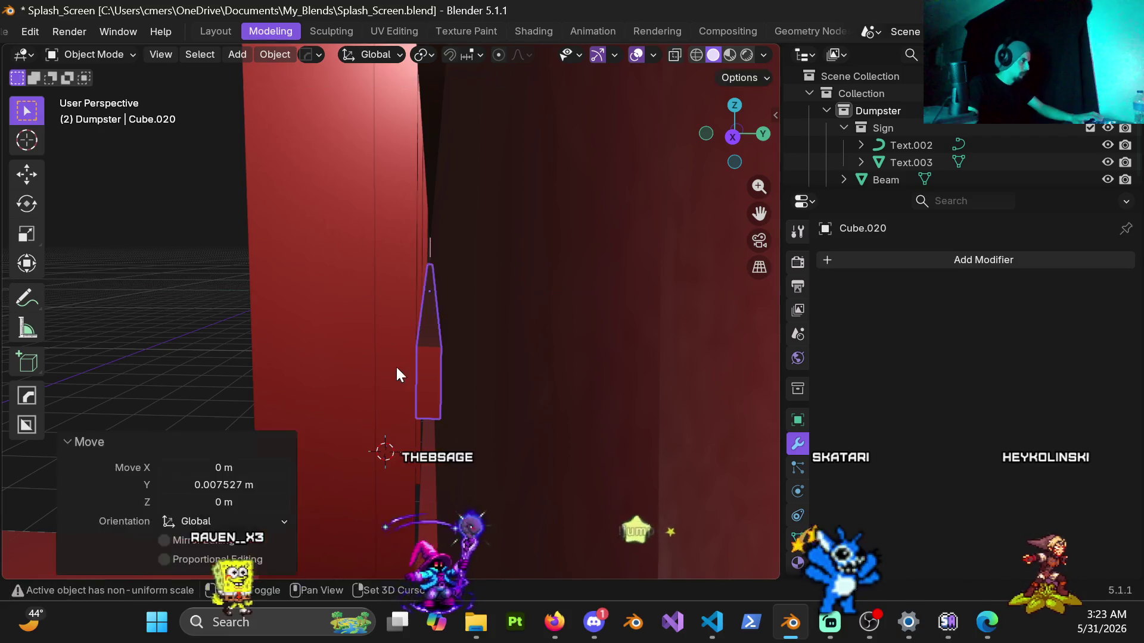
Widen the bar 1.012 times along X so its ends meet the rails.
mouse_move(408, 358)
middle_mouse_down()
mouse_move(541, 366)
mouse_move(396, 342)
mouse_move(488, 333)
mouse_move(360, 366)
mouse_move(238, 342)
mouse_move(455, 359)
mouse_move(474, 336)
middle_mouse_up()
key("KP_5")
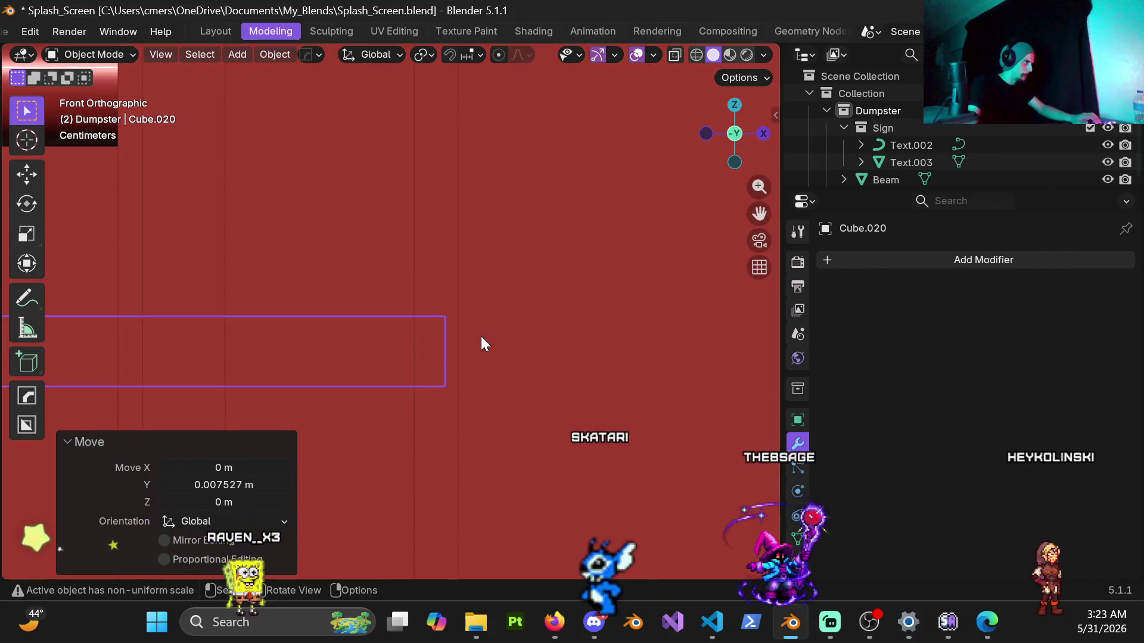
key("s")
key("x")
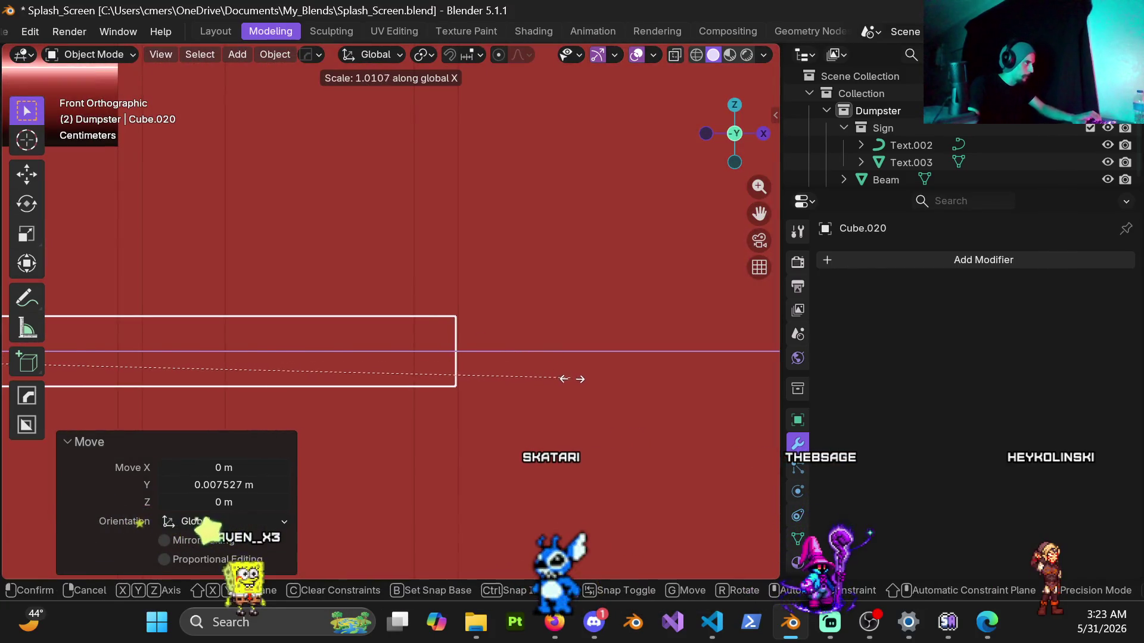
left_click(588, 379)
mouse_move(374, 342)
middle_mouse_down()
mouse_move(507, 304)
mouse_move(316, 338)
mouse_move(301, 327)
mouse_move(410, 404)
mouse_move(719, 412)
mouse_move(526, 348)
mouse_move(376, 335)
mouse_move(335, 345)
mouse_move(380, 336)
middle_mouse_up()
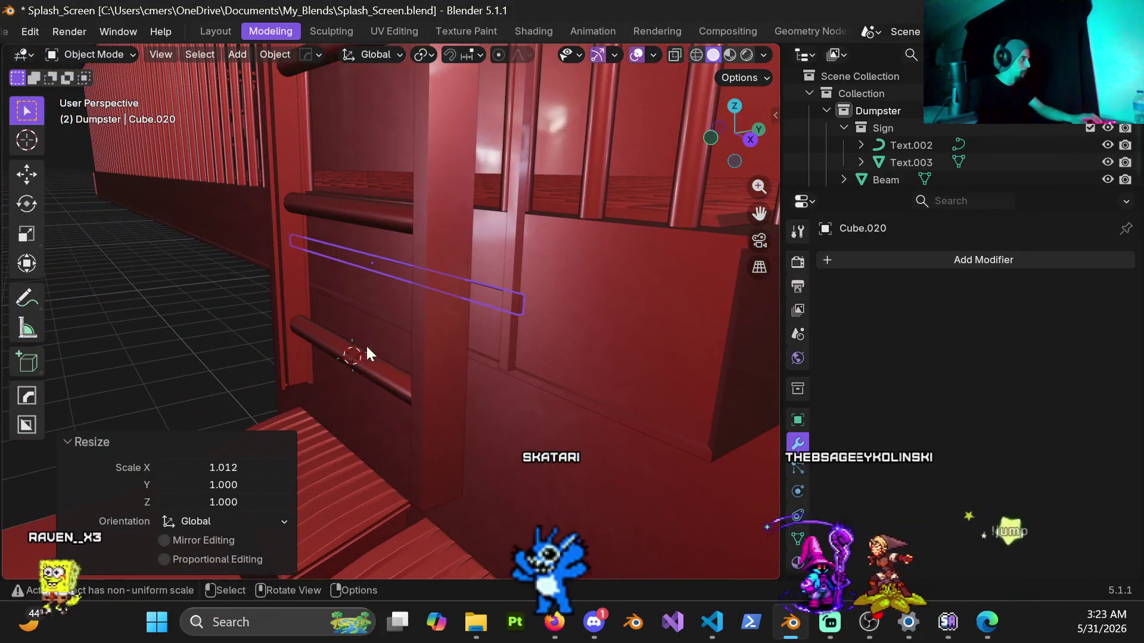
mouse_move(176, 310)
middle_mouse_down()
mouse_move(274, 235)
mouse_move(377, 323)
mouse_move(503, 306)
mouse_move(462, 329)
mouse_move(348, 287)
mouse_move(420, 296)
mouse_move(384, 333)
mouse_move(452, 353)
mouse_move(464, 389)
mouse_move(505, 392)
mouse_move(473, 407)
middle_mouse_up()
key("ctrl+a")
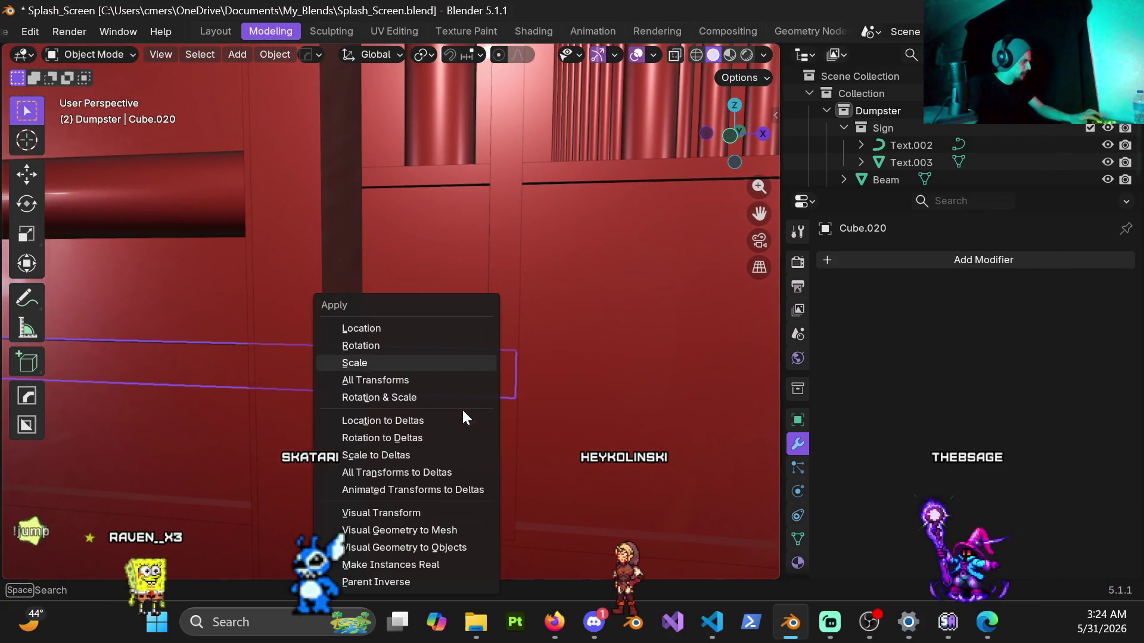
Apply the bar's scale and duplicate it just forward along Y as Cube.021.
left_click(409, 361)
mouse_move(448, 381)
middle_mouse_down()
mouse_move(345, 401)
mouse_move(427, 357)
middle_mouse_up()
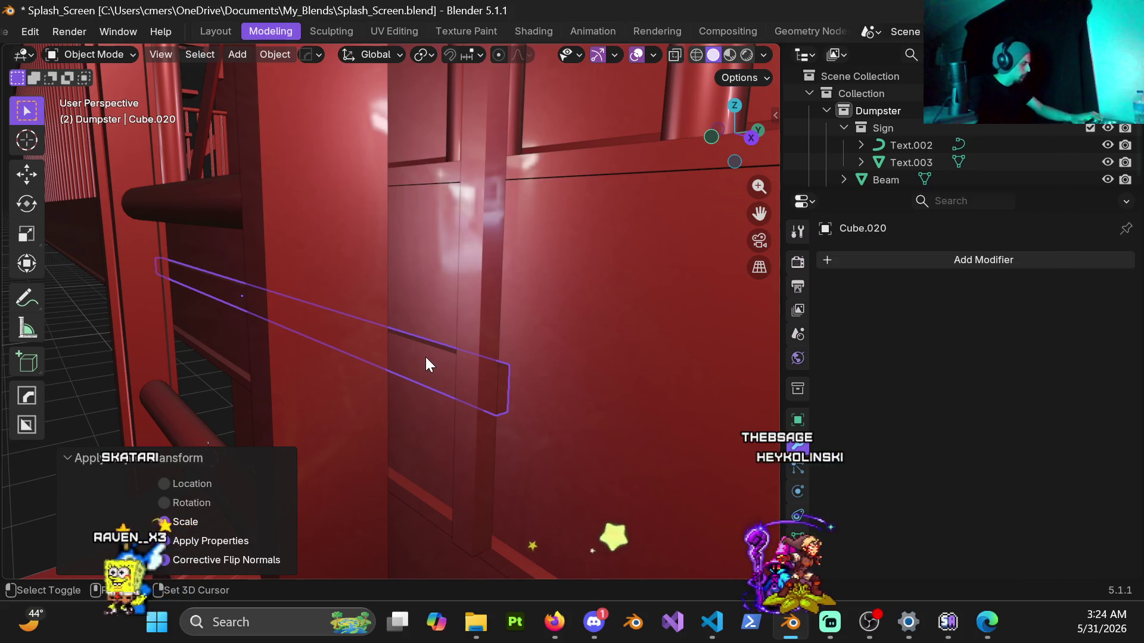
key("shift+d")
key("y")
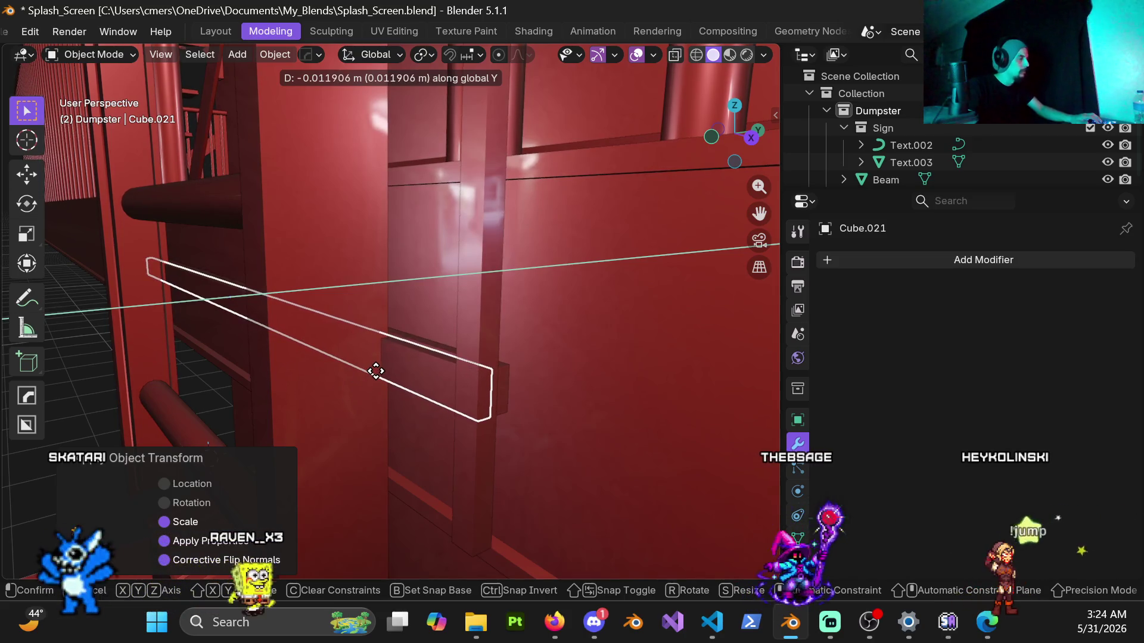
left_click(420, 370)
mouse_move(421, 374)
middle_mouse_down()
mouse_move(452, 447)
mouse_move(486, 447)
mouse_move(465, 435)
middle_mouse_up()
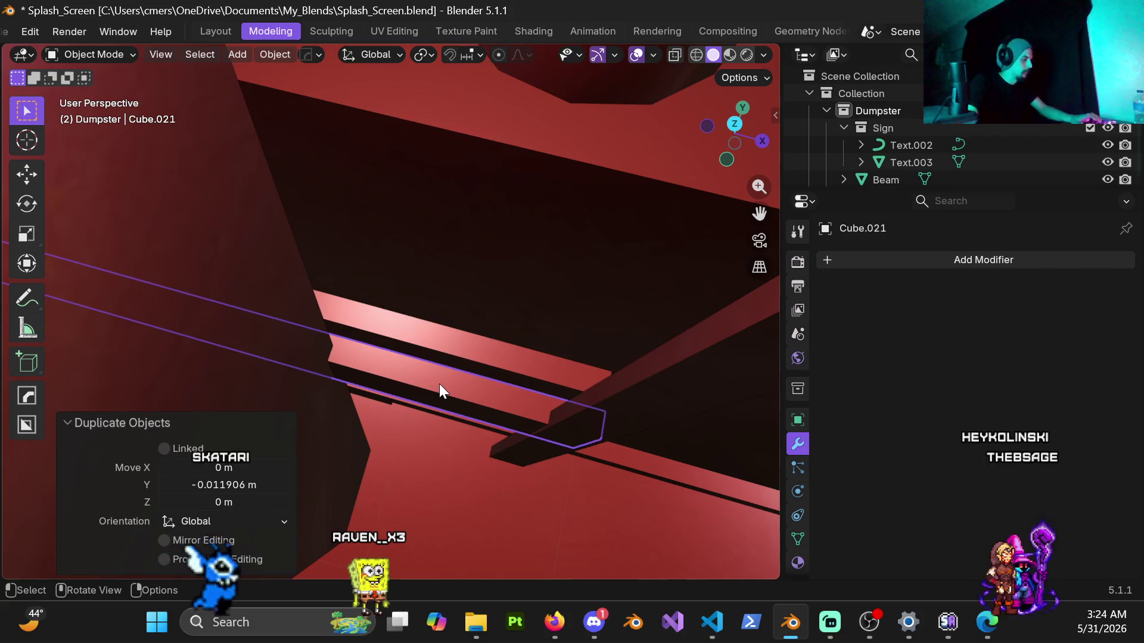
Nudge the duplicate bar back 0.00357 m along Y.
key("g")
key("y")
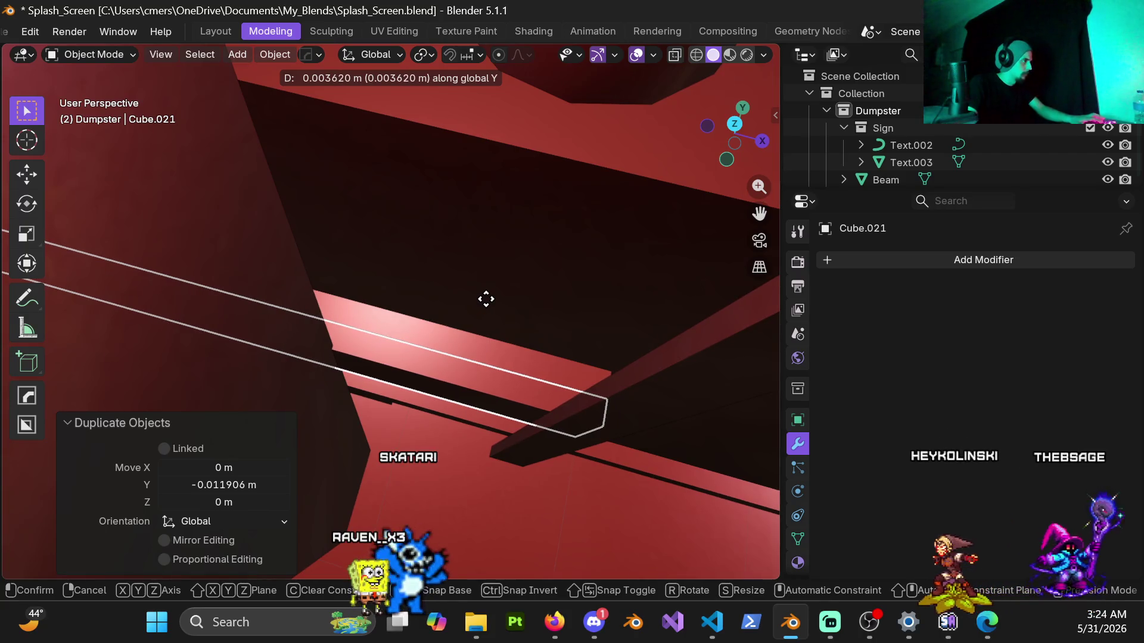
left_click(485, 300)
mouse_move(438, 335)
middle_mouse_down()
mouse_move(448, 345)
mouse_move(455, 314)
mouse_move(386, 336)
mouse_move(438, 270)
mouse_move(417, 221)
mouse_move(477, 329)
middle_mouse_up()
key("ctrl+Tab")
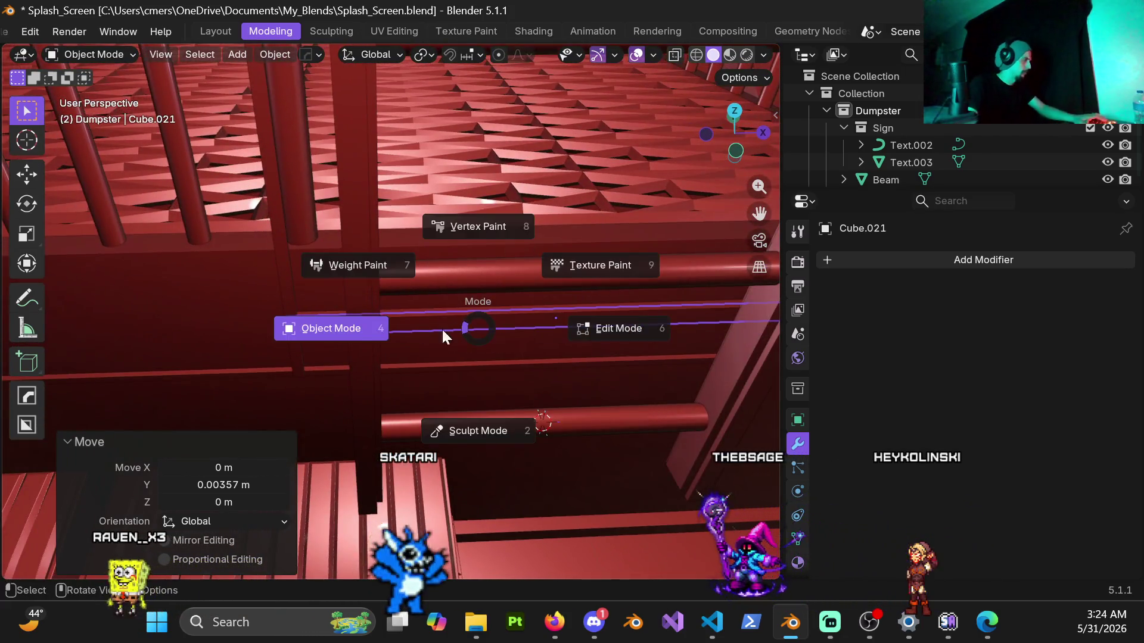
Move the selected bracket geometry 0.62163 m along X, then bring up the Firefox reference photo.
key("6")
key("z")
left_click(133, 363)
middle_click_drag(340, 377, 225, 337)
key("shift+z")
middle_click_drag(460, 365, 319, 354)
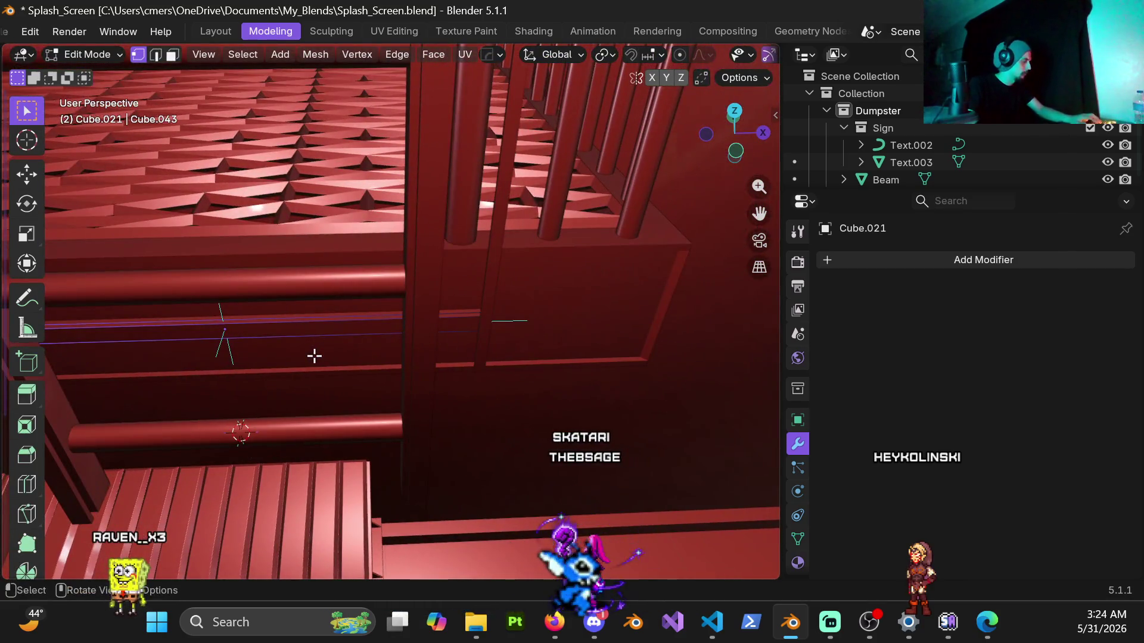
key("g")
key("z")
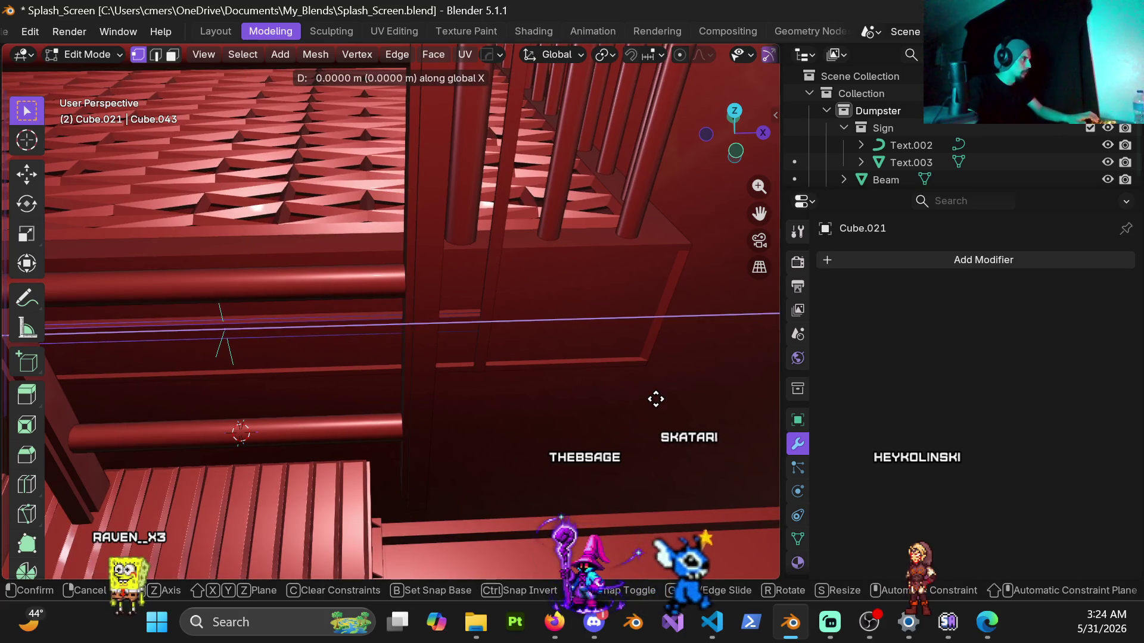
left_click(466, 325)
mouse_move(396, 340)
middle_mouse_down()
mouse_move(582, 365)
mouse_move(555, 322)
mouse_move(511, 334)
mouse_move(524, 357)
mouse_move(409, 365)
mouse_move(411, 355)
mouse_move(390, 352)
mouse_move(460, 385)
middle_mouse_up()
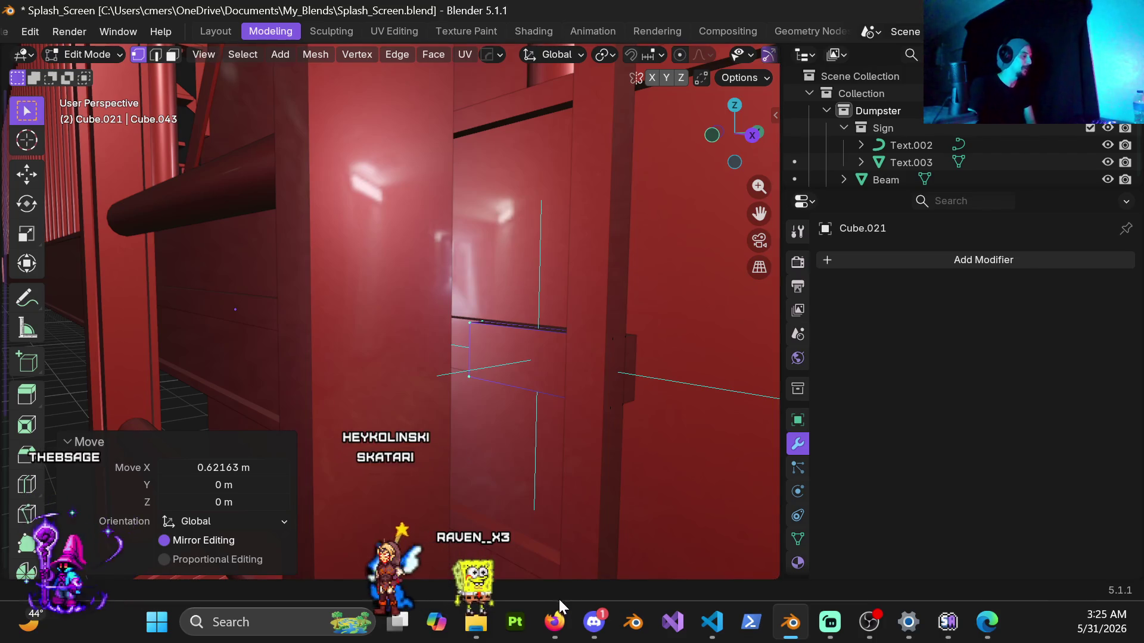
left_click(560, 636)
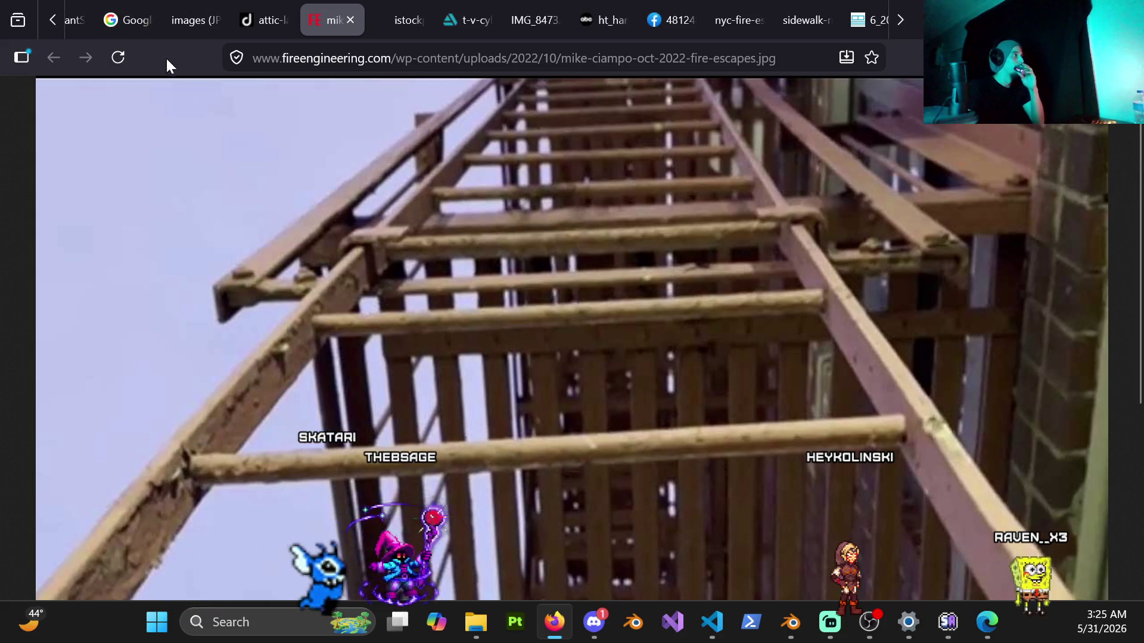
scroll(156, 26, "up", 3)
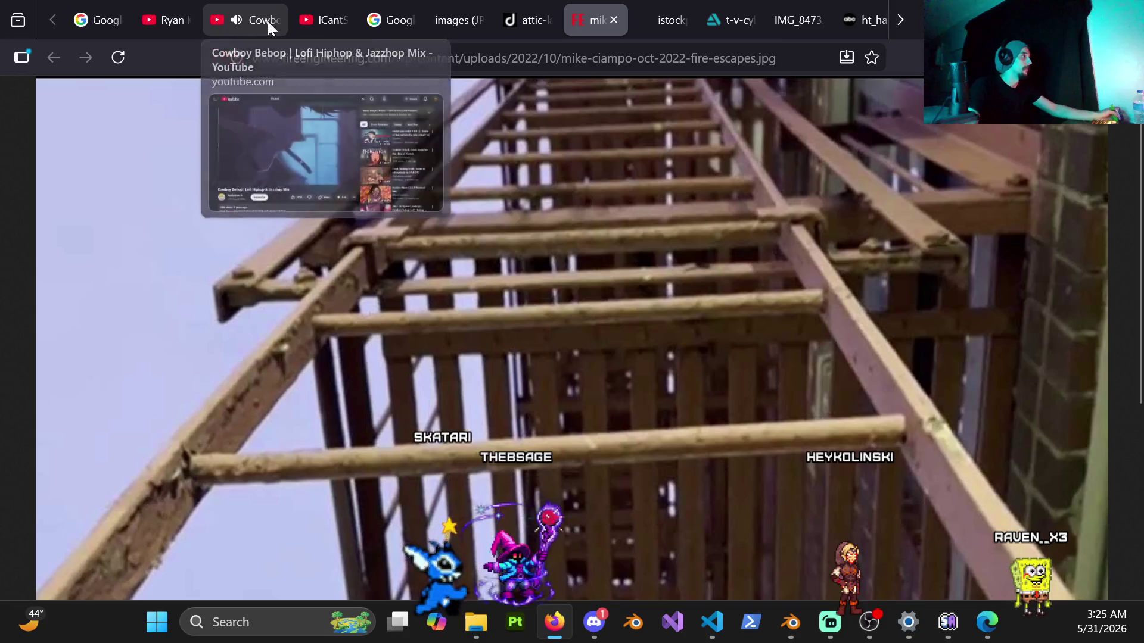
left_click(269, 23)
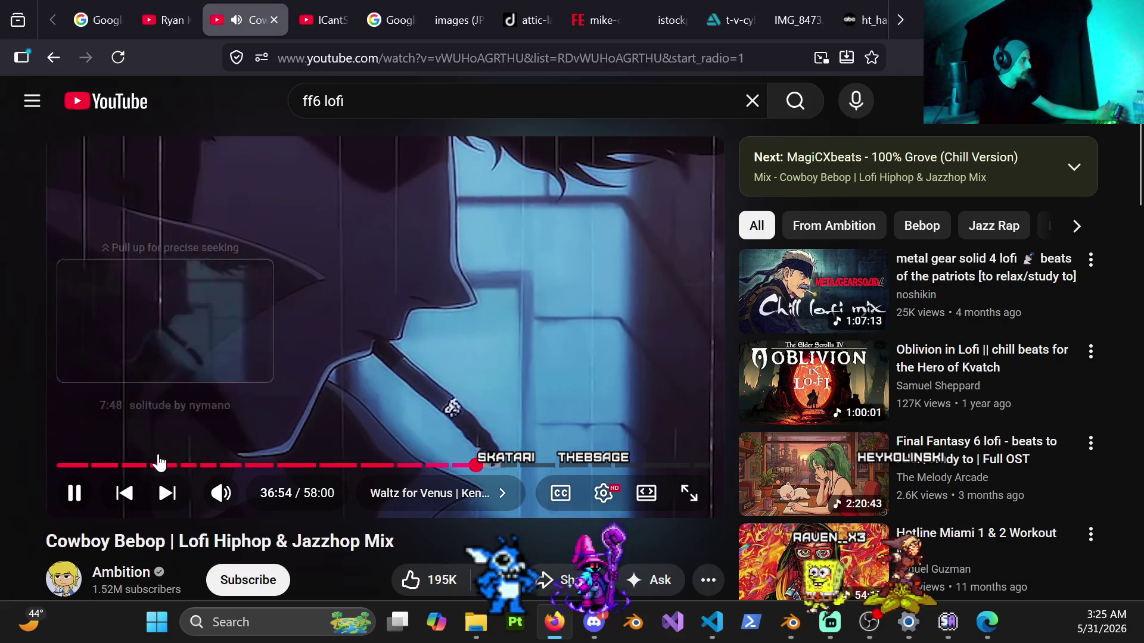
Scroll the Cowboy Bebop lofi mix page on YouTube, then switch back to Blender.
scroll(470, 426, "down", 5)
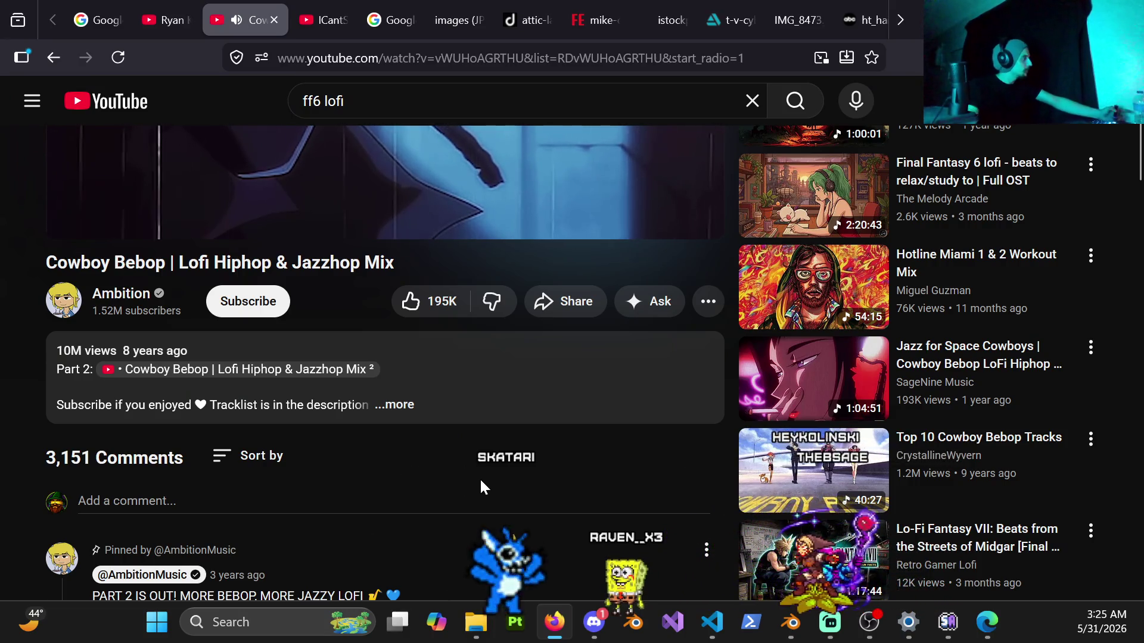
scroll(421, 501, "up", 5)
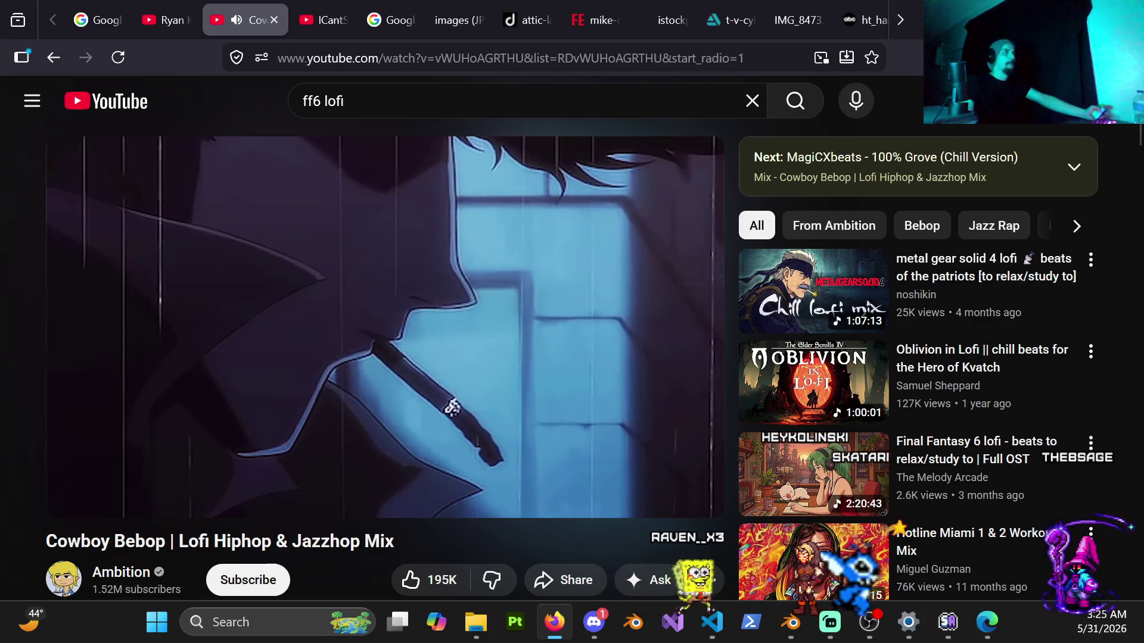
key("alt+Tab")
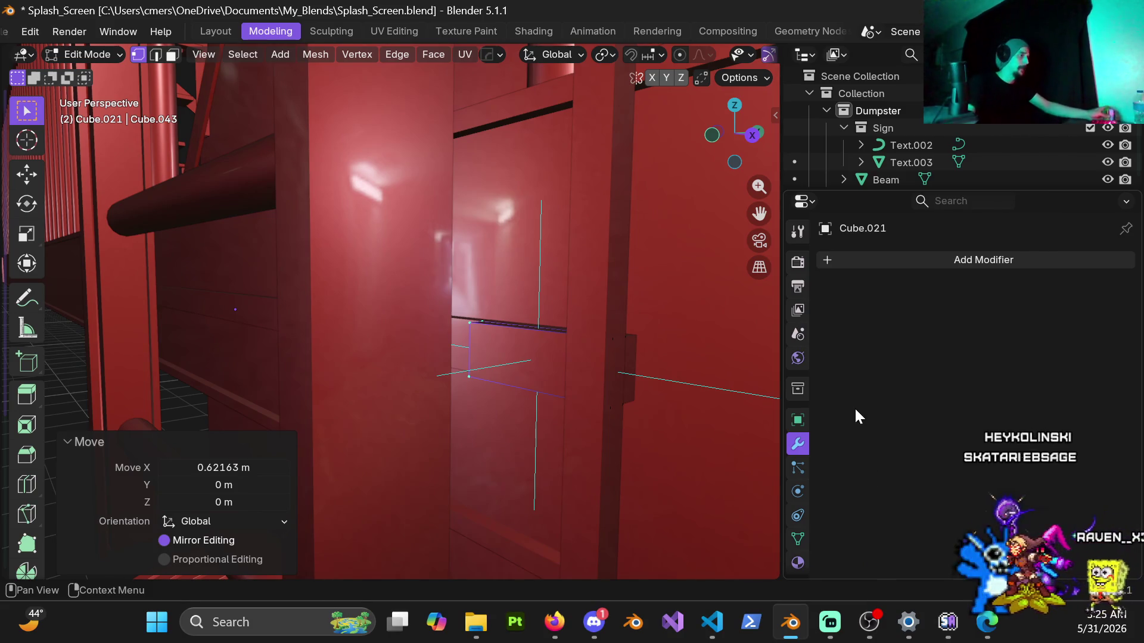
Shift the selected bracket face -0.0108 m along X.
mouse_move(511, 348)
middle_mouse_down()
mouse_move(516, 383)
mouse_move(576, 386)
mouse_move(528, 359)
mouse_move(562, 368)
mouse_move(534, 383)
mouse_move(505, 343)
middle_mouse_up()
key("g")
key("x")
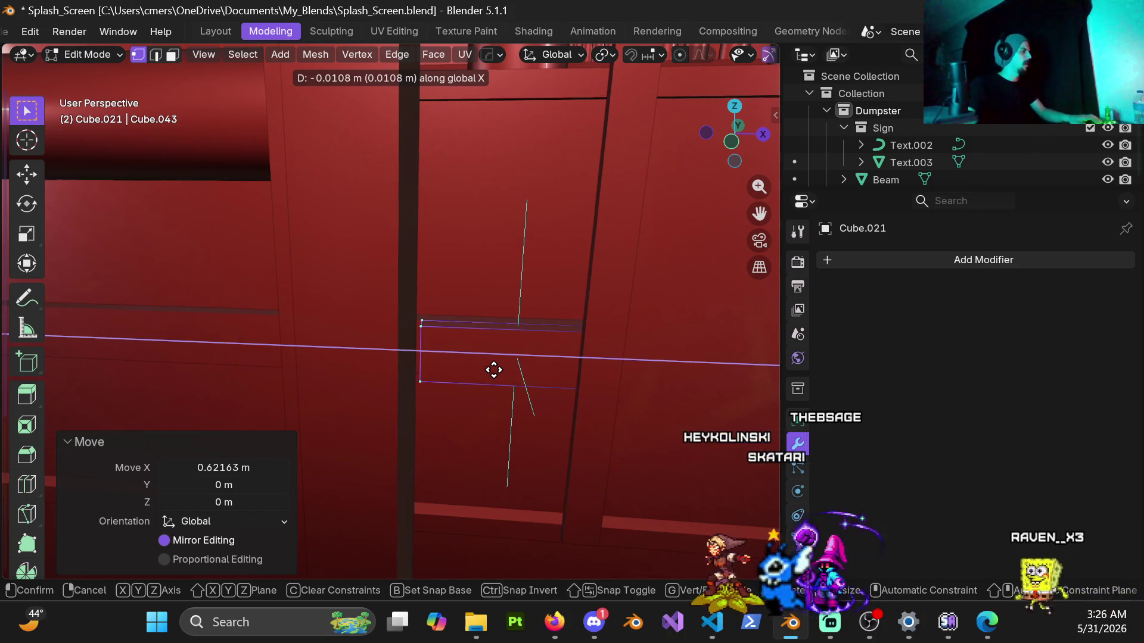
left_click(494, 370)
Add an edge loop across the bracket and start pulling its new face along Y.
key("ctrl+r")
left_click(518, 334)
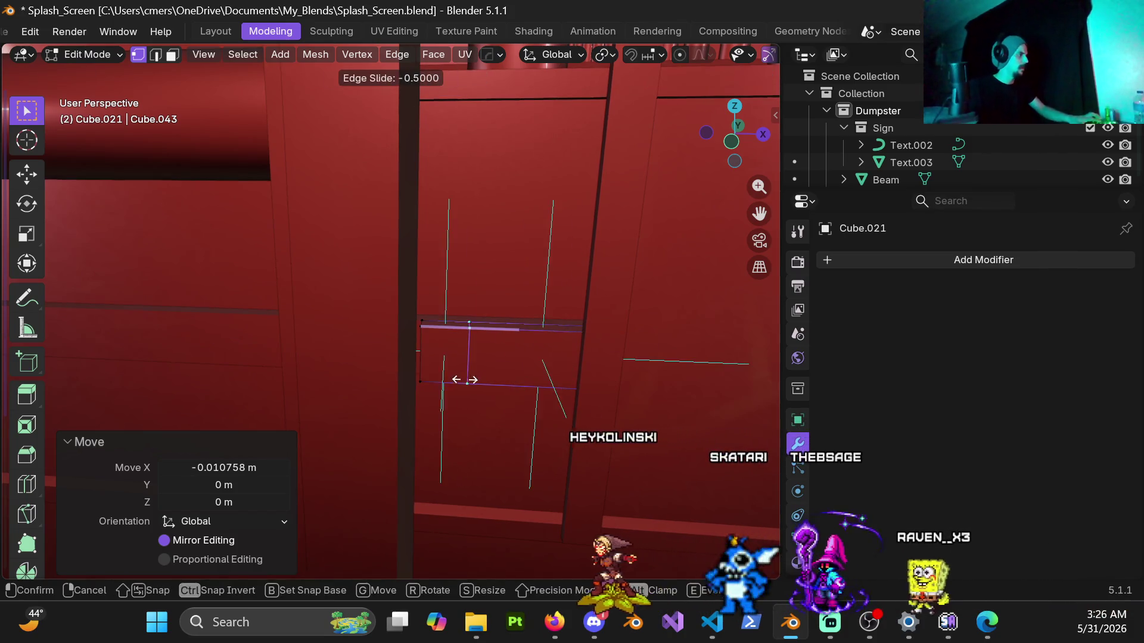
left_click(439, 400)
key("3")
left_click(429, 351)
mouse_move(429, 352)
middle_mouse_down()
mouse_move(417, 401)
mouse_move(421, 379)
middle_mouse_up()
key("g")
key("y")
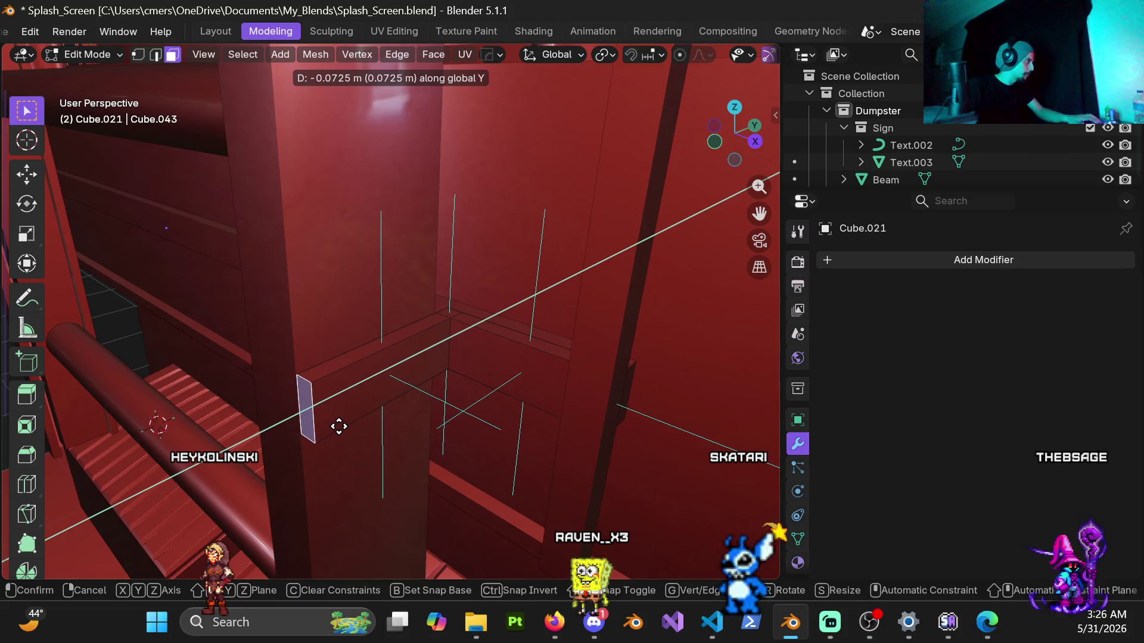
Finish the Y extrusion and extrude the face another 0.0073 m along its normal.
left_click(338, 425)
mouse_move(354, 422)
middle_mouse_down()
mouse_move(429, 350)
mouse_move(401, 379)
middle_mouse_up()
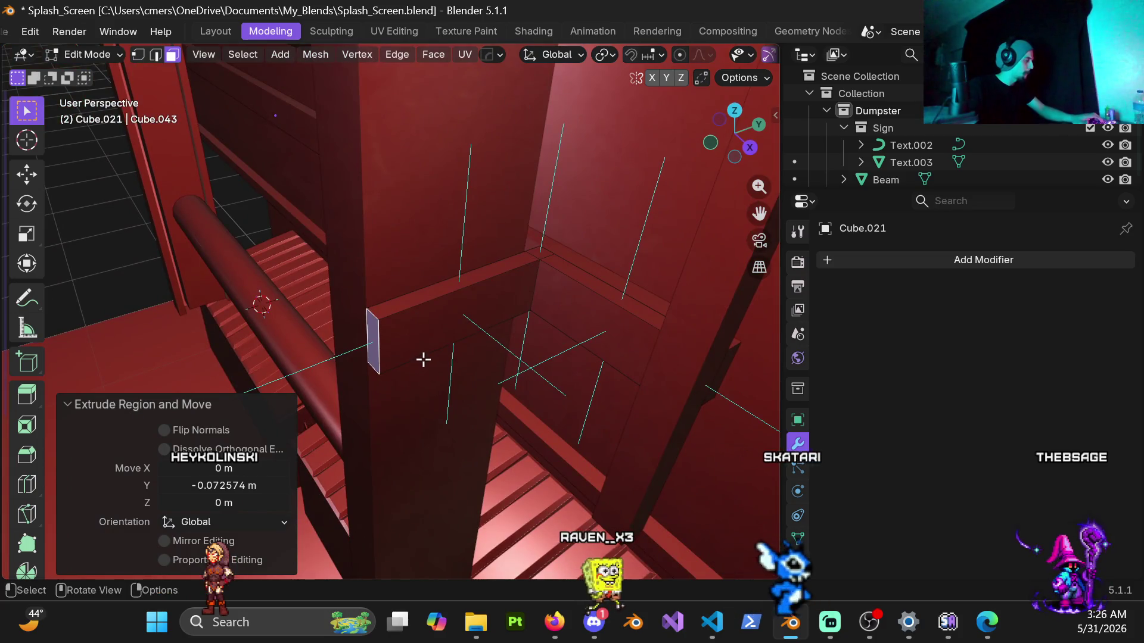
key("e")
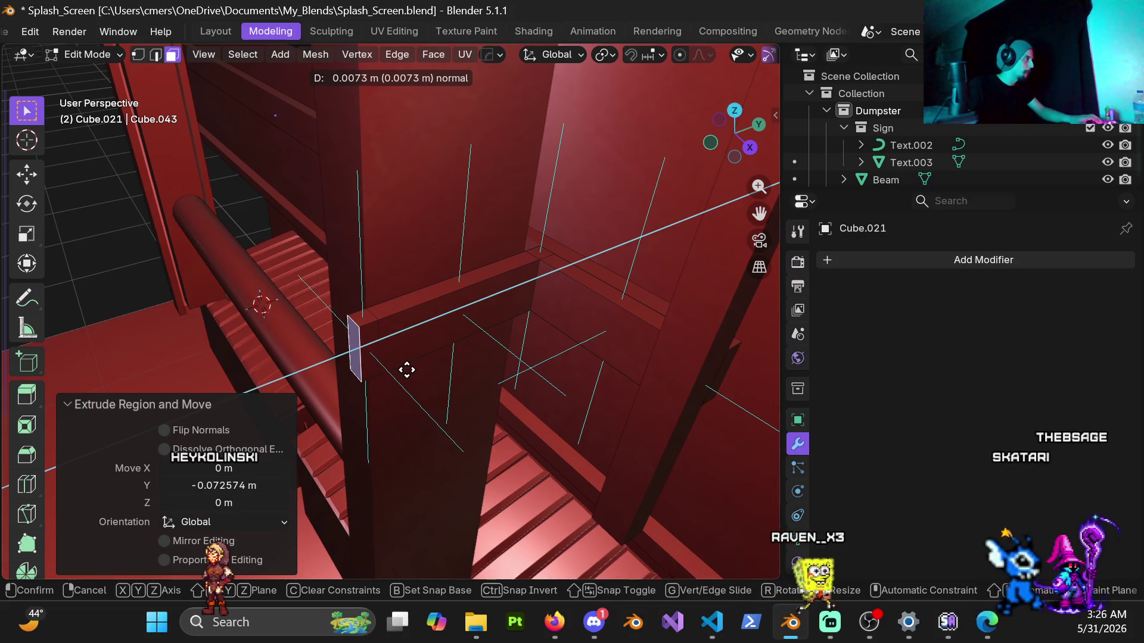
left_click(407, 370)
mouse_move(403, 370)
middle_mouse_down()
mouse_move(557, 325)
mouse_move(358, 365)
middle_mouse_up()
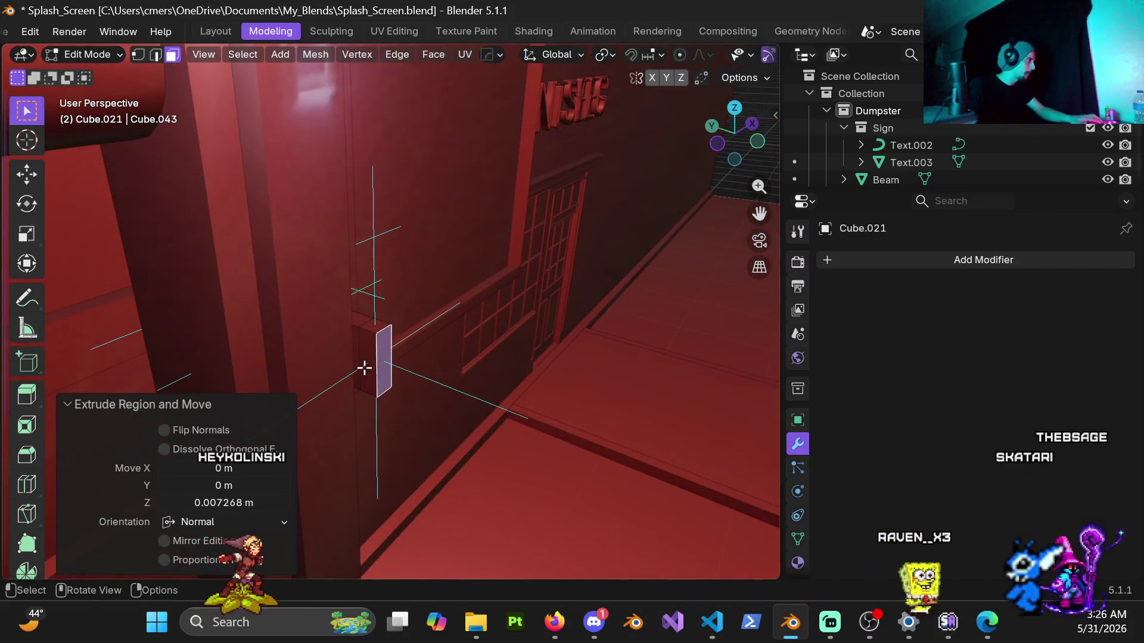
Shift the extruded face -0.0302 m along X and switch to wireframe shading.
key("g")
scroll(383, 365, "up", 5)
key("x")
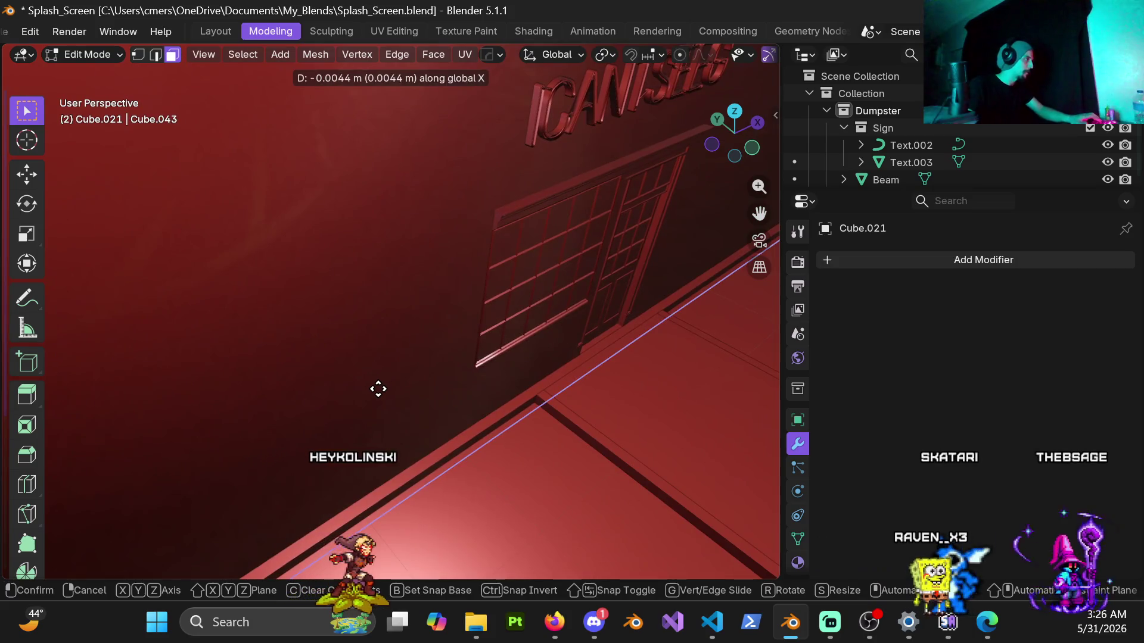
right_click(378, 389)
mouse_move(383, 387)
middle_mouse_down()
mouse_move(401, 339)
mouse_move(440, 366)
middle_mouse_up()
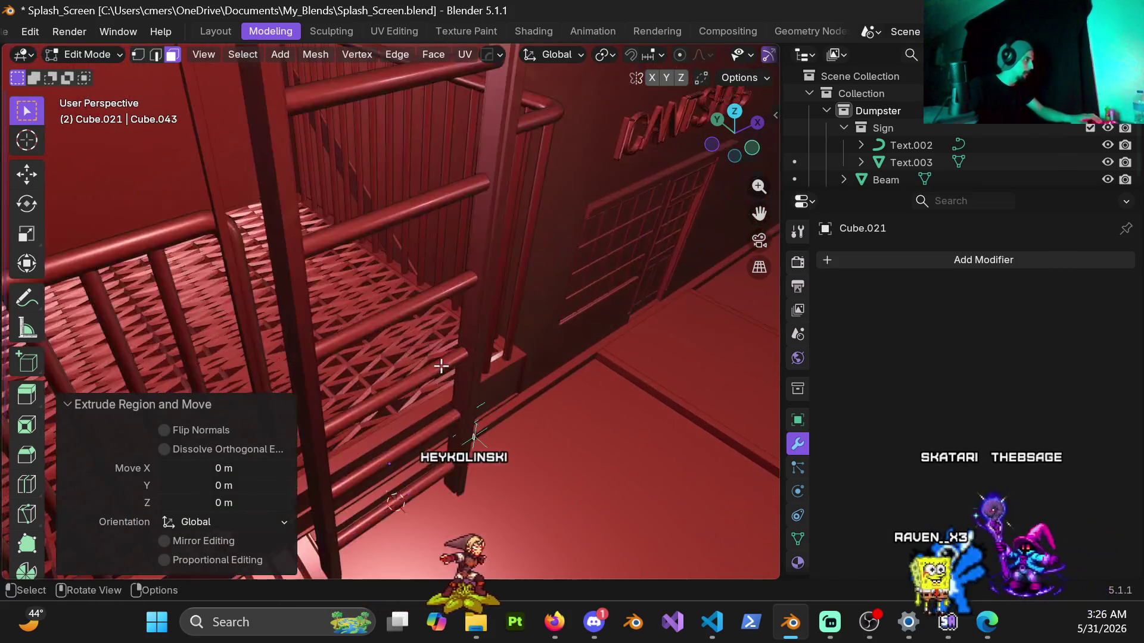
scroll(441, 366, "up", 8)
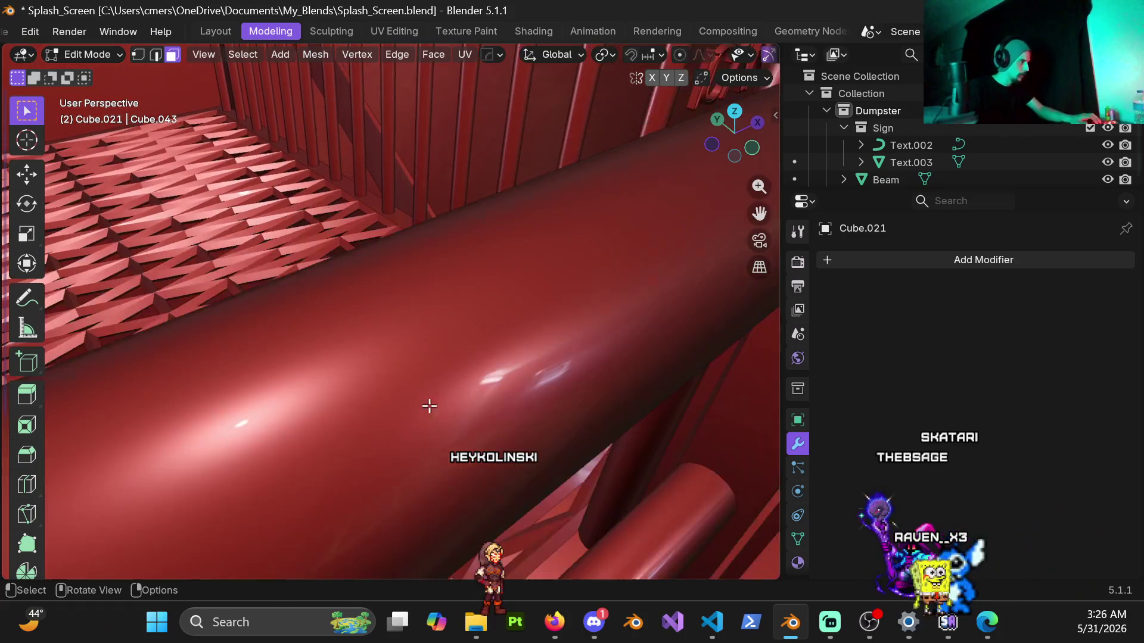
mouse_move(429, 406)
middle_mouse_down("ctrl")
mouse_move(450, 375)
mouse_move(459, 401)
mouse_move(400, 383)
mouse_move(378, 311)
mouse_move(358, 320)
mouse_move(464, 295)
mouse_move(474, 306)
mouse_move(453, 303)
middle_mouse_up("ctrl")
key("g")
key("x")
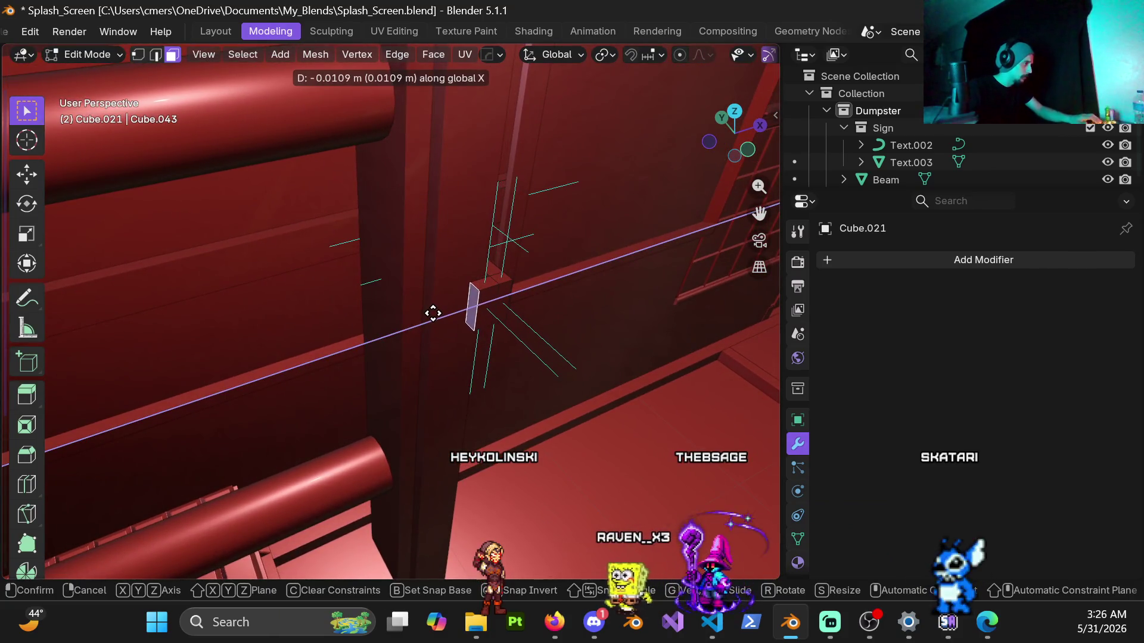
left_click(398, 330)
mouse_move(439, 319)
middle_mouse_down()
mouse_move(306, 327)
mouse_move(141, 388)
mouse_move(544, 337)
mouse_move(383, 339)
mouse_move(431, 405)
mouse_move(379, 412)
mouse_move(406, 411)
middle_mouse_up()
key("z")
left_click(296, 406)
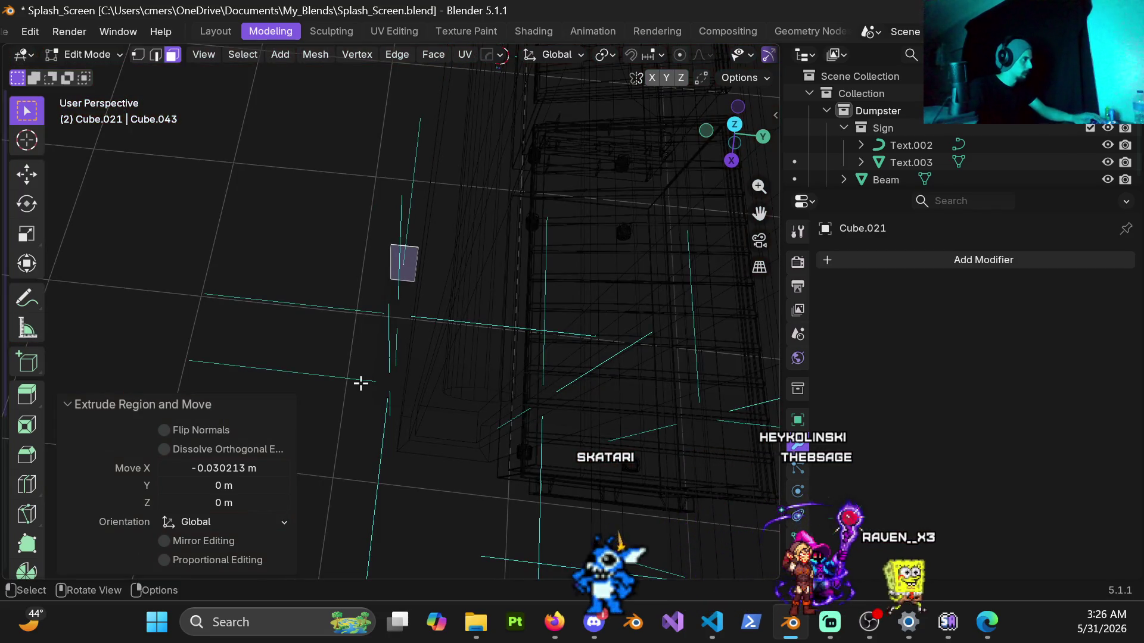
Box-select the bracket's end vertices and nudge them 0.0007 m along Y.
key("1")
left_click_drag(352, 209, 421, 503)
left_click(423, 509)
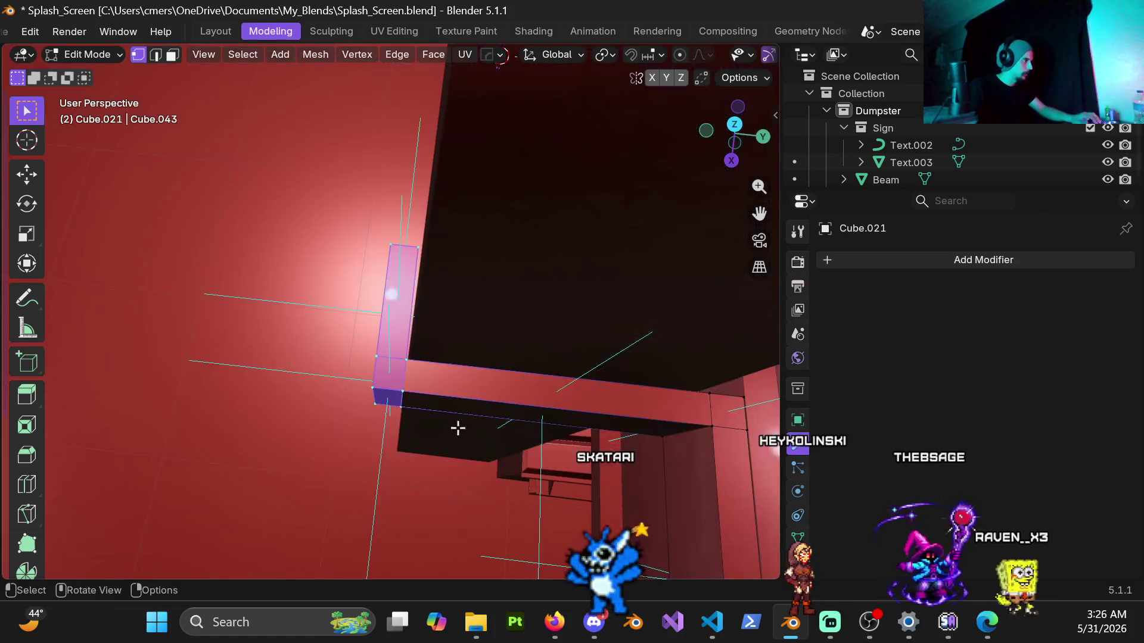
scroll(459, 427, "up", 4)
mouse_move(459, 471)
middle_mouse_down()
mouse_move(404, 463)
mouse_move(421, 462)
middle_mouse_up()
key("g")
key("y")
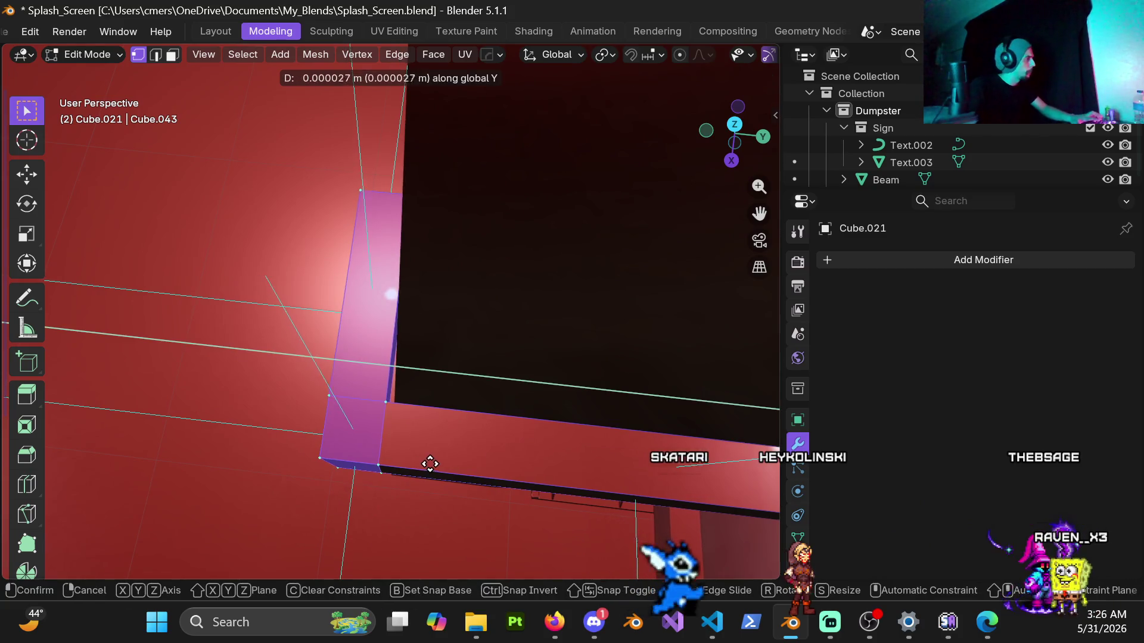
left_click(473, 461)
mouse_move(473, 462)
middle_mouse_down()
mouse_move(552, 429)
mouse_move(382, 396)
mouse_move(437, 384)
mouse_move(438, 274)
middle_mouse_up()
Nudge the column-end vertices -0.0016 m along X, then return to Object Mode.
key("z")
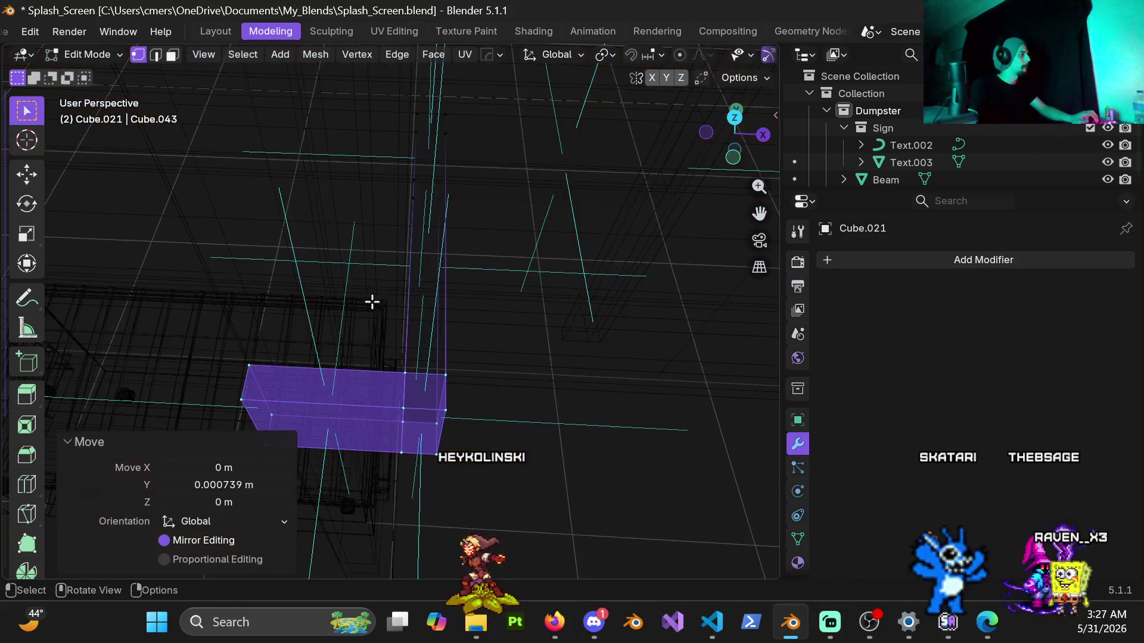
left_click(422, 493, "shift")
key("z")
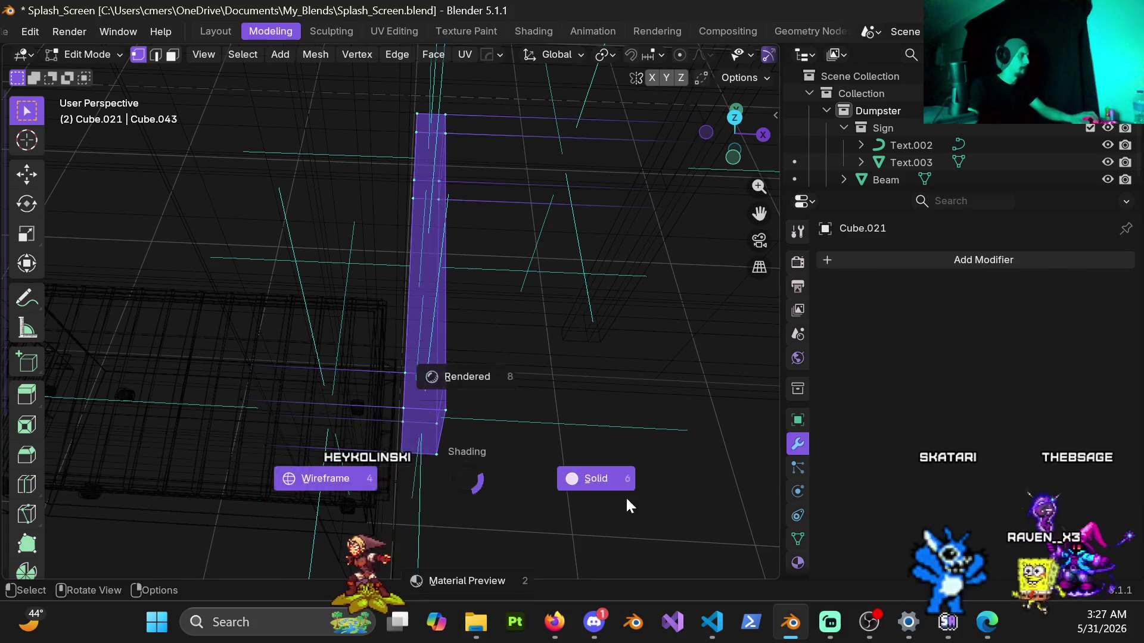
left_click(428, 397)
scroll(428, 397, "up", 2)
key("g")
key("x")
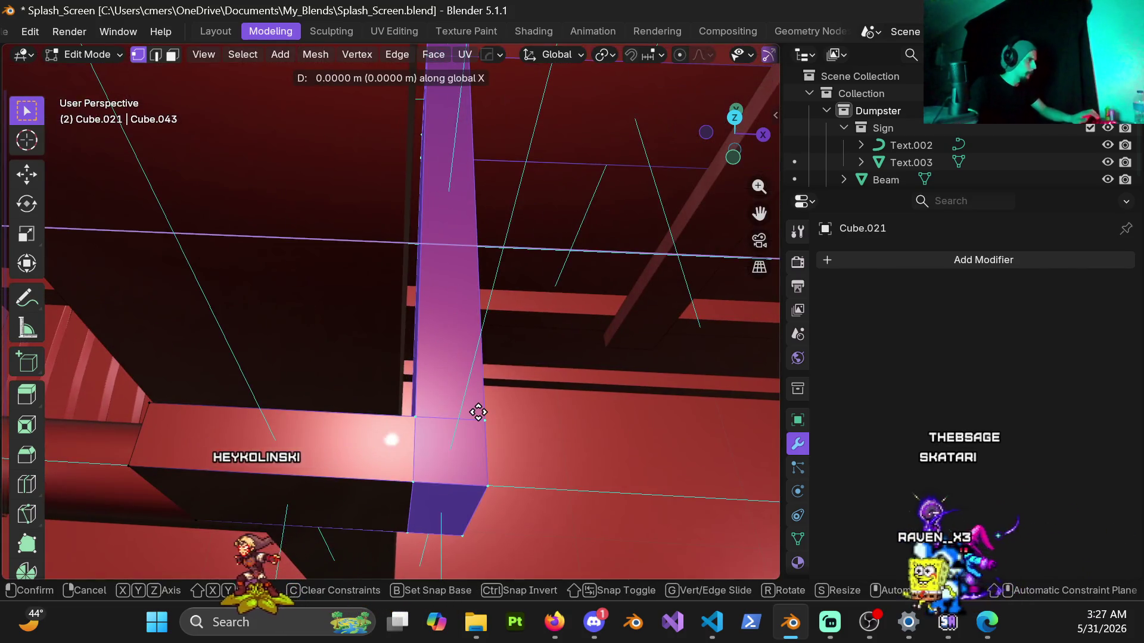
left_click(380, 455)
mouse_move(388, 454)
middle_mouse_down()
mouse_move(508, 411)
mouse_move(369, 356)
mouse_move(386, 368)
middle_mouse_up()
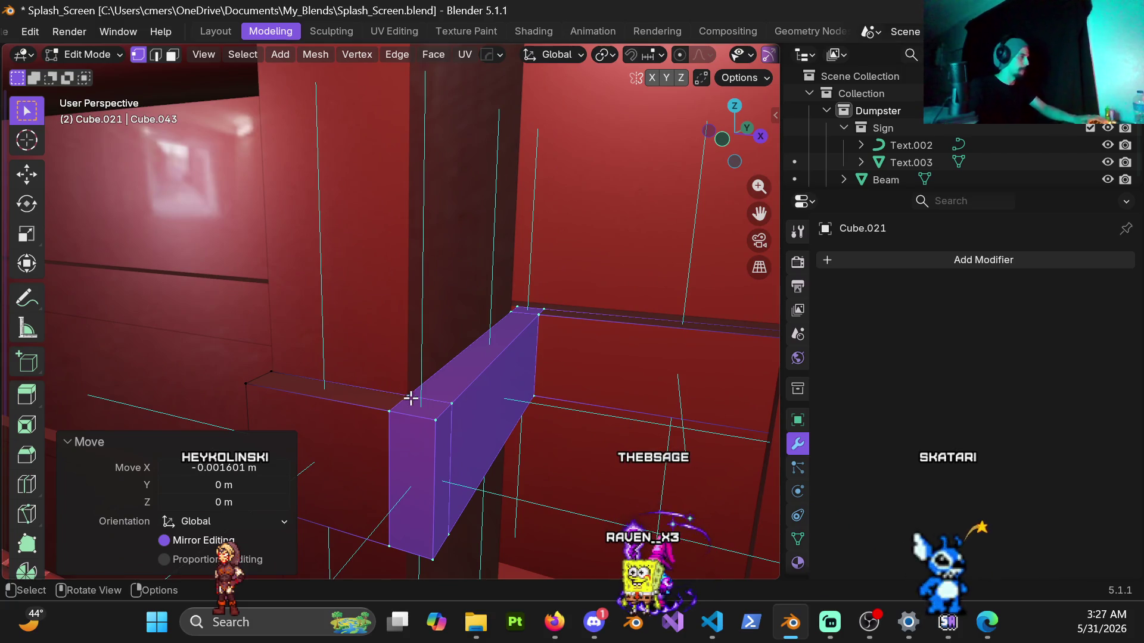
key("2")
middle_click_drag(564, 360, 538, 360)
key("Tab")
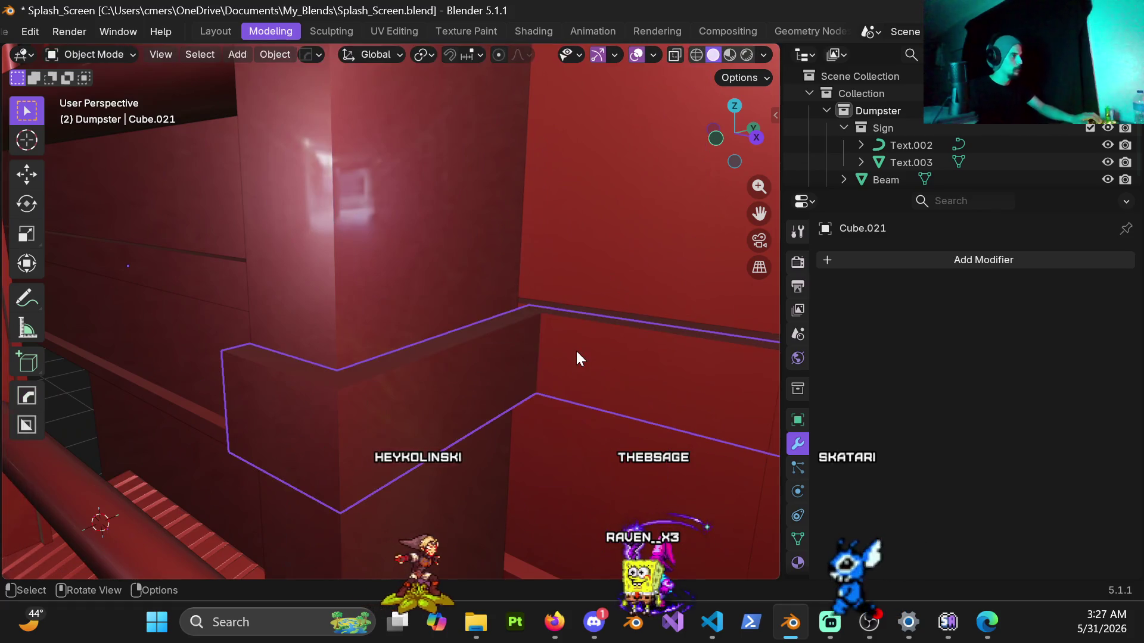
Apply the bracket's scale and return to Edit Mode.
key("ctrl+a")
left_click(570, 364)
key("Tab")
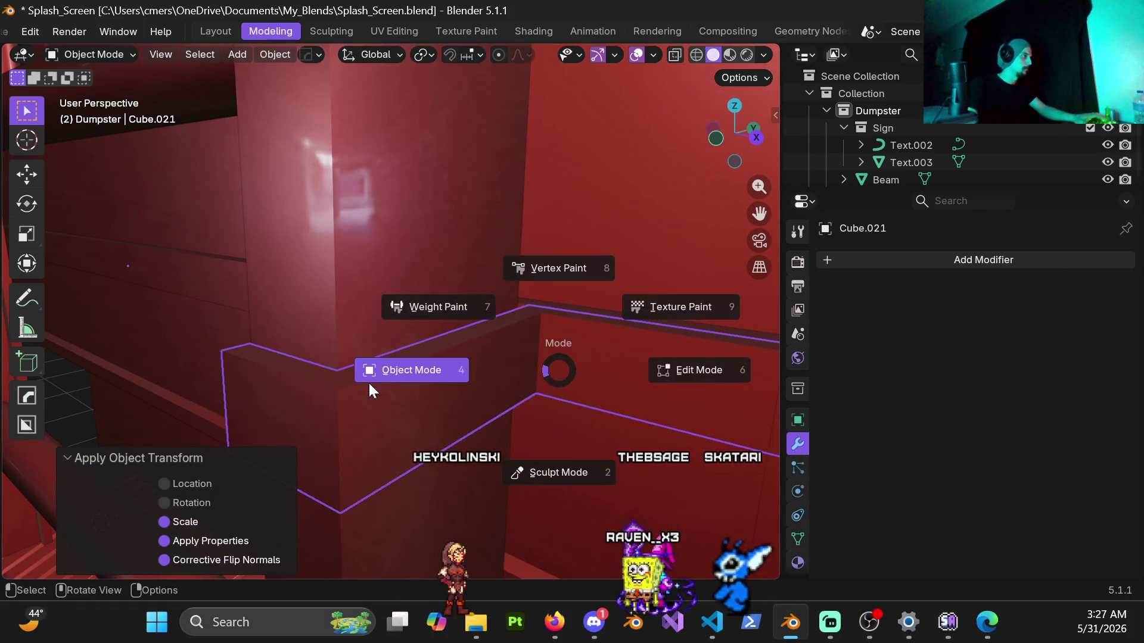
Bevel the selected corner edge with 4 segments, about 0.004 m wide.
key("ctrl+b")
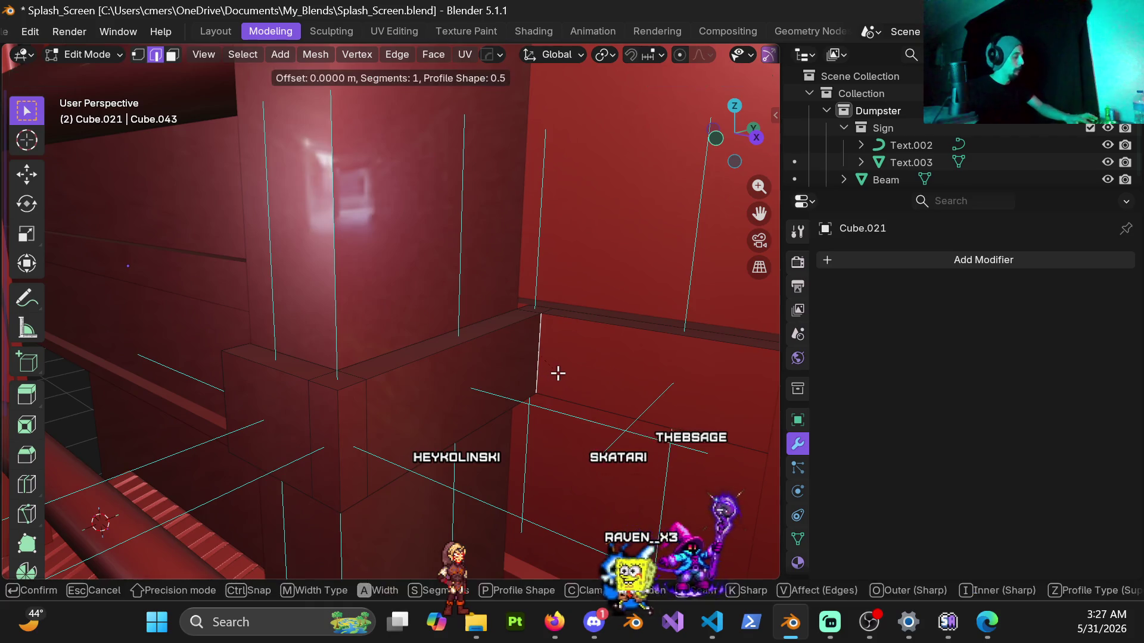
scroll(572, 382, "up", 1)
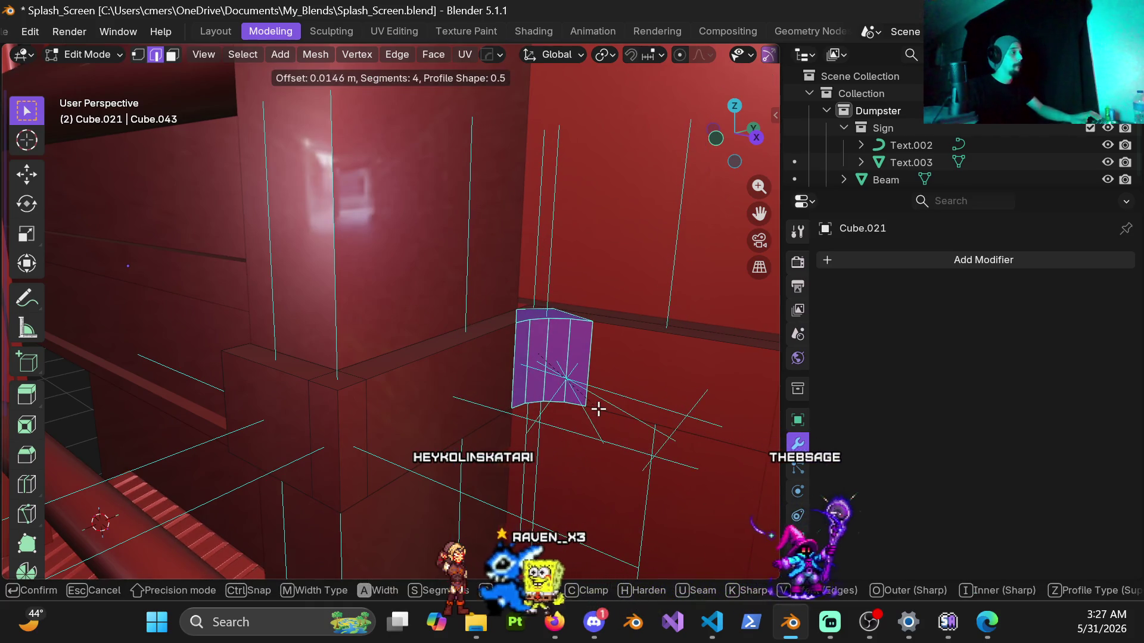
scroll(586, 404, "up", 2)
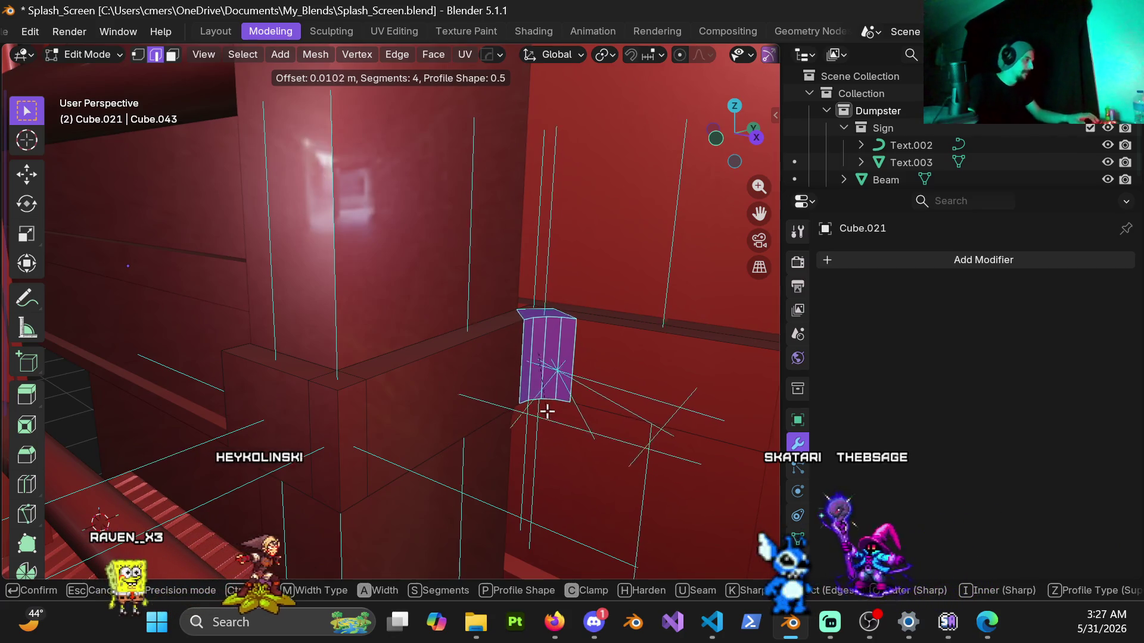
left_click(540, 422)
mouse_move(572, 360)
middle_mouse_down()
mouse_move(635, 375)
mouse_move(472, 471)
mouse_move(455, 409)
mouse_move(454, 153)
mouse_move(442, 197)
middle_mouse_up()
mouse_move(431, 415)
middle_mouse_down()
mouse_move(416, 455)
mouse_move(441, 414)
mouse_move(429, 485)
mouse_move(434, 53)
mouse_move(398, 105)
middle_mouse_up()
mouse_move(406, 347)
middle_mouse_down()
mouse_move(480, 473)
mouse_move(427, 485)
mouse_move(411, 273)
mouse_move(513, 335)
mouse_move(595, 299)
mouse_move(595, 224)
mouse_move(645, 175)
mouse_move(641, 222)
mouse_move(679, 244)
middle_mouse_up()
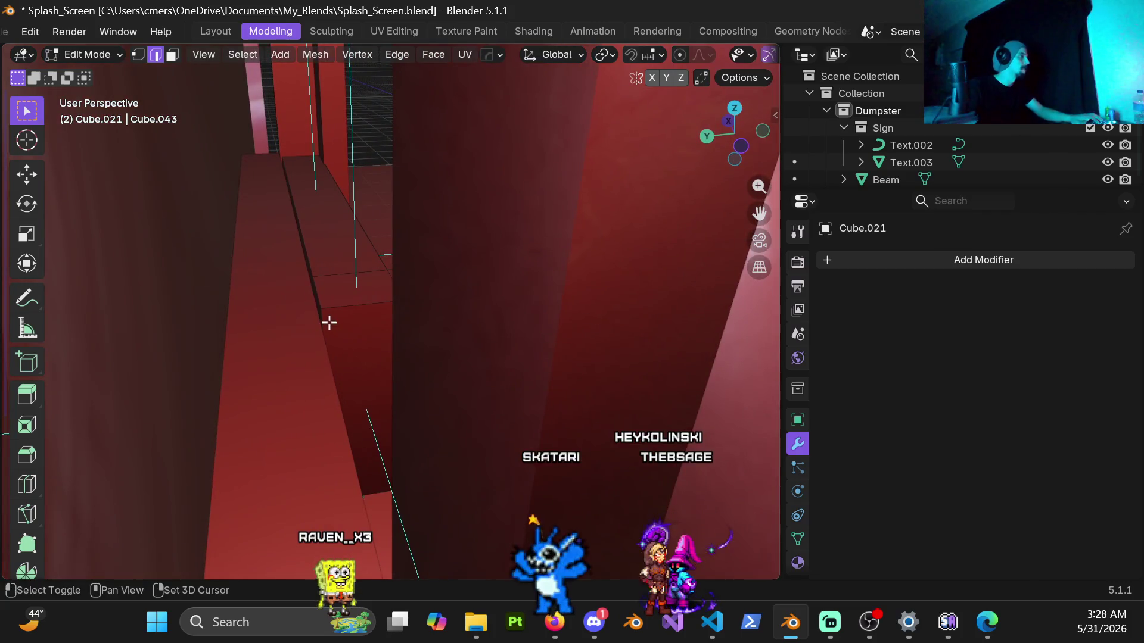
middle_click_drag(322, 324, 348, 364)
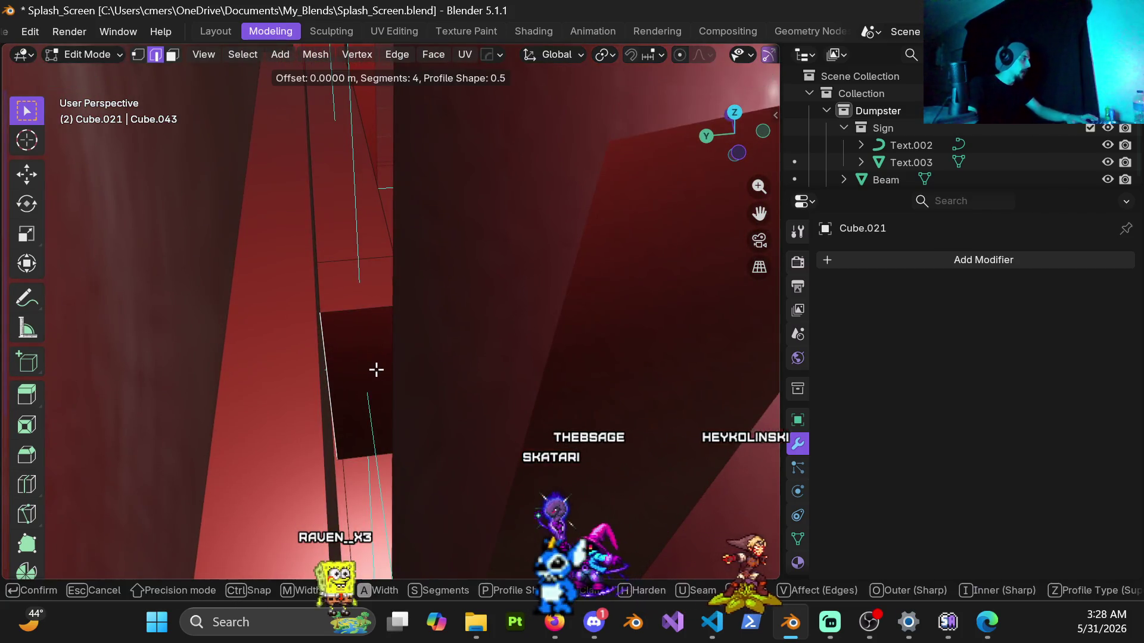
left_click(404, 400)
middle_click_drag(404, 398, 201, 325)
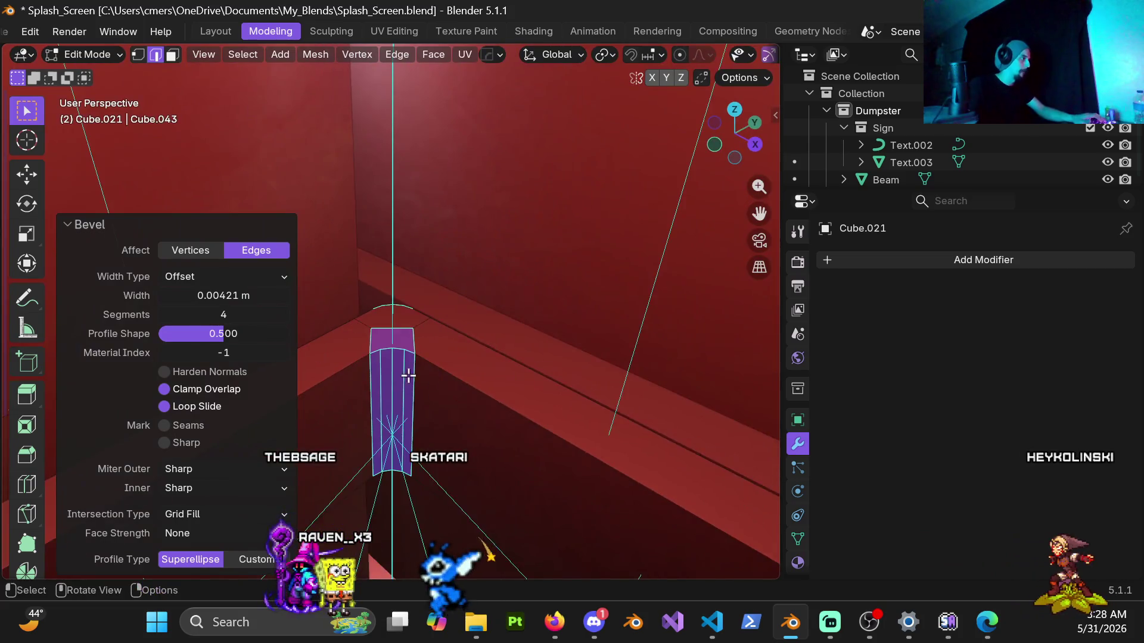
Switch to Object Mode and back into Edit Mode to bevel another edge.
key("ctrl+Tab")
left_click(344, 392)
mouse_move(345, 392)
middle_mouse_down()
mouse_move(559, 384)
mouse_move(513, 416)
mouse_move(441, 425)
mouse_move(519, 381)
mouse_move(426, 403)
mouse_move(388, 378)
mouse_move(409, 348)
mouse_move(598, 358)
mouse_move(467, 334)
mouse_move(470, 347)
mouse_move(513, 329)
mouse_move(498, 268)
mouse_move(539, 334)
mouse_move(515, 299)
mouse_move(319, 296)
mouse_move(413, 358)
mouse_move(509, 332)
mouse_move(365, 395)
mouse_move(444, 388)
mouse_move(405, 403)
mouse_move(319, 359)
mouse_move(523, 402)
middle_mouse_up()
key("Tab")
key("ctrl+b")
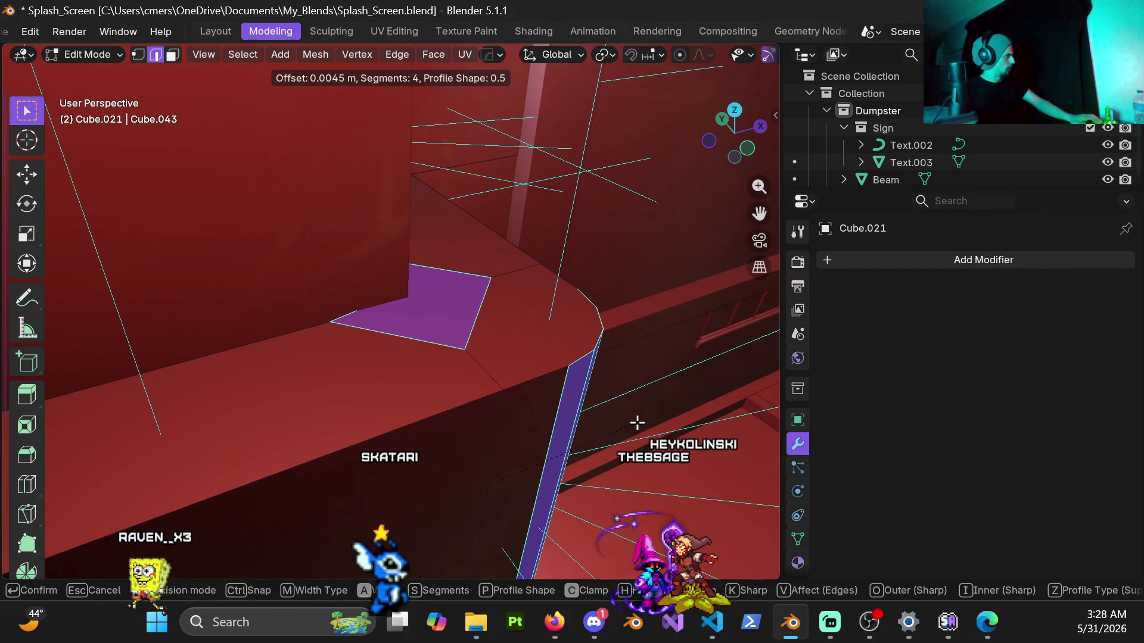
Confirm the bevel and switch to vertex selection.
left_click(637, 423)
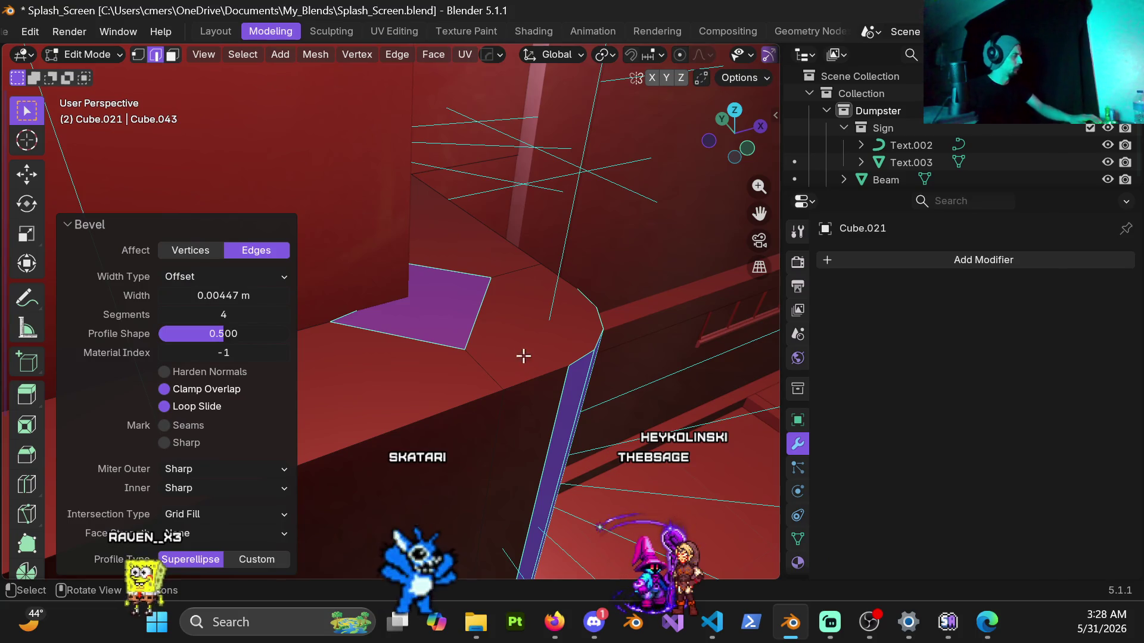
key("1")
mouse_move(536, 365)
middle_mouse_down()
mouse_move(524, 350)
mouse_move(439, 365)
mouse_move(355, 337)
mouse_move(363, 330)
middle_mouse_up()
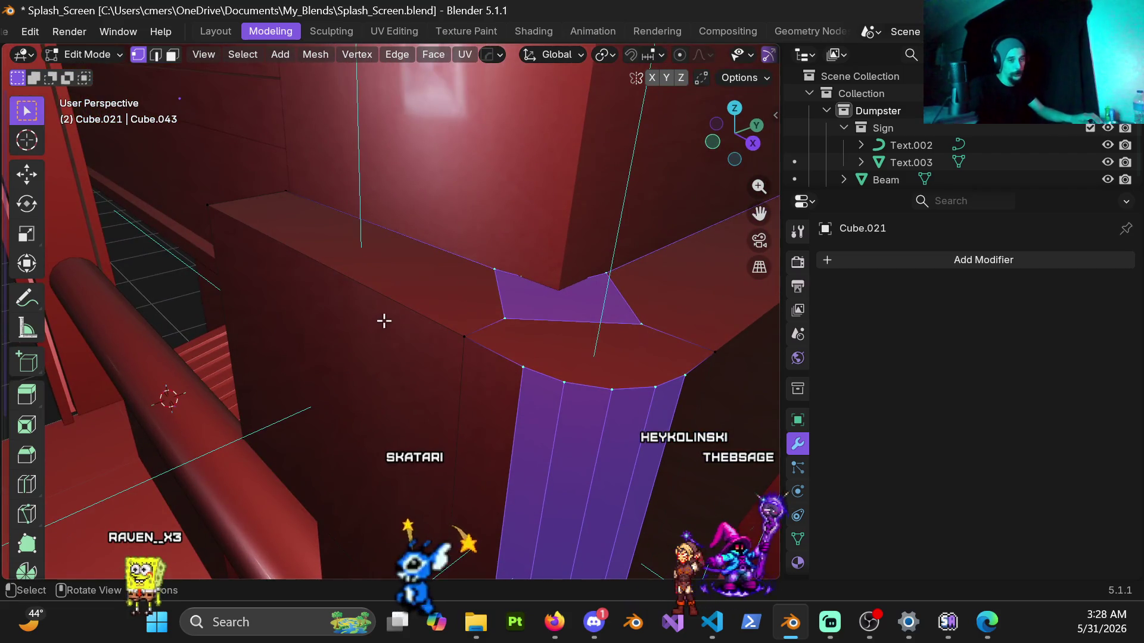
scroll(503, 276, "down", 3)
mouse_move(584, 340)
middle_mouse_down()
mouse_move(554, 417)
mouse_move(528, 357)
mouse_move(464, 348)
mouse_move(473, 369)
mouse_move(513, 334)
mouse_move(521, 298)
mouse_move(548, 332)
mouse_move(510, 342)
mouse_move(498, 374)
mouse_move(485, 360)
mouse_move(487, 384)
mouse_move(331, 344)
middle_mouse_up()
Box-select the bracket corner vertices in wireframe view, then return to solid shading.
key("z")
left_click(406, 399)
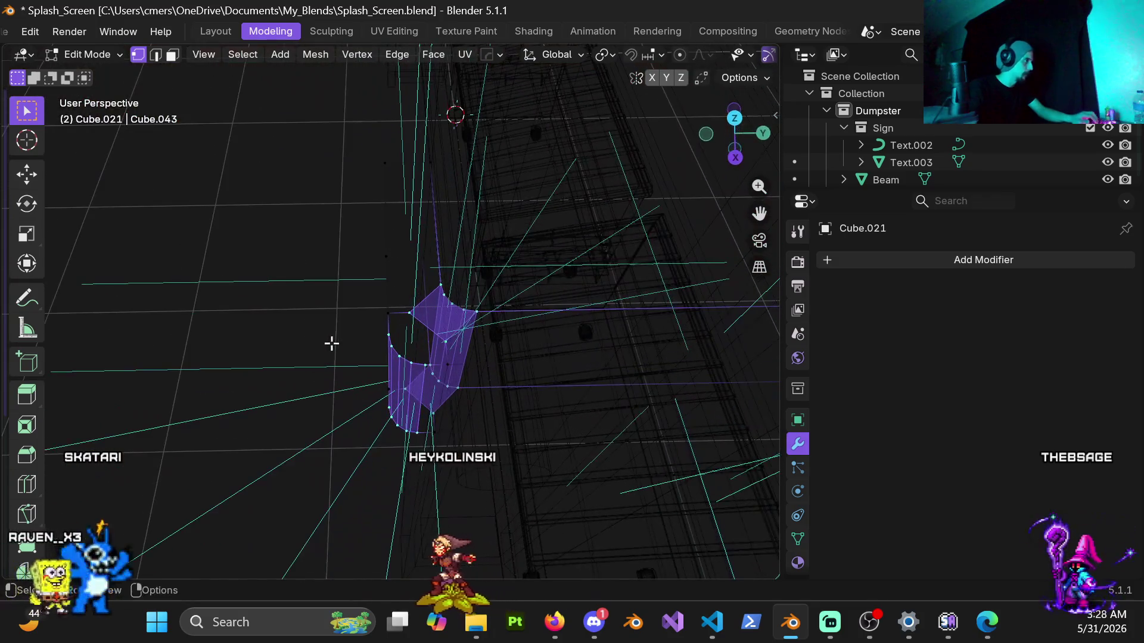
middle_click_drag(450, 313, 403, 240)
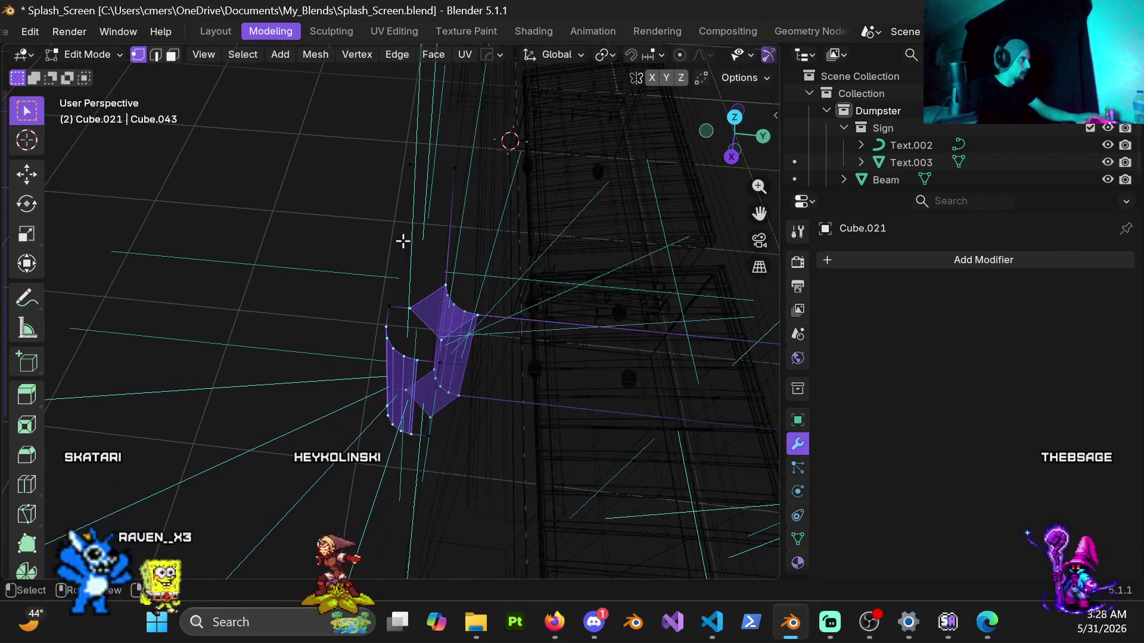
mouse_move(366, 292)
left_mouse_down()
mouse_move(470, 484)
mouse_move(501, 503)
left_mouse_up()
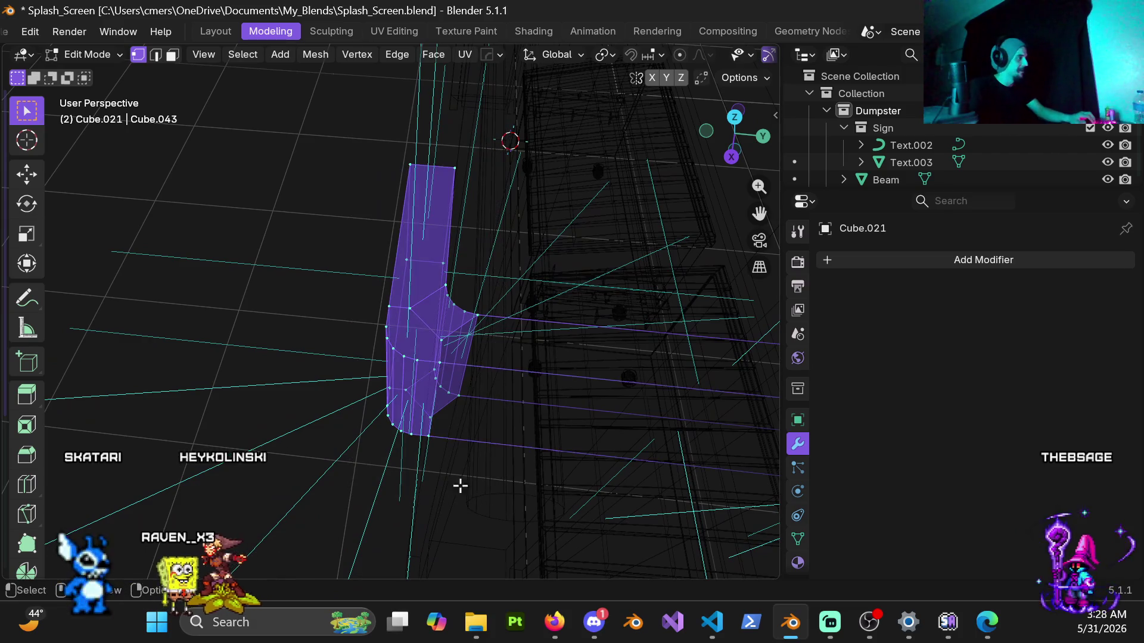
key("z")
left_click(562, 415)
mouse_move(561, 416)
middle_mouse_down()
mouse_move(557, 395)
mouse_move(481, 405)
middle_mouse_up()
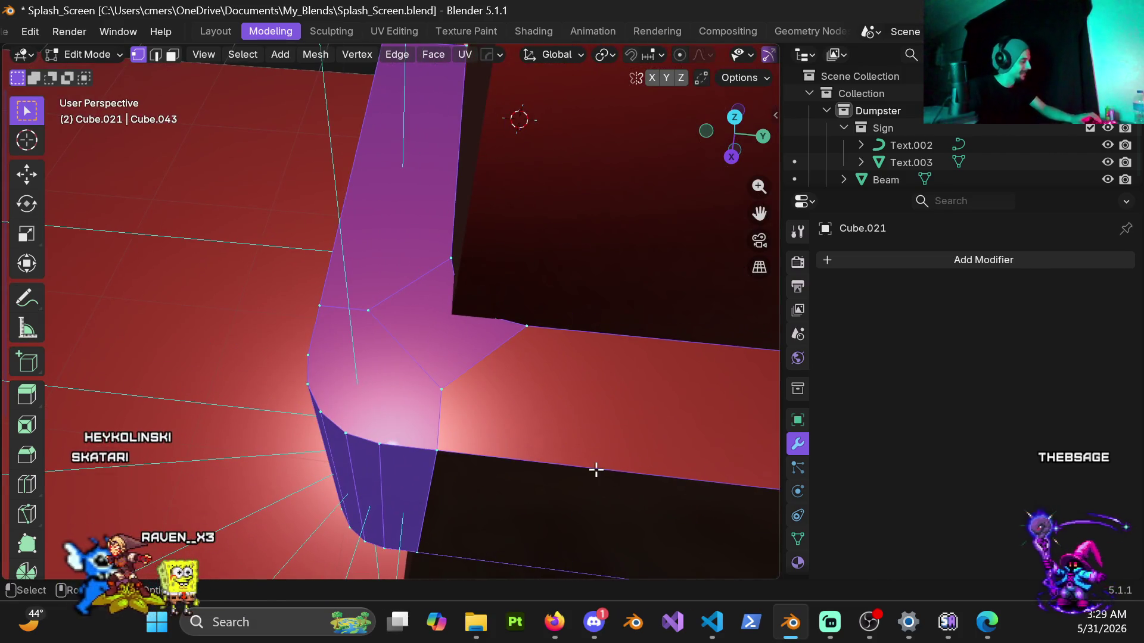
Try moving the selection along X and Y, cancel, and undo the bevels to a square corner.
key("g")
key("x")
key("Escape")
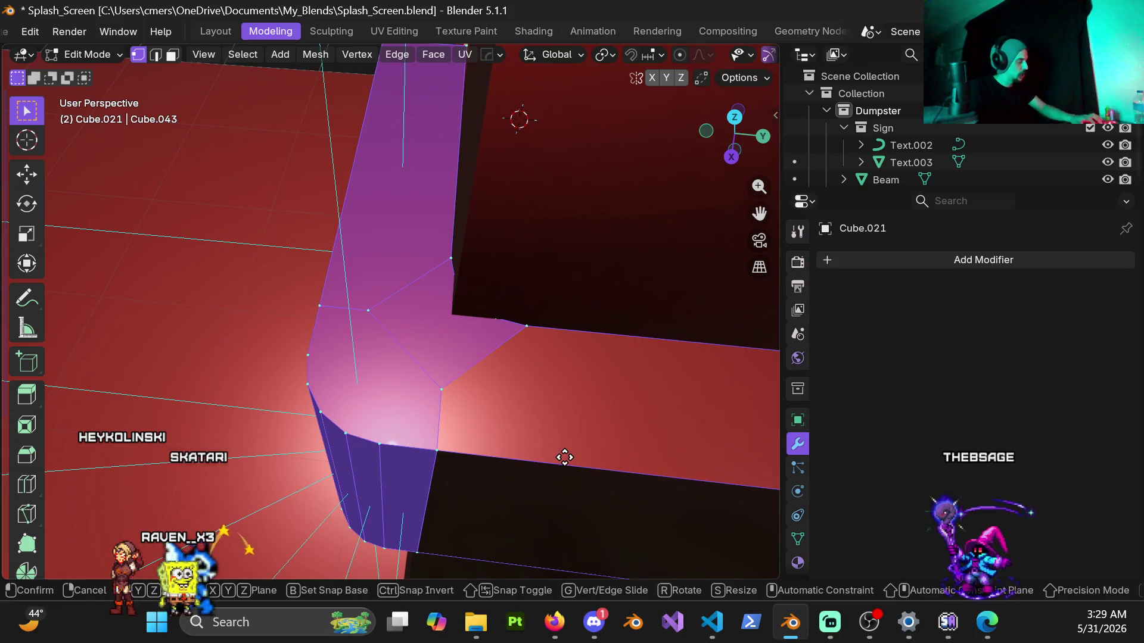
key("y")
key("Escape")
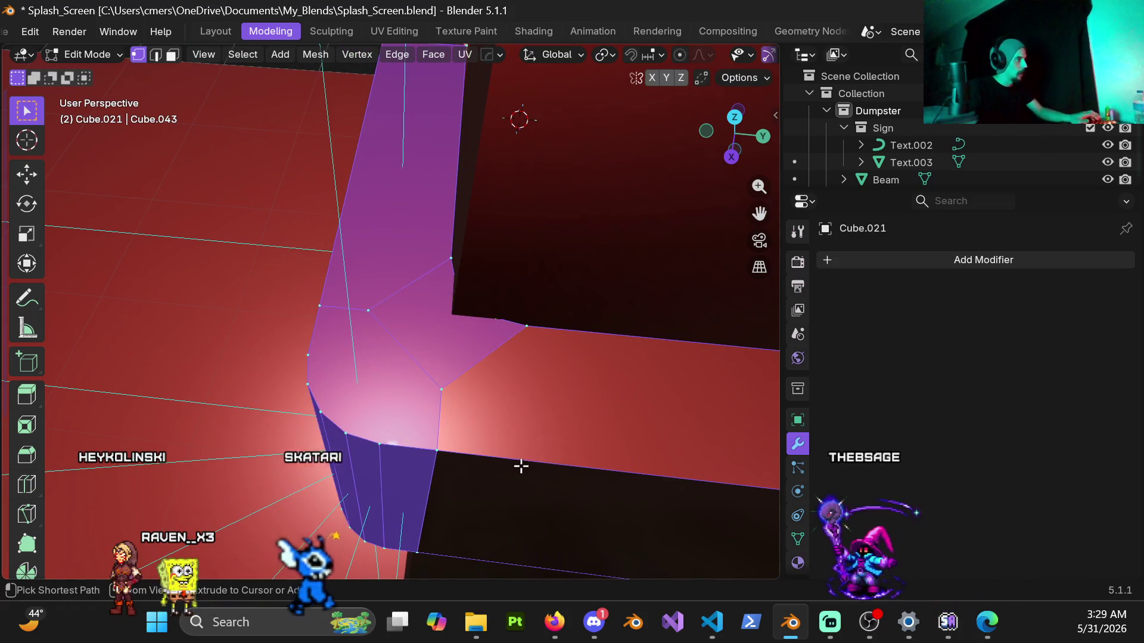
key("ctrl+z")
key("ctrl+z")
Bevel the vertical corner edge with four segments at about 0.0136 m.
mouse_move(399, 371)
middle_mouse_down()
mouse_move(490, 301)
mouse_move(502, 260)
mouse_move(454, 431)
middle_mouse_up()
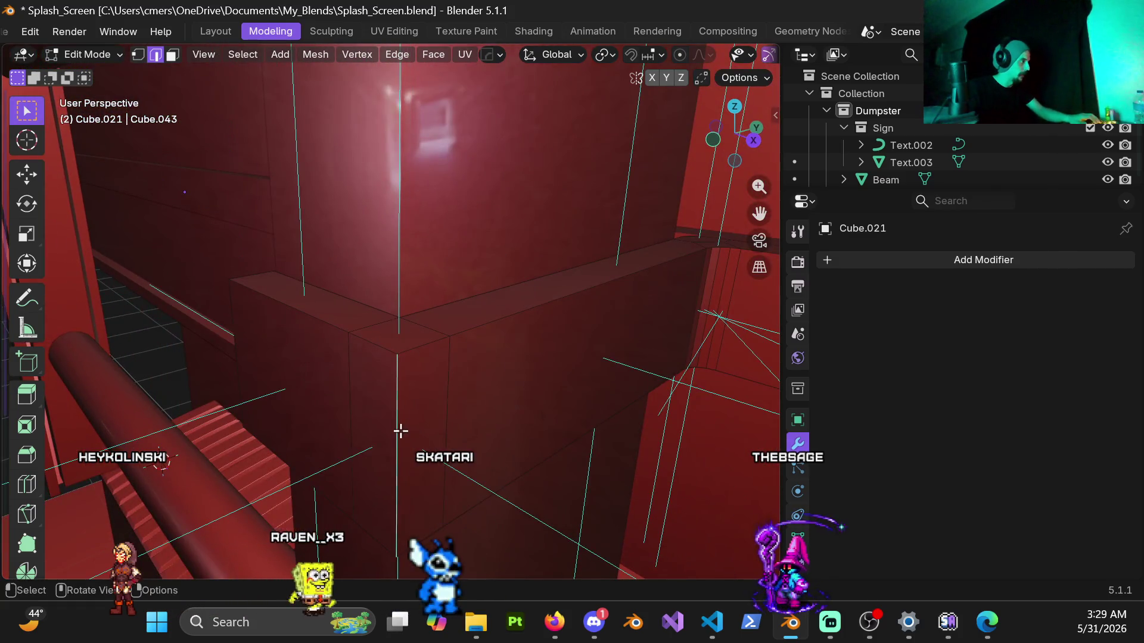
key("ctrl+b")
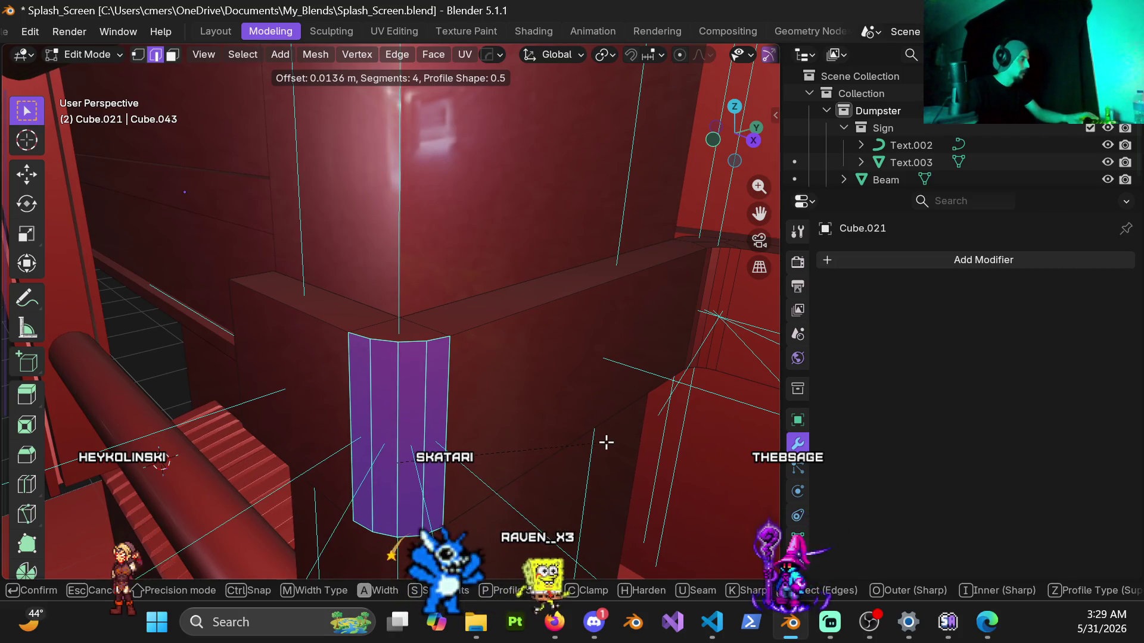
left_click(607, 442)
scroll(542, 388, "down", 3)
scroll(519, 371, "up", 4)
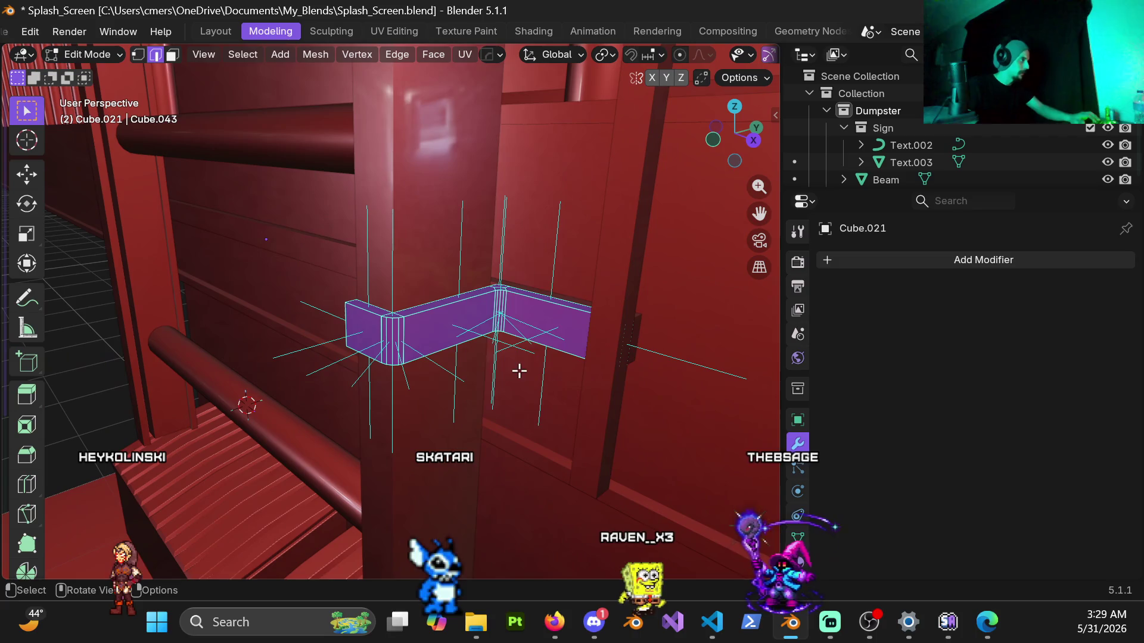
Merge vertices by distance at 0.0001 m, removing 4 duplicates, and return to Object Mode.
mouse_move(418, 382)
middle_mouse_down()
mouse_move(492, 334)
mouse_move(462, 316)
mouse_move(463, 341)
middle_mouse_up()
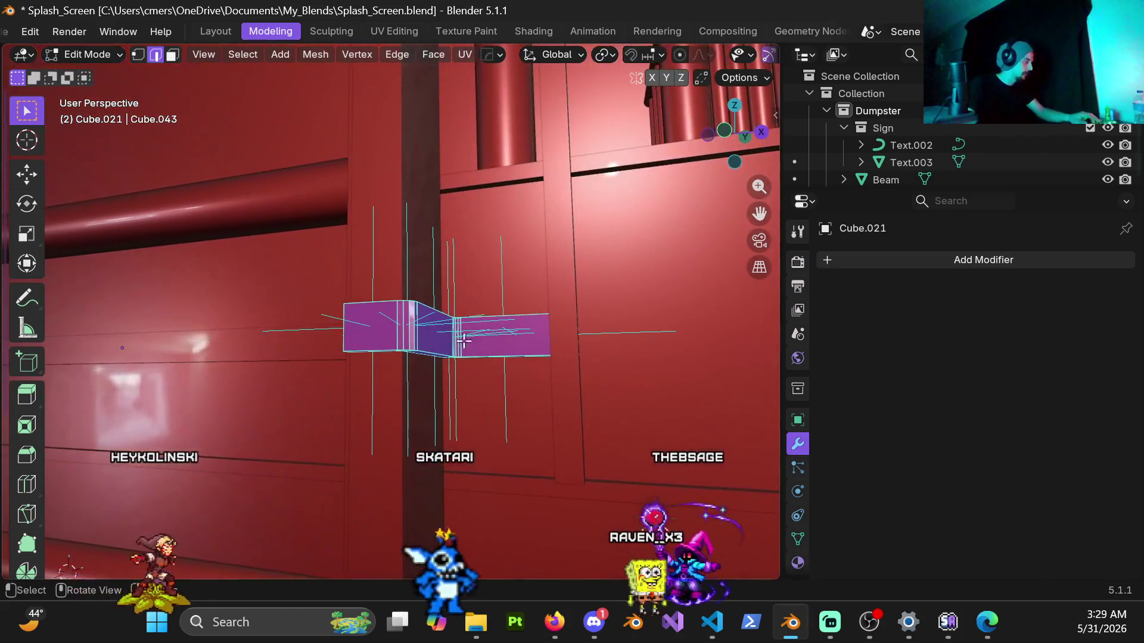
key("m")
left_click(460, 353)
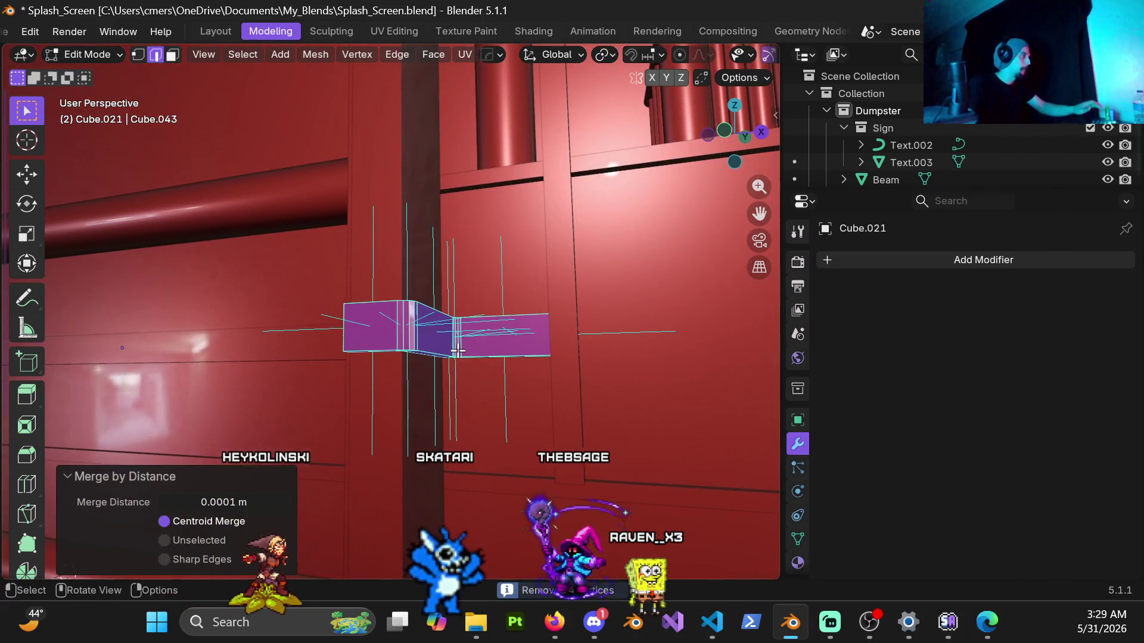
scroll(449, 344, "up", 4)
key("Tab")
mouse_move(441, 356)
middle_mouse_down()
mouse_move(254, 351)
mouse_move(381, 331)
mouse_move(410, 388)
mouse_move(322, 317)
mouse_move(405, 301)
mouse_move(432, 314)
mouse_move(274, 337)
mouse_move(289, 429)
mouse_move(399, 334)
mouse_move(388, 353)
mouse_move(526, 331)
mouse_move(412, 352)
mouse_move(349, 346)
mouse_move(412, 344)
mouse_move(463, 321)
mouse_move(415, 357)
middle_mouse_up()
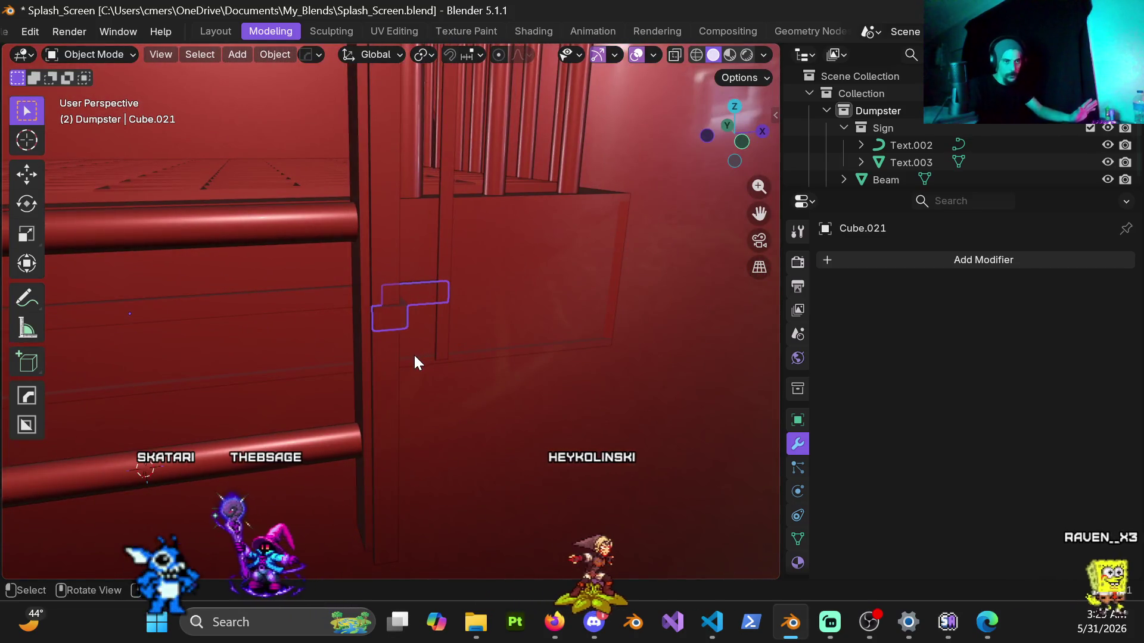
mouse_move(310, 365)
middle_mouse_down()
mouse_move(317, 396)
mouse_move(367, 366)
mouse_move(309, 344)
mouse_move(429, 280)
mouse_move(356, 301)
mouse_move(405, 308)
mouse_move(266, 311)
mouse_move(245, 339)
mouse_move(565, 309)
mouse_move(488, 262)
mouse_move(306, 299)
mouse_move(442, 375)
middle_mouse_up()
key("KP_0")
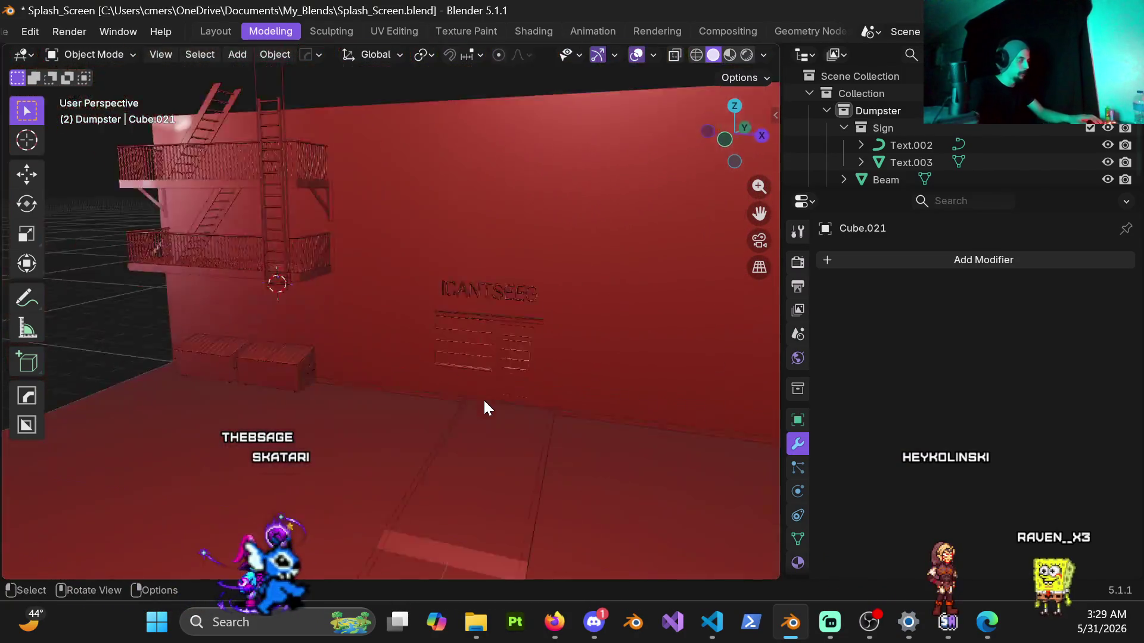
scroll(521, 361, "down", 5)
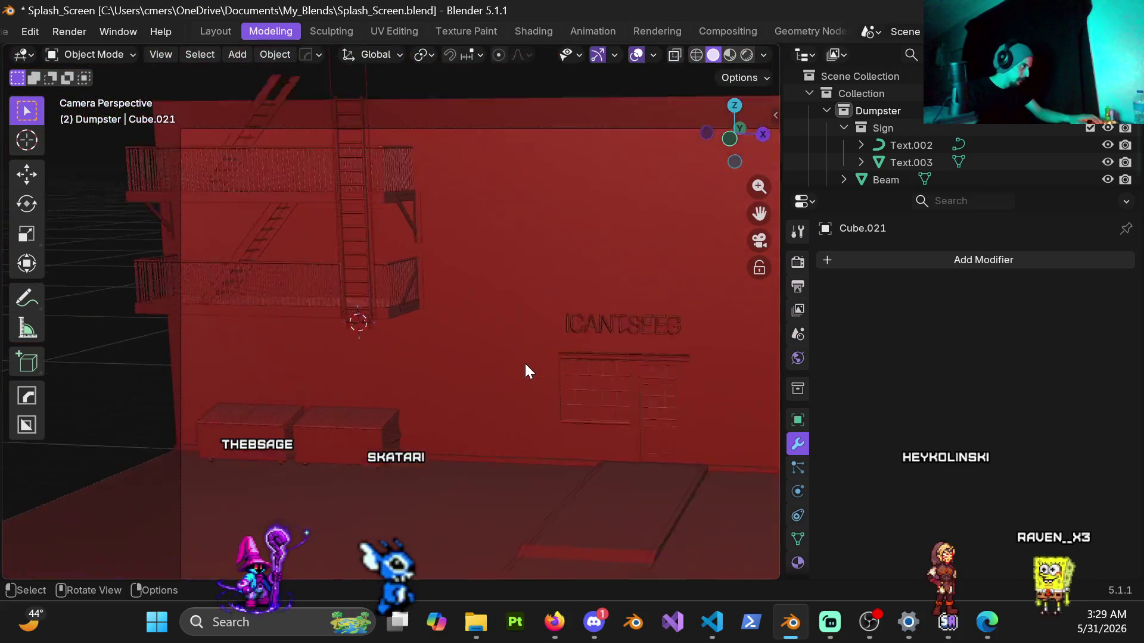
mouse_move(692, 402)
middle_mouse_down("shift")
mouse_move(473, 377)
mouse_move(480, 360)
middle_mouse_up("shift")
key("ctrl+z")
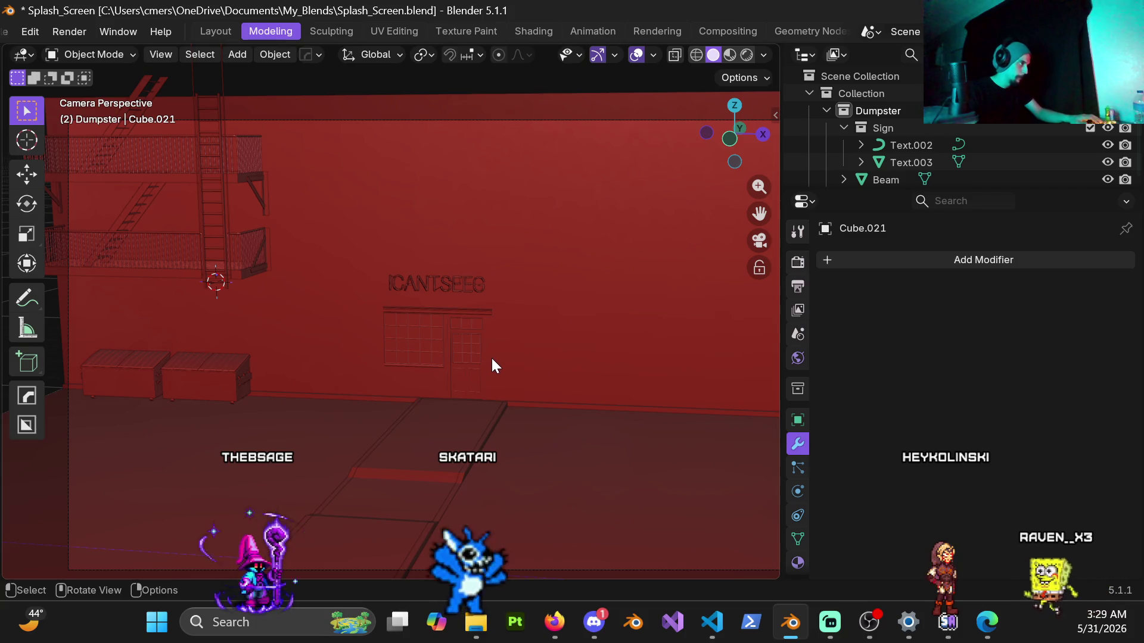
scroll(208, 266, "up", 5)
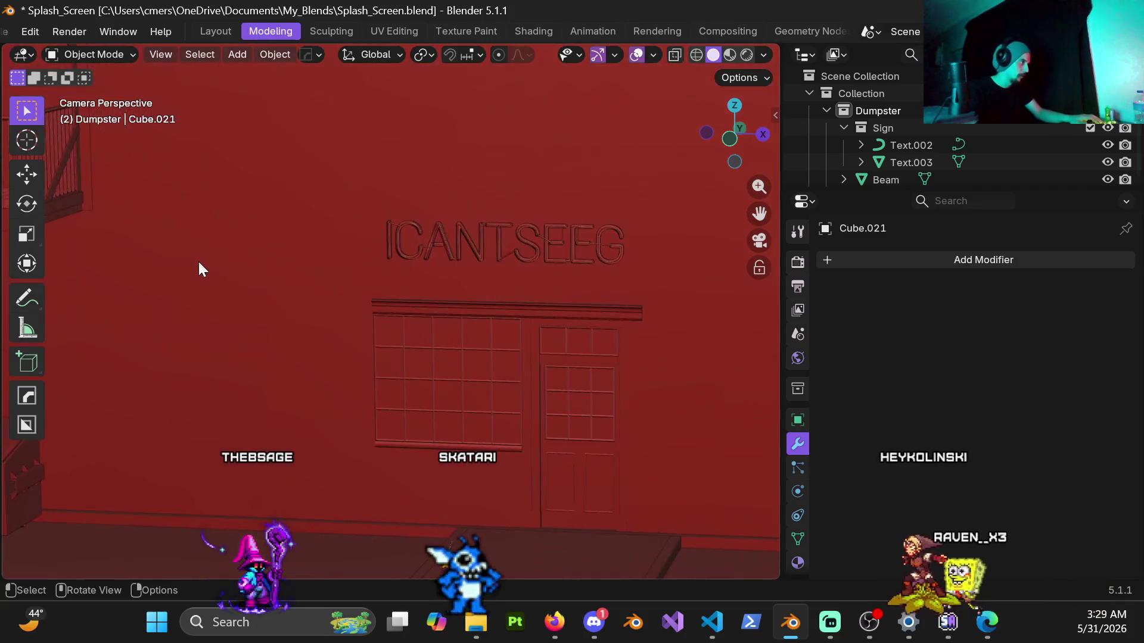
mouse_move(198, 262)
middle_mouse_down("shift")
mouse_move(406, 373)
mouse_move(355, 407)
middle_mouse_up("shift")
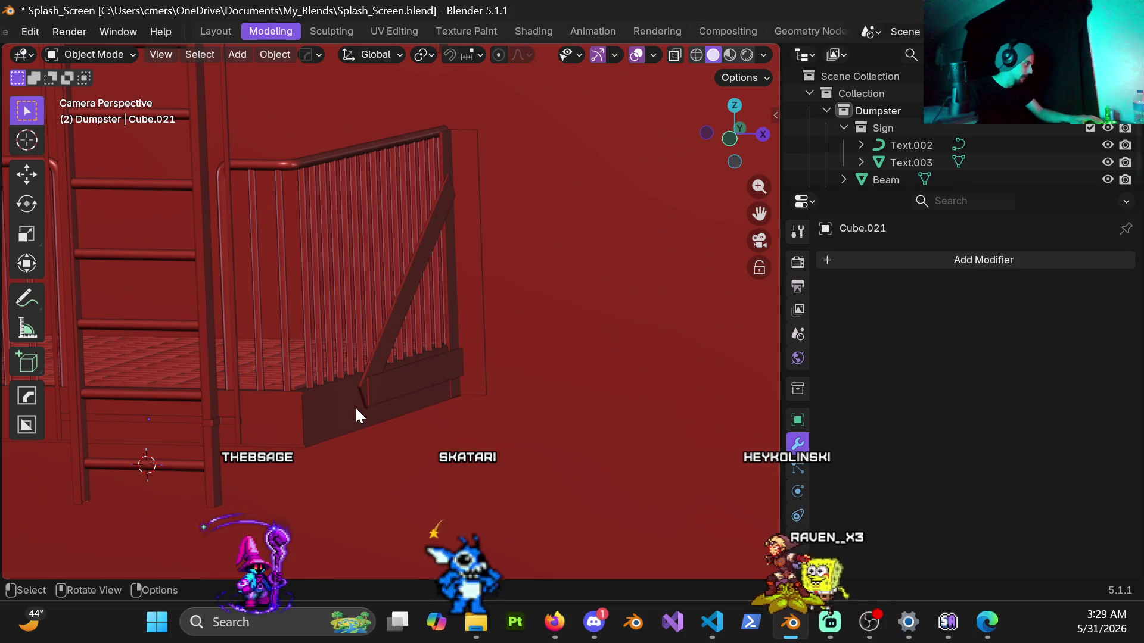
scroll(355, 406, "down", 4)
mouse_move(356, 403)
middle_mouse_down()
mouse_move(388, 355)
mouse_move(255, 339)
mouse_move(368, 378)
middle_mouse_up()
scroll(461, 462, "up", 4)
mouse_move(461, 462)
middle_mouse_down()
mouse_move(406, 329)
mouse_move(360, 402)
middle_mouse_up()
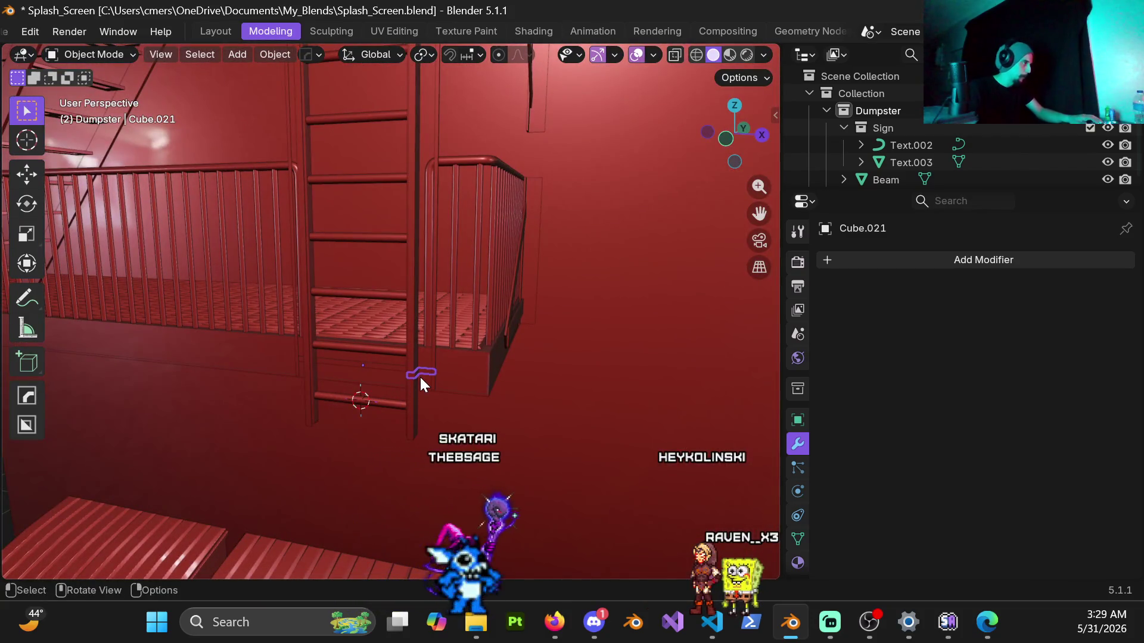
scroll(399, 401, "up", 4)
mouse_move(417, 461)
middle_mouse_down()
mouse_move(443, 417)
mouse_move(366, 393)
middle_mouse_up()
left_click(366, 396)
key("ctrl+Tab")
Toggle the ladder rungs in and out of Edit Mode, then select the bracket Cube.021.
left_click(486, 396)
key("Tab")
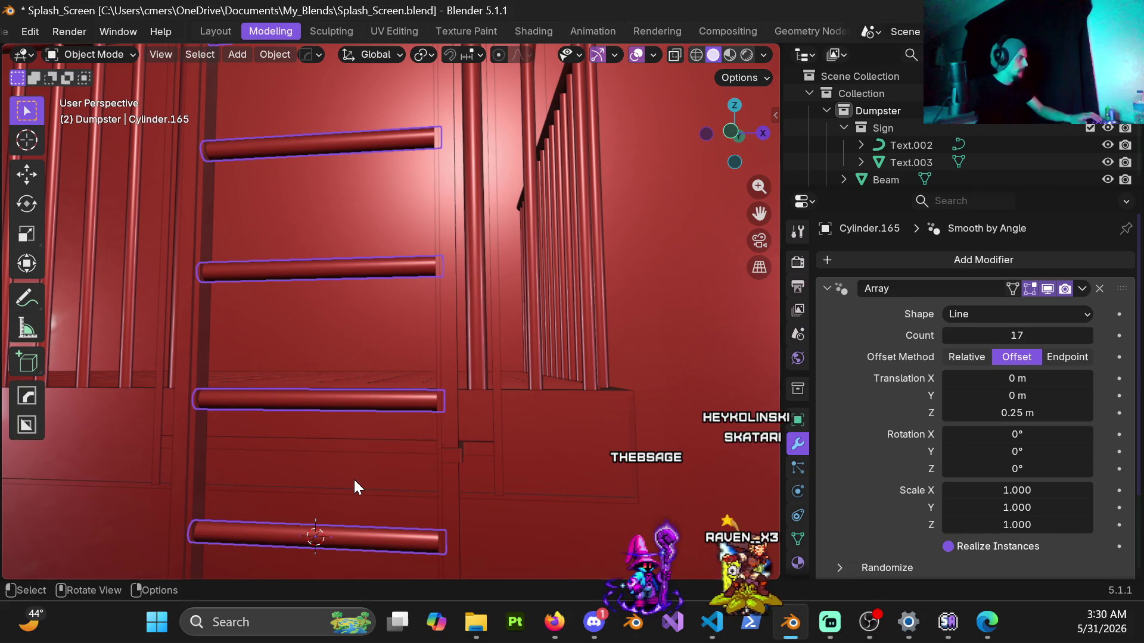
key("ctrl+Tab")
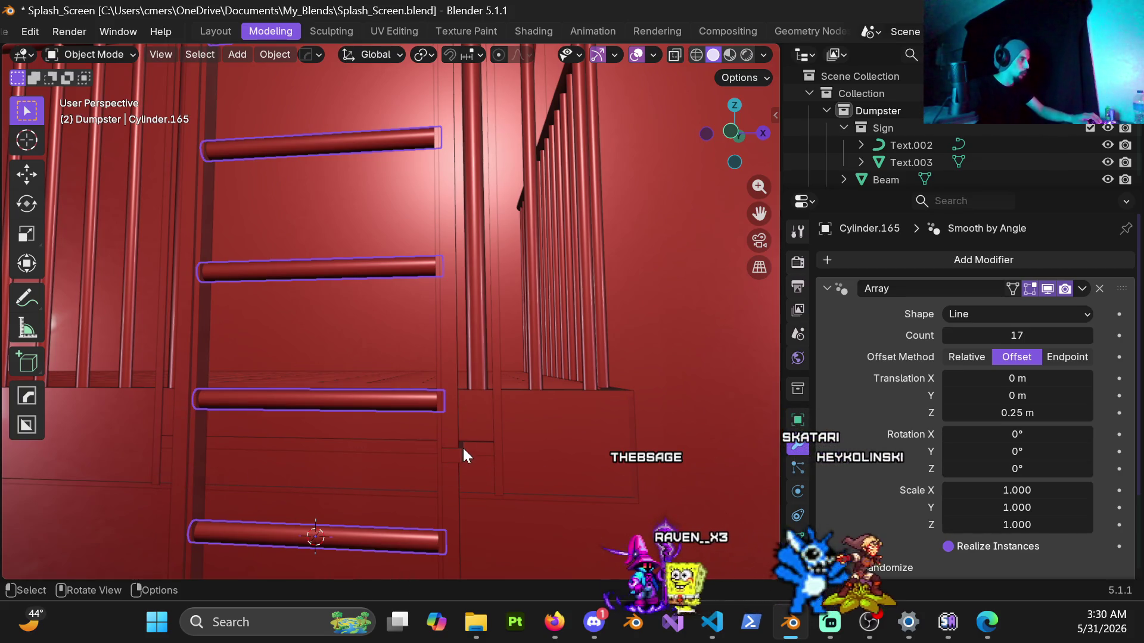
left_click(462, 446)
Set the Transform Pivot Point to 3D Cursor.
left_click(423, 56)
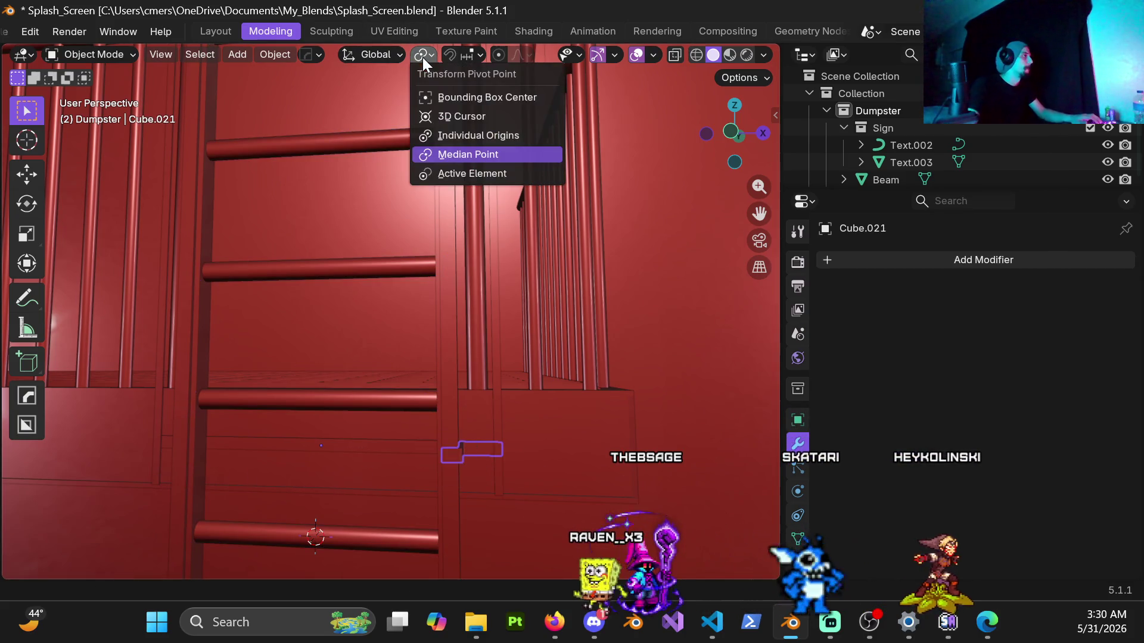
left_click(458, 119)
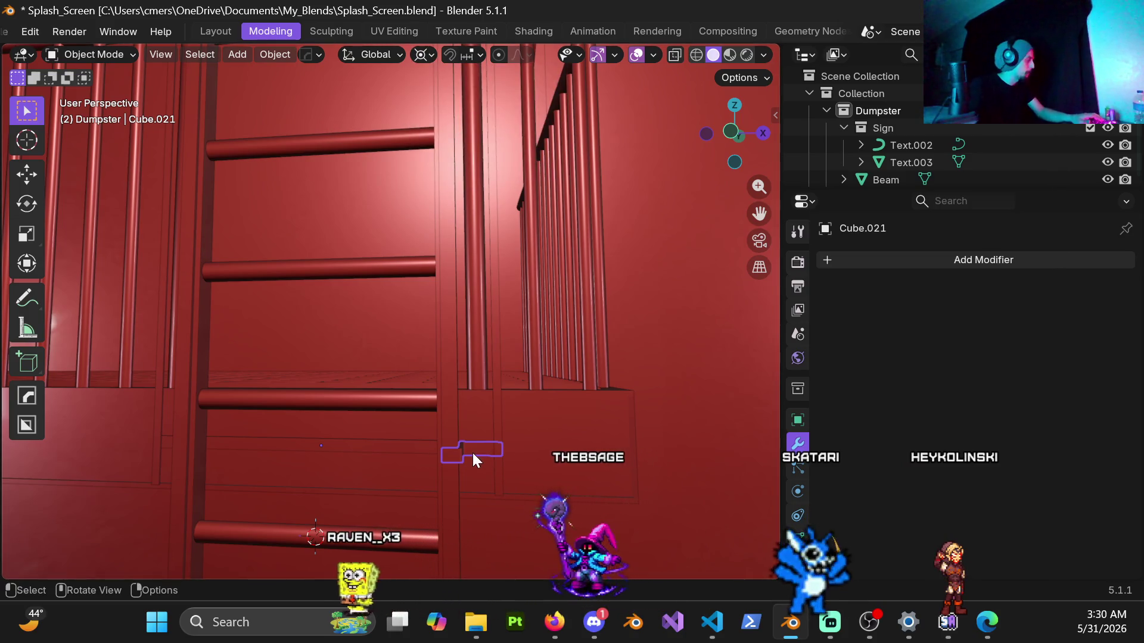
scroll(459, 362, "down", 3)
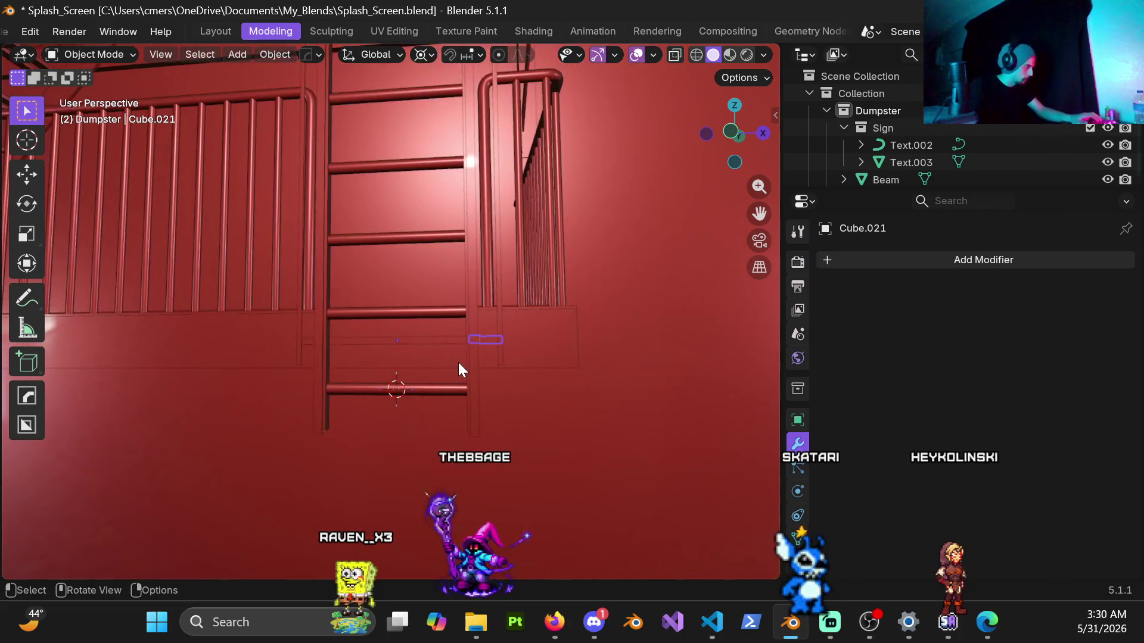
Duplicate the bracket, mirror it with an X scale of -1, and apply the scale.
key("shift+d")
key("s")
key("x")
key("minus")
key("1")
key("Return")
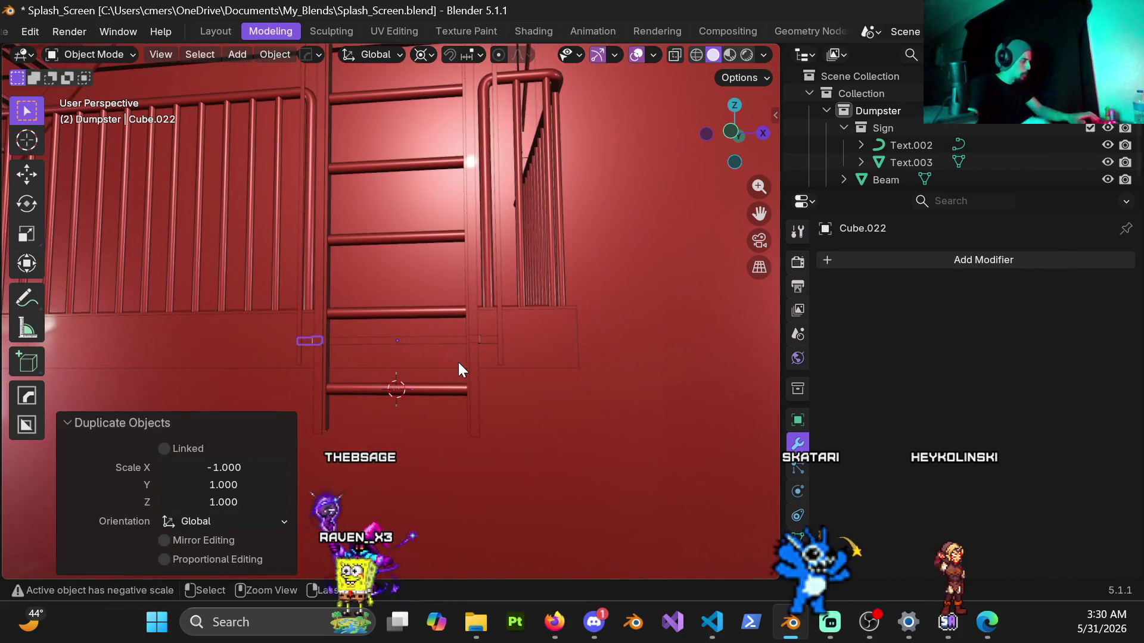
key("ctrl+a")
left_click(442, 360)
Select the ladder rail and start a move, cancelling it to leave the rail in place.
mouse_move(338, 335)
middle_mouse_down()
mouse_move(460, 376)
mouse_move(391, 350)
mouse_move(415, 374)
mouse_move(393, 474)
mouse_move(265, 416)
mouse_move(351, 414)
mouse_move(531, 327)
mouse_move(283, 355)
mouse_move(196, 385)
mouse_move(204, 341)
mouse_move(229, 344)
mouse_move(374, 269)
mouse_move(315, 236)
mouse_move(299, 253)
mouse_move(308, 305)
mouse_move(268, 326)
mouse_move(205, 291)
mouse_move(181, 253)
mouse_move(250, 285)
mouse_move(342, 393)
mouse_move(309, 383)
mouse_move(312, 395)
mouse_move(421, 399)
mouse_move(304, 450)
middle_mouse_up()
left_click(207, 320)
key("g")
right_click(210, 389)
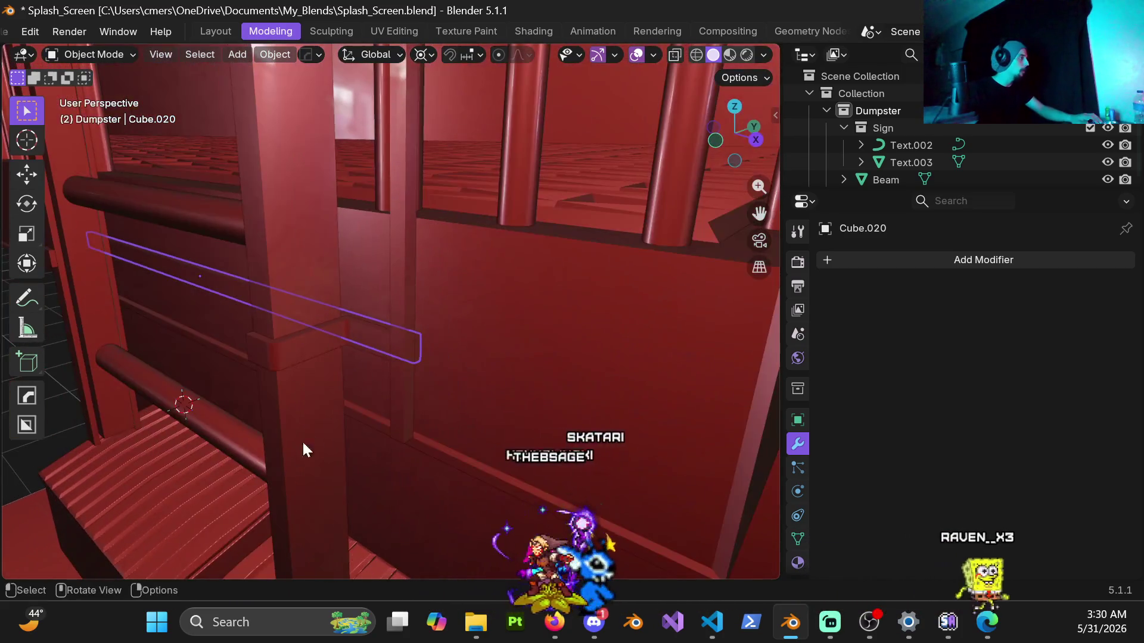
mouse_move(220, 283)
middle_mouse_down()
mouse_move(411, 296)
mouse_move(409, 342)
mouse_move(487, 399)
mouse_move(550, 362)
mouse_move(425, 313)
mouse_move(327, 373)
mouse_move(198, 307)
middle_mouse_up()
scroll(363, 306, "up", 8)
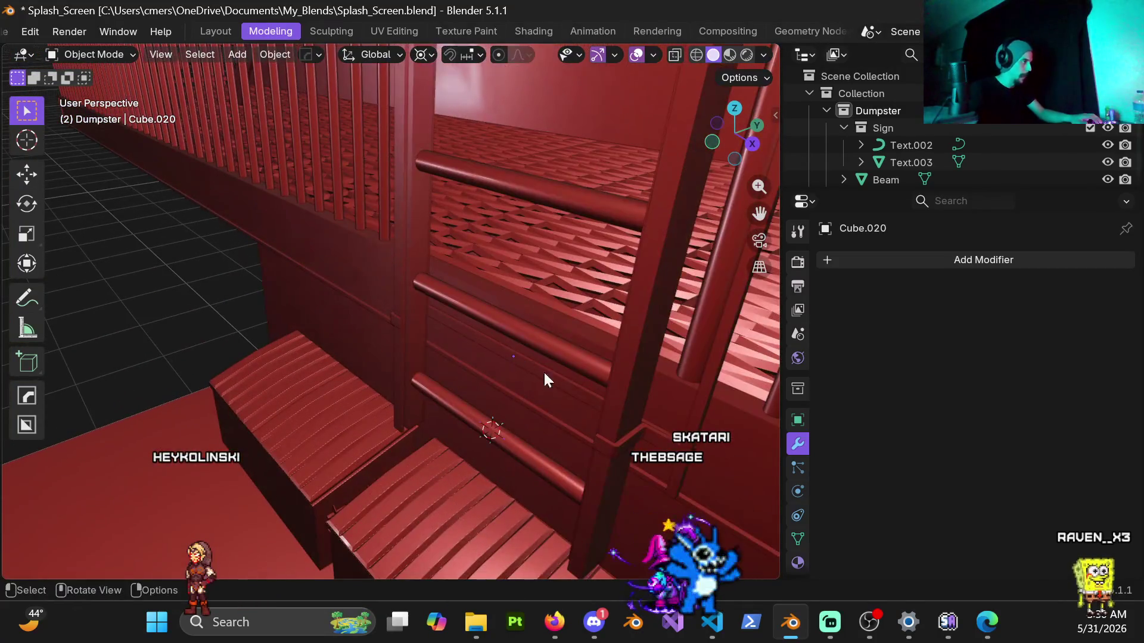
middle_click_drag(614, 436, 452, 371, "shift")
scroll(470, 373, "up", 2)
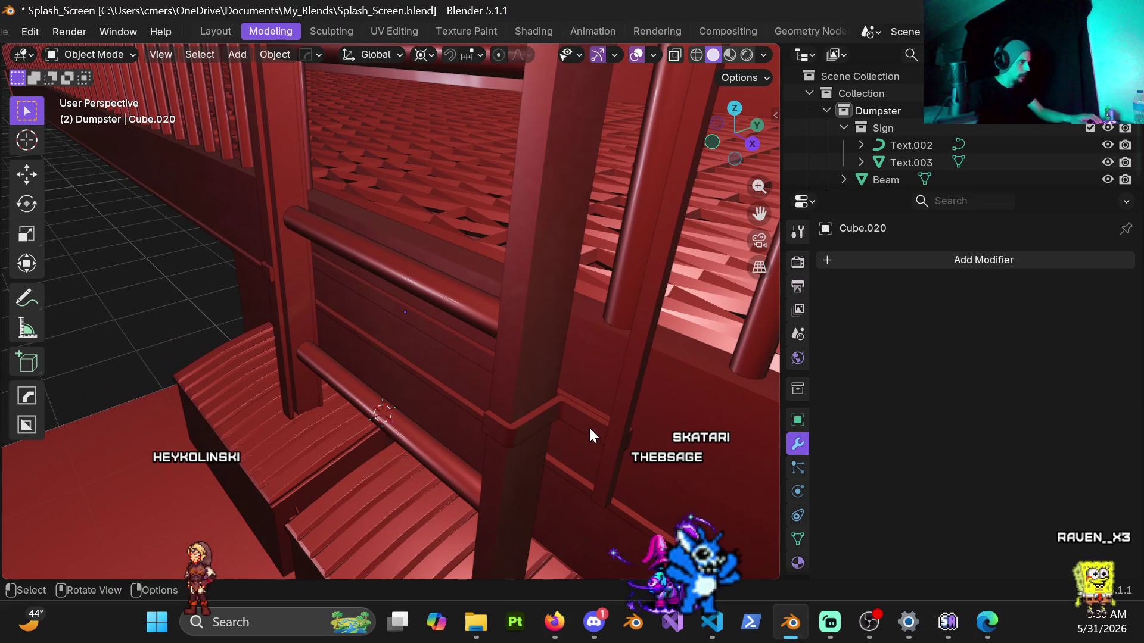
left_click(602, 412)
left_click(587, 409)
left_click(587, 406, "shift")
mouse_move(588, 407)
middle_mouse_down()
mouse_move(435, 349)
mouse_move(508, 357)
mouse_move(374, 373)
middle_mouse_up()
scroll(374, 373, "up", 5)
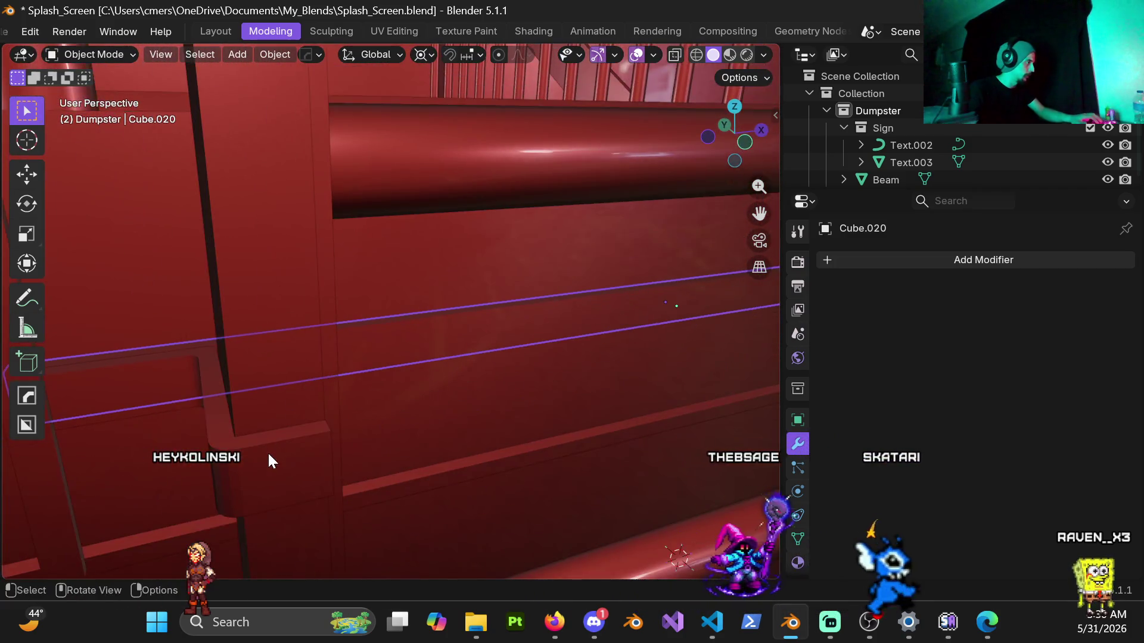
left_click(300, 426, "shift")
scroll(334, 405, "down", 5)
mouse_move(365, 383)
middle_mouse_down()
mouse_move(401, 286)
mouse_move(449, 340)
mouse_move(462, 322)
middle_mouse_up()
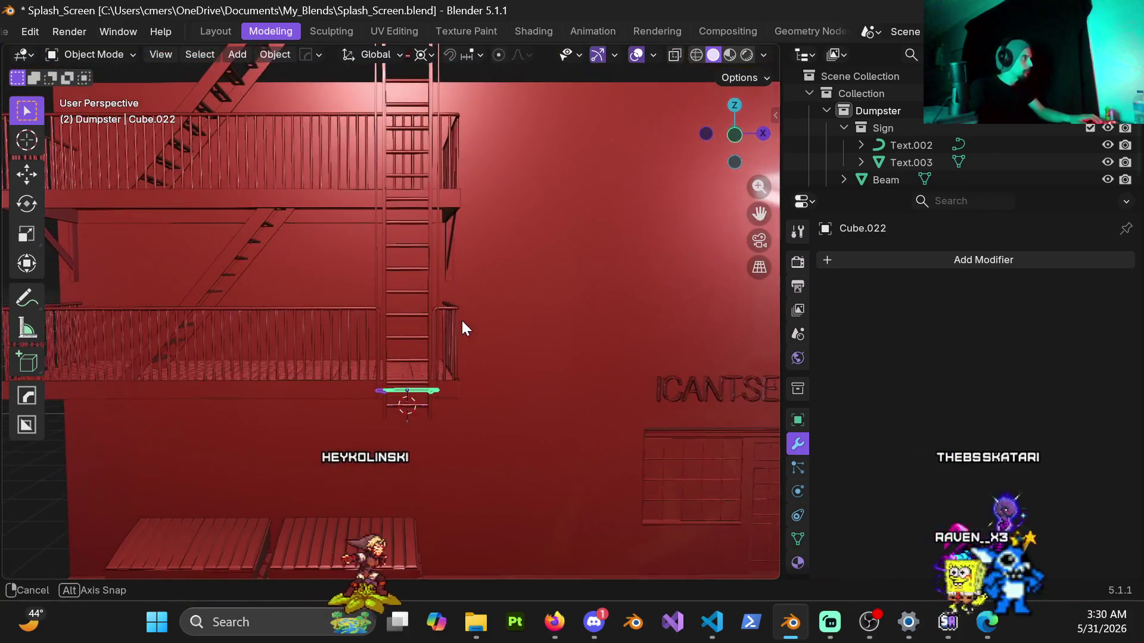
Duplicate the ladder bracket 2 m straight up along Z.
key("shift+d")
key("z")
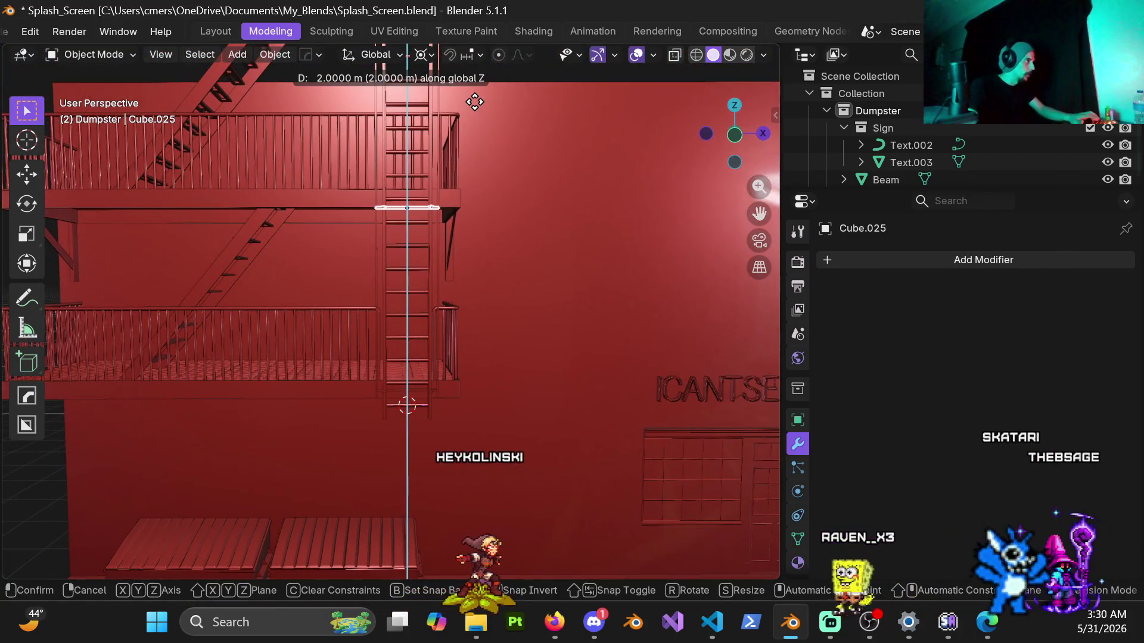
key("Return")
middle_click_drag(457, 131, 417, 355, "shift")
scroll(441, 322, "up", 6)
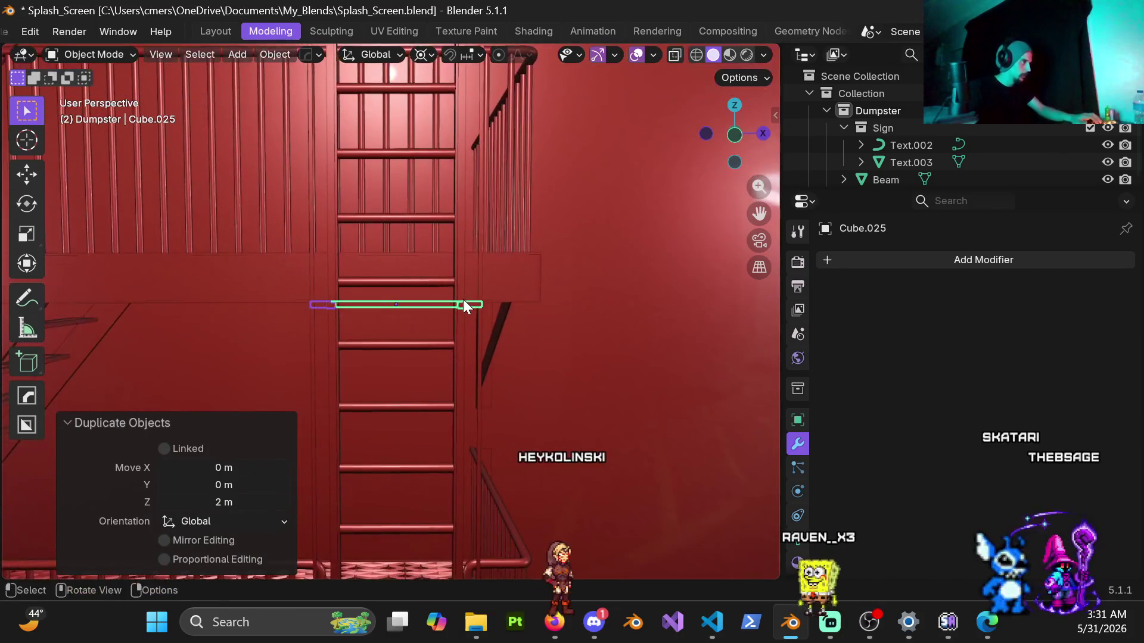
In front view, raise the new bracket another 0.16 m along Z.
key("KP_1")
scroll(468, 310, "up", 6)
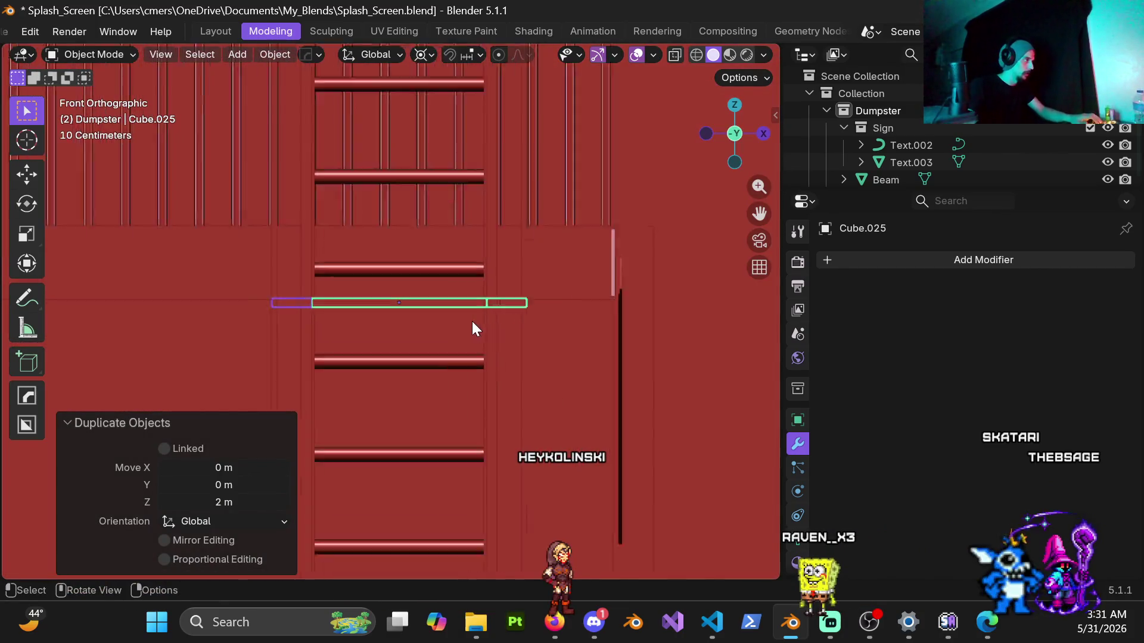
middle_click_drag(583, 256, 579, 360, "shift")
key("g")
key("z")
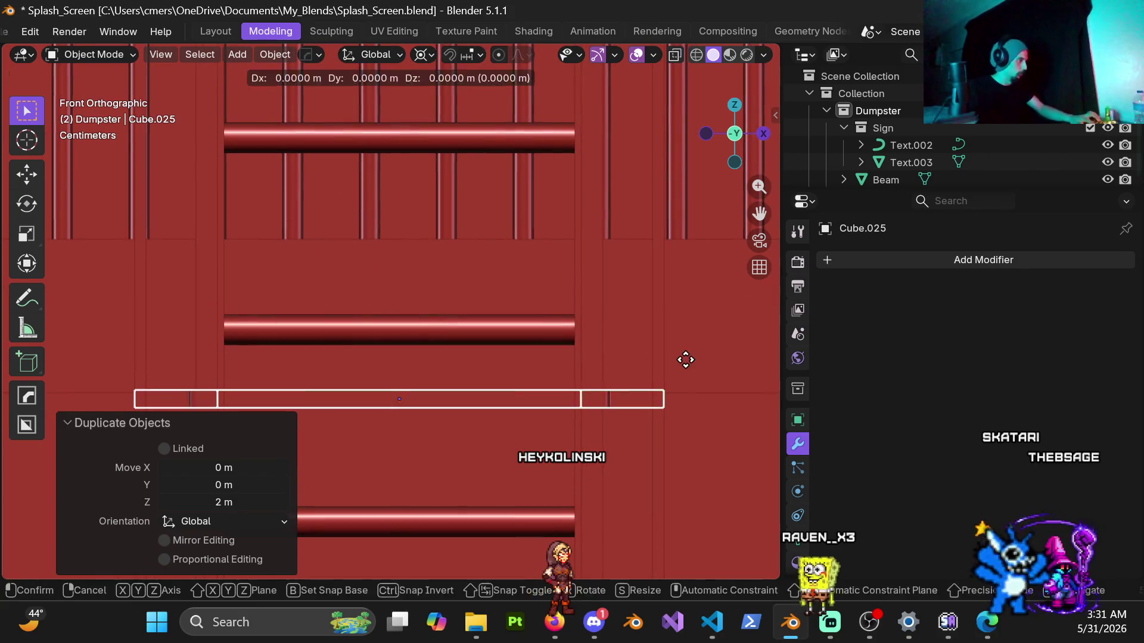
left_click(657, 237)
Orbit back to perspective and inspect the raised bracket from below.
mouse_move(639, 298)
middle_mouse_down()
mouse_move(601, 325)
mouse_move(519, 351)
mouse_move(587, 330)
middle_mouse_up()
key("ctrl+Tab")
key("Escape")
scroll(407, 313, "down", 10)
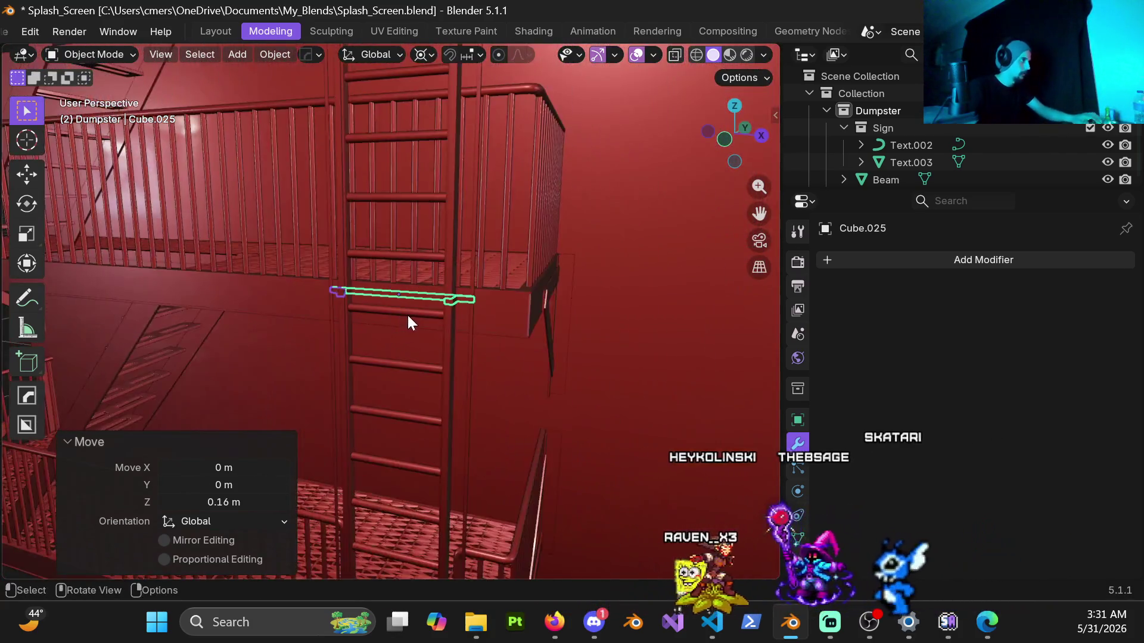
left_click(128, 284)
scroll(323, 377, "up", 10)
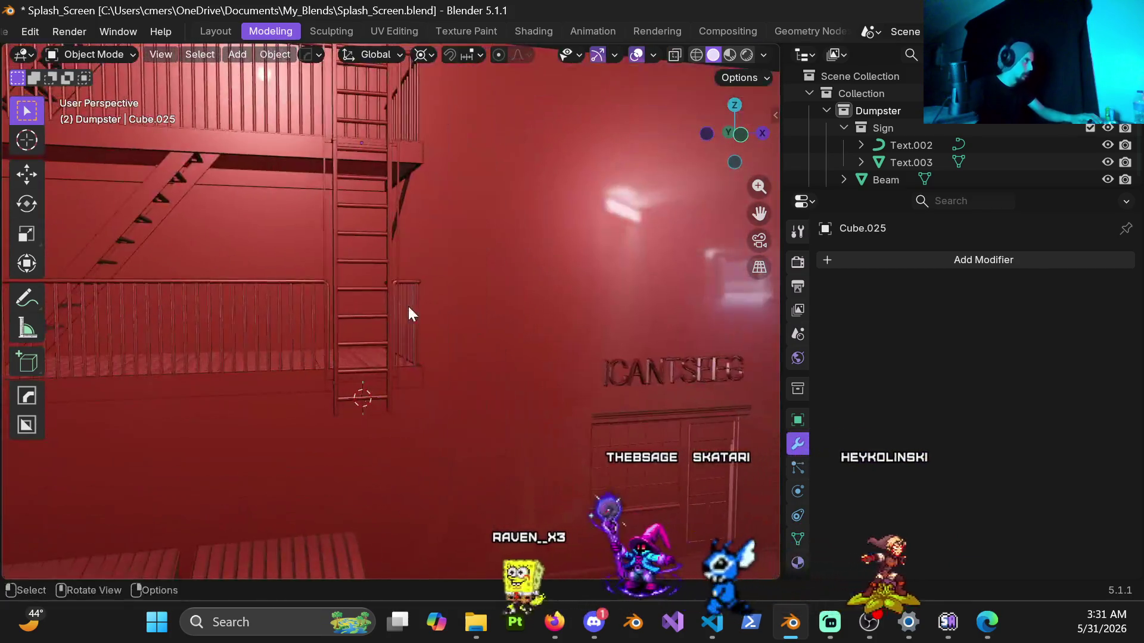
mouse_move(409, 306)
middle_mouse_down()
mouse_move(318, 344)
mouse_move(400, 334)
middle_mouse_up()
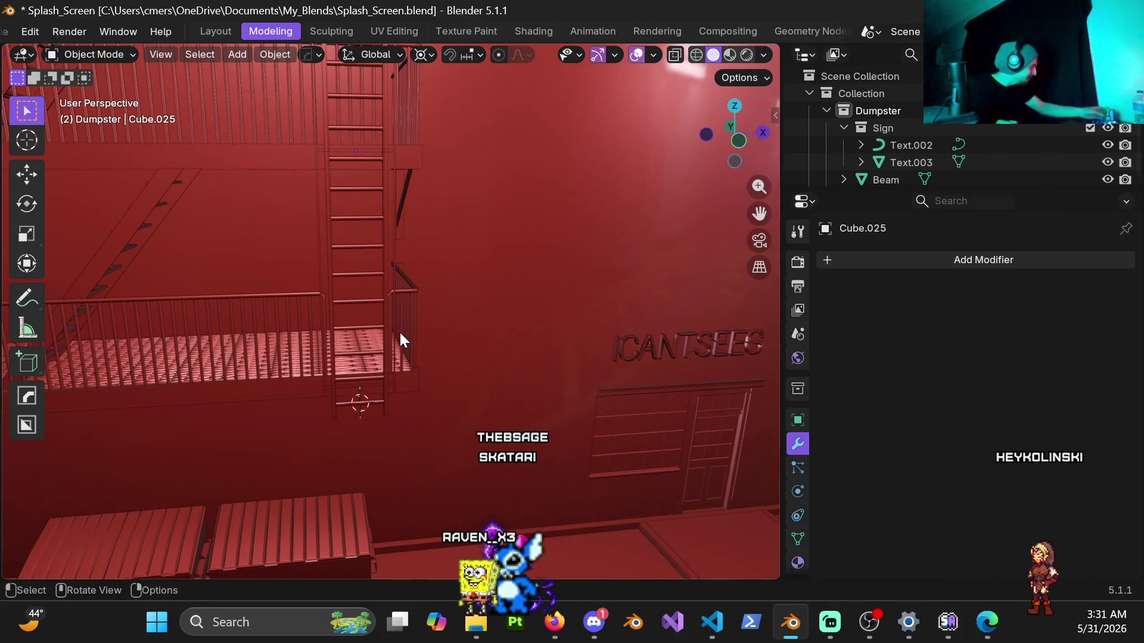
scroll(399, 309, "down", 5)
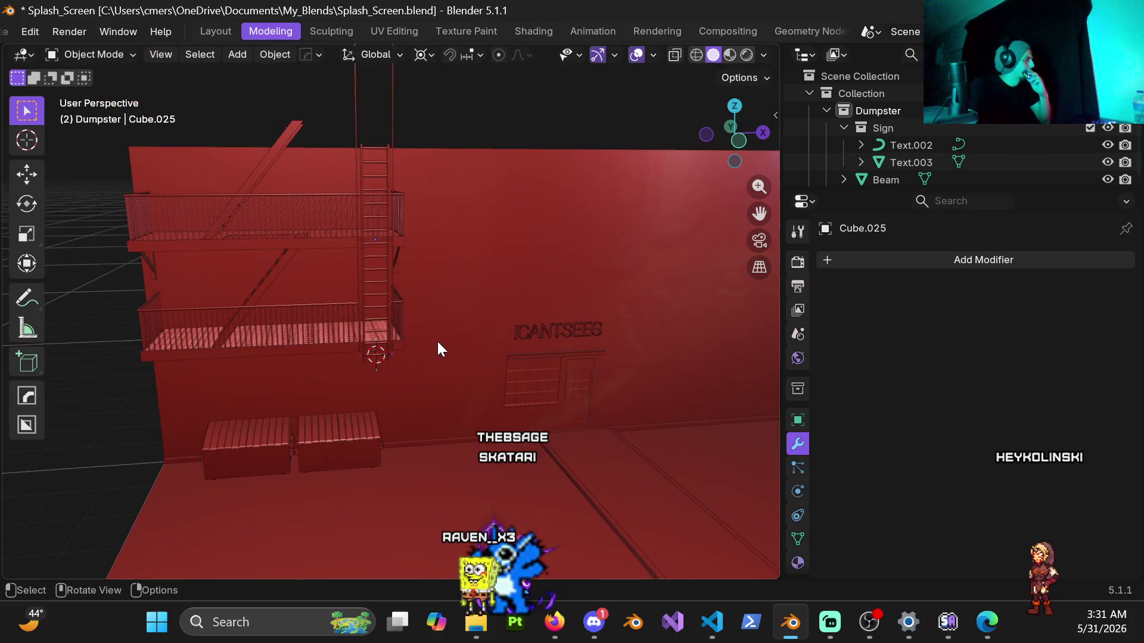
Switch to front view and select the tall pole Cube.019.
mouse_move(427, 334)
middle_mouse_down()
mouse_move(332, 301)
mouse_move(369, 210)
mouse_move(386, 298)
mouse_move(395, 283)
mouse_move(373, 176)
mouse_move(404, 216)
mouse_move(462, 227)
mouse_move(485, 298)
mouse_move(440, 350)
middle_mouse_up()
key("KP_1")
scroll(453, 334, "down", 1)
scroll(483, 298, "up", 3)
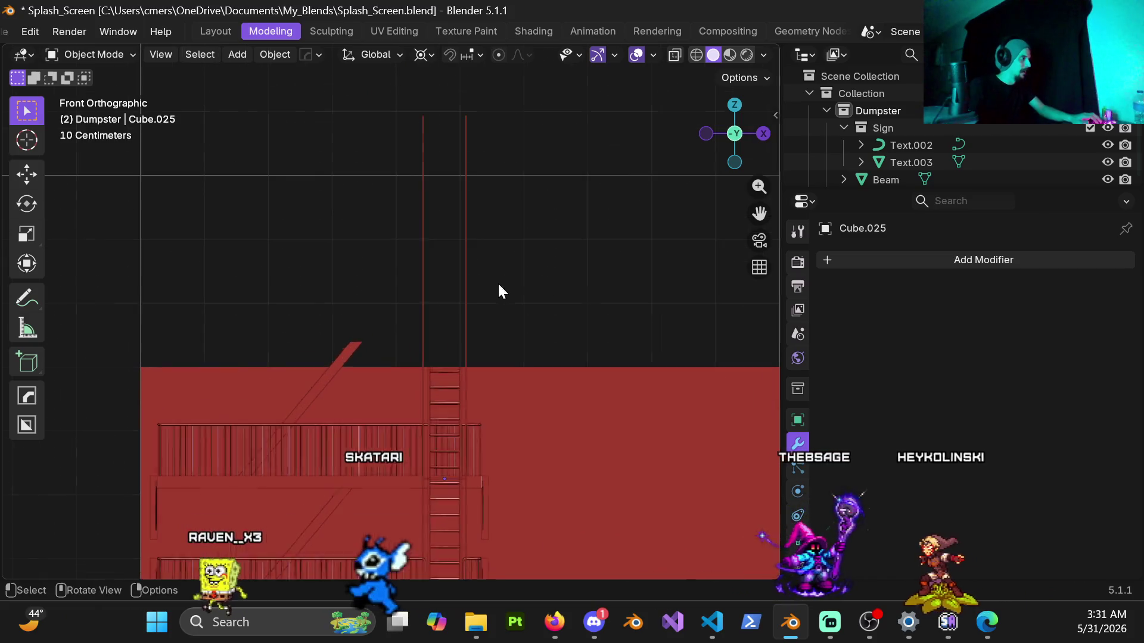
left_click(421, 162)
Frame the pole's top and switch the viewport to wireframe shading.
mouse_move(570, 331)
middle_mouse_down("shift")
mouse_move(512, 172)
mouse_move(447, 350)
middle_mouse_up("shift")
scroll(511, 172, "down", 3)
scroll(506, 186, "up", 3)
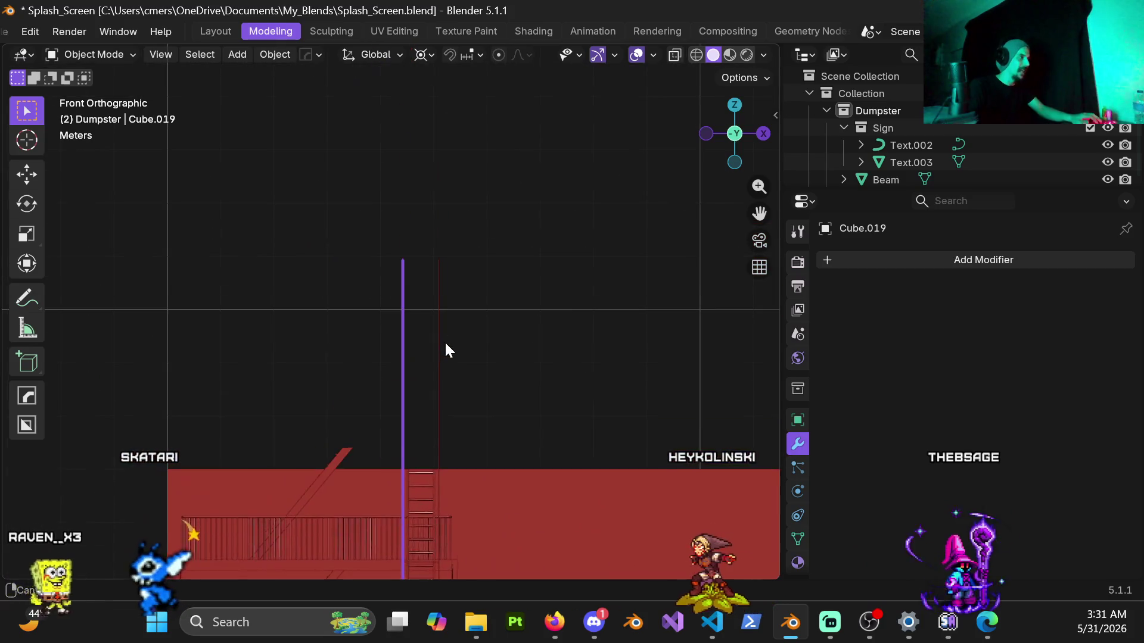
middle_click_drag(500, 458, 491, 276, "shift")
scroll(455, 204, "up", 3)
scroll(473, 188, "down", 3)
middle_click_drag(473, 188, 480, 358, "shift")
key("z")
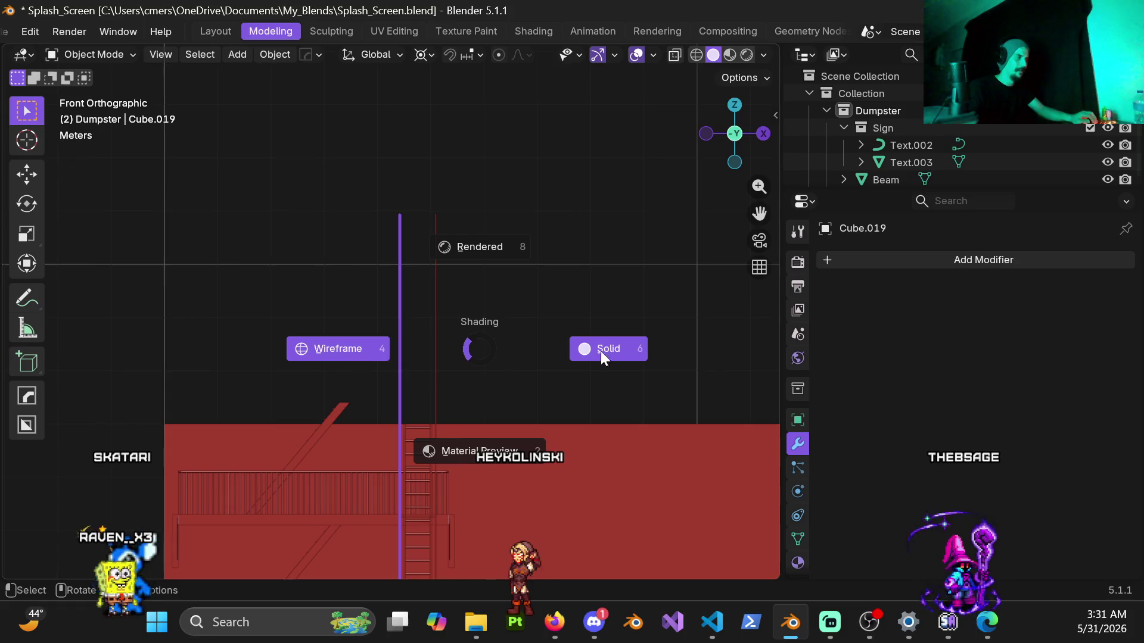
left_click(320, 349)
Lower the first pole's top vertices 3.9 m plus 0.04 m, then apply its scale.
key("ctrl+Tab")
left_click(570, 309)
left_click_drag(433, 244, 433, 246)
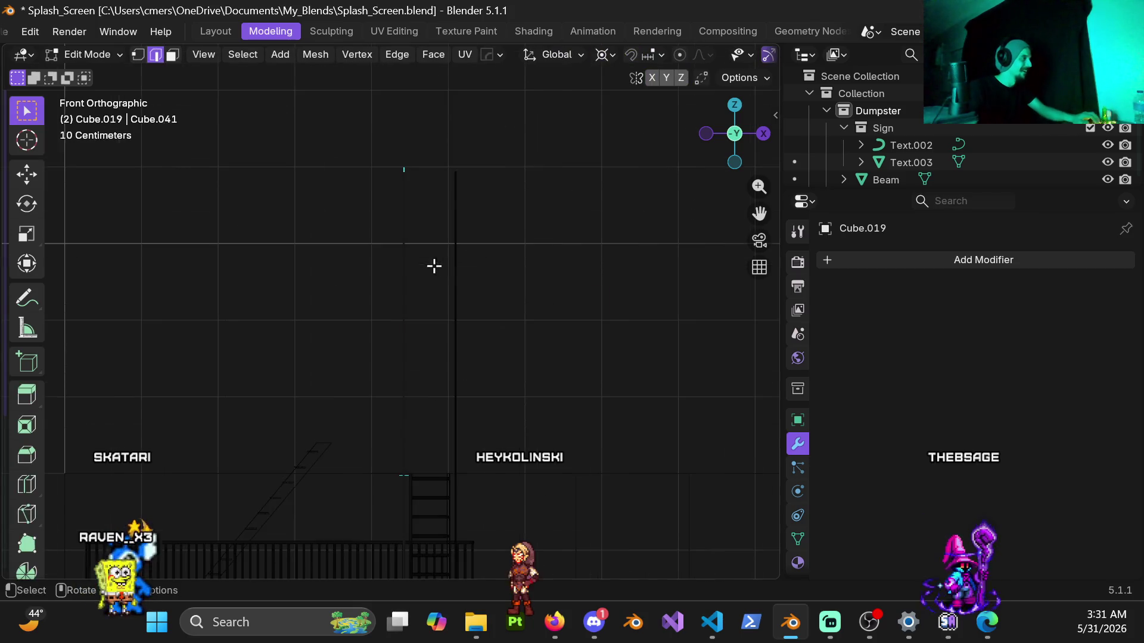
key("g")
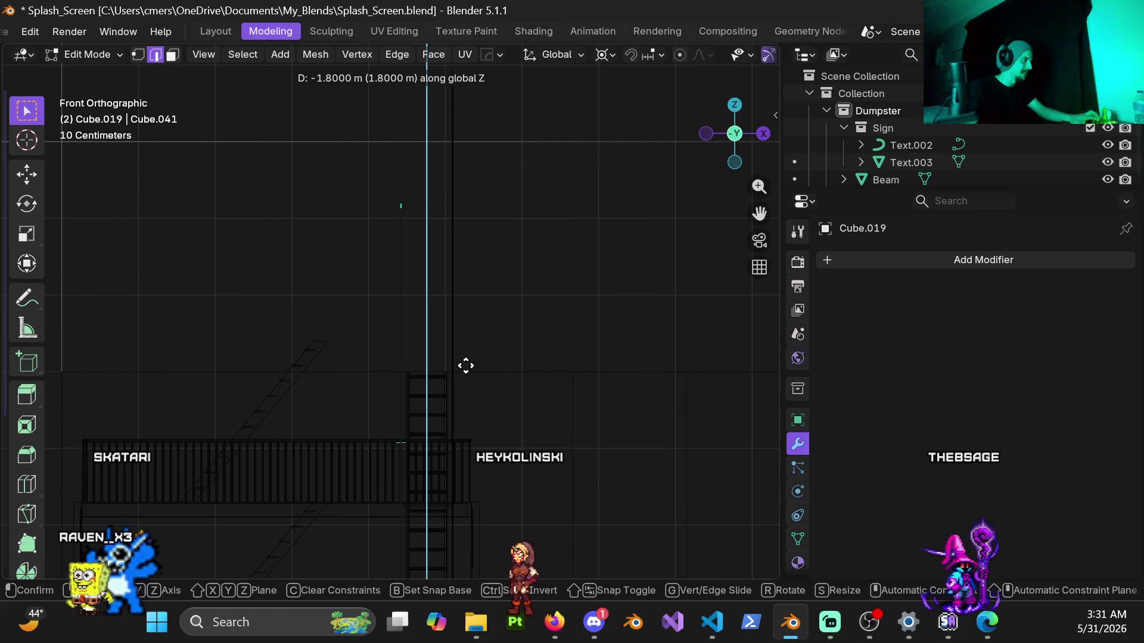
left_click(494, 513)
scroll(457, 467, "up", 5)
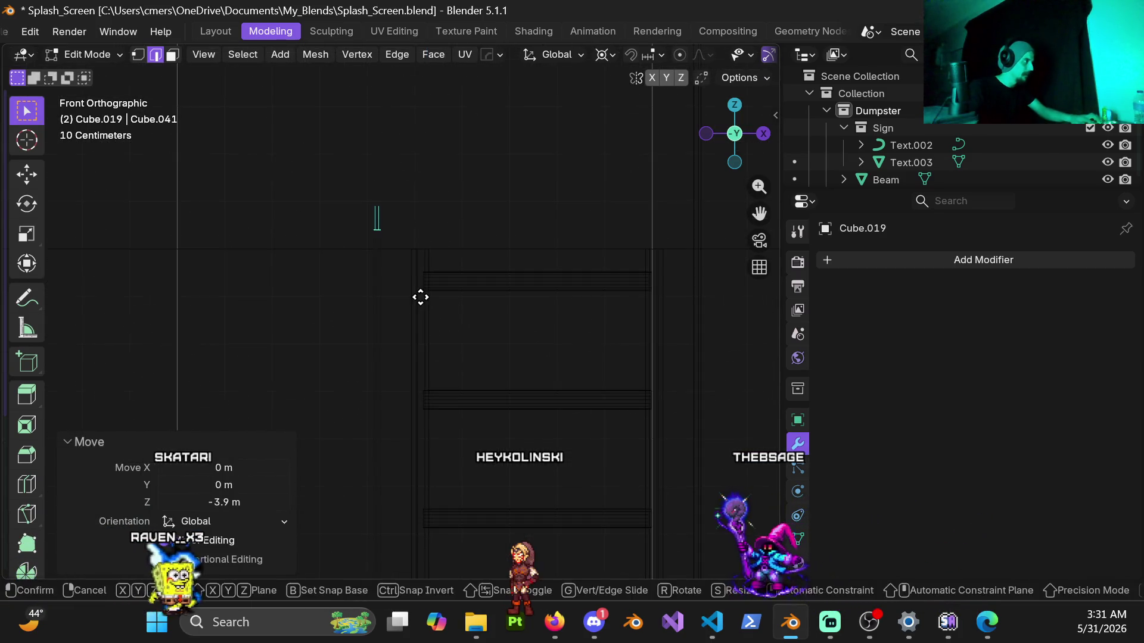
key("z")
scroll(428, 327, "up", 3)
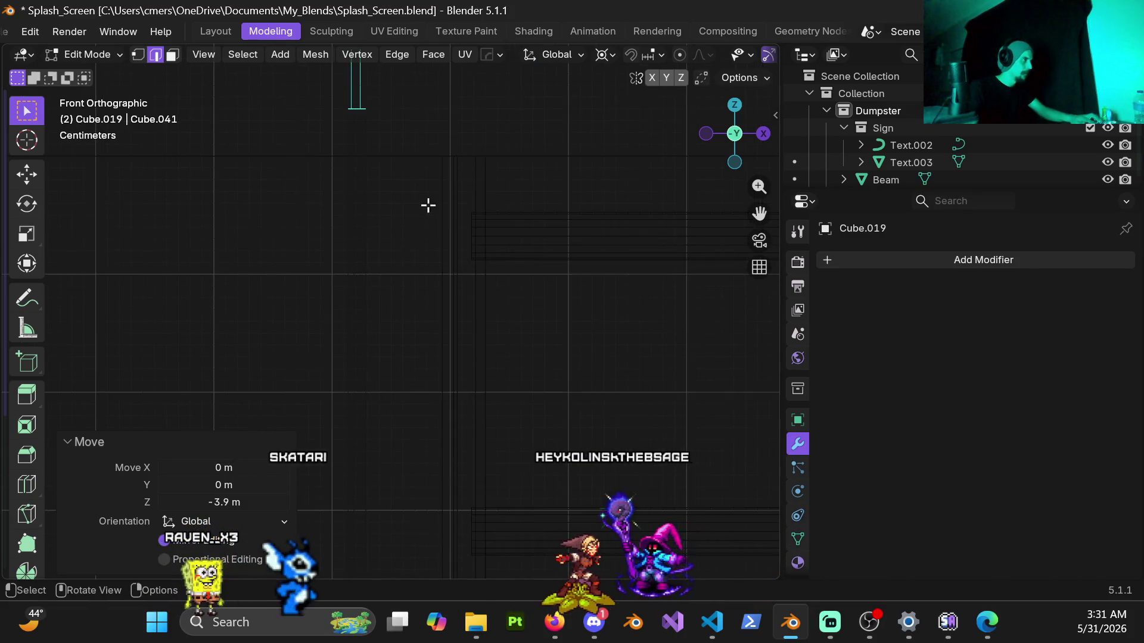
left_click(447, 320)
scroll(485, 270, "down", 5)
left_click(366, 320)
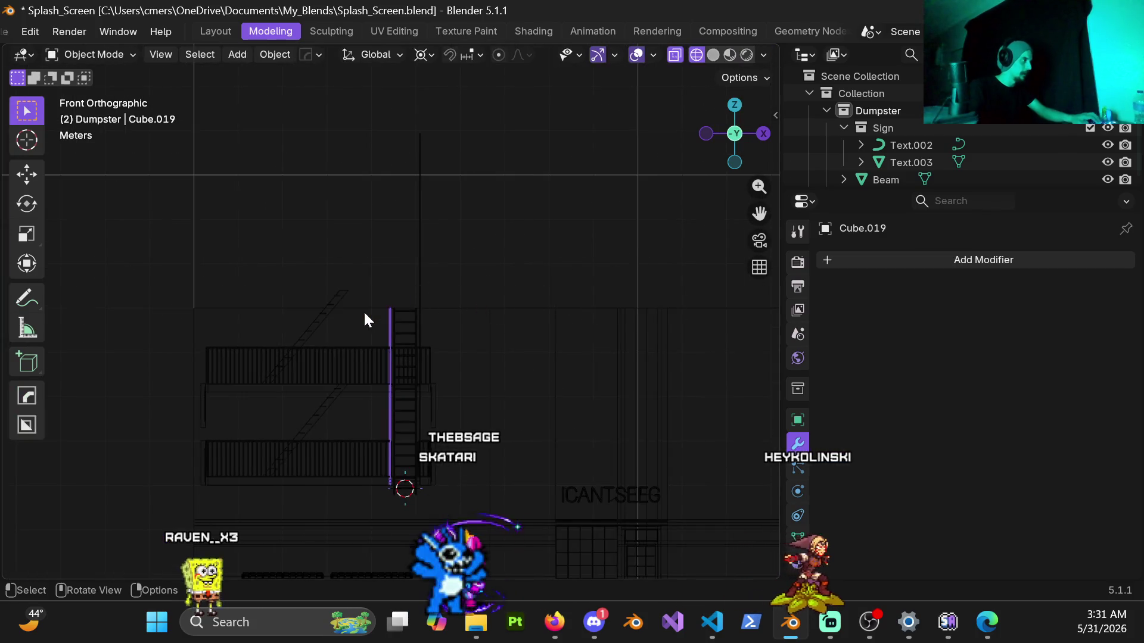
key("ctrl+a")
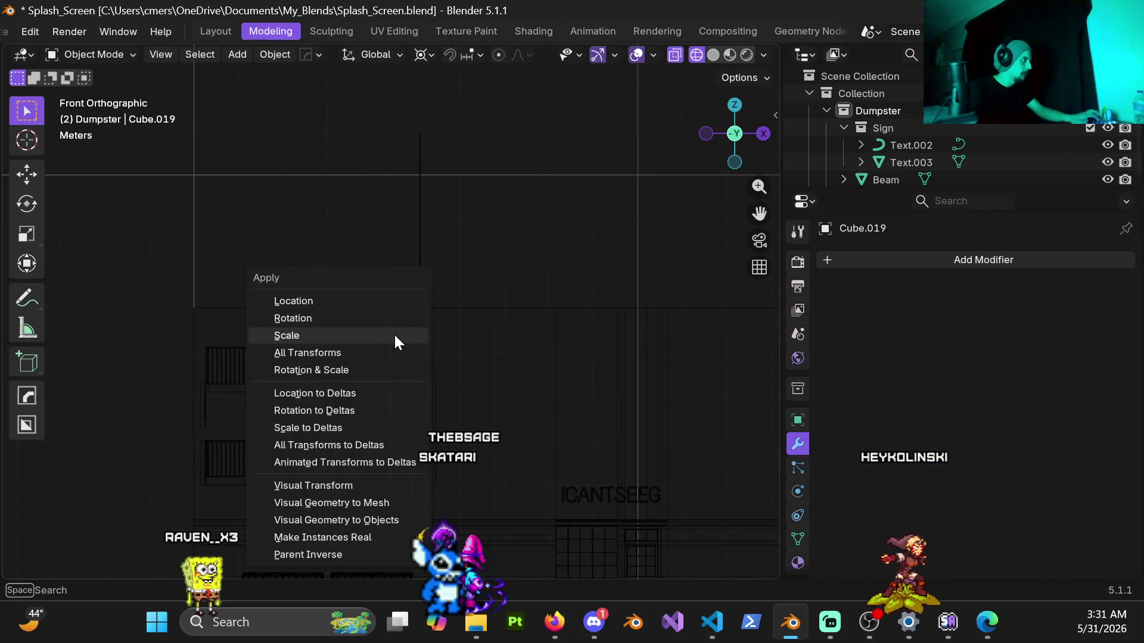
left_click(394, 335)
Lower the top vertex of the second rail Cube.018 by 3.9 m.
left_click(420, 291)
middle_click_drag(426, 208, 422, 311, "shift")
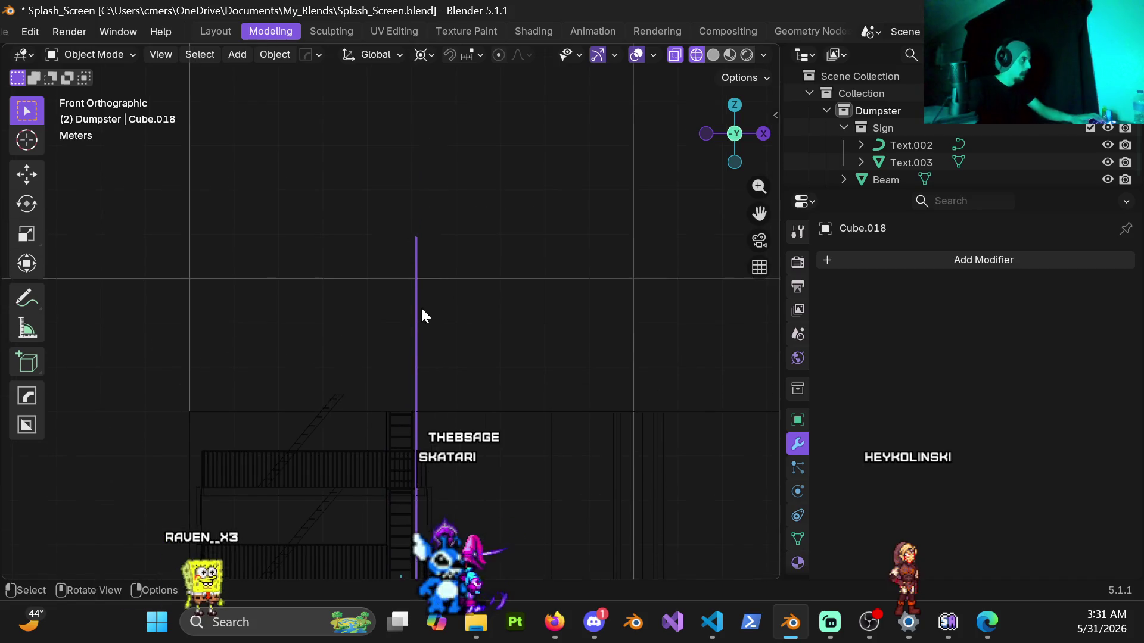
left_click(637, 330)
scroll(572, 324, "up", 8)
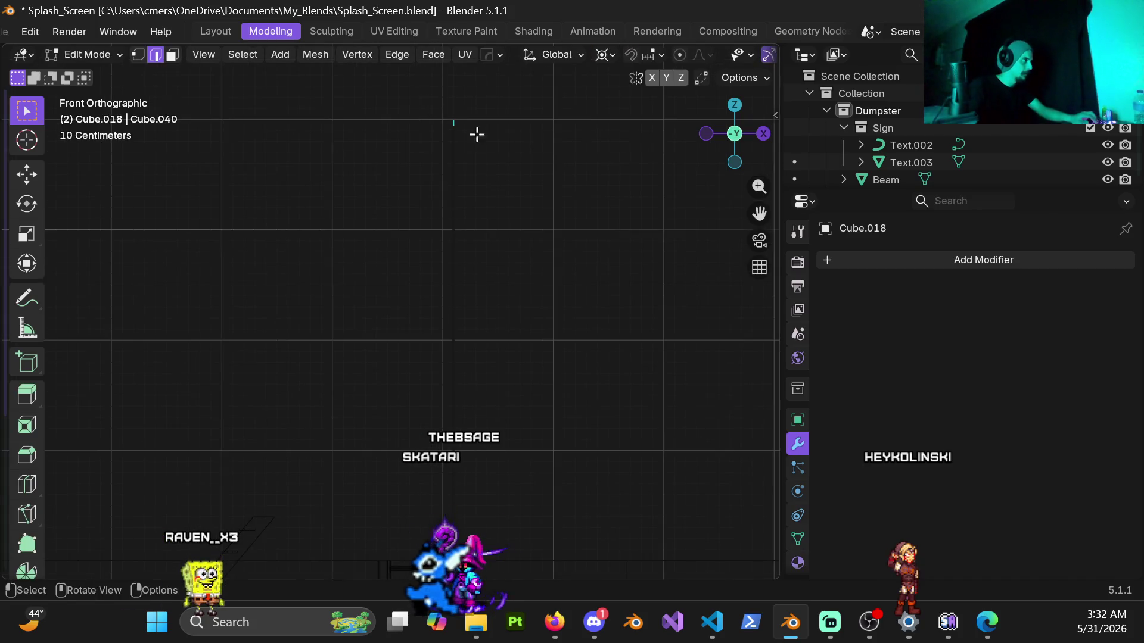
left_click_drag(512, 164, 513, 165)
scroll(510, 266, "down", 3)
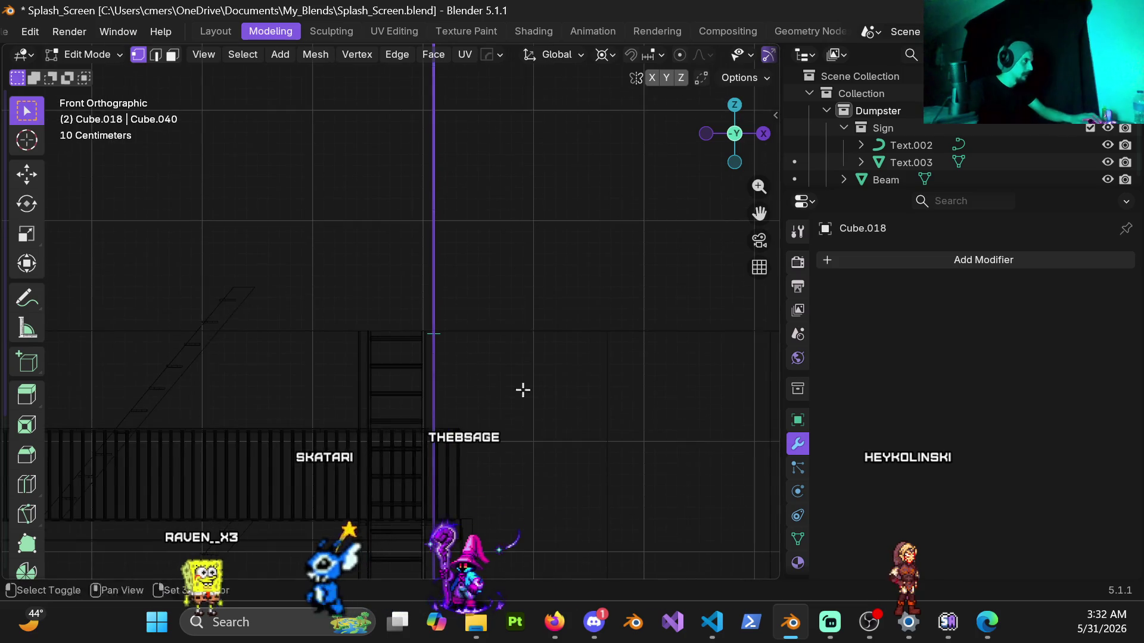
key("g")
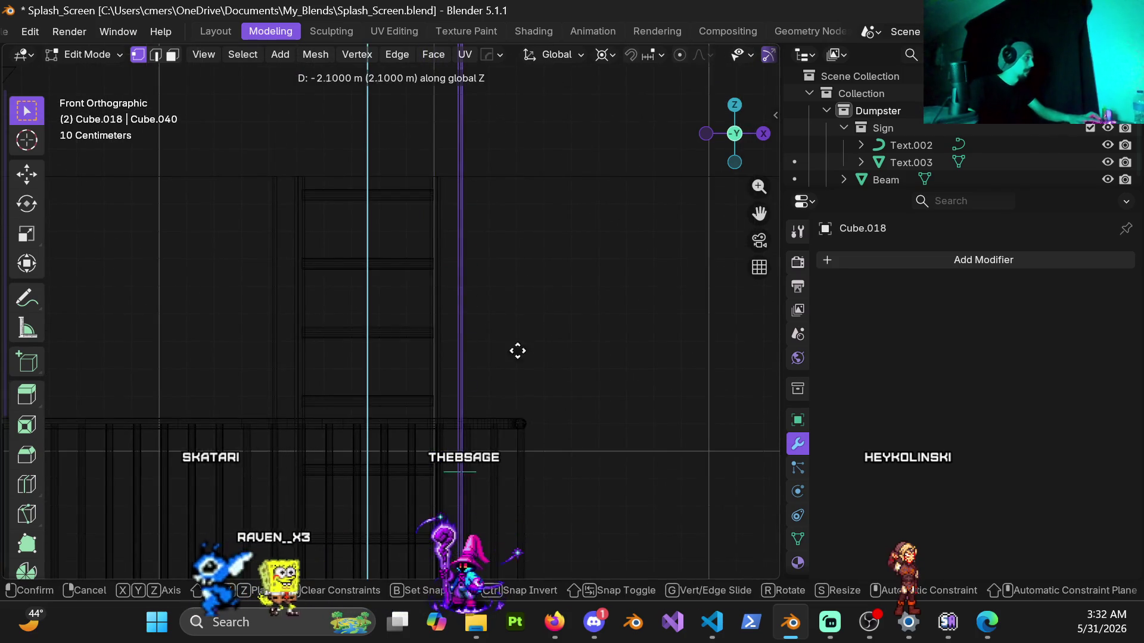
left_click(569, 256)
middle_click_drag(513, 178, 470, 325, "shift")
scroll(513, 309, "up", 5)
key("g")
key("z")
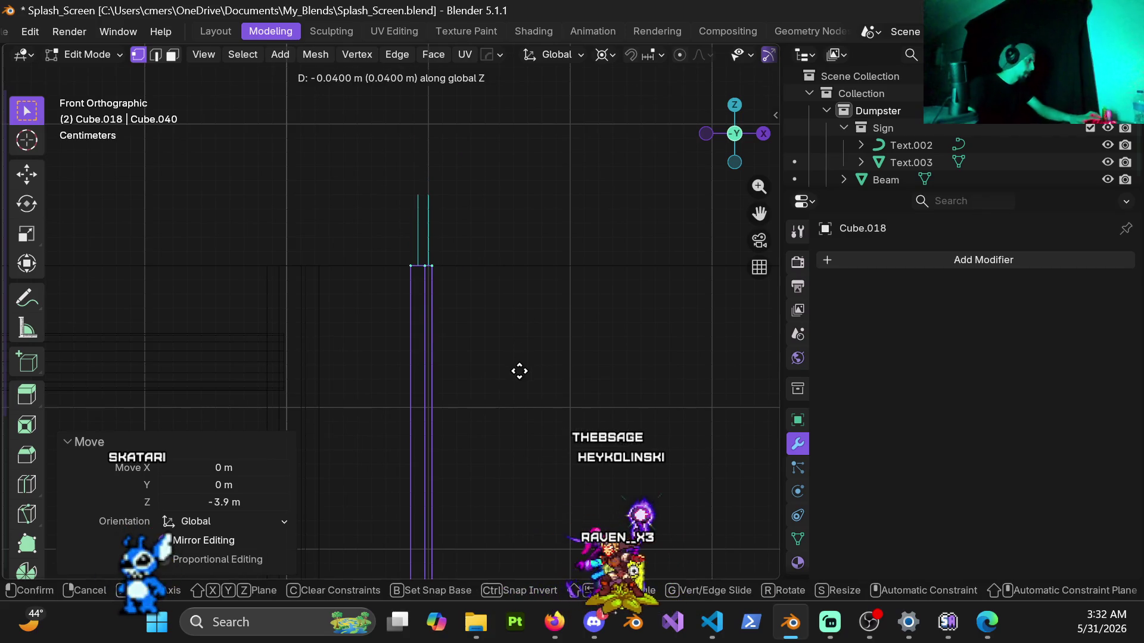
right_click(519, 371)
Return to Object Mode with solid shading and save Splash_Screen.blend.
key("ctrl+Tab")
left_click(242, 363)
key("z")
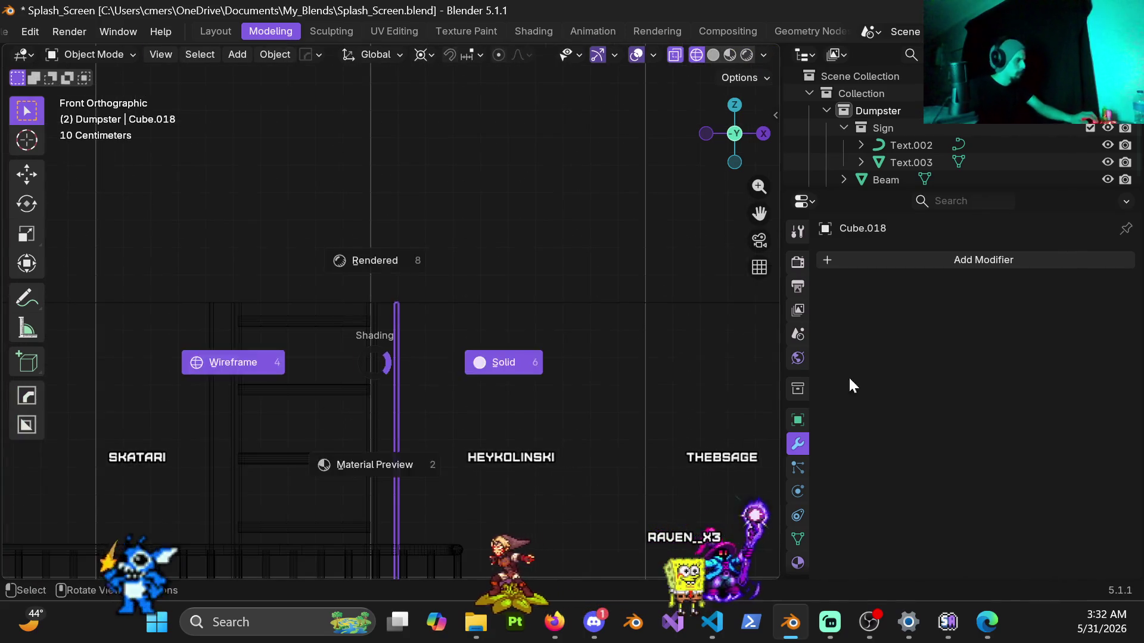
left_click(852, 386)
scroll(421, 195, "down", 4)
key("ctrl+s")
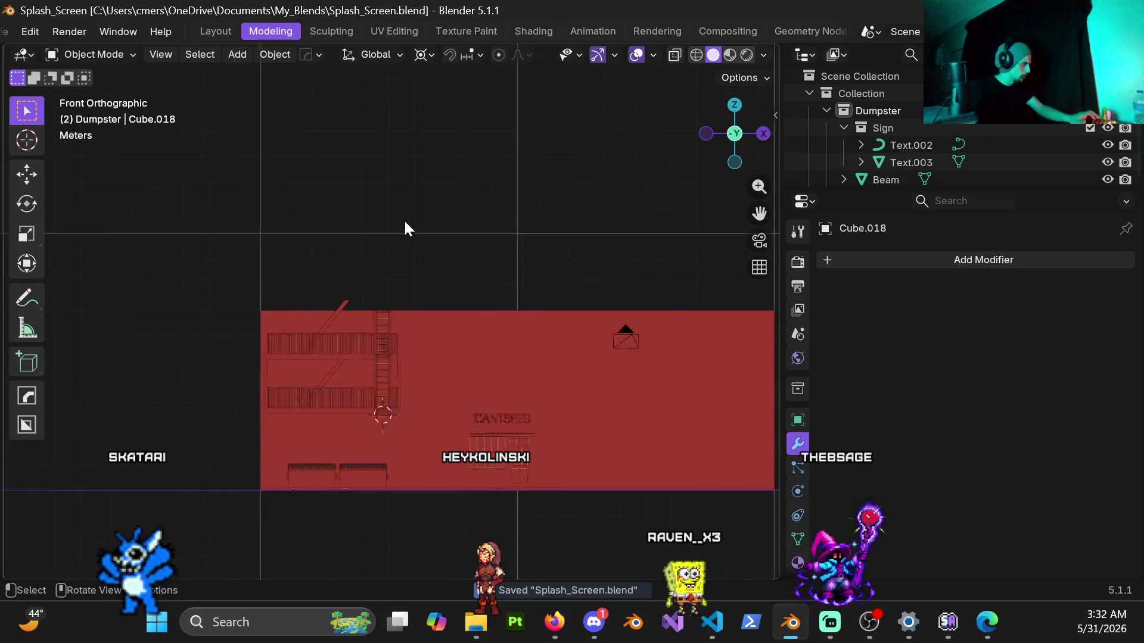
Select the red back wall and orbit around to inspect the wall, door, dumpsters and fire escape.
scroll(480, 350, "up", 3)
mouse_move(481, 380)
middle_mouse_down()
mouse_move(445, 485)
mouse_move(488, 318)
mouse_move(447, 292)
mouse_move(506, 251)
mouse_move(446, 280)
mouse_move(397, 272)
mouse_move(479, 331)
mouse_move(460, 328)
mouse_move(630, 311)
mouse_move(549, 332)
mouse_move(581, 327)
mouse_move(623, 317)
mouse_move(628, 301)
middle_mouse_up()
left_click(644, 336)
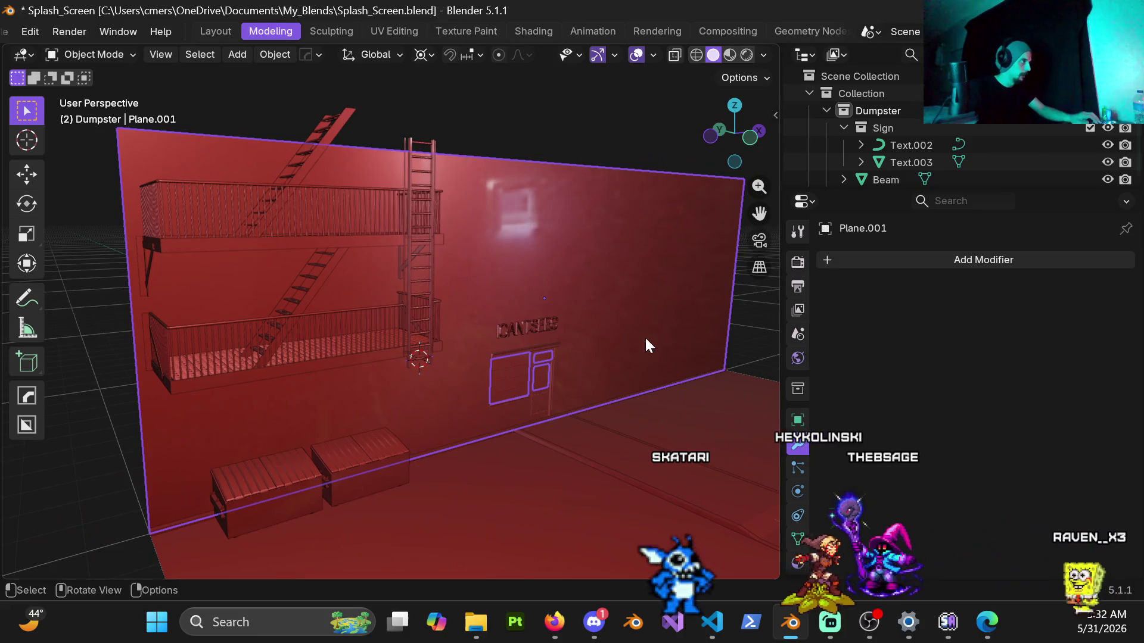
scroll(510, 334, "up", 10)
mouse_move(555, 351)
middle_mouse_down()
mouse_move(498, 301)
mouse_move(516, 235)
mouse_move(574, 265)
mouse_move(609, 460)
mouse_move(569, 332)
mouse_move(518, 375)
mouse_move(471, 364)
middle_mouse_up()
mouse_move(432, 294)
middle_mouse_down()
mouse_move(406, 247)
mouse_move(407, 205)
mouse_move(453, 156)
mouse_move(370, 162)
mouse_move(313, 132)
mouse_move(234, 166)
mouse_move(177, 239)
mouse_move(322, 210)
mouse_move(148, 186)
mouse_move(377, 227)
middle_mouse_up()
mouse_move(258, 245)
middle_mouse_down()
mouse_move(490, 142)
mouse_move(373, 285)
mouse_move(392, 211)
mouse_move(416, 206)
mouse_move(420, 233)
middle_mouse_up()
mouse_move(408, 305)
middle_mouse_down()
mouse_move(327, 317)
mouse_move(349, 335)
mouse_move(439, 320)
mouse_move(423, 319)
mouse_move(437, 356)
mouse_move(298, 284)
mouse_move(398, 278)
middle_mouse_up()
scroll(310, 277, "up", 4)
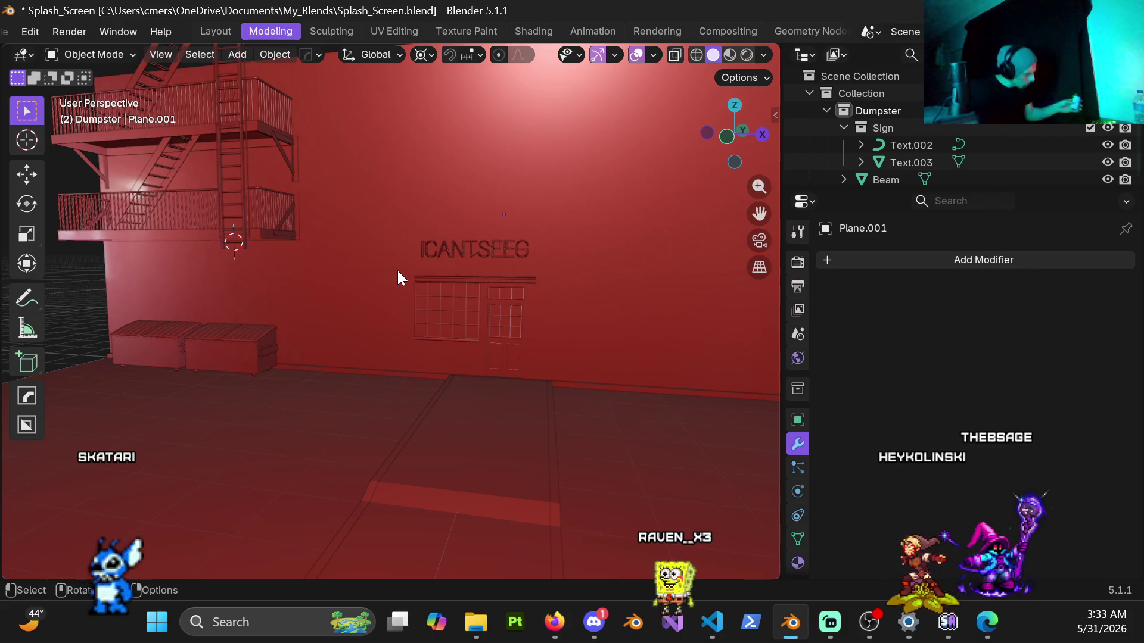
Select the sidewalk floor slab and frame it for mesh editing.
left_click(484, 424)
mouse_move(505, 443)
middle_mouse_down("shift")
mouse_move(476, 309)
mouse_move(462, 304)
mouse_move(452, 347)
mouse_move(484, 323)
mouse_move(517, 335)
mouse_move(391, 375)
mouse_move(485, 355)
mouse_move(505, 338)
mouse_move(486, 343)
mouse_move(614, 284)
mouse_move(596, 349)
mouse_move(617, 363)
mouse_move(541, 364)
mouse_move(488, 350)
mouse_move(534, 345)
mouse_move(505, 351)
mouse_move(492, 339)
mouse_move(411, 331)
mouse_move(335, 353)
mouse_move(223, 357)
middle_mouse_up("shift")
key("ctrl+Tab")
Put the sidewalk slab into Edit Mode, view it from a low angle, then switch to the browser.
left_click(462, 373)
mouse_move(338, 369)
middle_mouse_down()
mouse_move(334, 388)
mouse_move(377, 381)
mouse_move(311, 393)
middle_mouse_up()
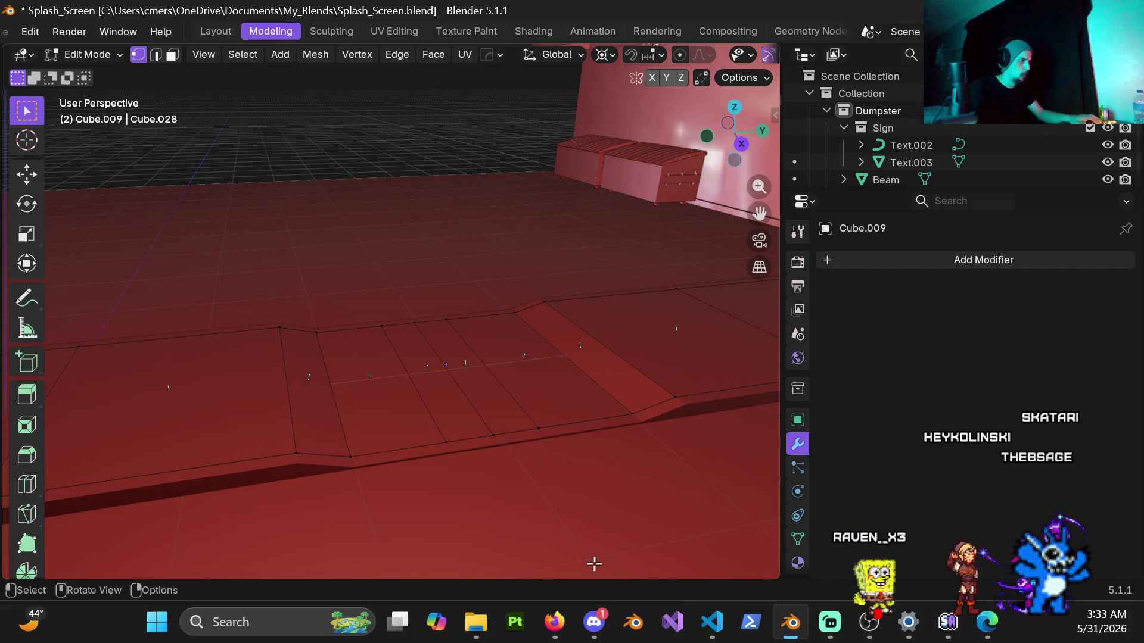
left_click(552, 631)
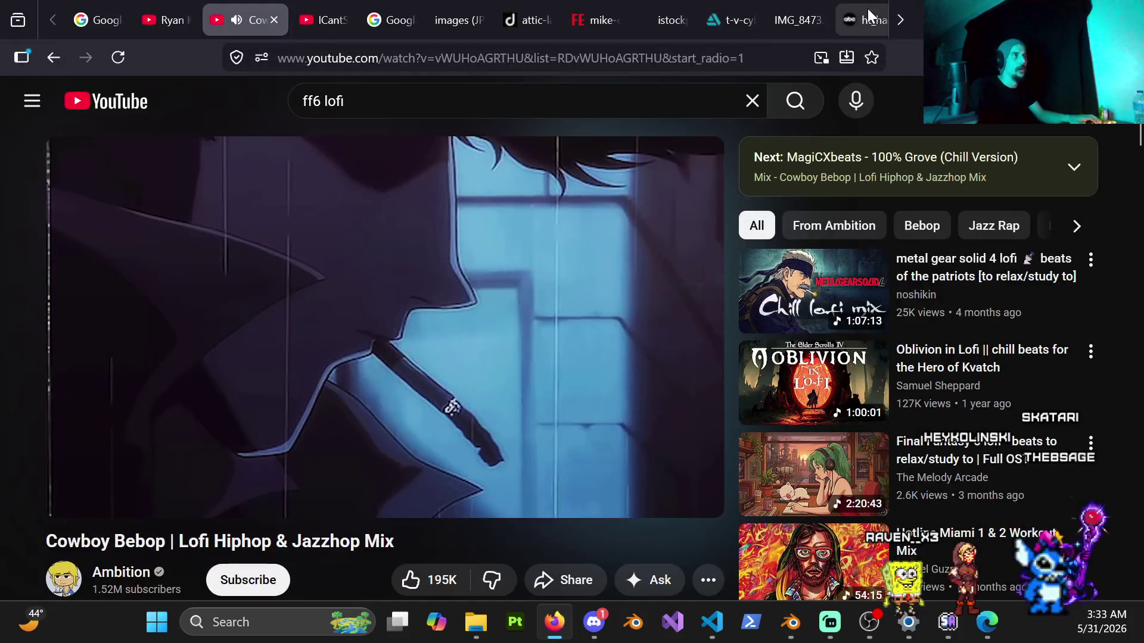
scroll(795, 13, "down", 3)
left_click(834, 24)
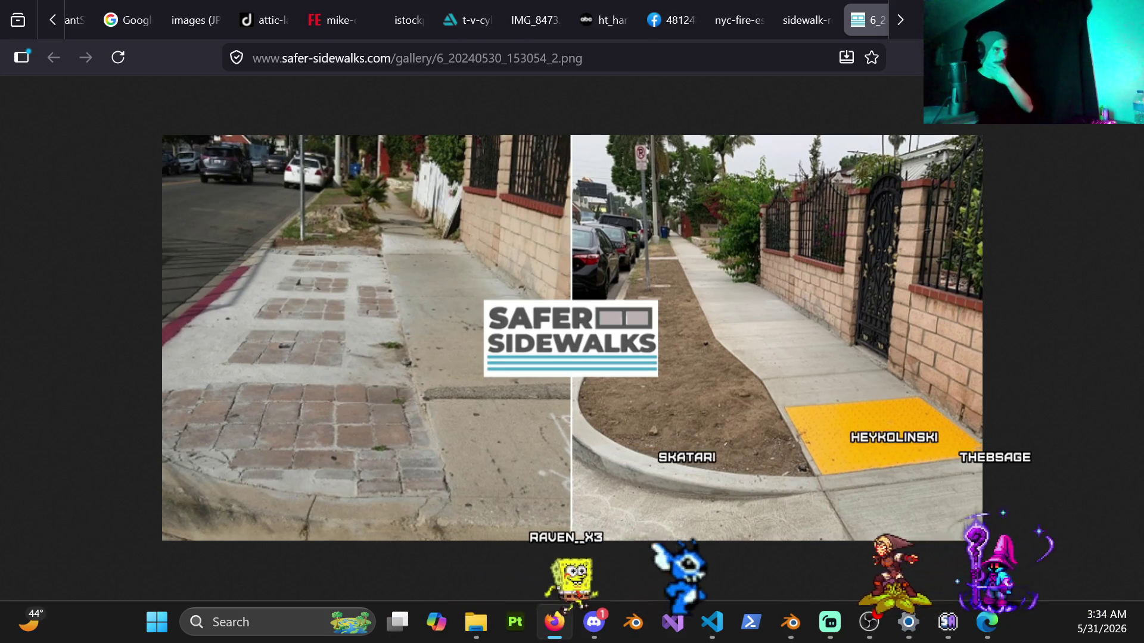
key("alt+Tab")
scroll(393, 438, "up", 2)
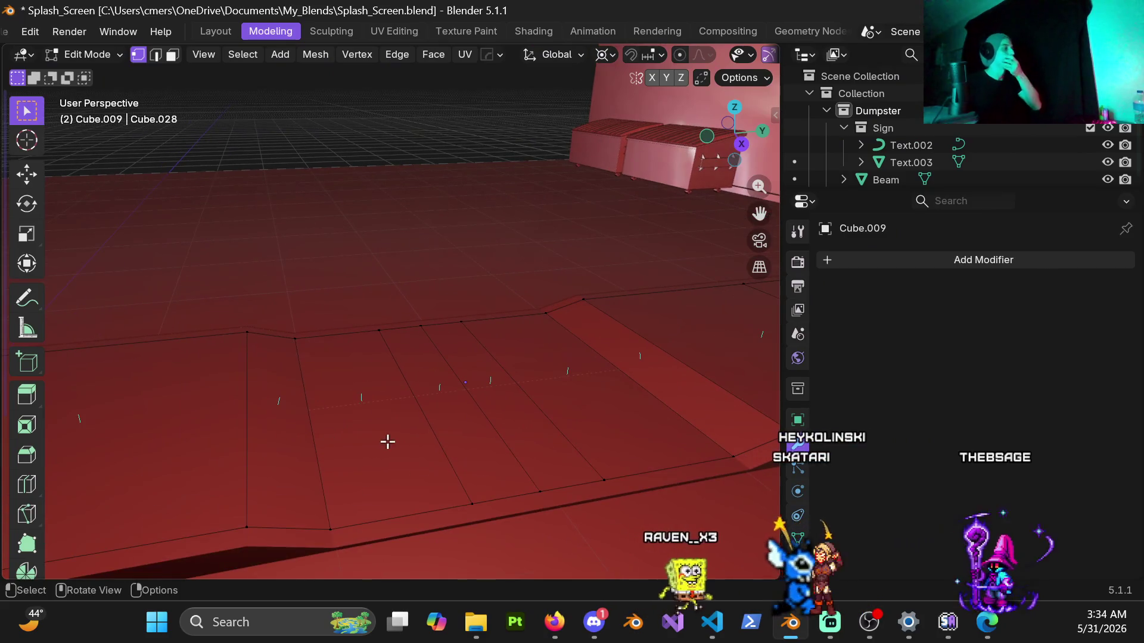
Add two loop cuts across the sidewalk, slid to -0.6 and 0.6.
middle_click_drag(375, 448, 343, 470)
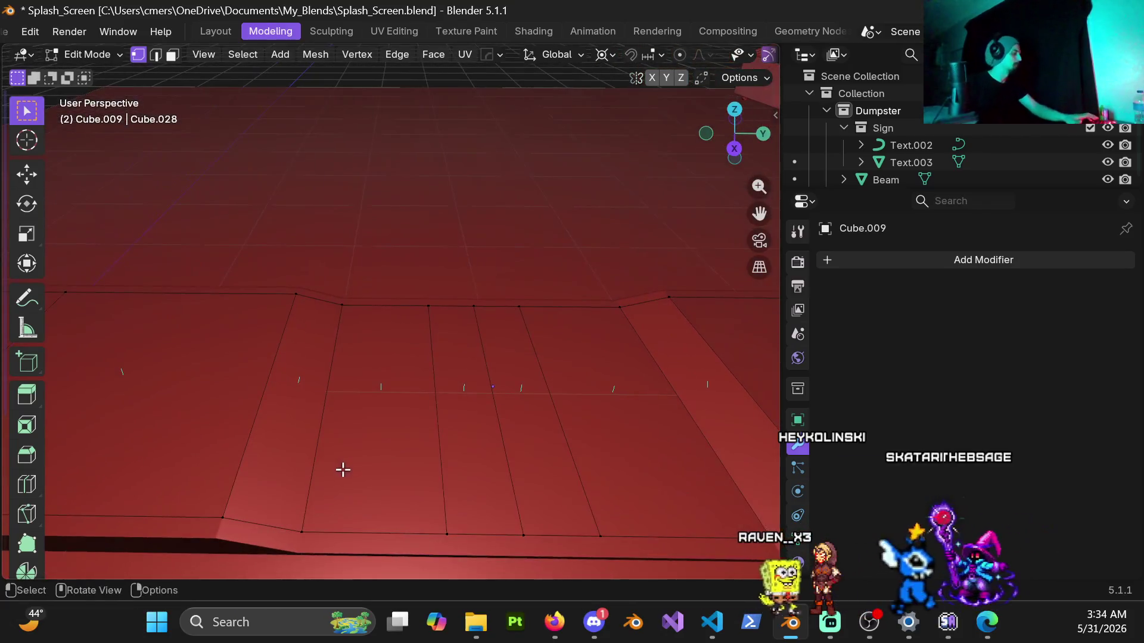
key("ctrl+r")
left_click(360, 319)
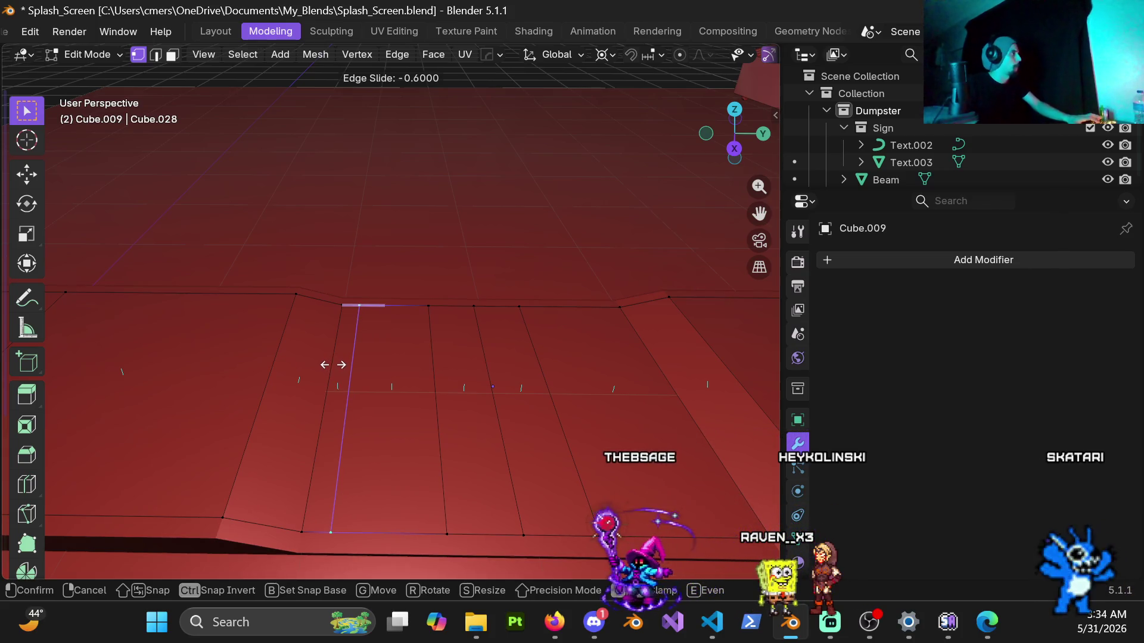
left_click(333, 364)
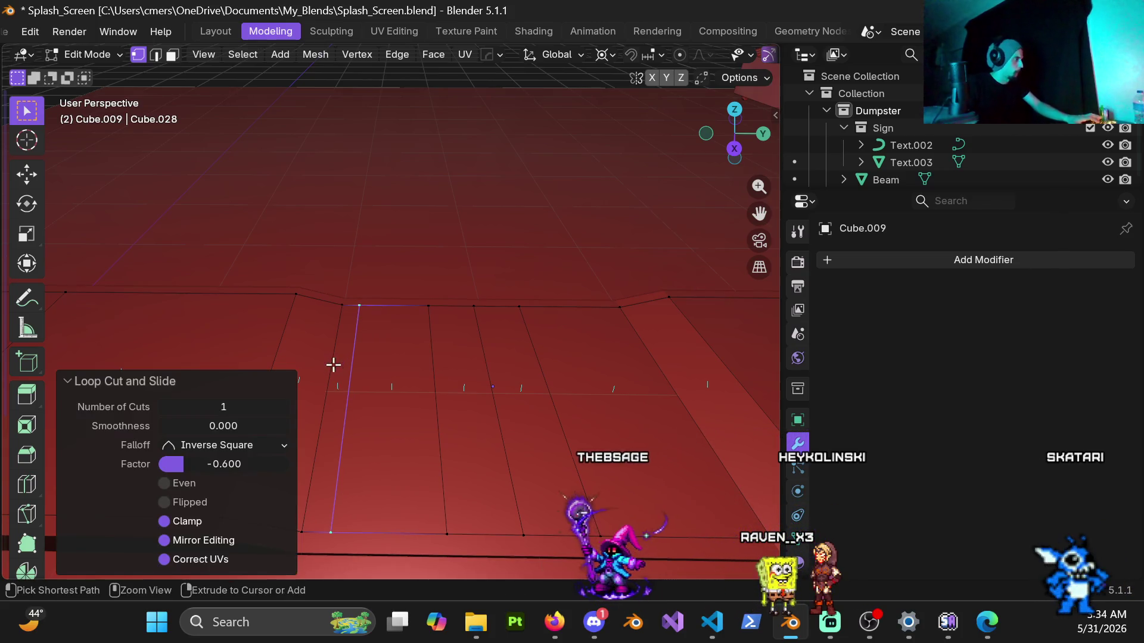
key("ctrl+r")
left_click(582, 316)
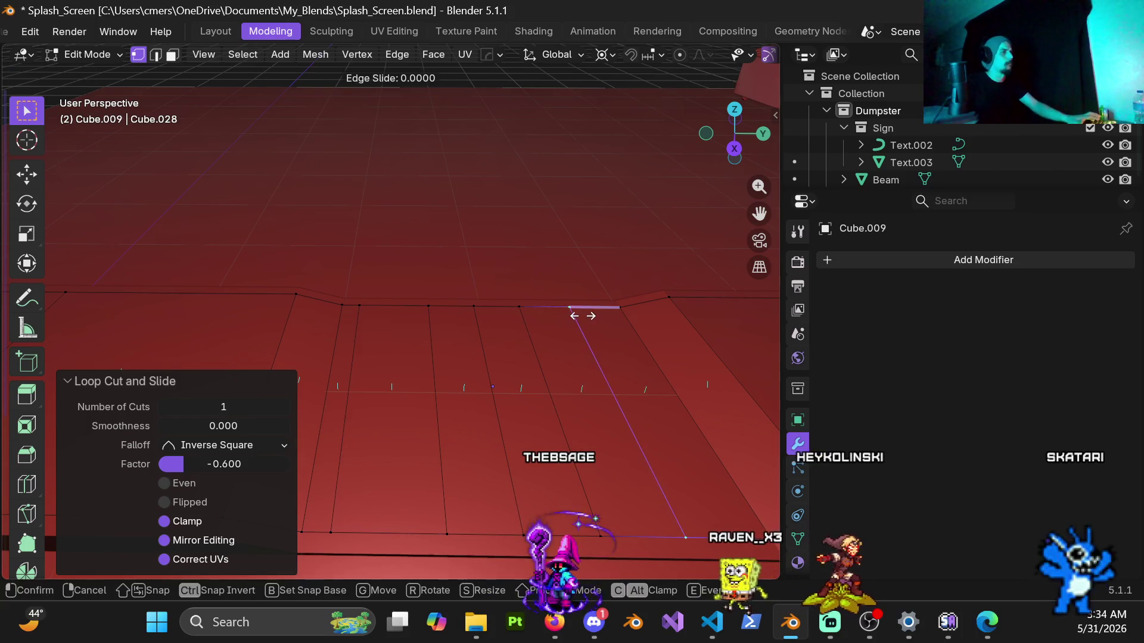
left_click(615, 387)
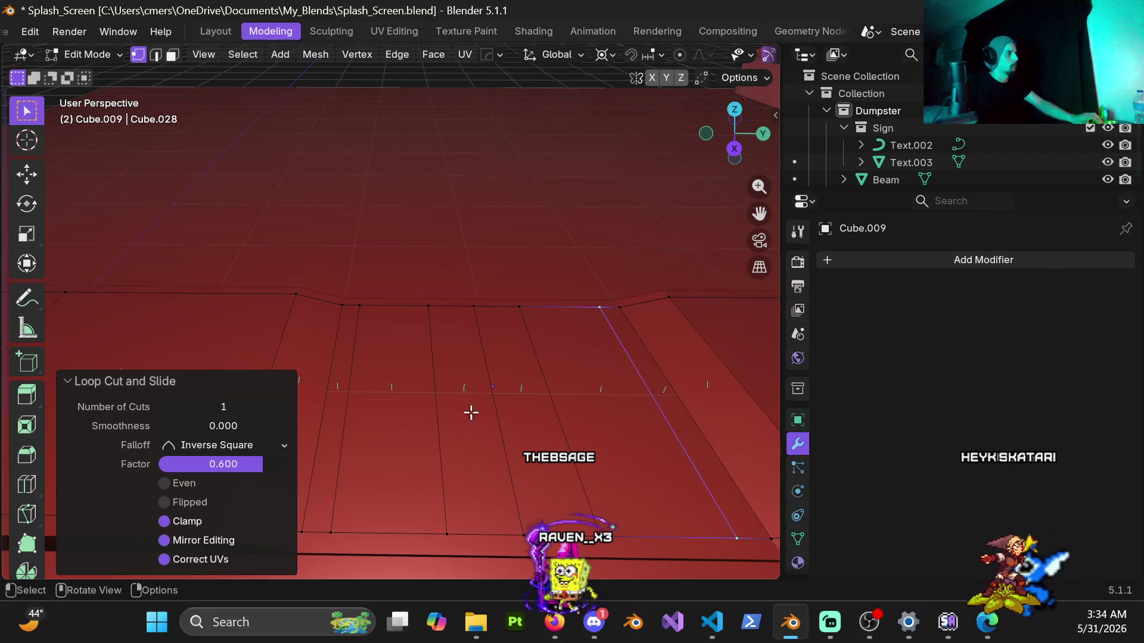
Deselect all and check the new cuts in wireframe, then return to solid shading.
middle_click_drag(398, 408, 474, 337, "shift")
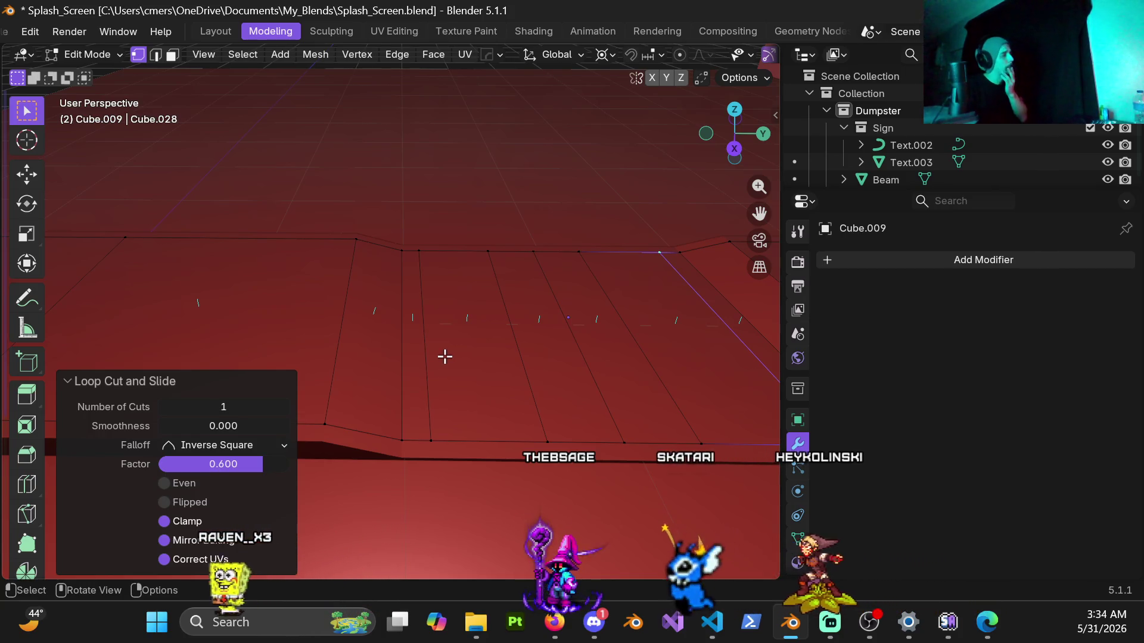
key("alt+a")
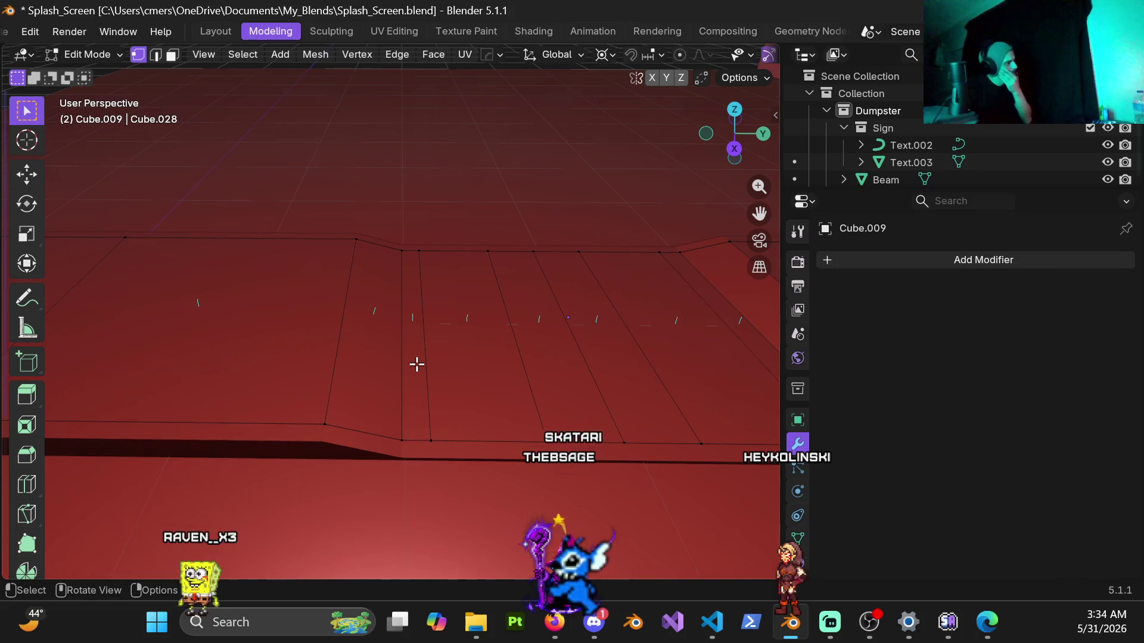
key("z")
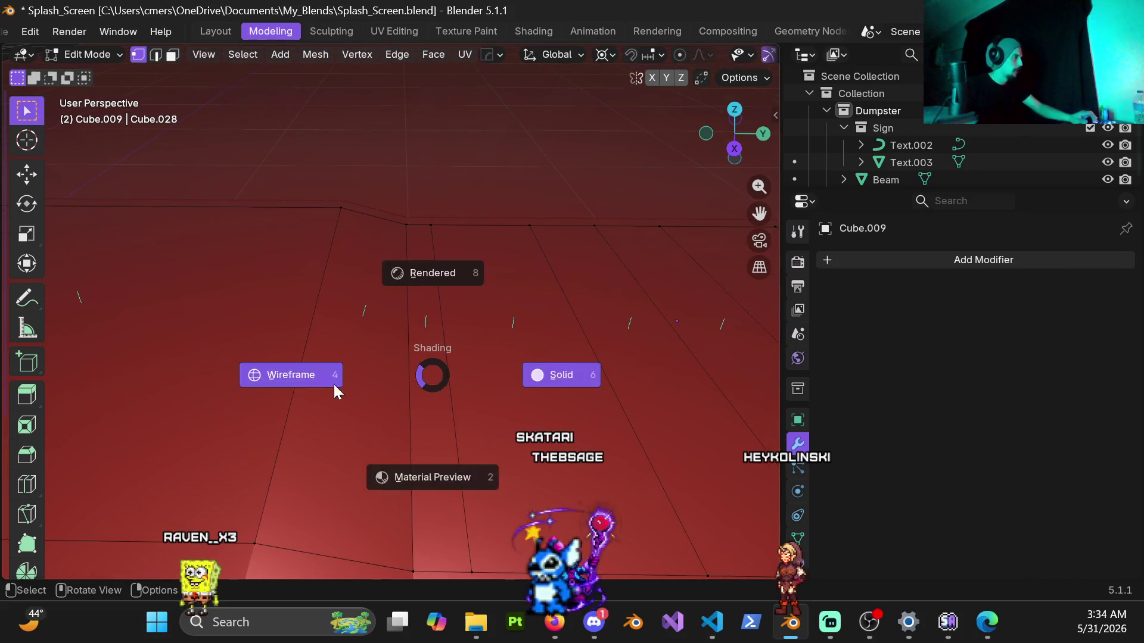
left_click(332, 383)
middle_click_drag(449, 320, 450, 388)
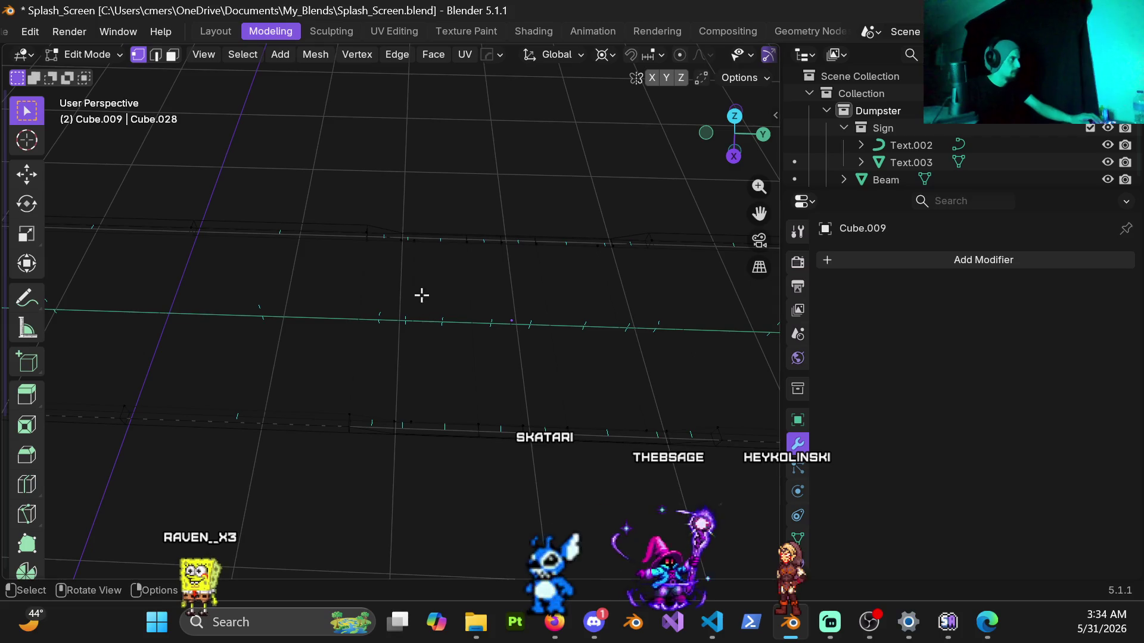
key("shift+z")
Switch to face select mode and select the vertical strip of faces.
scroll(382, 317, "up", 3)
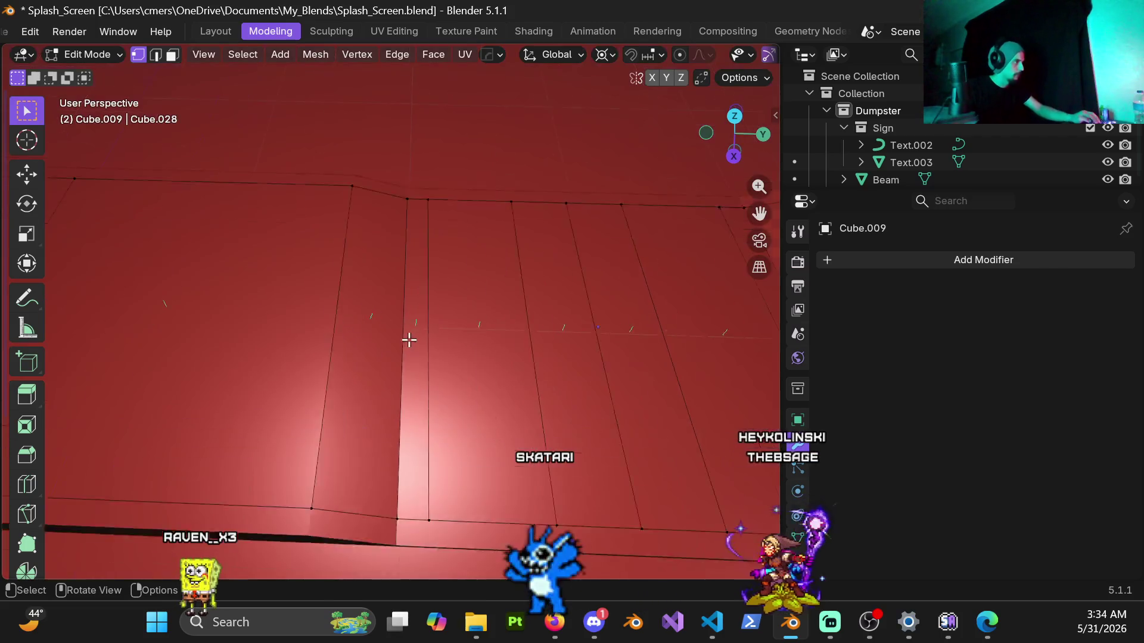
middle_click_drag(429, 538, 413, 413, "shift")
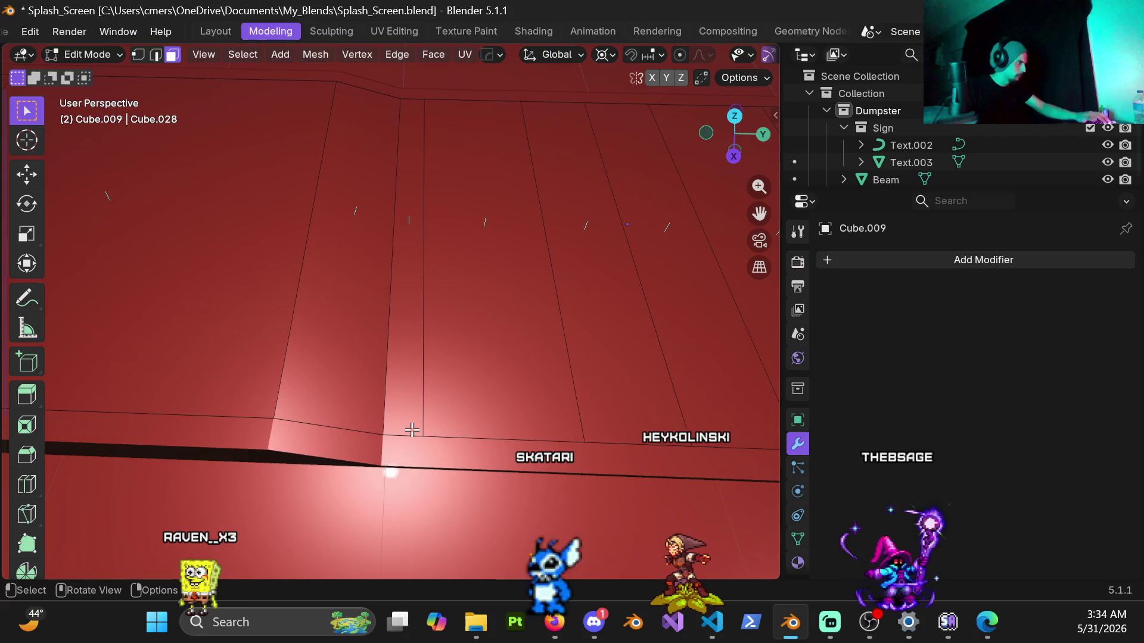
key("3")
left_click(409, 435, "alt")
mouse_move(451, 320)
middle_mouse_down()
mouse_move(503, 327)
mouse_move(429, 263)
mouse_move(463, 205)
mouse_move(402, 284)
middle_mouse_up()
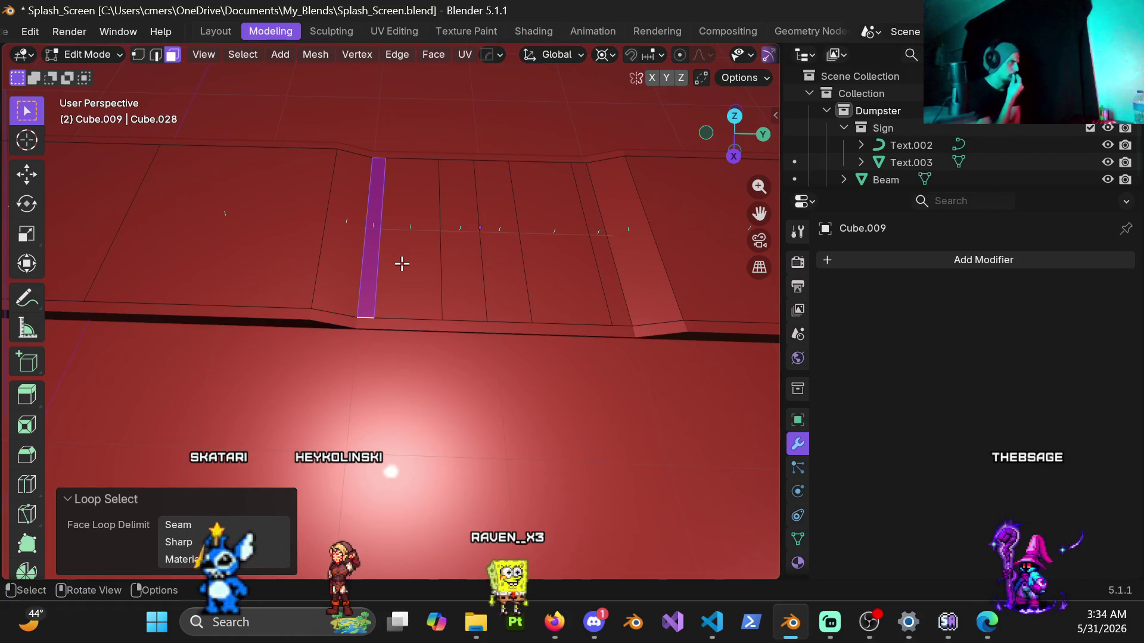
Separate the selected face strip into its own object and return to Object Mode.
key("p")
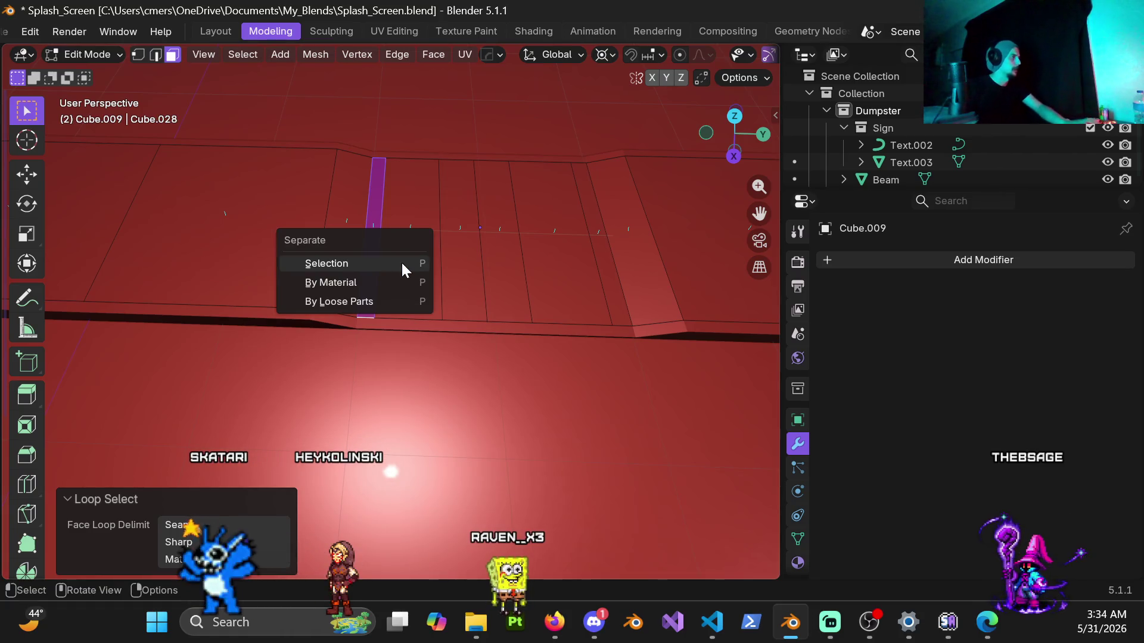
left_click(401, 265)
key("ctrl+Tab")
left_click(338, 263)
Separate the next vertical face strip of the sidewalk into a second object.
key("ctrl+Tab")
left_click(633, 273)
mouse_move(633, 273)
middle_mouse_down("shift")
mouse_move(441, 294)
mouse_move(453, 307)
middle_mouse_up("shift")
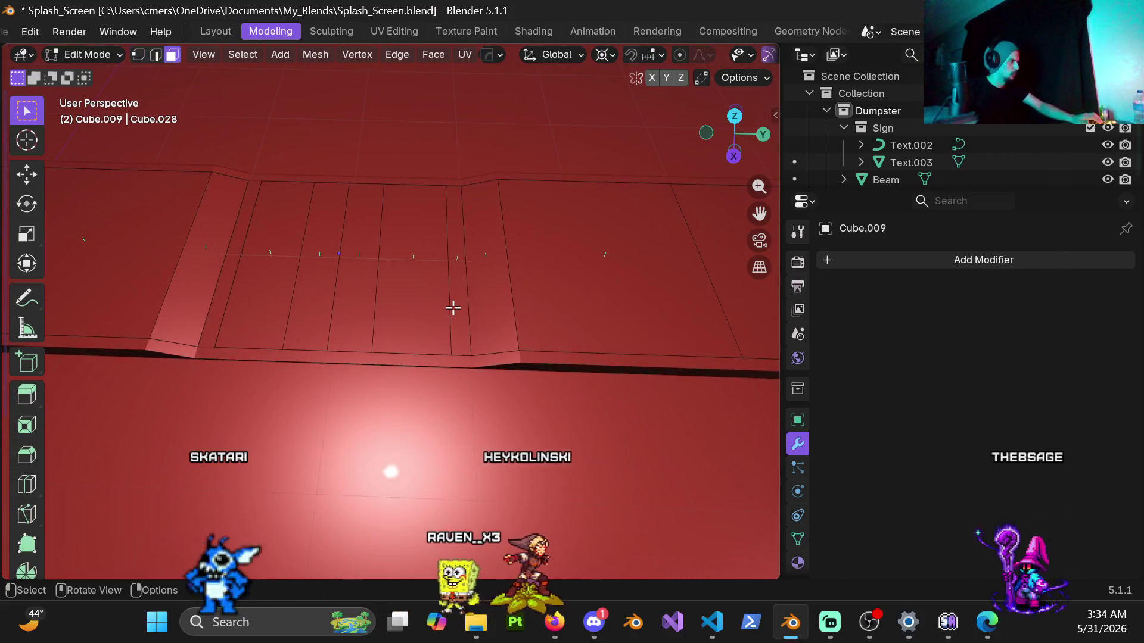
scroll(453, 307, "up", 2)
scroll(477, 334, "up", 2)
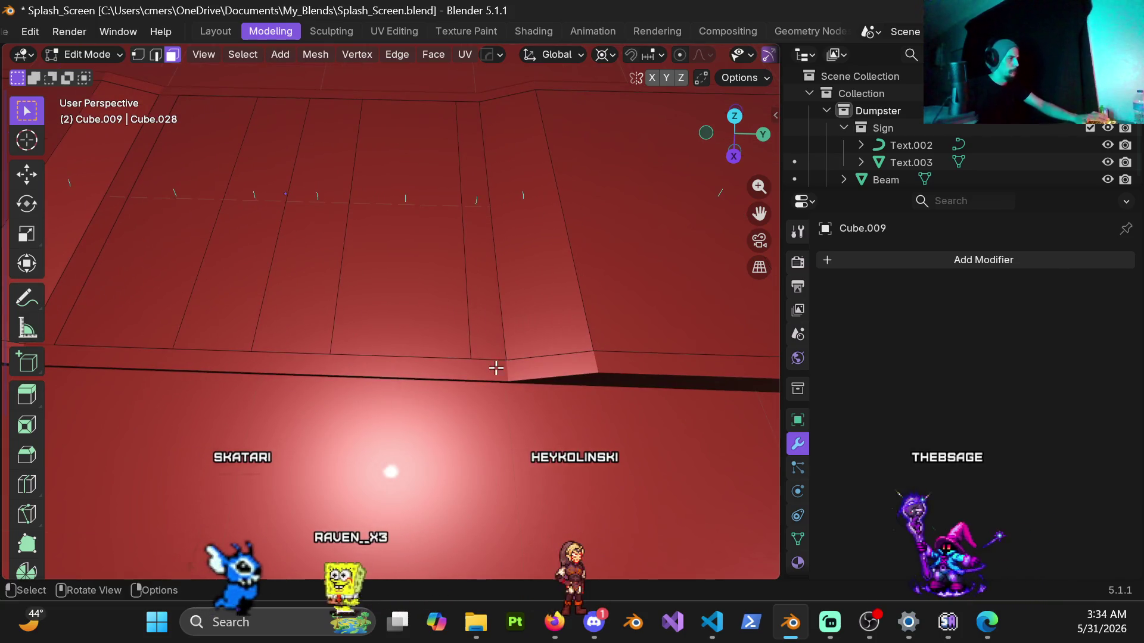
left_click(486, 361, "alt")
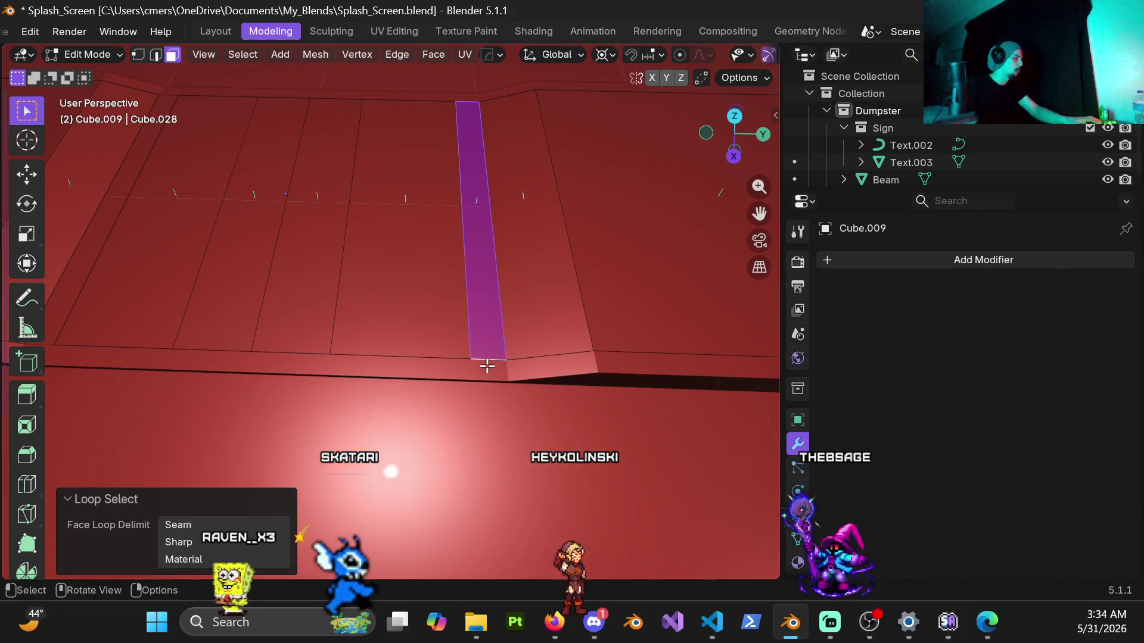
key("p")
left_click(486, 363)
key("ctrl+Tab")
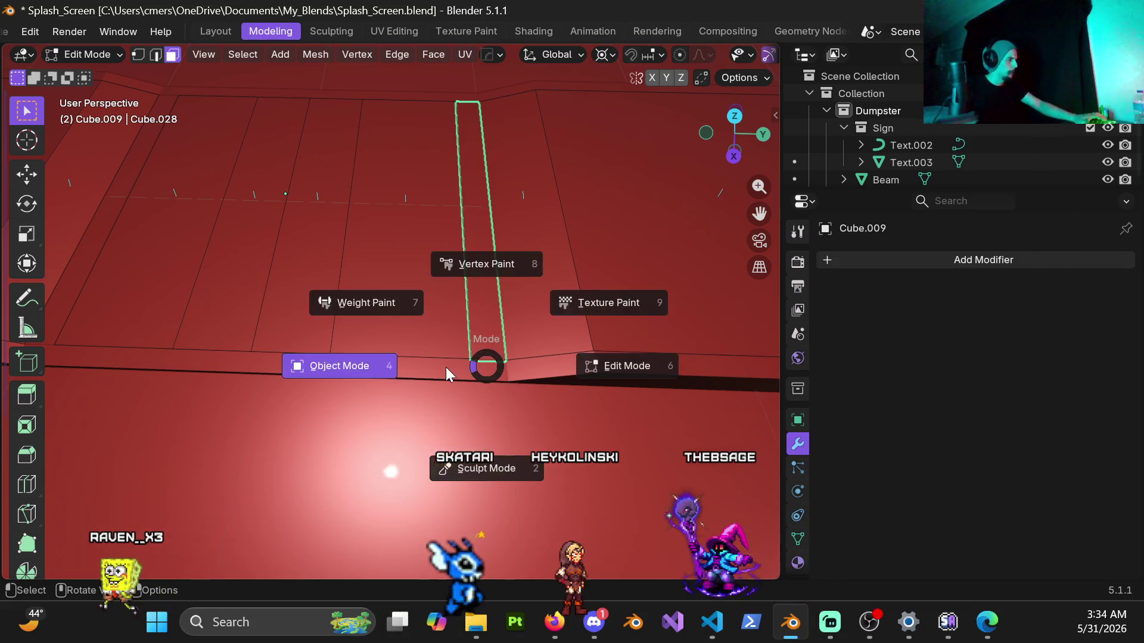
left_click(366, 370)
Split a third strip of sidewalk faces off into a separate slab.
scroll(338, 280, "down", 3)
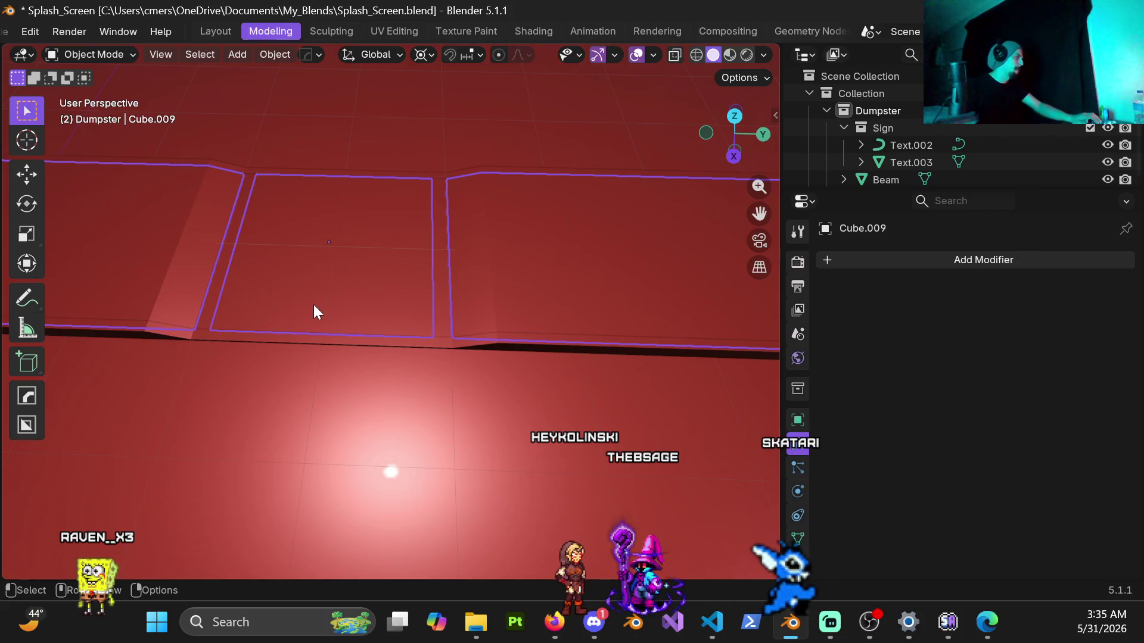
middle_click_drag(378, 299, 481, 288)
key("ctrl+Tab")
left_click(641, 298)
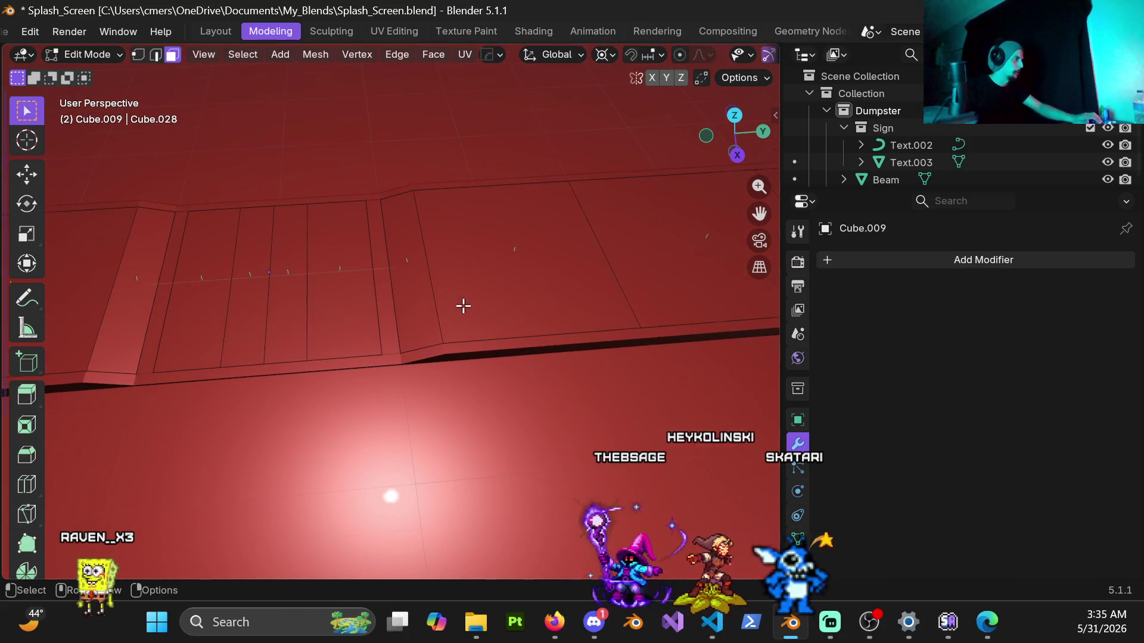
key("z")
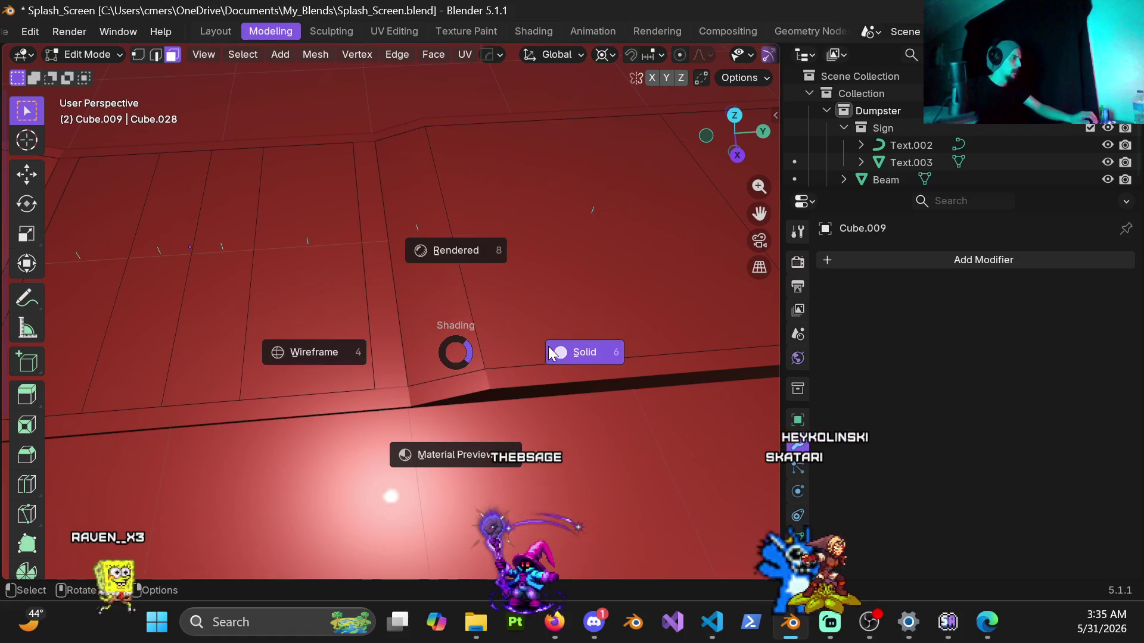
left_click(444, 380, "alt")
key("p")
left_click(448, 370)
Separate another strip from the multi-panel sidewalk object and return to Object Mode.
mouse_move(448, 372)
middle_mouse_down()
mouse_move(448, 297)
mouse_move(460, 345)
mouse_move(513, 276)
mouse_move(319, 286)
mouse_move(332, 357)
middle_mouse_up()
left_click(332, 368, "alt")
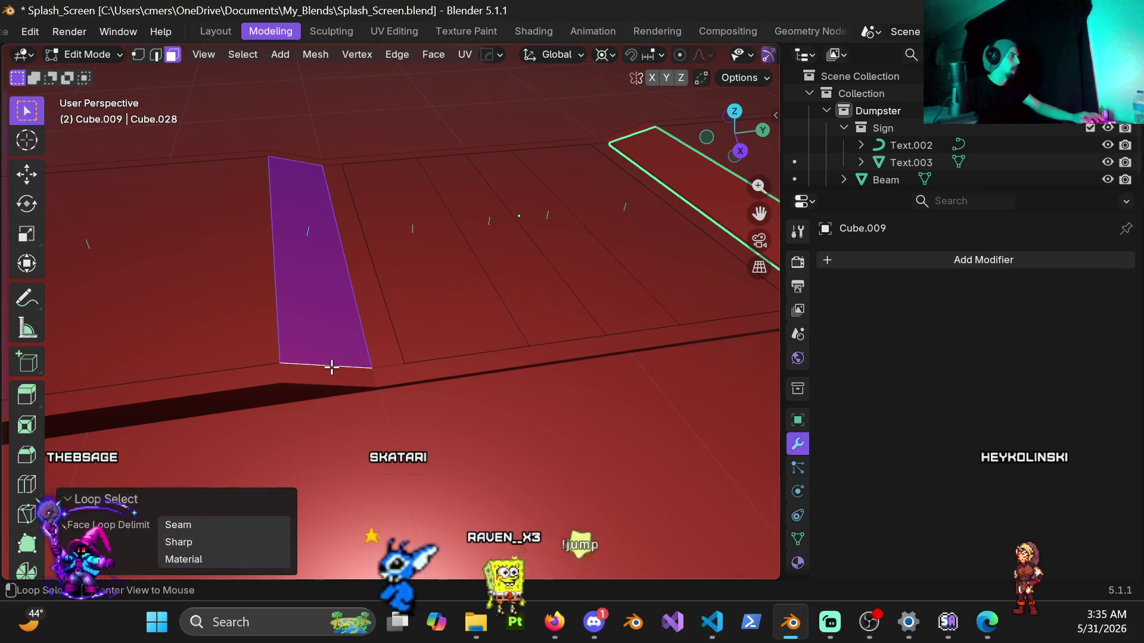
key("alt+a")
key("Tab")
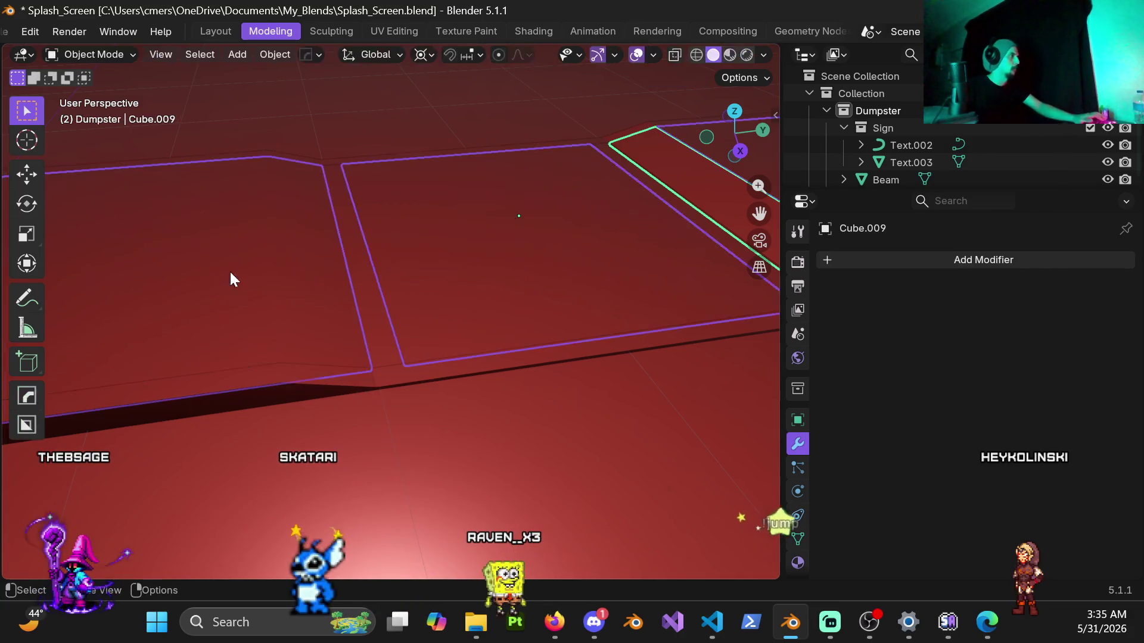
left_click(353, 217)
left_click(328, 260)
key("Tab")
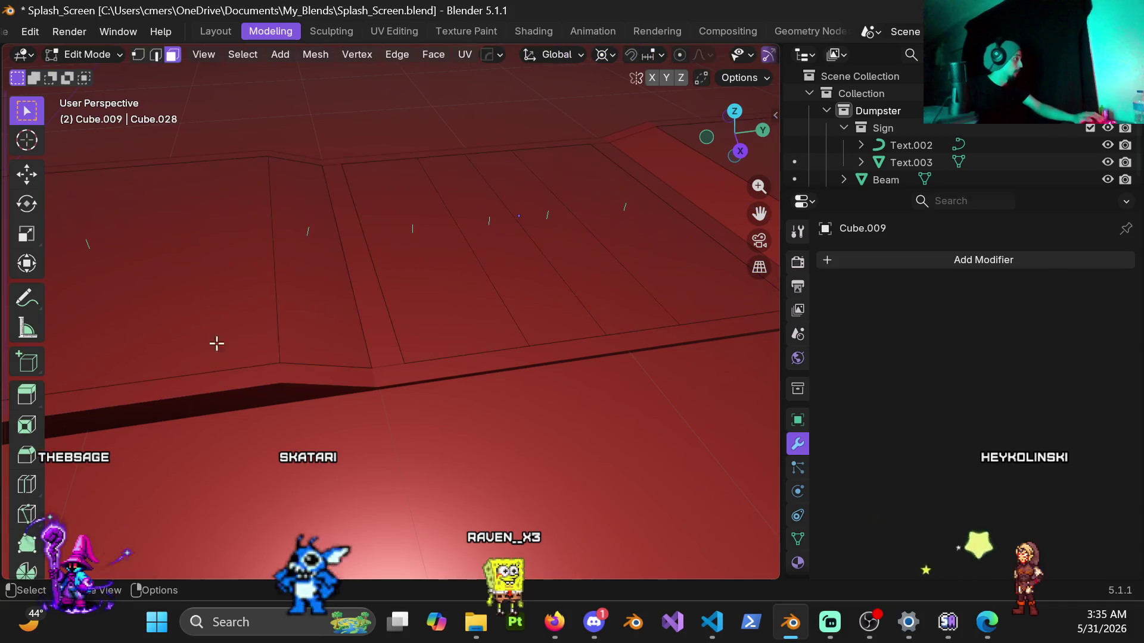
left_click(329, 368, "alt")
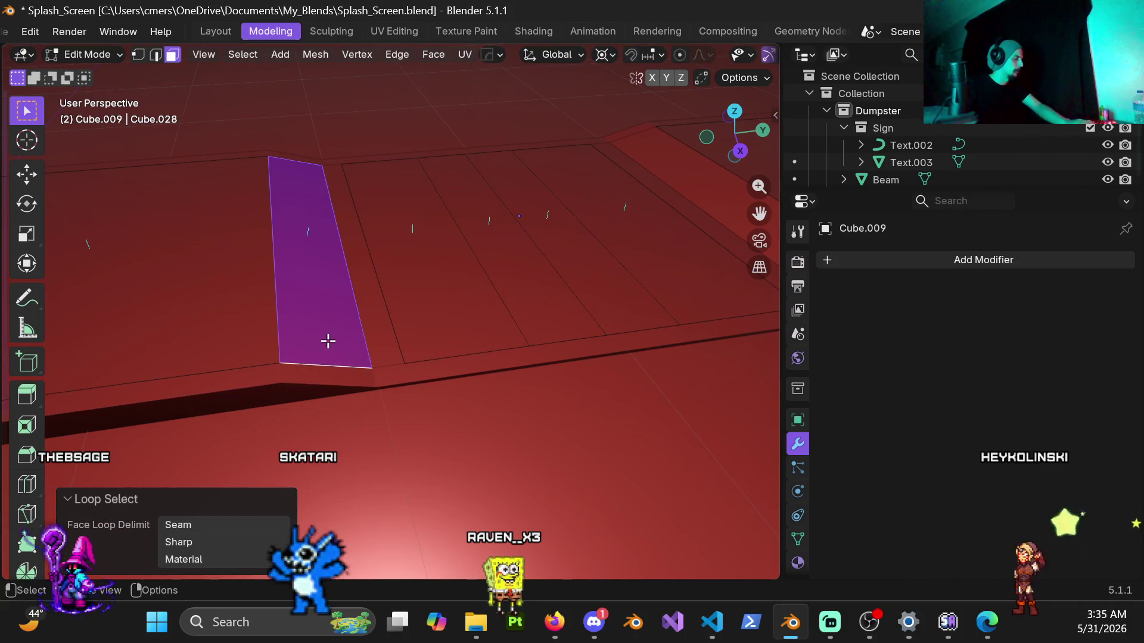
key("p")
left_click(327, 340)
key("ctrl+Tab")
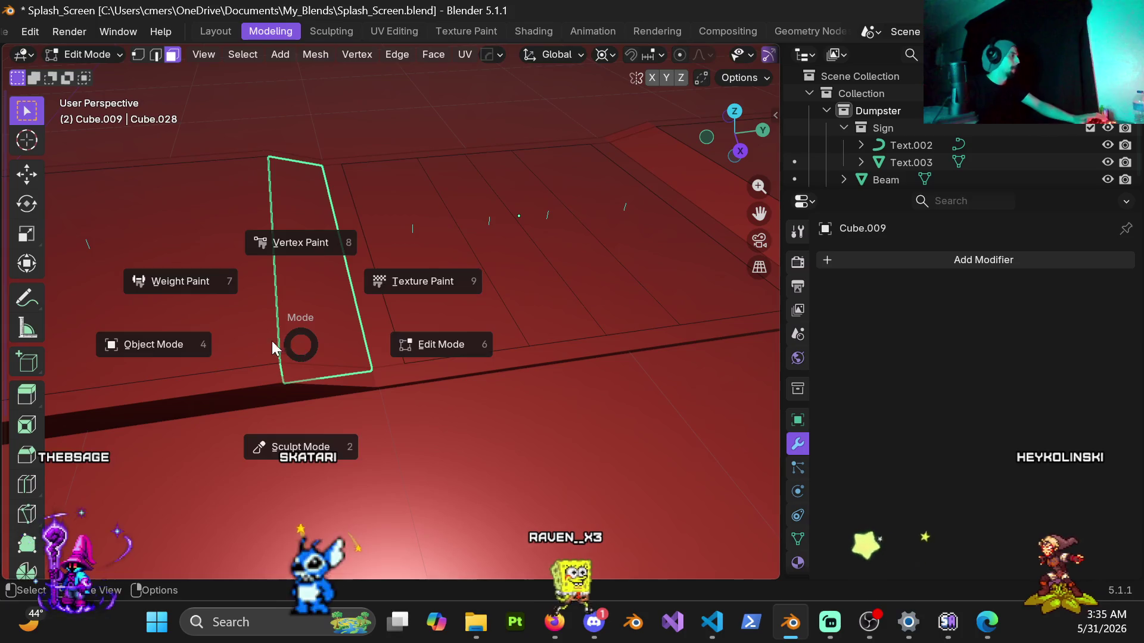
left_click(248, 270)
Reselect the floor slab and separate one of its face loops into a new object.
left_click(250, 239)
left_click(302, 266)
mouse_move(301, 266)
middle_mouse_down()
mouse_move(505, 267)
mouse_move(287, 265)
mouse_move(388, 279)
mouse_move(412, 239)
mouse_move(455, 245)
mouse_move(472, 209)
mouse_move(431, 232)
mouse_move(430, 221)
middle_mouse_up()
middle_click_drag(565, 256, 340, 276, "shift")
key("ctrl+Tab")
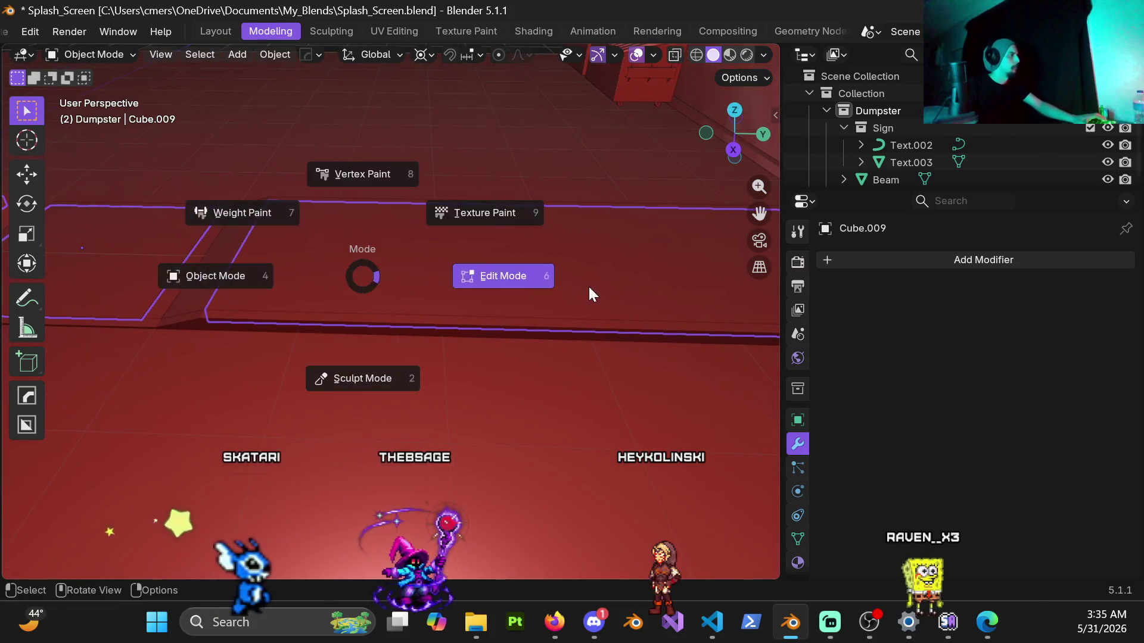
left_click(587, 289)
mouse_move(470, 271)
middle_mouse_down("shift")
mouse_move(394, 309)
mouse_move(301, 333)
mouse_move(442, 296)
middle_mouse_up("shift")
left_click(429, 305)
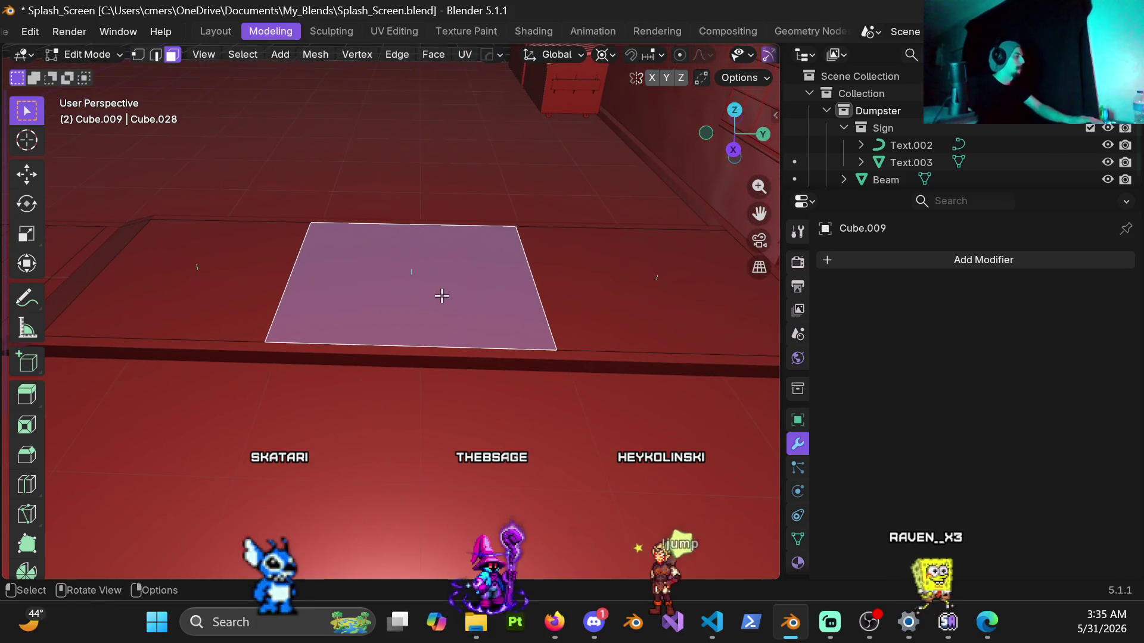
left_click(433, 347, "alt")
key("p")
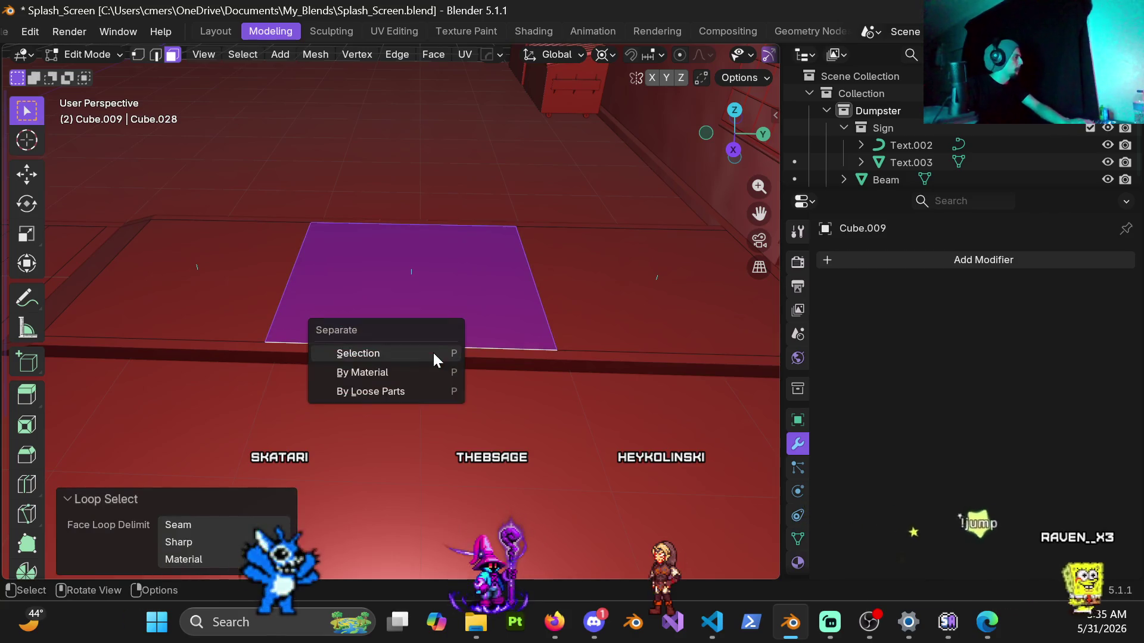
left_click(434, 354)
key("ctrl+Tab")
left_click(269, 343)
Separate the next sidewalk face loop from the slab into its own object.
mouse_move(295, 319)
middle_mouse_down("shift")
mouse_move(317, 299)
mouse_move(267, 295)
middle_mouse_up("shift")
mouse_move(100, 179)
middle_mouse_down("shift")
mouse_move(171, 288)
mouse_move(315, 288)
middle_mouse_up("shift")
key("Tab")
scroll(416, 318, "up", 2)
left_click(534, 266)
middle_click_drag(534, 265, 409, 306, "shift")
key("p")
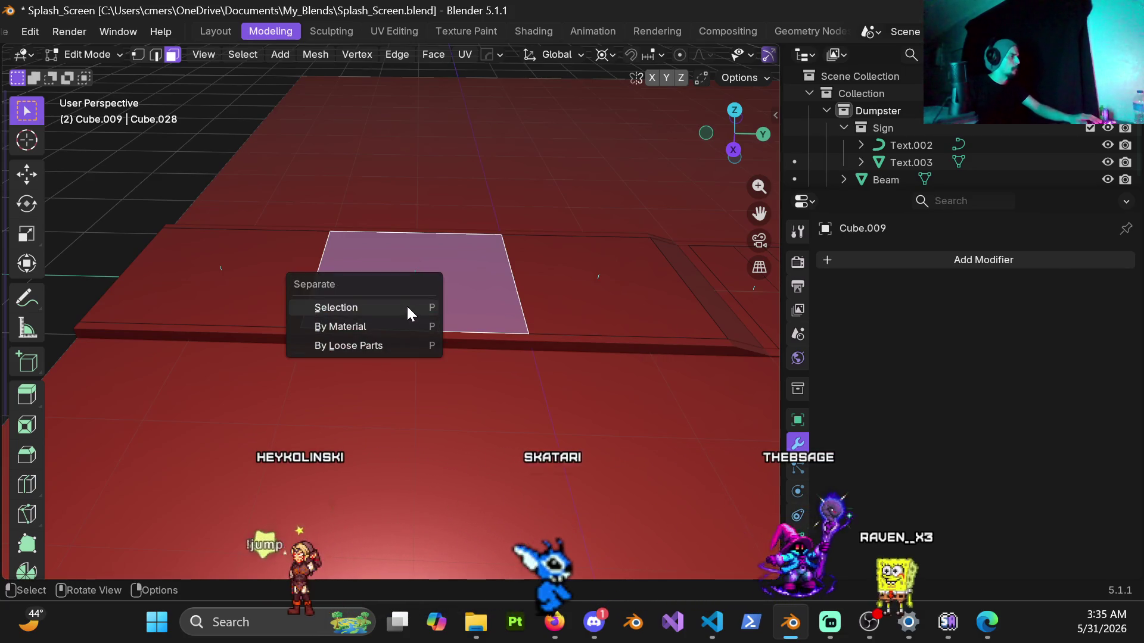
key("Escape")
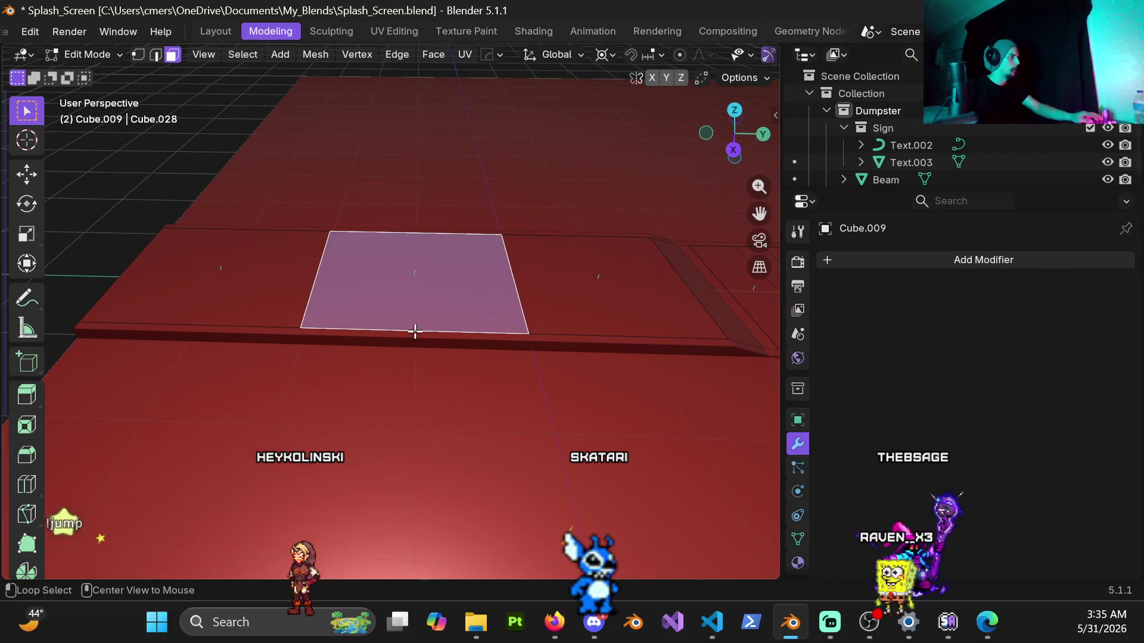
left_click(415, 331, "alt")
key("p")
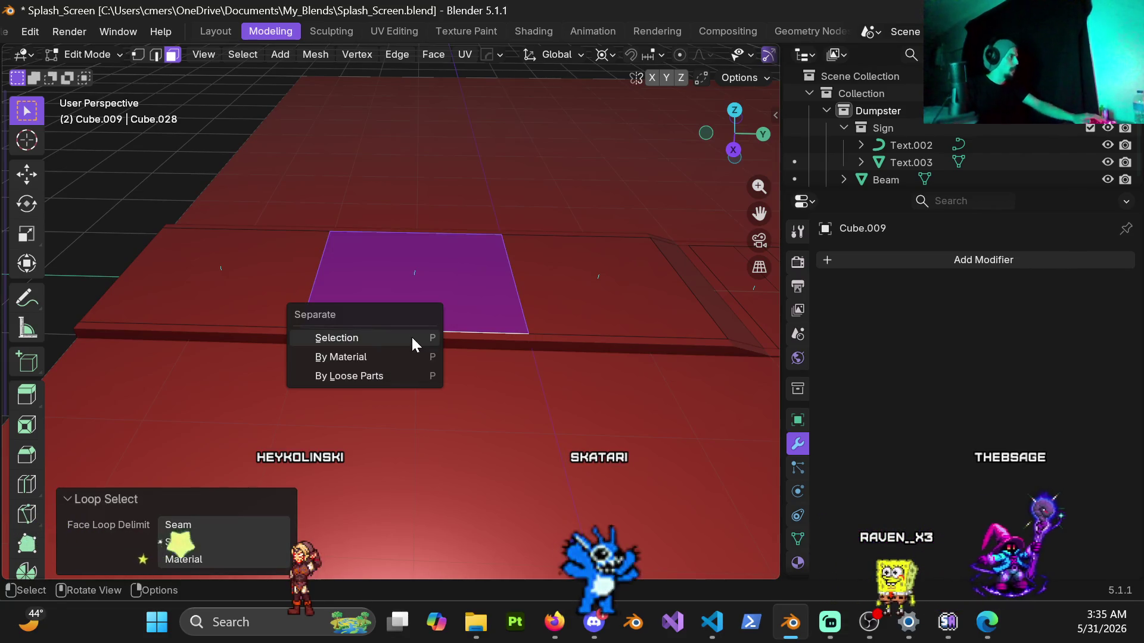
left_click(411, 335)
key("ctrl+Tab")
left_click(203, 257)
Select the curb strip object and enter Edit Mode on it.
left_click(137, 202)
mouse_move(451, 283)
middle_mouse_down()
mouse_move(531, 320)
mouse_move(383, 324)
mouse_move(441, 363)
mouse_move(549, 344)
middle_mouse_up()
left_click(406, 356)
key("Tab")
key("ctrl+r")
Add two loop cuts across the curb strip and slide them into position.
scroll(408, 383, "up", 3)
key("ctrl+r")
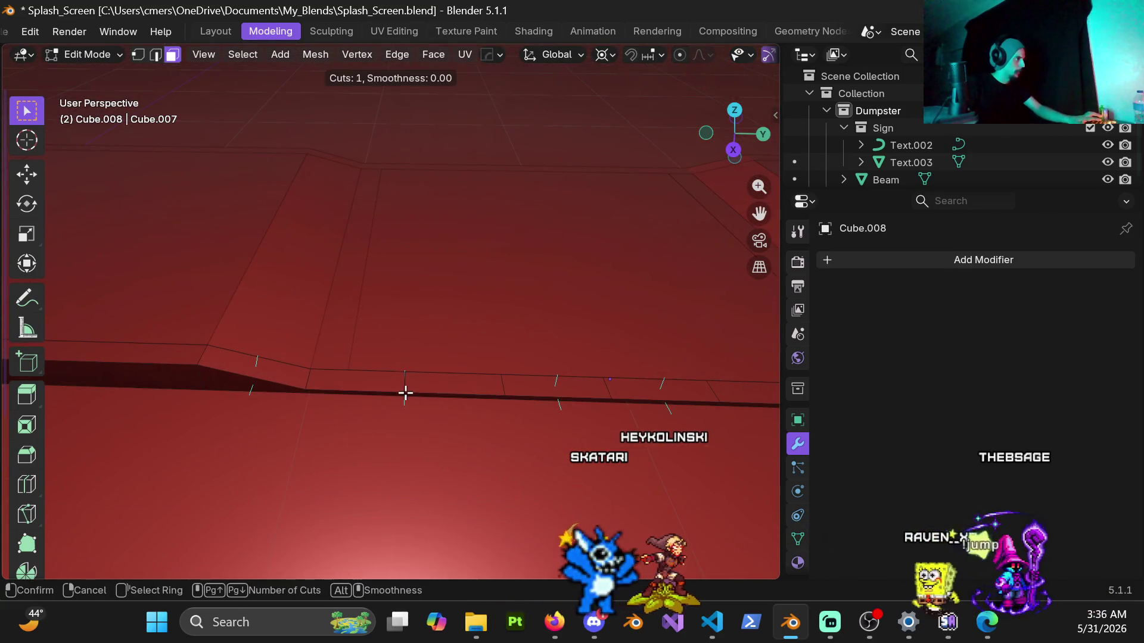
left_click(405, 394)
left_click(343, 446)
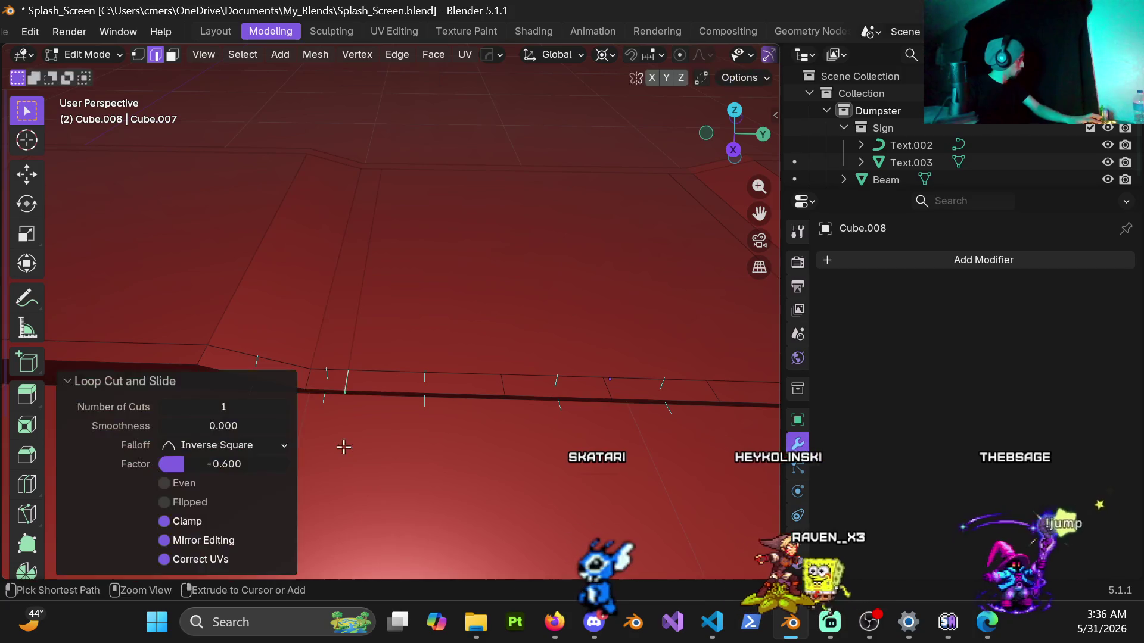
mouse_move(528, 381)
middle_mouse_down("shift")
mouse_move(411, 396)
mouse_move(405, 349)
mouse_move(358, 357)
mouse_move(484, 381)
middle_mouse_up("shift")
key("ctrl+r")
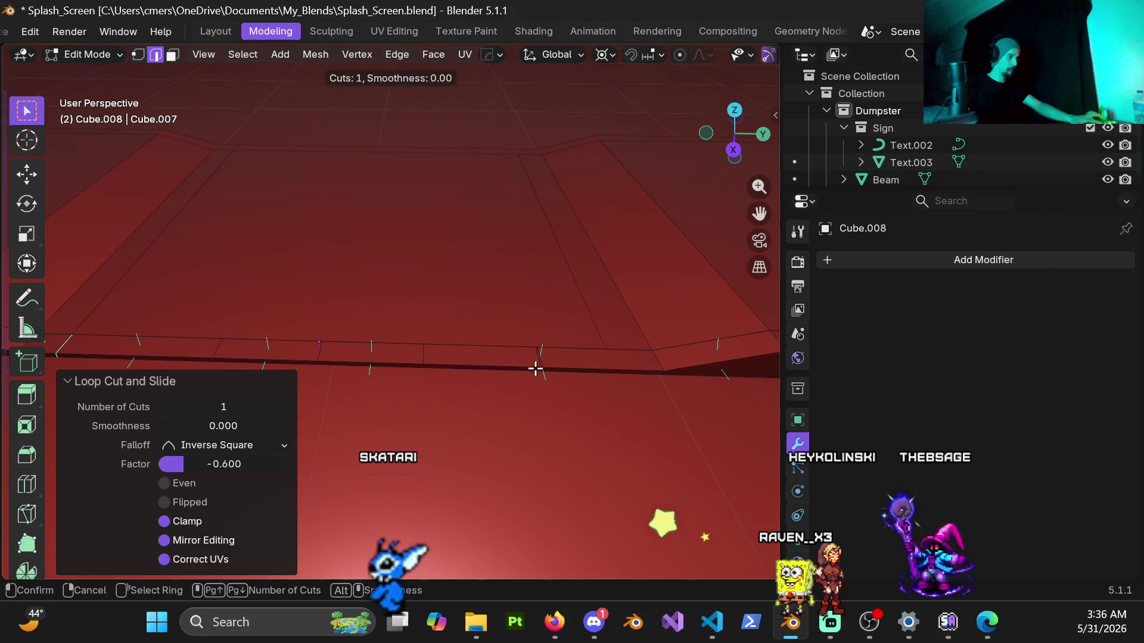
left_click(536, 369)
left_click(614, 402)
mouse_move(615, 401)
middle_mouse_down()
mouse_move(373, 340)
mouse_move(531, 317)
mouse_move(457, 333)
middle_mouse_up()
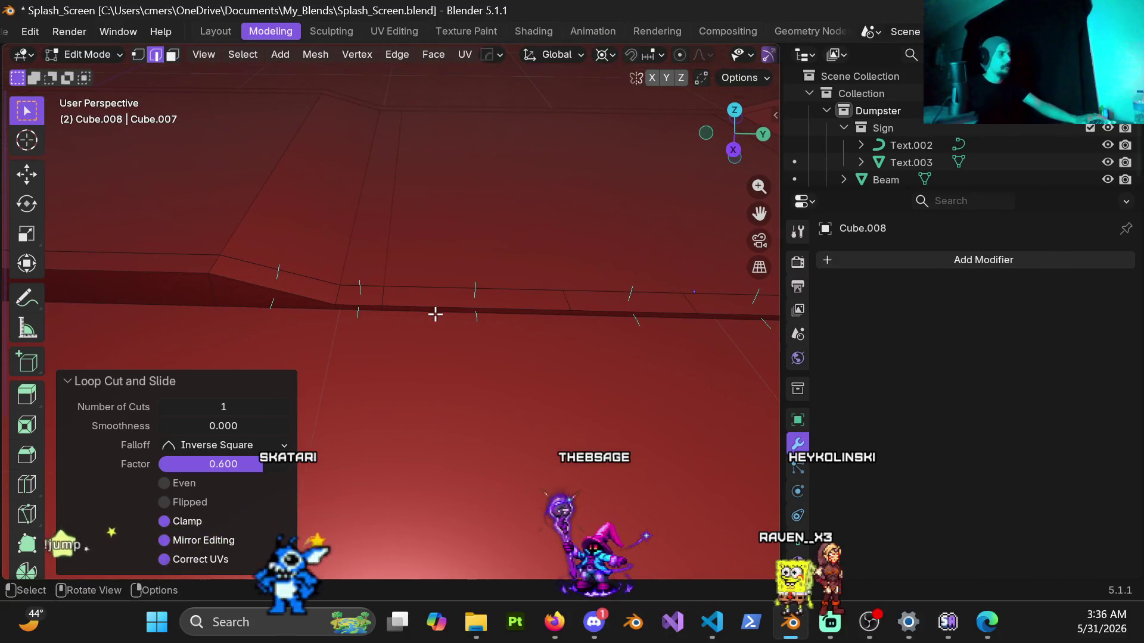
Separate a short curb section into its own piece using face selection.
key("3")
left_click(359, 301, "alt")
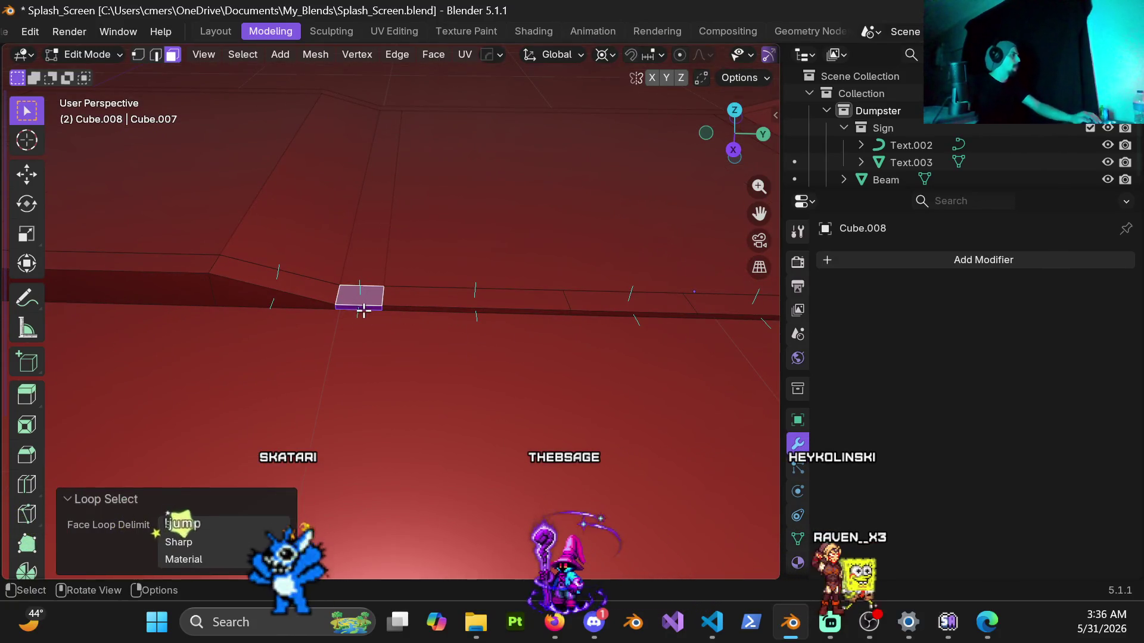
key("p")
left_click(370, 314)
key("Tab")
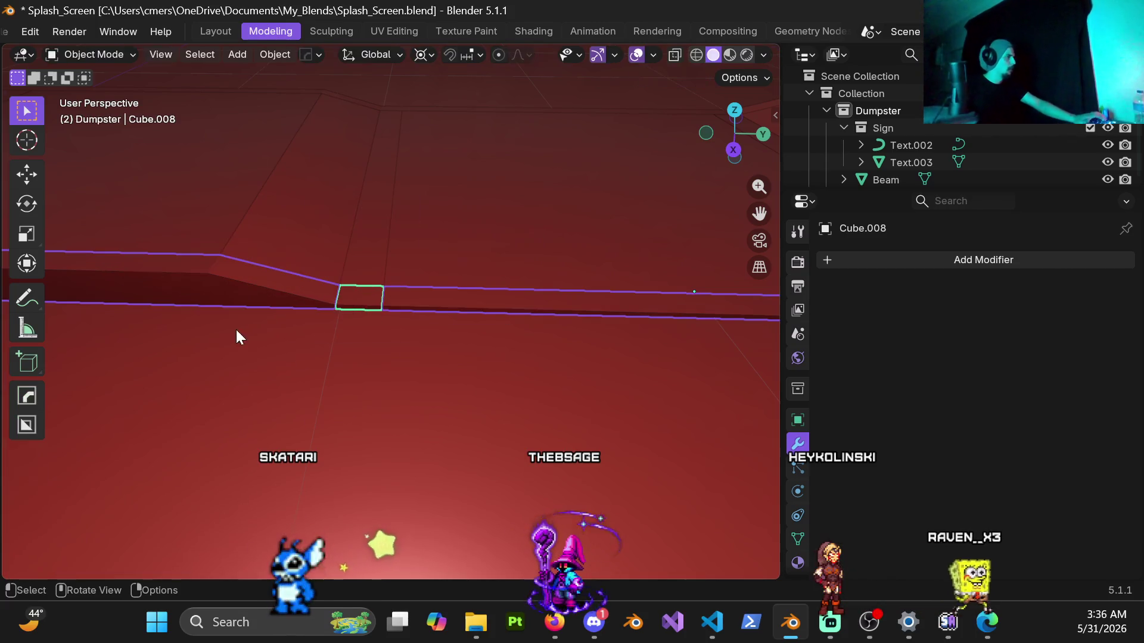
Split a face loop off the ramp object as a separate piece.
left_click(309, 292)
key("Tab")
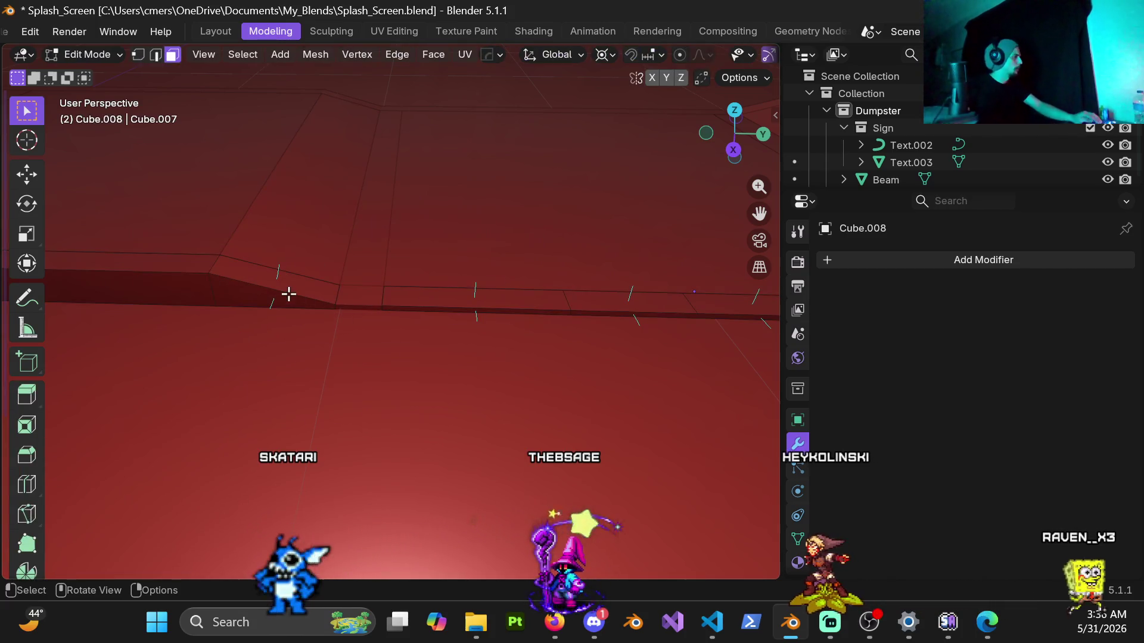
left_click(284, 290, "alt")
key("p")
left_click(283, 290)
key("ctrl+Tab")
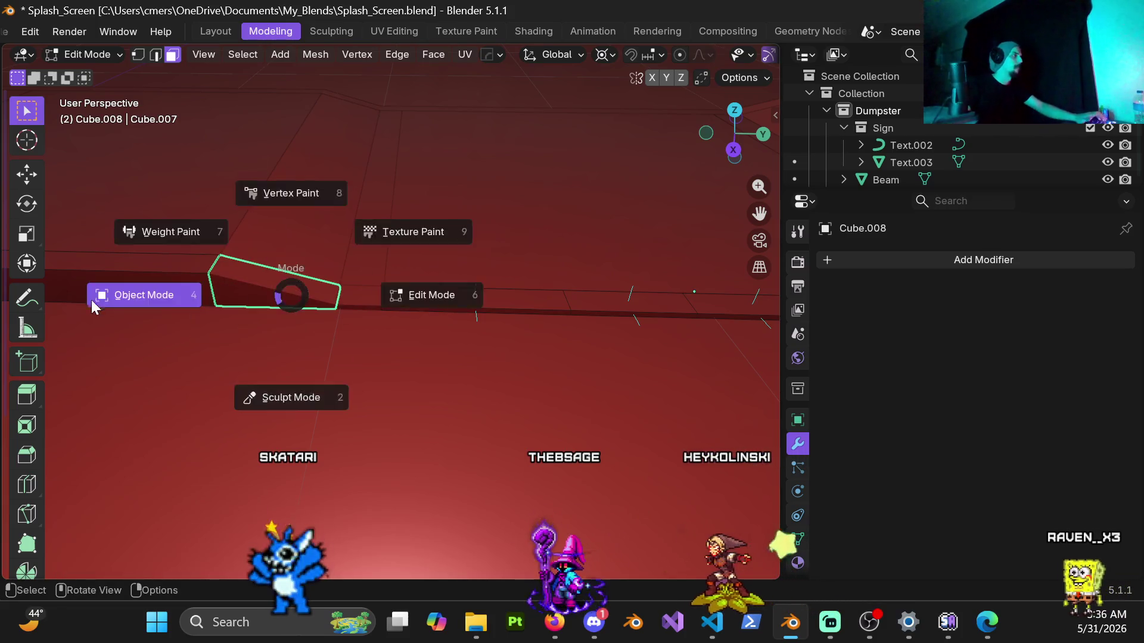
left_click(91, 299)
Separate a curb face loop and the sloped curb section into their own pieces.
key("ctrl+Tab")
left_click(512, 305)
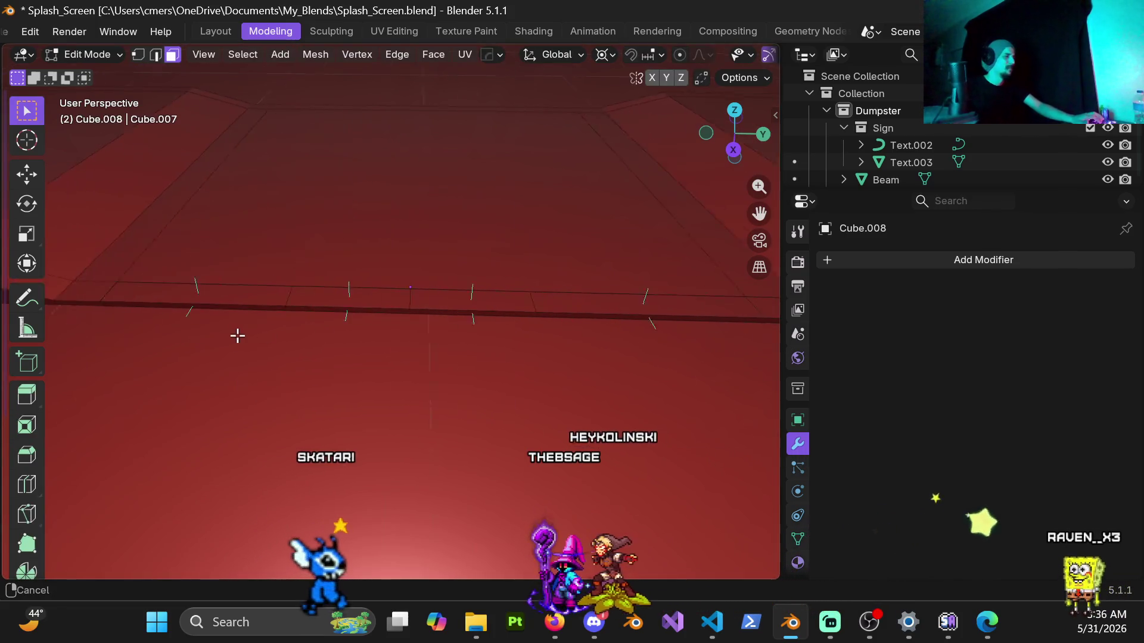
mouse_move(536, 333)
middle_mouse_down("shift")
mouse_move(409, 340)
mouse_move(403, 352)
middle_mouse_up("shift")
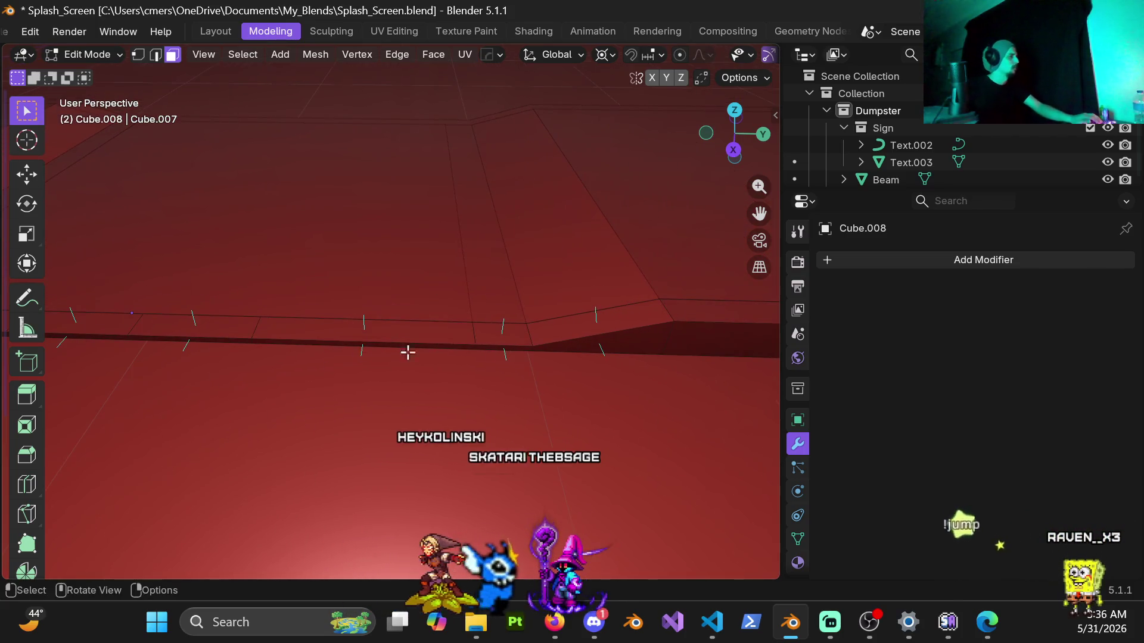
left_click(518, 345, "alt")
key("p")
left_click(517, 344)
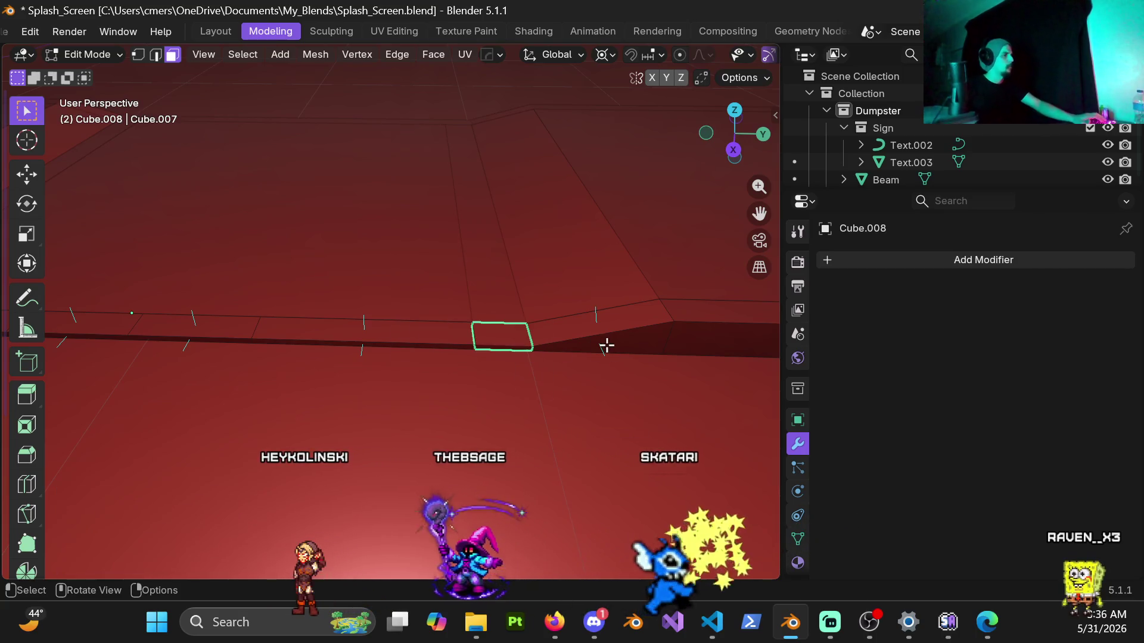
key("Tab")
key("Tab")
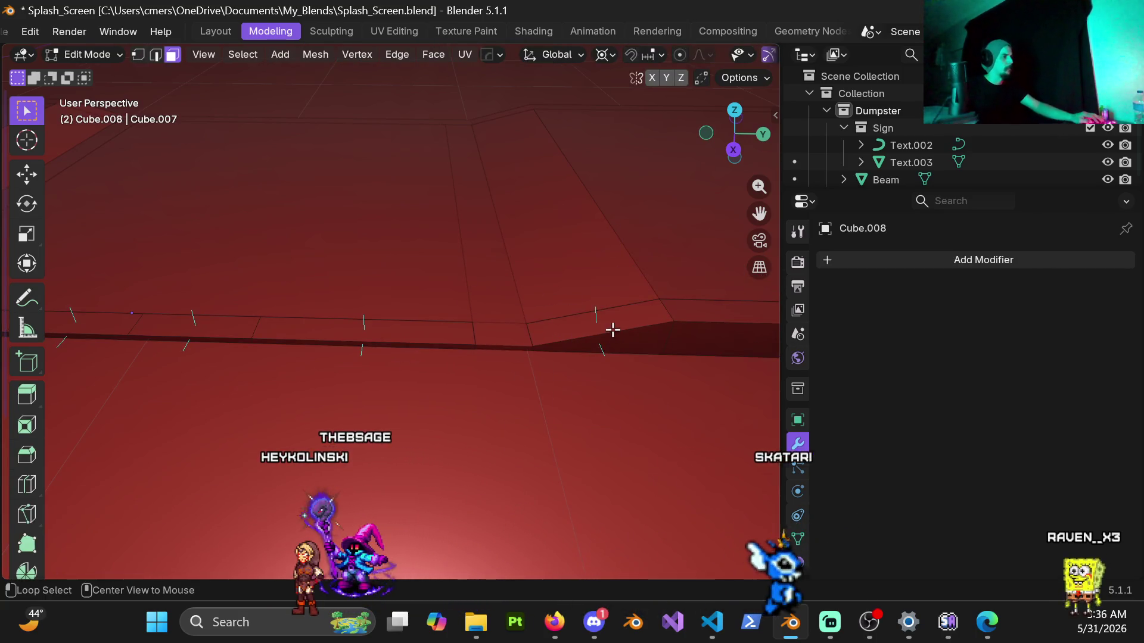
left_click(613, 331, "alt")
key("p")
left_click(612, 347)
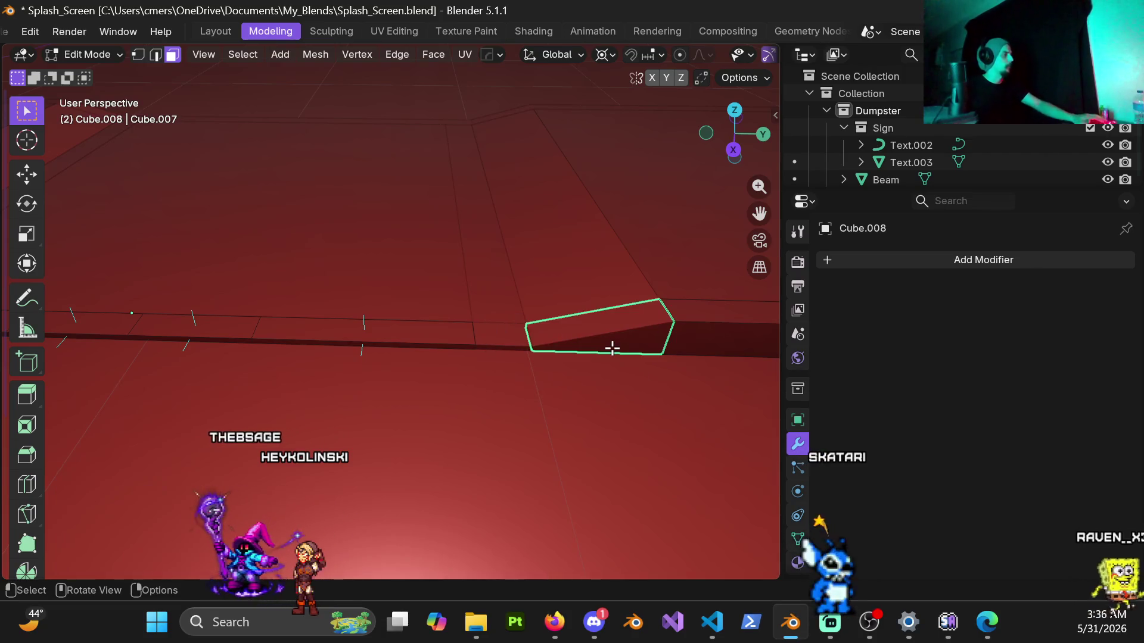
key("Tab")
Split a face loop off the thin curb strip as its own piece.
mouse_move(574, 332)
middle_mouse_down("shift")
mouse_move(243, 348)
mouse_move(413, 265)
mouse_move(580, 348)
mouse_move(418, 340)
mouse_move(437, 345)
middle_mouse_up("shift")
left_click(460, 354)
key("Tab")
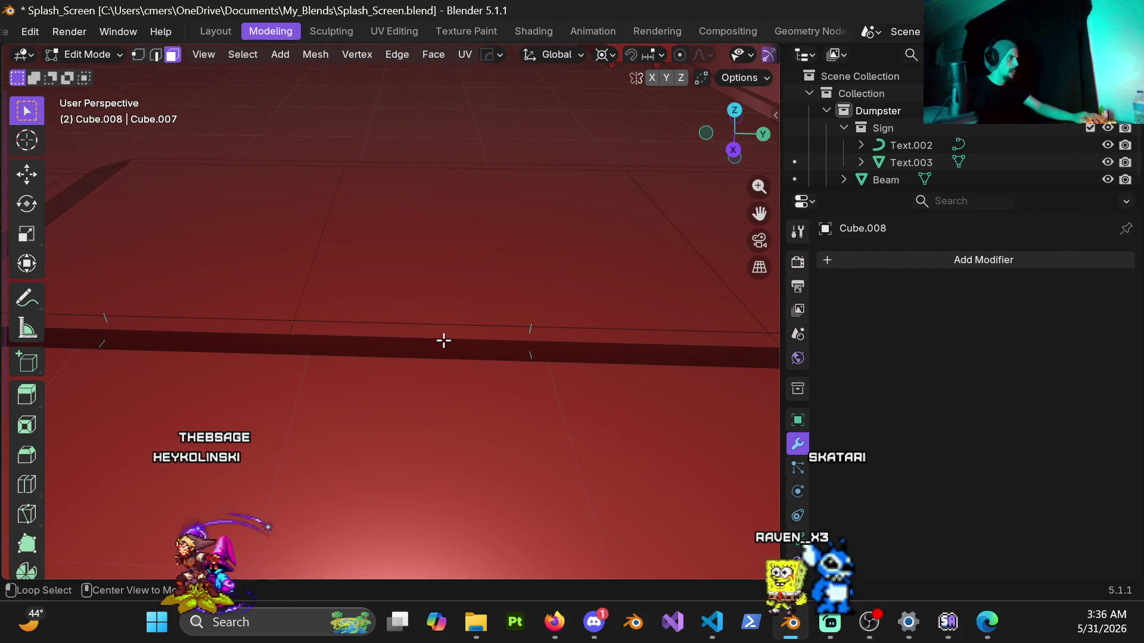
left_click(443, 341, "alt")
key("p")
left_click(442, 338)
key("Tab")
Orbit around the curb to inspect the separated pieces.
scroll(411, 331, "down", 3)
mouse_move(411, 331)
middle_mouse_down()
mouse_move(320, 327)
mouse_move(430, 292)
mouse_move(454, 352)
middle_mouse_up()
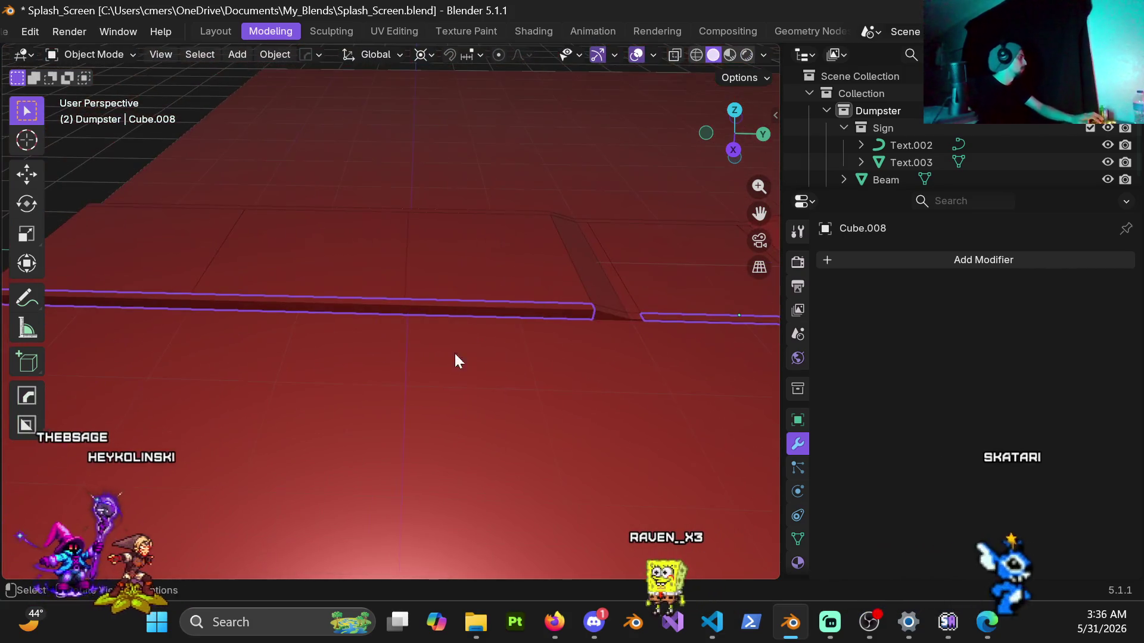
left_click(270, 309)
middle_click_drag(271, 309, 288, 252)
Separate the long middle section of the curb strip into its own piece.
left_click(292, 300)
key("ctrl+Tab")
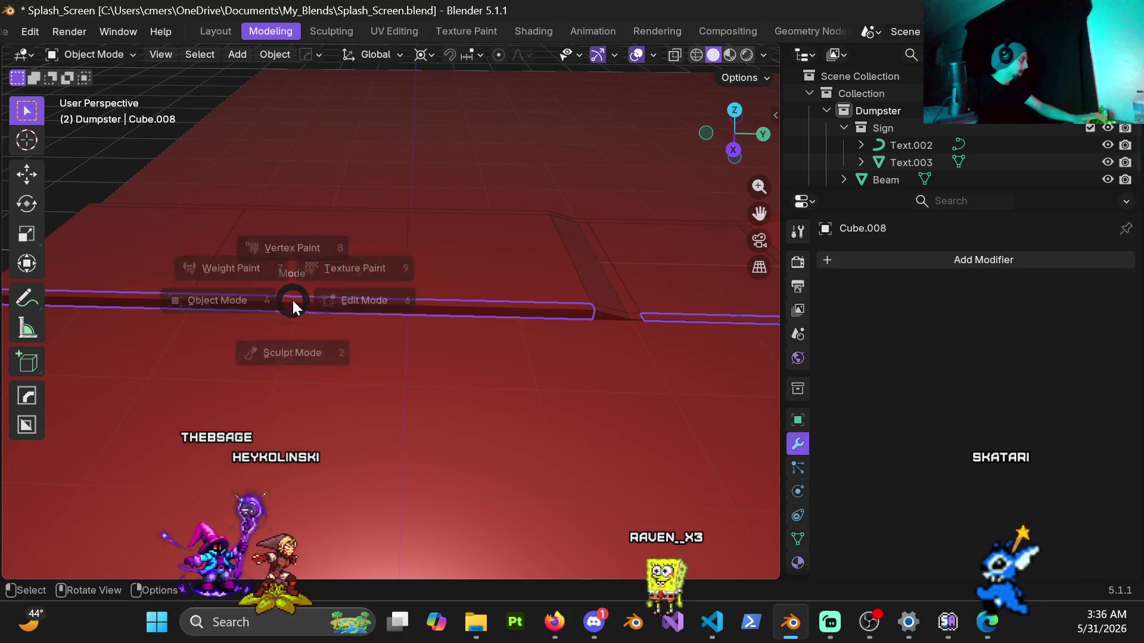
left_click(356, 305)
mouse_move(356, 306)
middle_mouse_down()
mouse_move(331, 314)
mouse_move(375, 309)
middle_mouse_up()
left_click(378, 303, "alt")
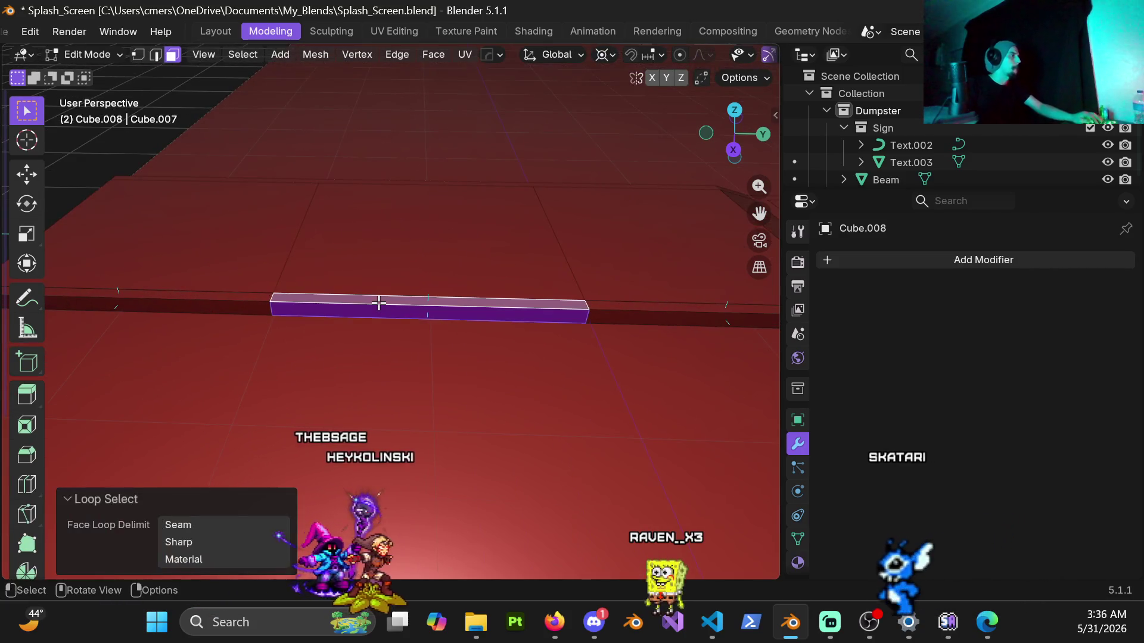
key("p")
left_click(377, 302)
scroll(393, 327, "down", 3)
mouse_move(393, 327)
middle_mouse_down()
mouse_move(232, 252)
mouse_move(327, 328)
middle_mouse_up()
Return to object mode and orbit to look along the split curb.
key("ctrl+Tab")
left_click(186, 331)
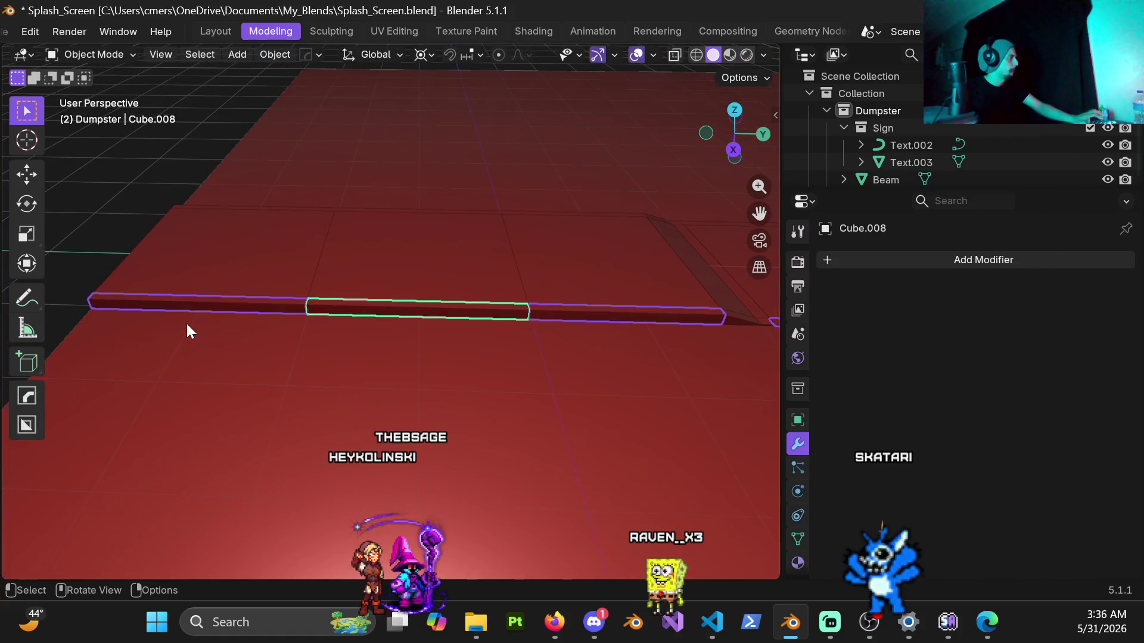
middle_click_drag(133, 176, 321, 314)
mouse_move(398, 304)
middle_mouse_down()
mouse_move(455, 416)
mouse_move(358, 349)
mouse_move(329, 345)
middle_mouse_up()
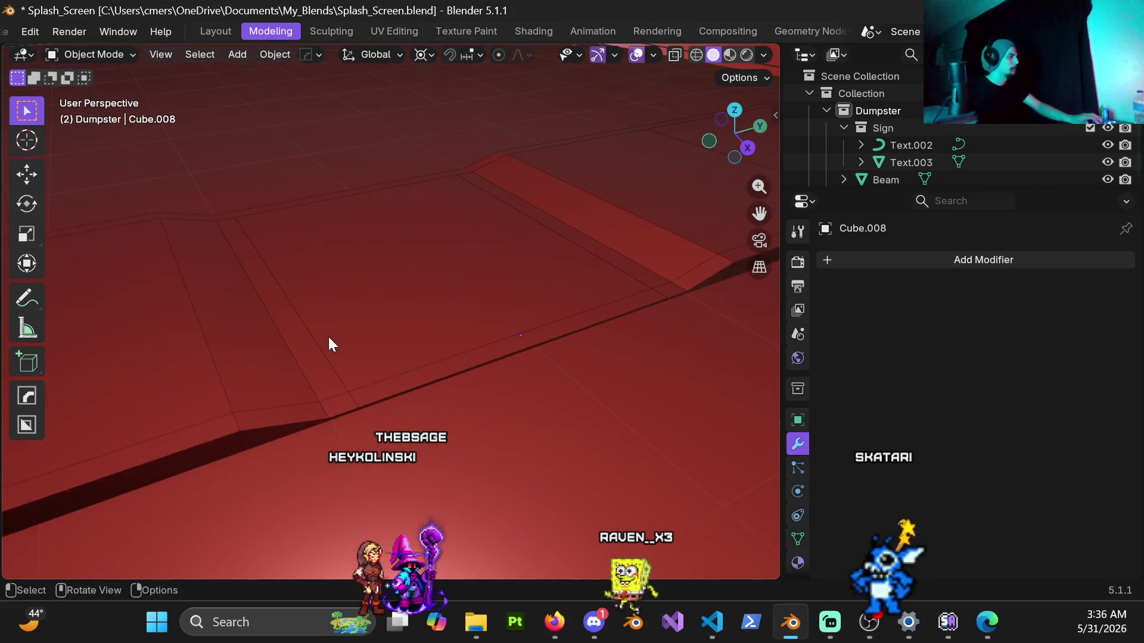
scroll(333, 357, "up", 5)
mouse_move(365, 396)
middle_mouse_down()
mouse_move(472, 345)
mouse_move(449, 368)
mouse_move(395, 373)
middle_mouse_up()
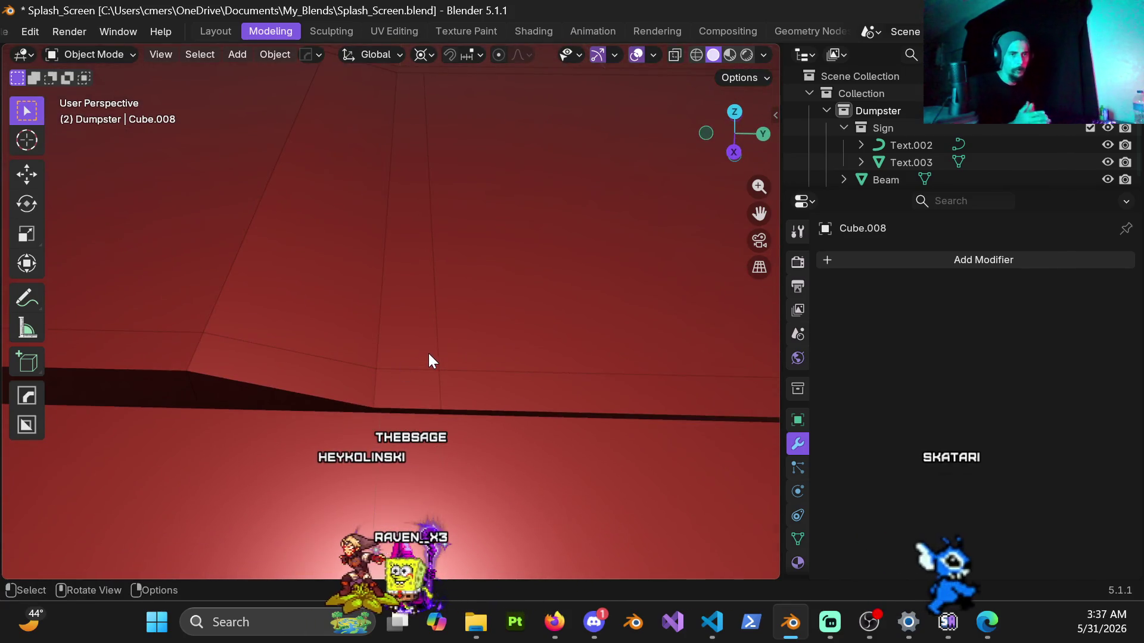
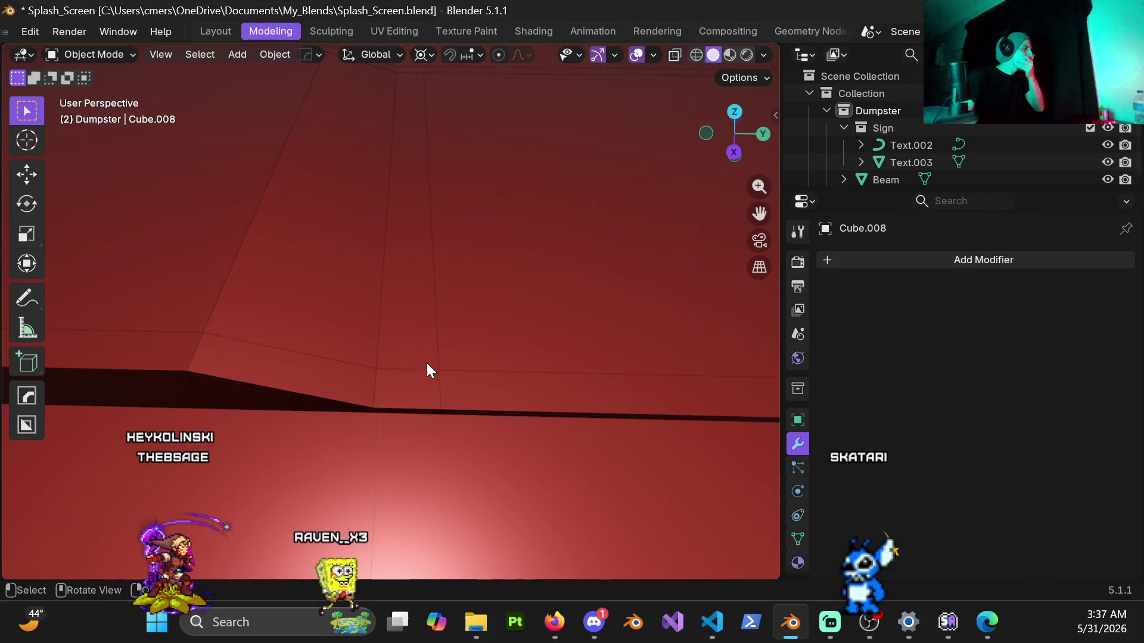
Apply the scale of the selected red curb strip pieces.
left_click(471, 395)
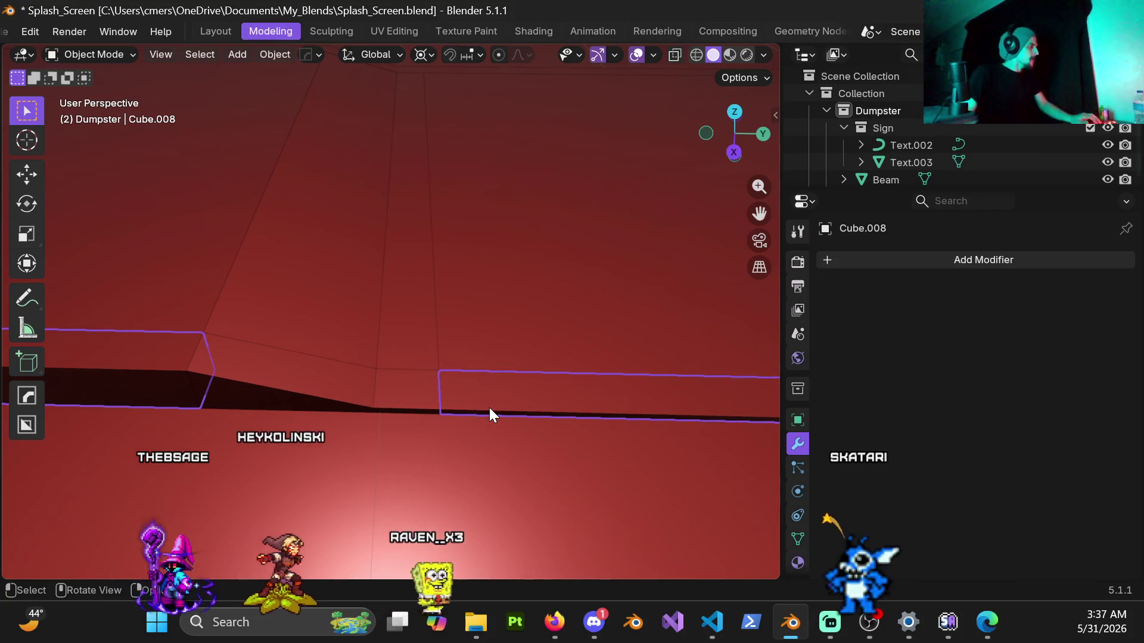
key("ctrl+a")
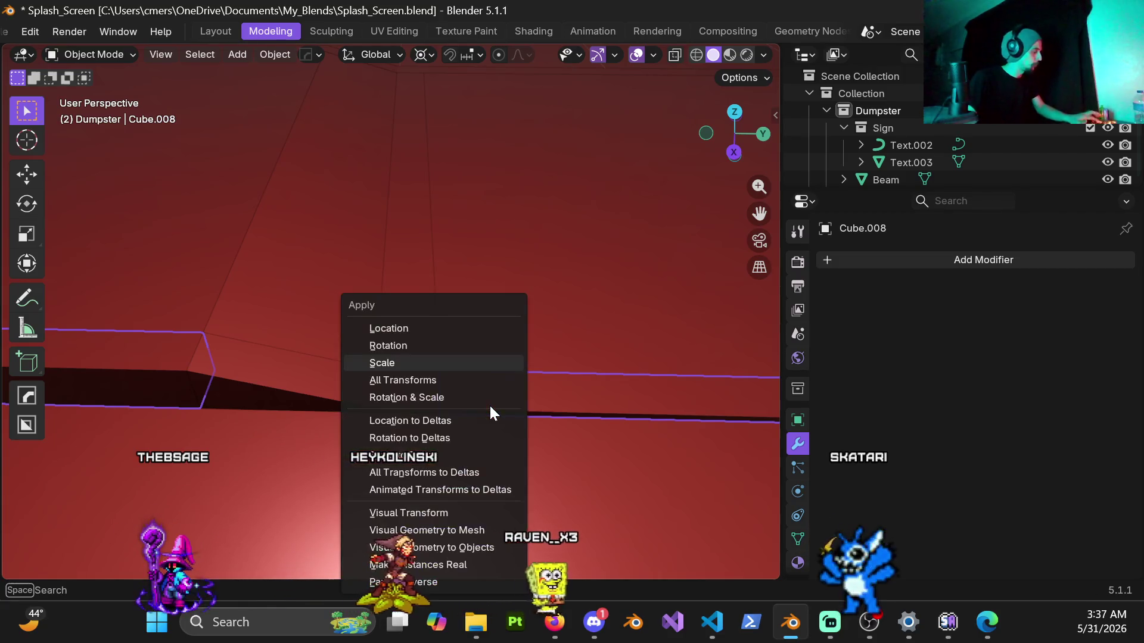
left_click(445, 366)
mouse_move(446, 367)
middle_mouse_down()
mouse_move(443, 349)
mouse_move(349, 345)
mouse_move(453, 272)
mouse_move(492, 289)
mouse_move(524, 255)
mouse_move(374, 330)
mouse_move(494, 318)
mouse_move(270, 291)
mouse_move(311, 284)
mouse_move(332, 356)
mouse_move(307, 355)
mouse_move(338, 349)
middle_mouse_up()
Try a HardOps bevel on the strip, cancel it and undo the leftover Smooth by Angle.
key("q")
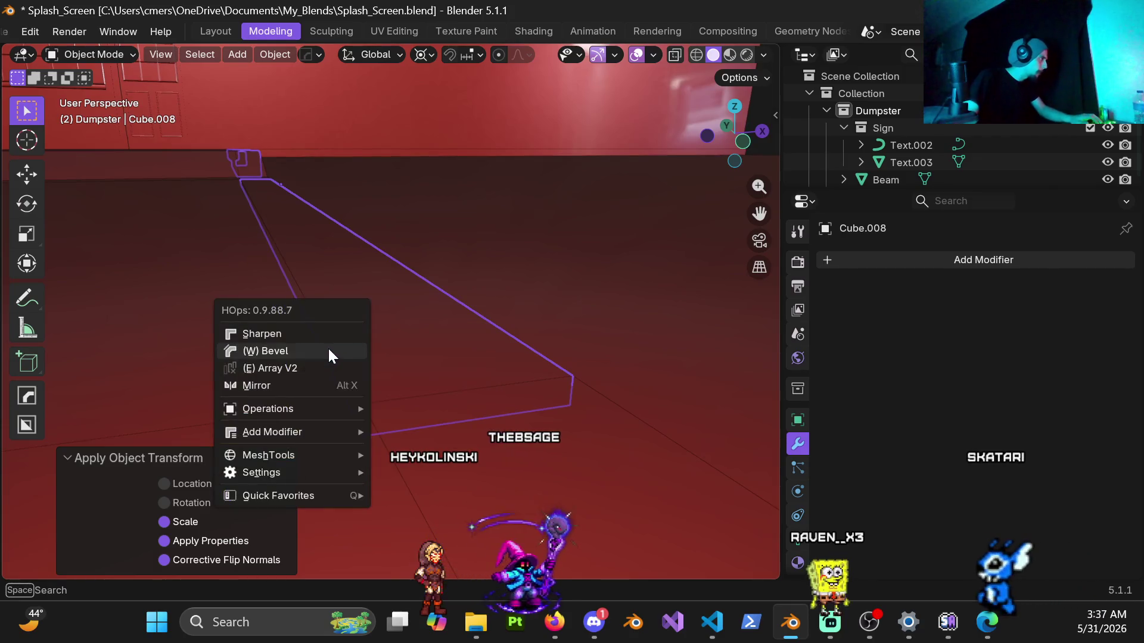
left_click(329, 350)
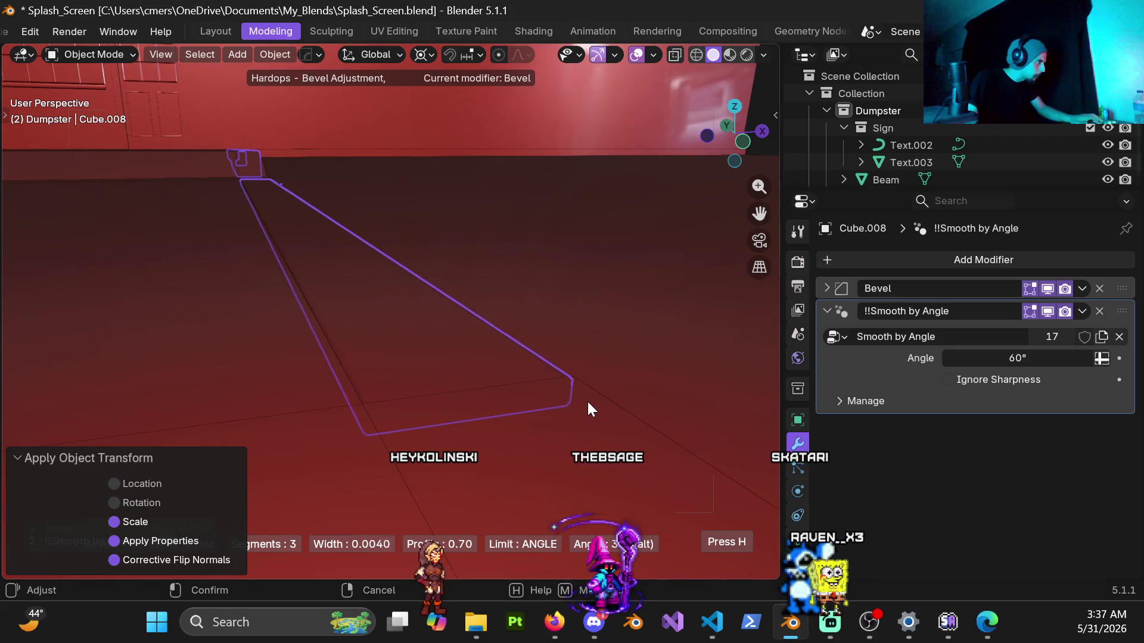
right_click(606, 400)
mouse_move(525, 401)
middle_mouse_down()
mouse_move(421, 431)
mouse_move(463, 388)
mouse_move(456, 401)
mouse_move(406, 349)
mouse_move(394, 402)
mouse_move(408, 392)
mouse_move(439, 422)
mouse_move(406, 375)
mouse_move(490, 425)
mouse_move(571, 397)
mouse_move(625, 405)
middle_mouse_up()
key("ctrl+z")
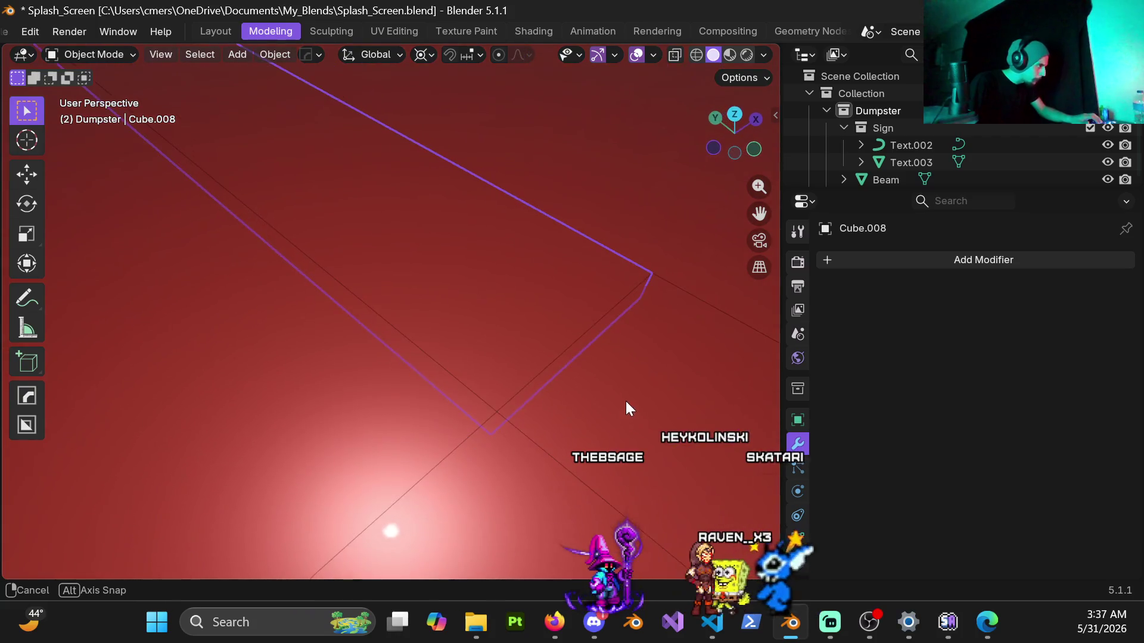
mouse_move(561, 389)
middle_mouse_down()
mouse_move(511, 390)
mouse_move(484, 362)
mouse_move(447, 398)
mouse_move(467, 409)
middle_mouse_up()
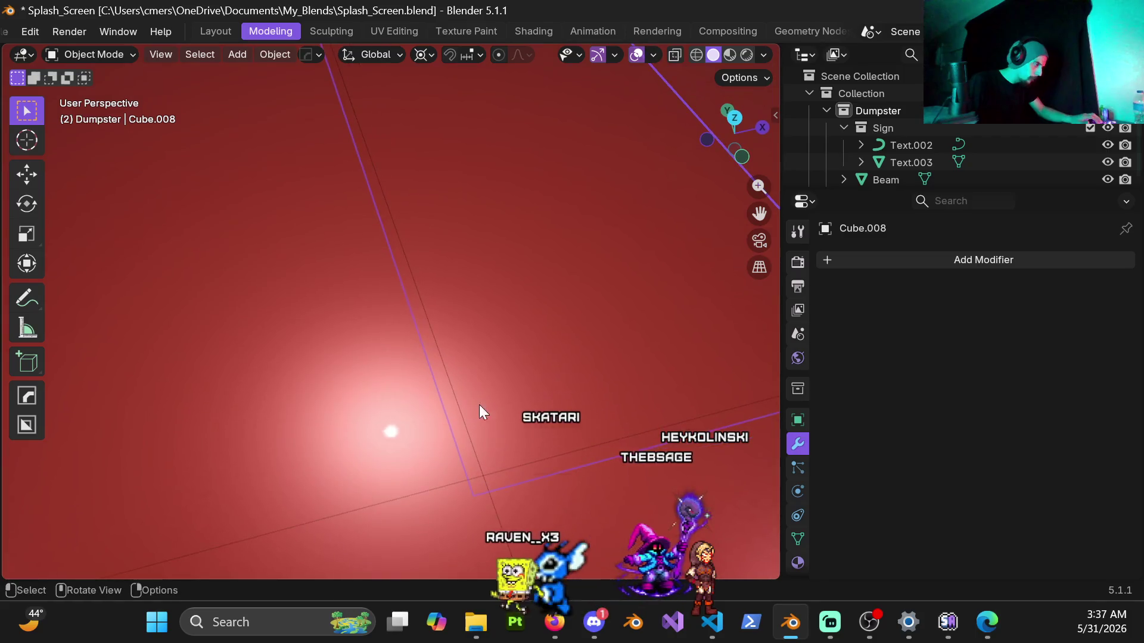
Bevel the strip edges with HardOps, inspect the result, then undo it.
key("q")
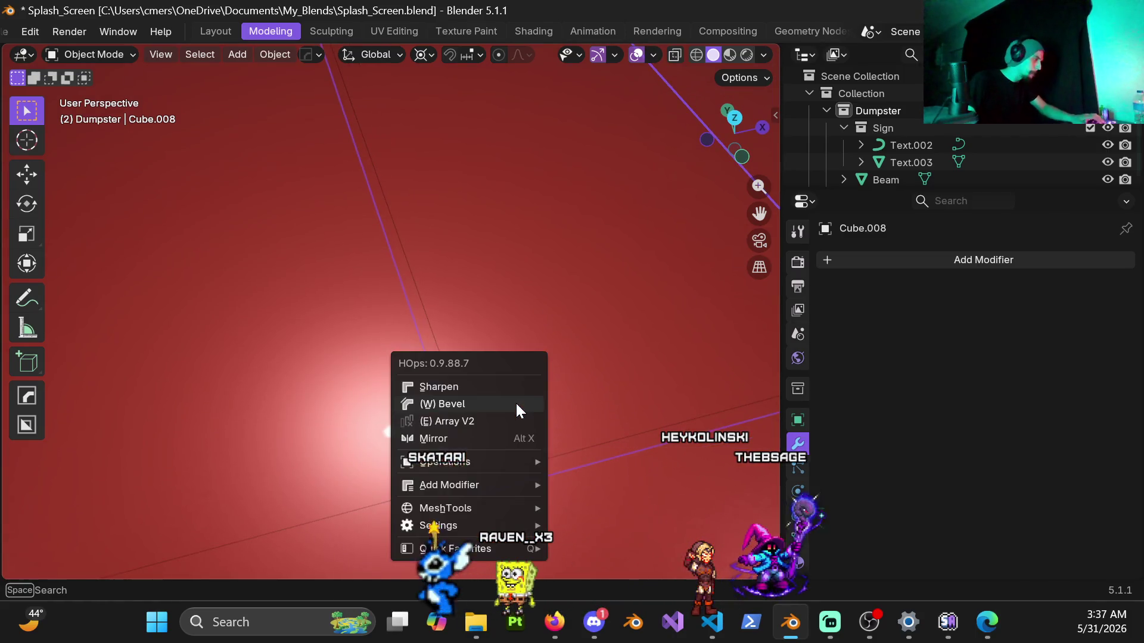
left_click(516, 403)
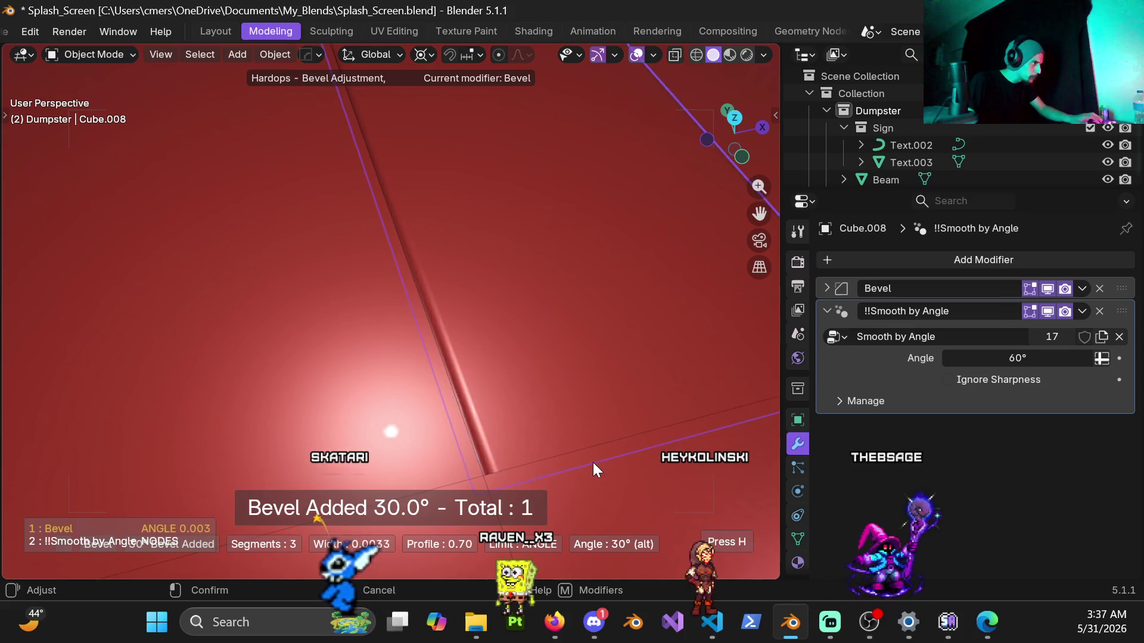
mouse_move(620, 481)
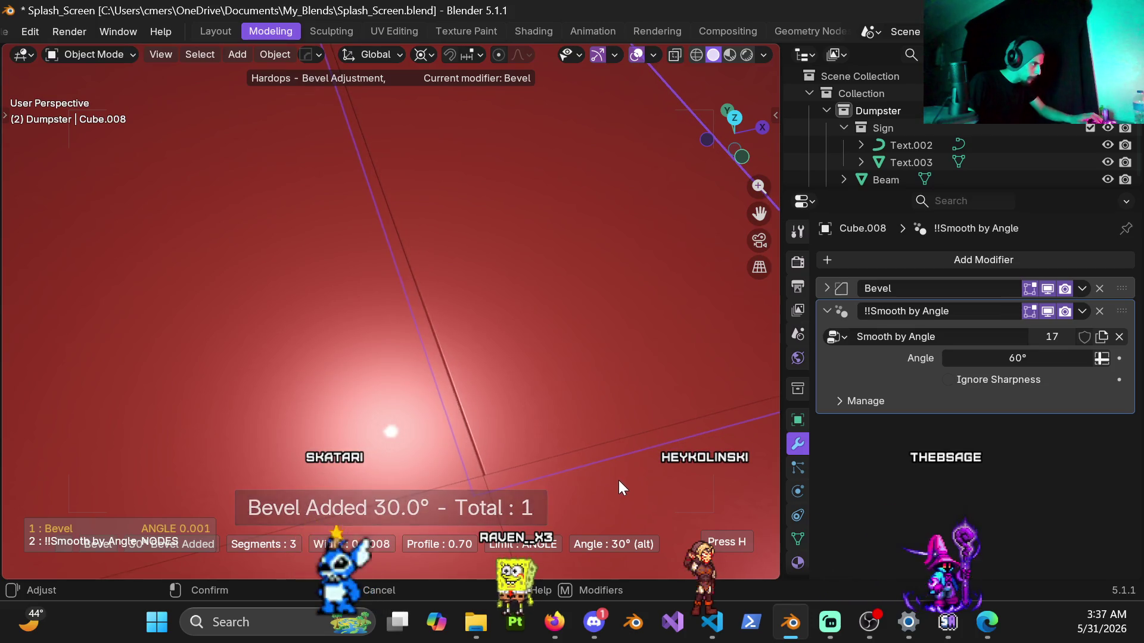
left_click(618, 480)
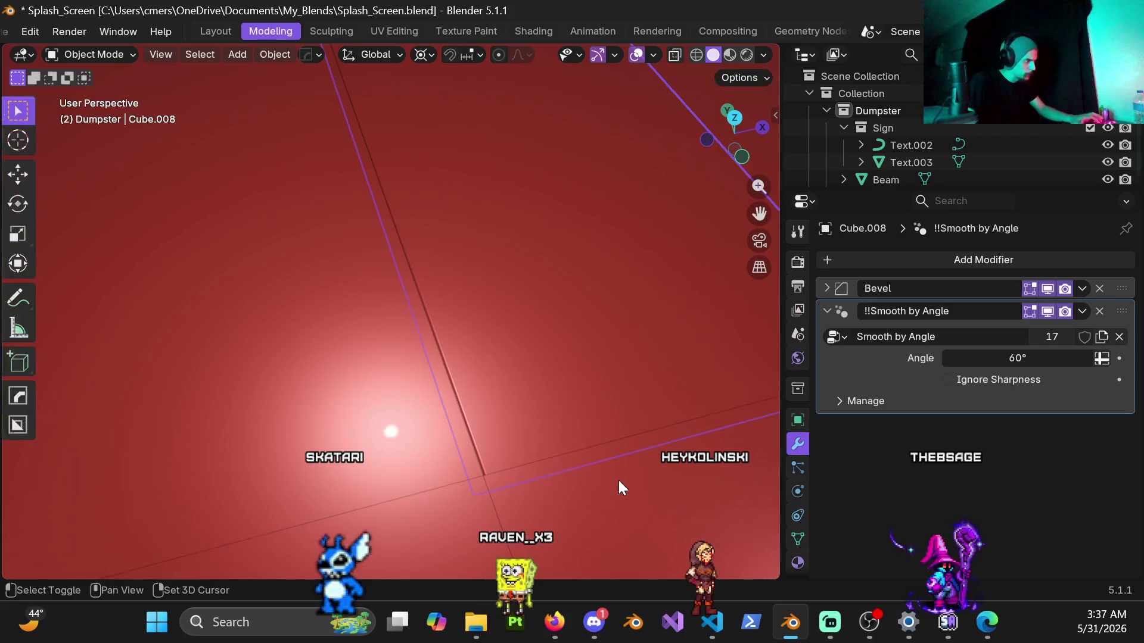
mouse_move(595, 406)
middle_mouse_down()
mouse_move(513, 384)
mouse_move(502, 341)
mouse_move(408, 357)
mouse_move(514, 357)
mouse_move(466, 324)
mouse_move(463, 277)
mouse_move(493, 264)
middle_mouse_up()
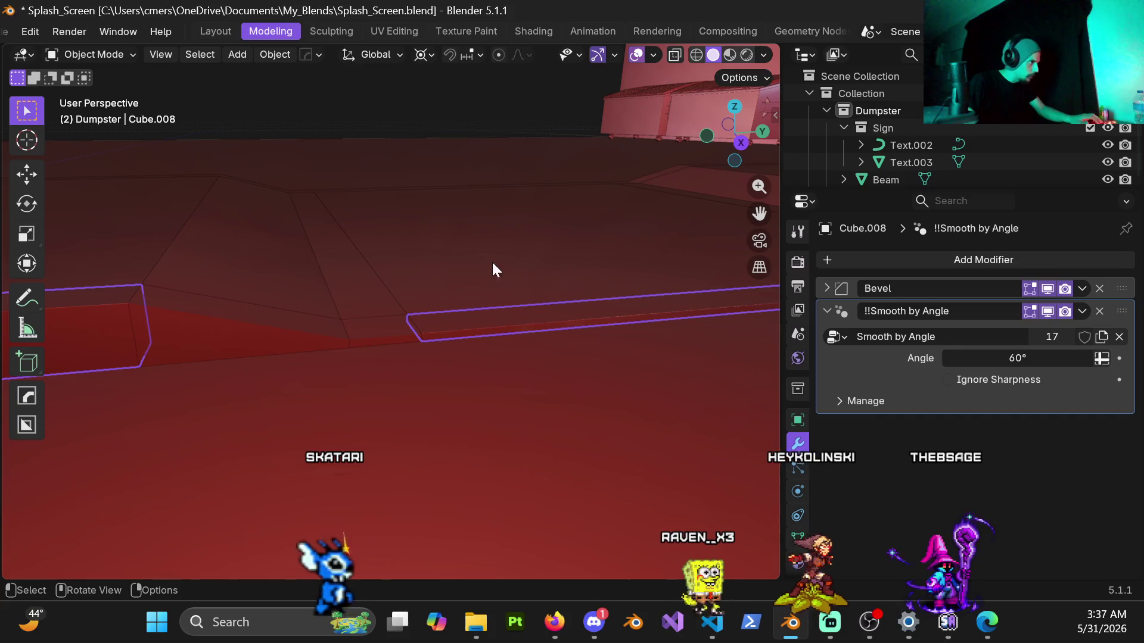
mouse_move(395, 158)
middle_mouse_down()
mouse_move(467, 308)
mouse_move(588, 314)
mouse_move(479, 328)
mouse_move(553, 399)
mouse_move(405, 327)
mouse_move(474, 317)
mouse_move(462, 319)
mouse_move(435, 288)
middle_mouse_up()
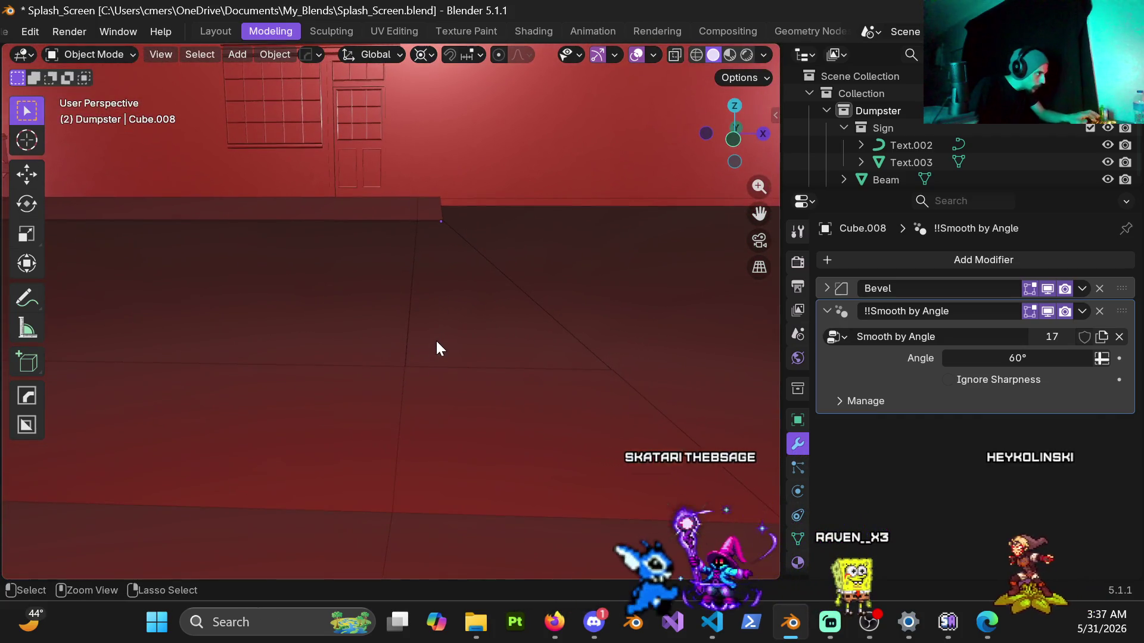
key("ctrl+z")
mouse_move(463, 347)
middle_mouse_down()
mouse_move(406, 366)
mouse_move(419, 356)
mouse_move(463, 375)
mouse_move(399, 393)
mouse_move(391, 374)
middle_mouse_up()
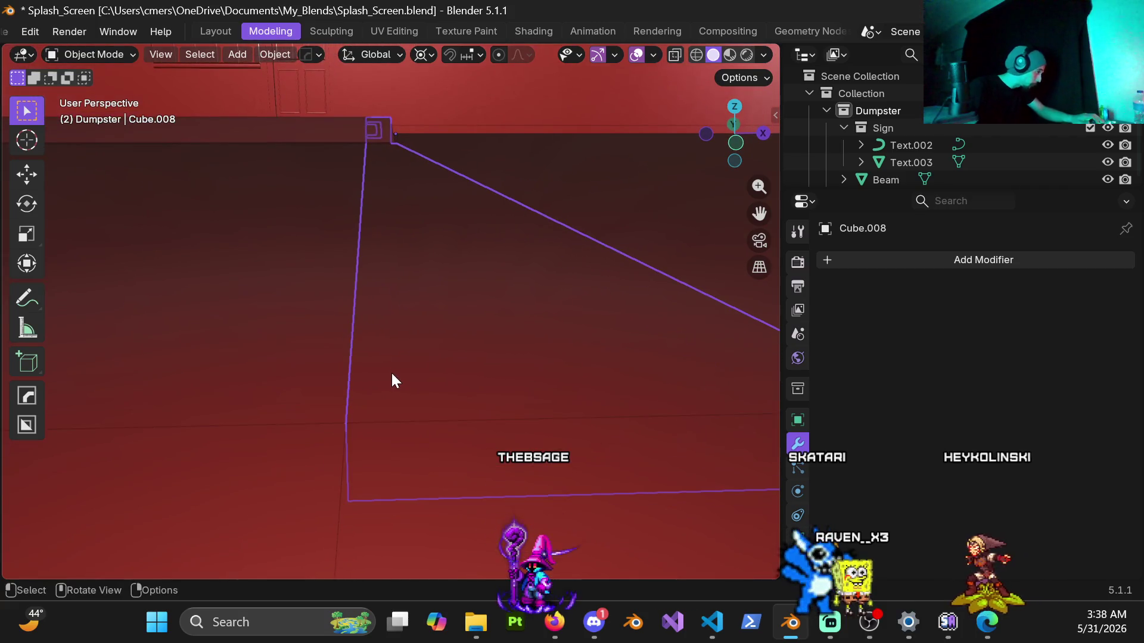
Try a second strip bevel, cancel the oversized result and undo the smoothing modifier.
key("q")
left_click(392, 376)
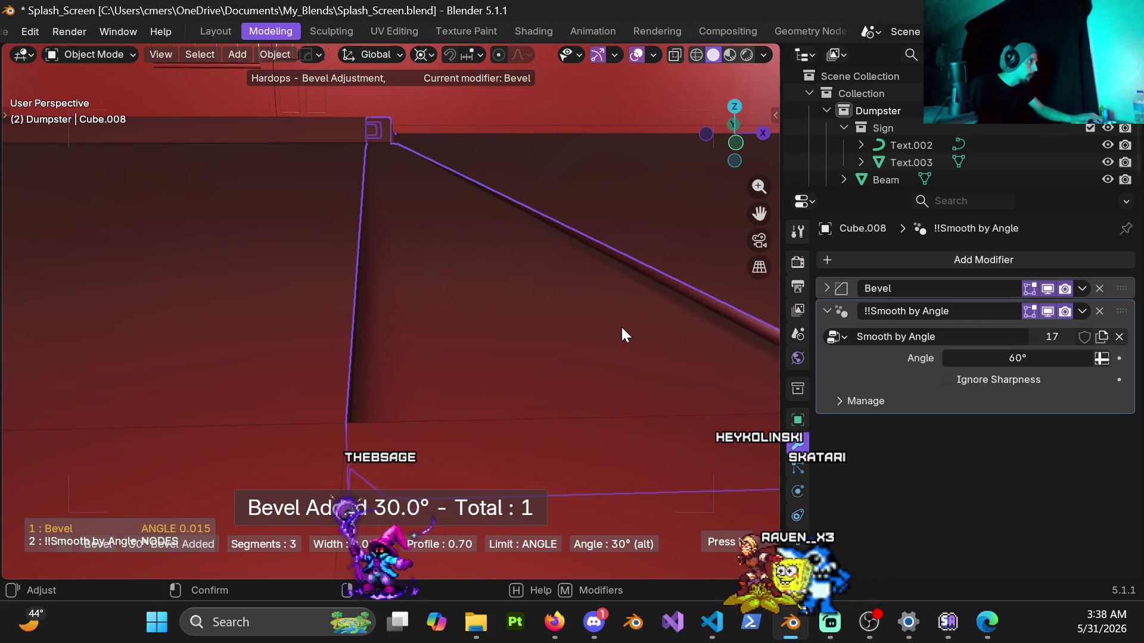
mouse_move(362, 446)
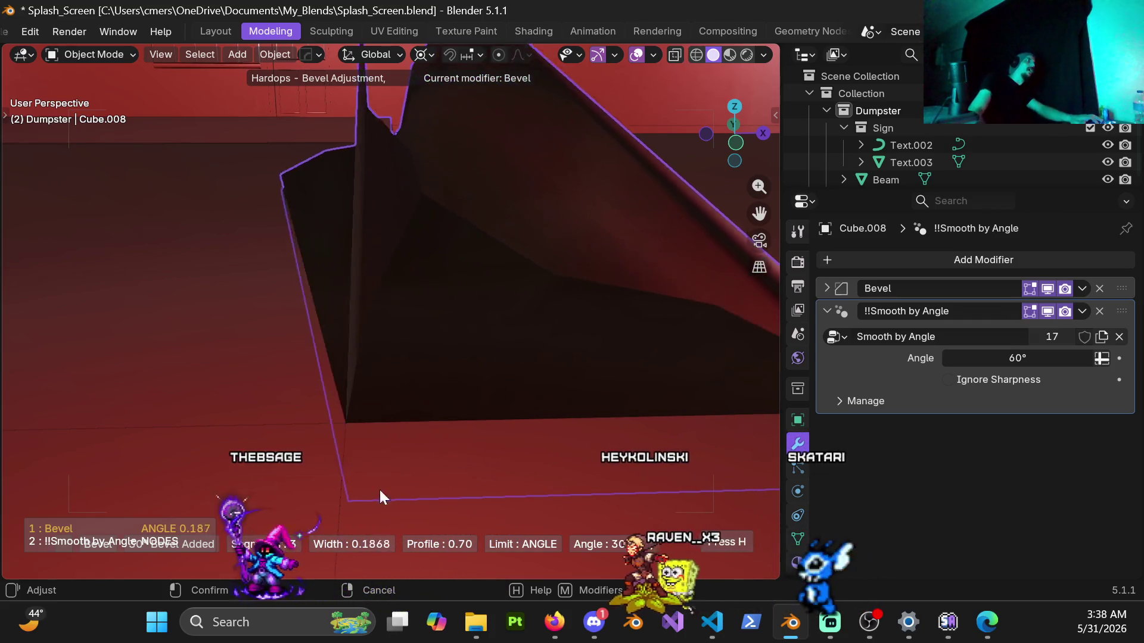
mouse_move(552, 464)
right_click(543, 382)
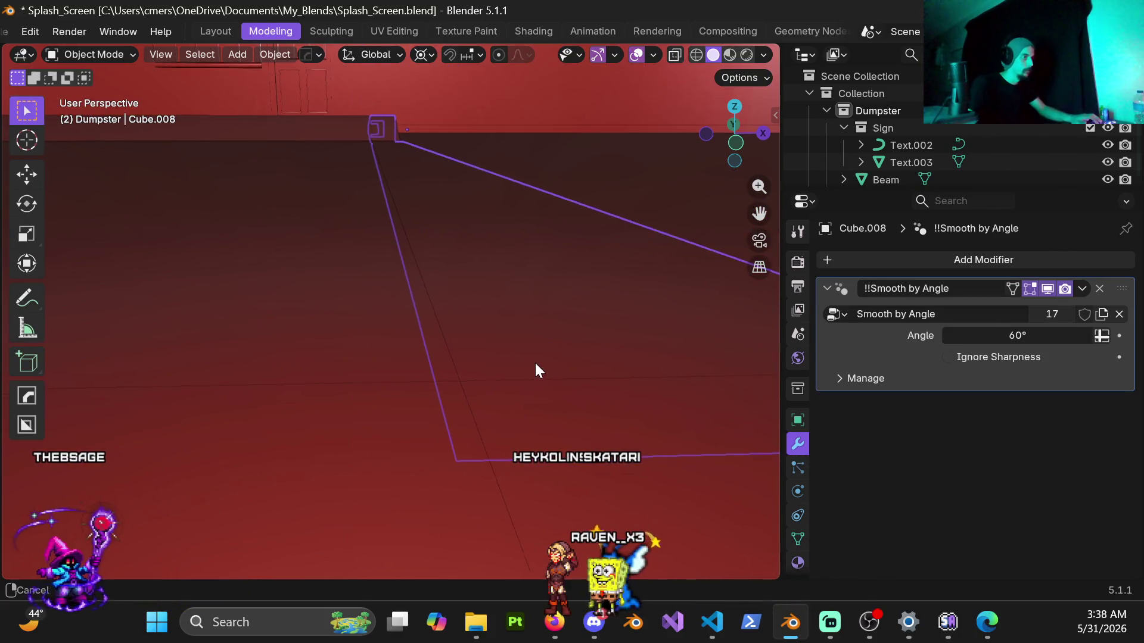
key("ctrl+z")
Trial-bevel the large wall object, check it, then undo the bevel.
left_click(501, 344)
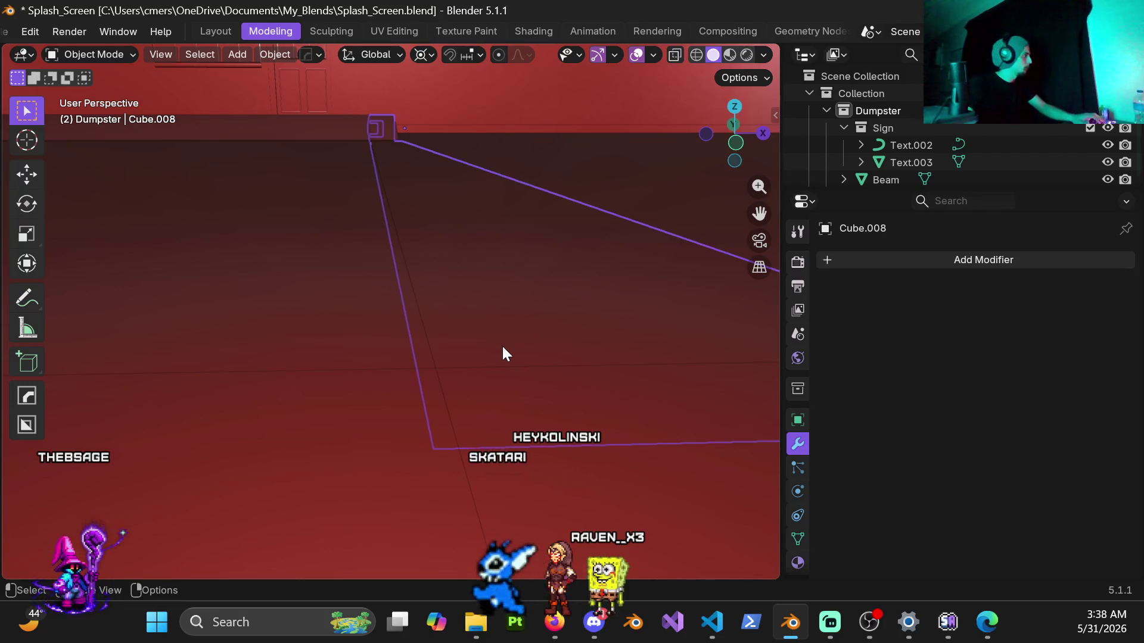
key("q")
left_click(492, 351)
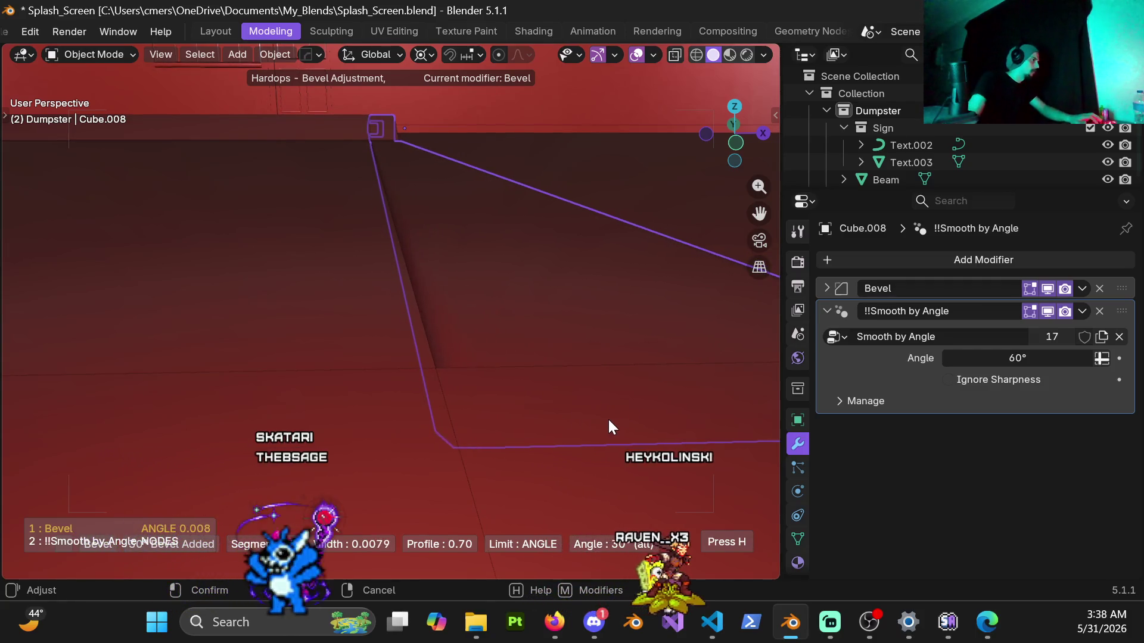
left_click(599, 419)
mouse_move(599, 418)
middle_mouse_down()
mouse_move(496, 392)
mouse_move(464, 419)
mouse_move(471, 359)
mouse_move(458, 355)
mouse_move(455, 321)
mouse_move(492, 310)
mouse_move(438, 354)
mouse_move(278, 351)
mouse_move(404, 365)
mouse_move(341, 361)
mouse_move(385, 316)
mouse_move(429, 421)
mouse_move(366, 403)
mouse_move(480, 403)
mouse_move(489, 446)
mouse_move(488, 411)
middle_mouse_up()
key("ctrl+z")
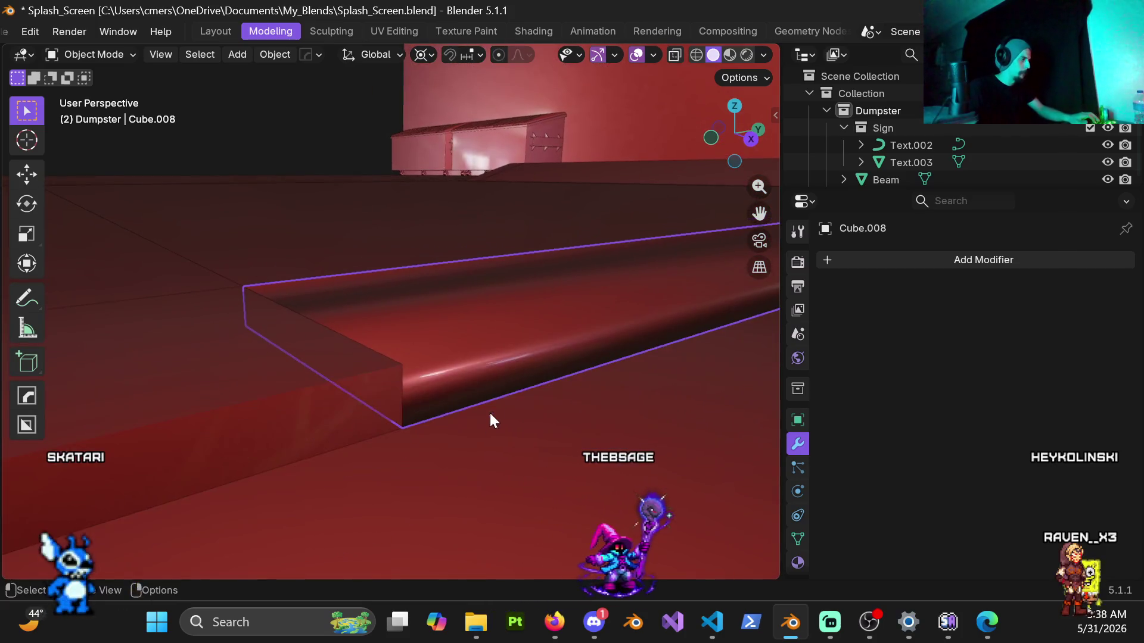
Shade the curb strip flat.
right_click(465, 346)
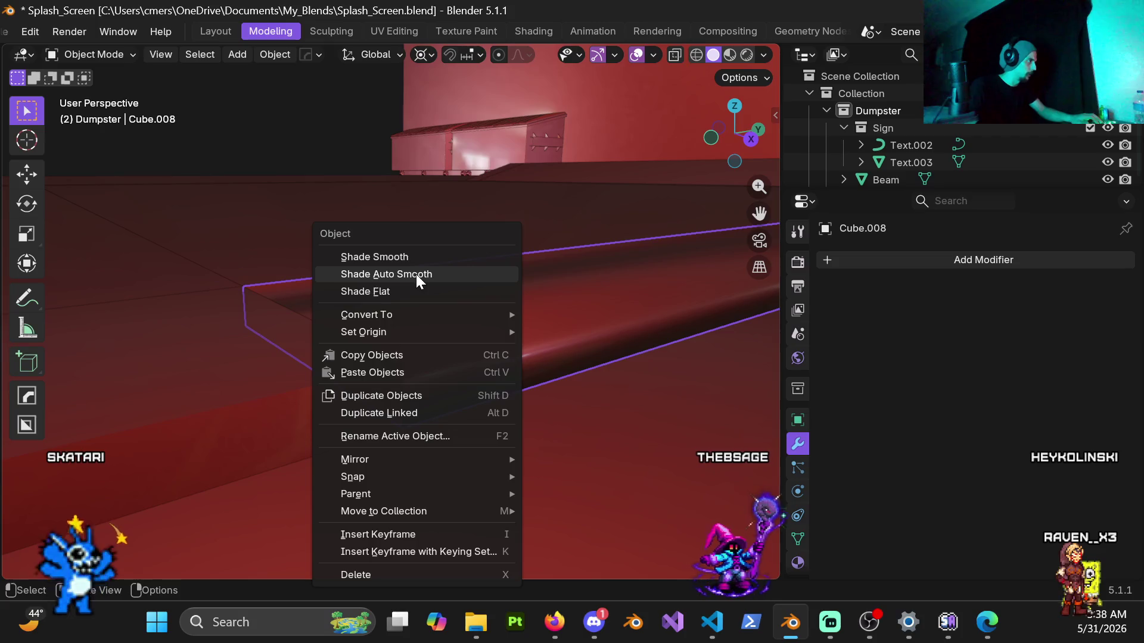
left_click(400, 291)
mouse_move(434, 374)
middle_mouse_down()
mouse_move(413, 365)
mouse_move(386, 375)
middle_mouse_up()
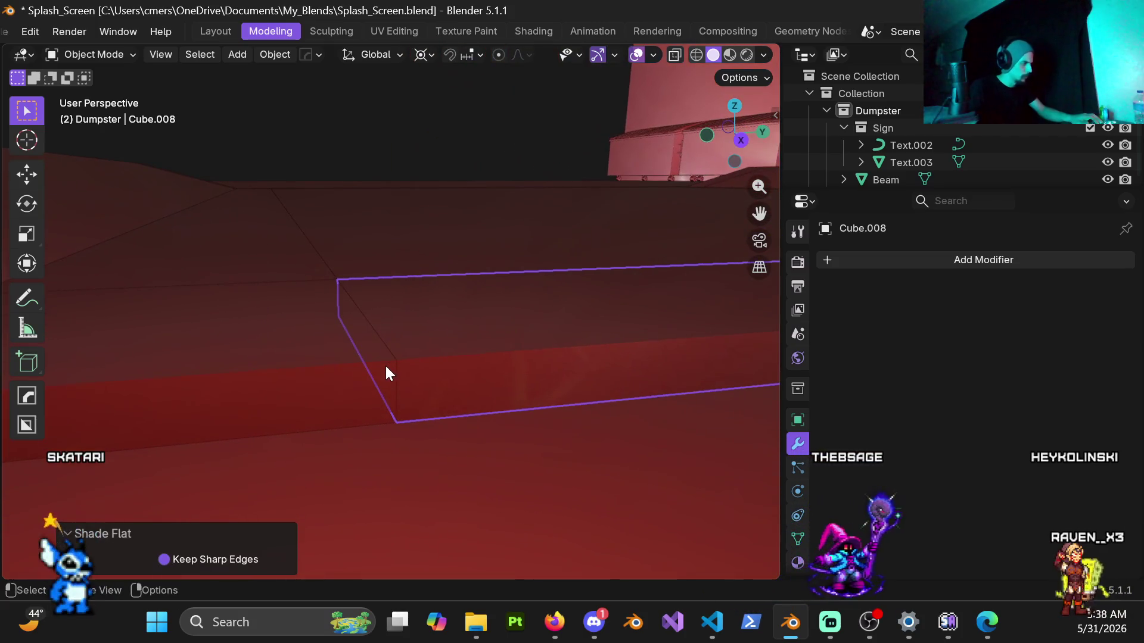
mouse_move(464, 383)
middle_mouse_down()
mouse_move(488, 370)
mouse_move(487, 350)
mouse_move(526, 296)
mouse_move(38, 355)
mouse_move(196, 365)
mouse_move(528, 301)
mouse_move(44, 247)
mouse_move(483, 241)
mouse_move(403, 268)
mouse_move(434, 339)
middle_mouse_up()
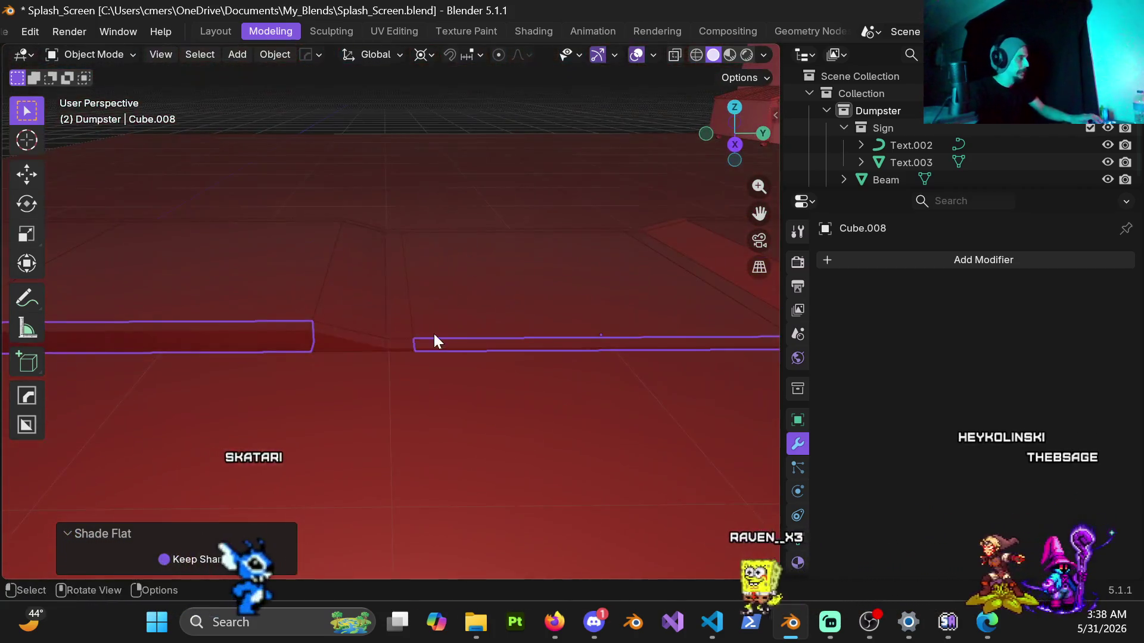
Separate the connected thin curb strip faces into their own object.
key("Tab")
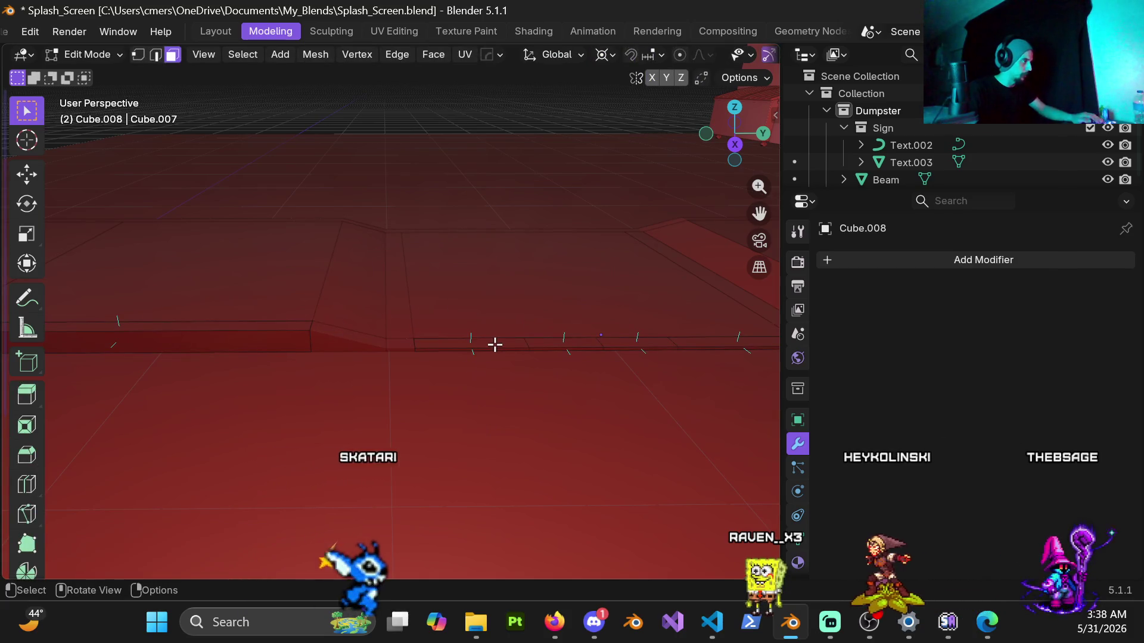
left_click(495, 344)
key("ctrl+l")
key("p")
left_click(494, 342)
key("ctrl+Tab")
left_click(304, 298)
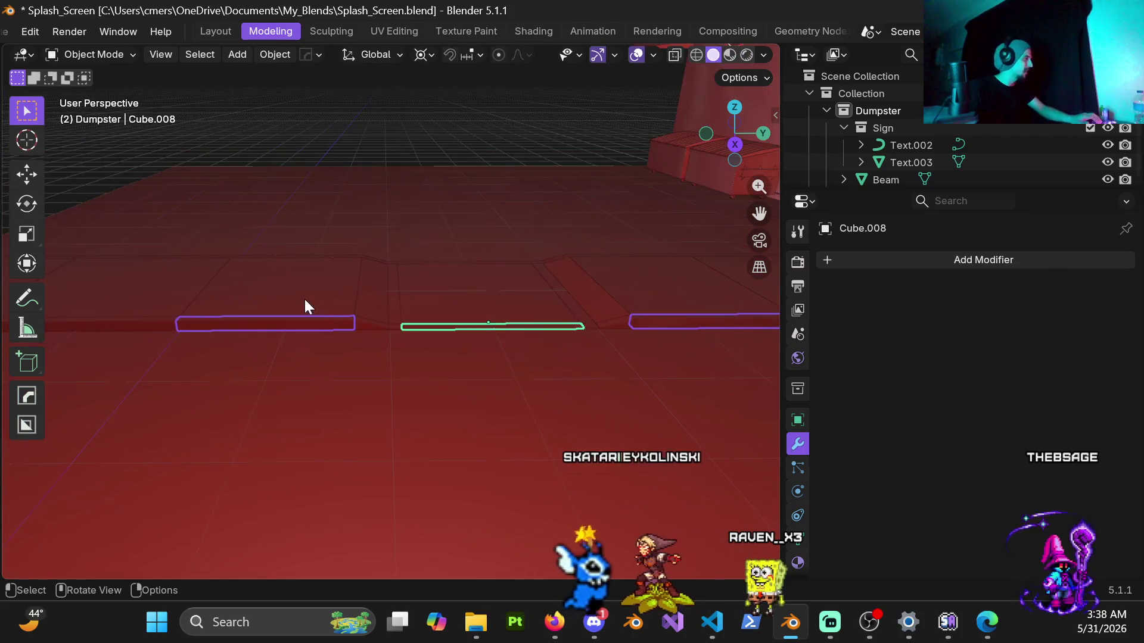
scroll(305, 301, "down", 3)
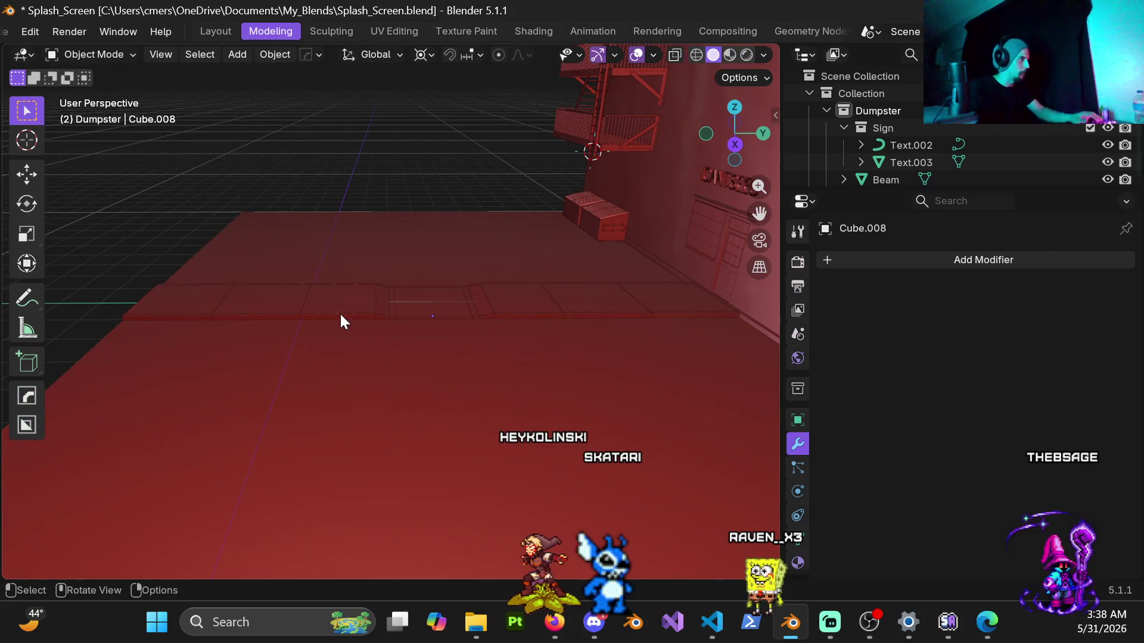
Select the separated curb strip and apply its scale.
left_click(339, 312)
middle_click_drag(396, 319, 475, 296)
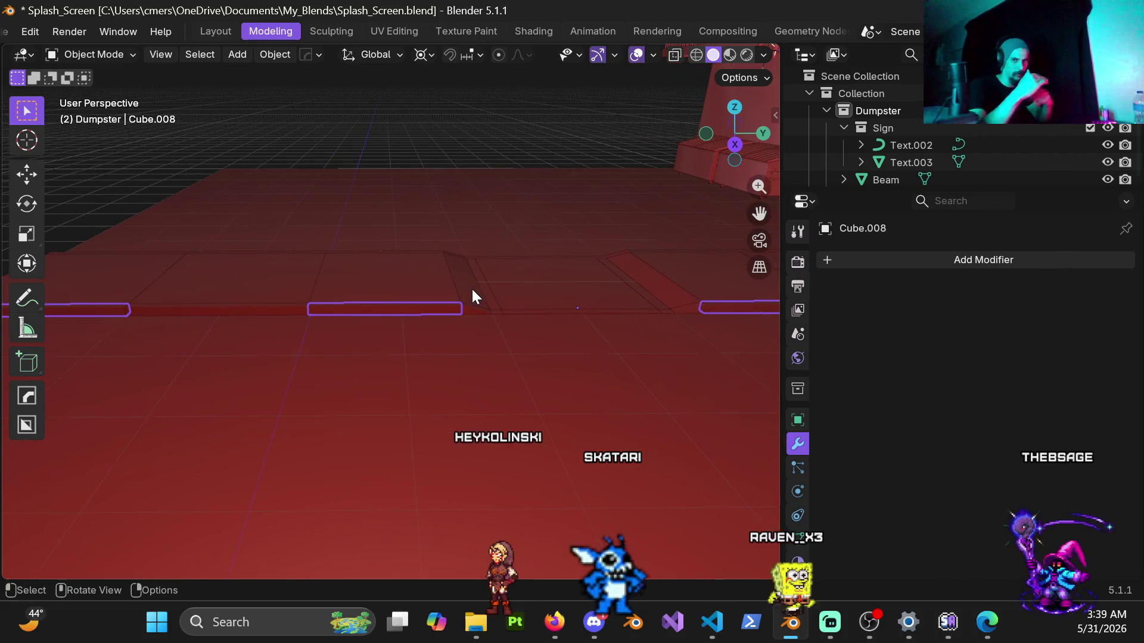
mouse_move(353, 273)
middle_mouse_down()
mouse_move(401, 288)
mouse_move(445, 348)
mouse_move(562, 314)
mouse_move(516, 364)
mouse_move(388, 381)
mouse_move(523, 383)
mouse_move(527, 372)
middle_mouse_up()
mouse_move(654, 138)
middle_mouse_down("ctrl")
mouse_move(434, 444)
mouse_move(373, 403)
mouse_move(401, 306)
mouse_move(372, 370)
mouse_move(311, 305)
mouse_move(446, 306)
mouse_move(406, 281)
middle_mouse_up("ctrl")
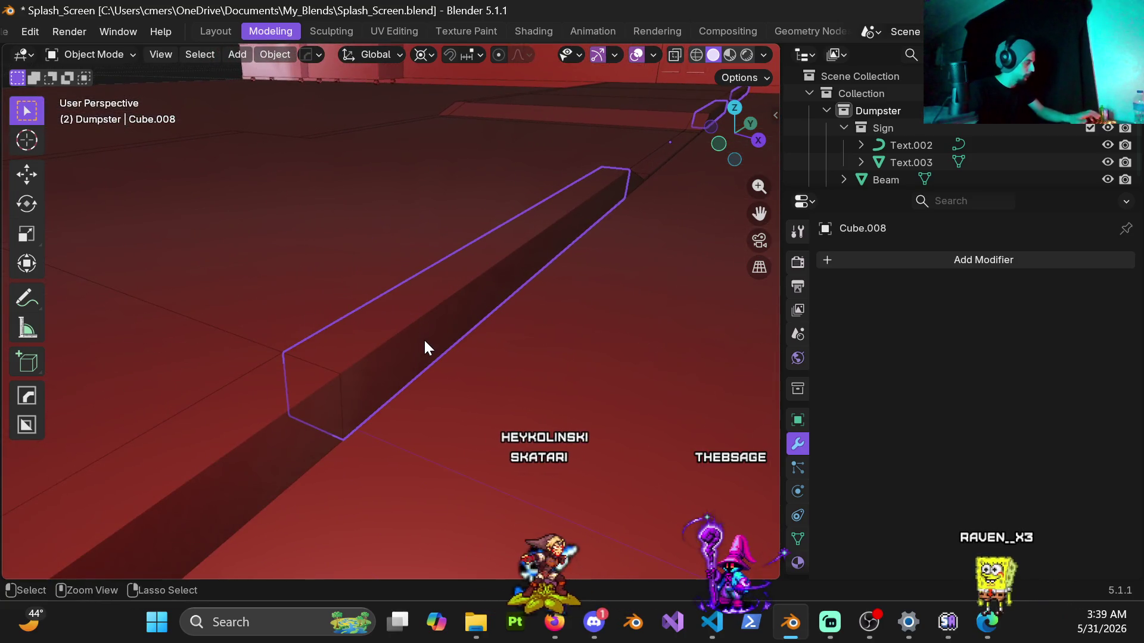
key("ctrl+a")
left_click(421, 341)
mouse_move(414, 344)
middle_mouse_down()
mouse_move(472, 338)
mouse_move(391, 370)
mouse_move(359, 406)
mouse_move(369, 400)
middle_mouse_up()
Add a HardOps bevel to the separated strip and confirm it.
key("q")
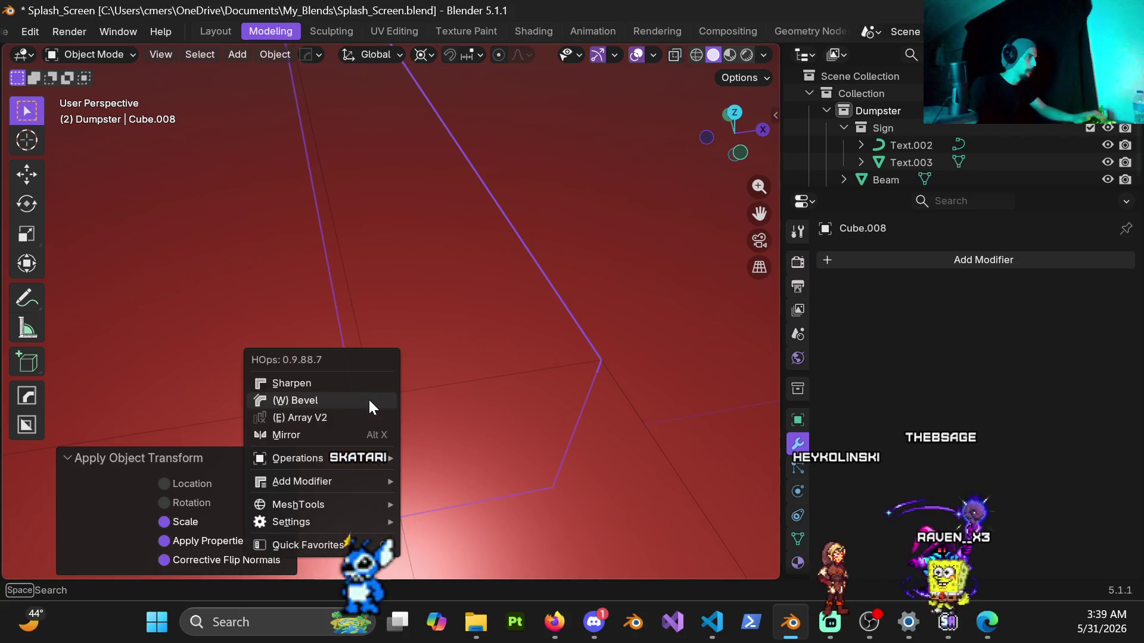
left_click(366, 399)
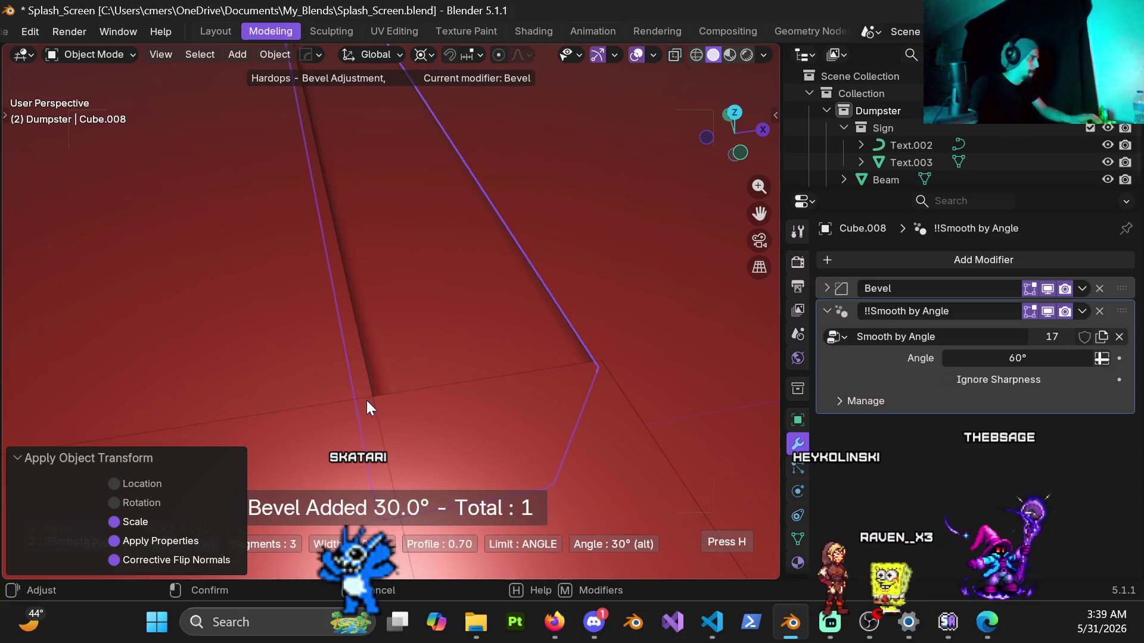
left_click(431, 430)
mouse_move(407, 370)
middle_mouse_down()
mouse_move(283, 265)
mouse_move(240, 274)
mouse_move(539, 395)
mouse_move(439, 395)
middle_mouse_up()
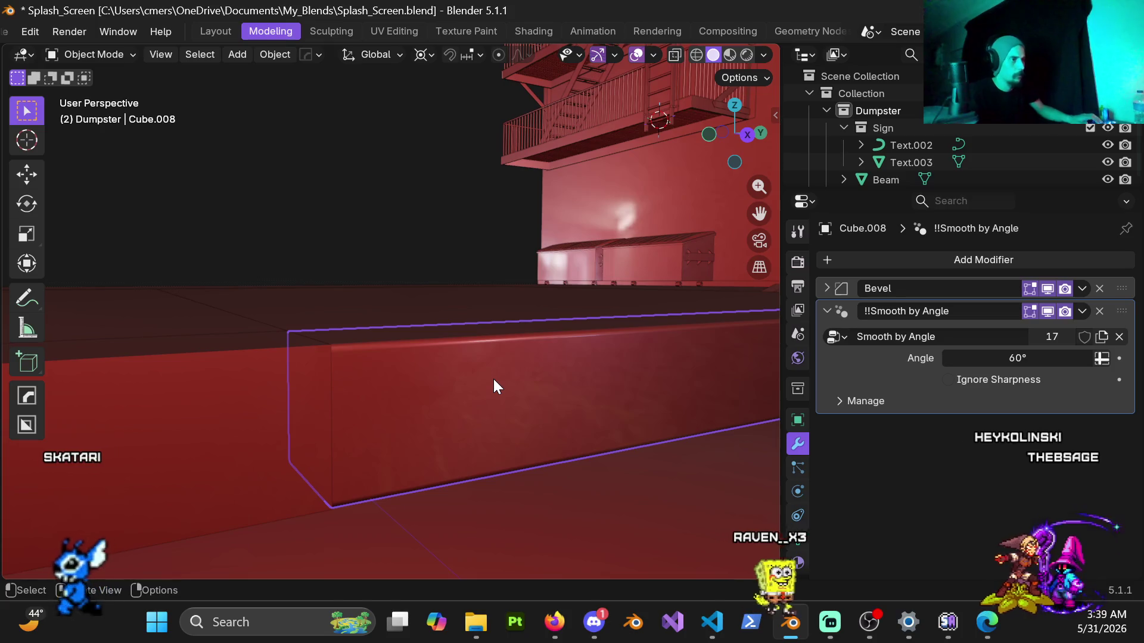
Set the Bevel modifier amount to 0.005 m.
left_click(827, 288)
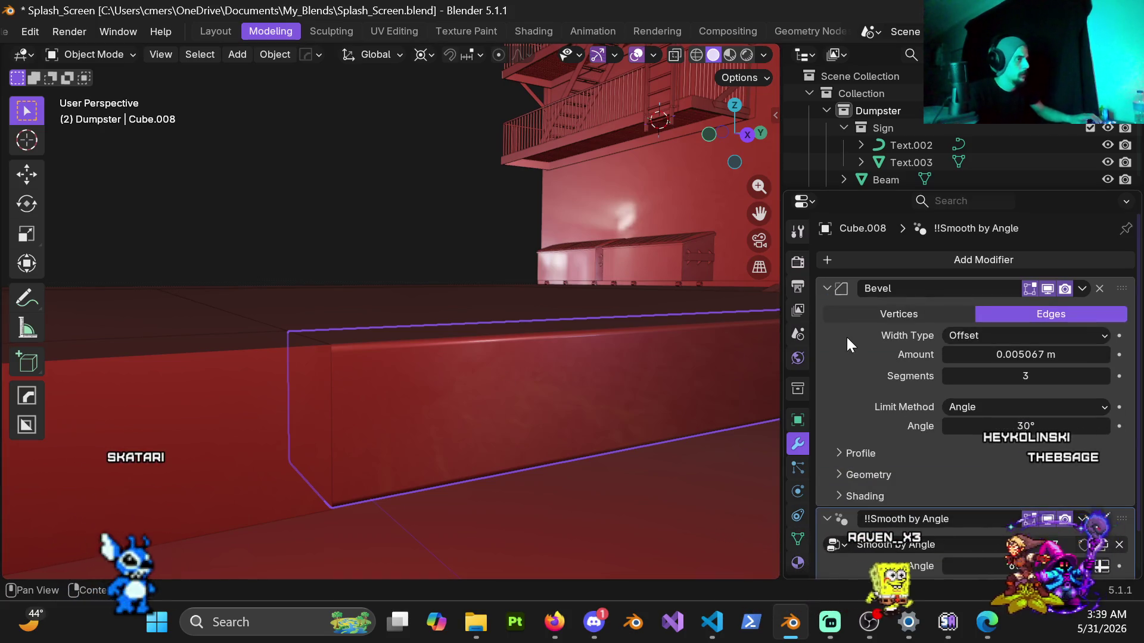
left_click(1060, 353)
key("BackSpace")
type("0.005")
key("Return")
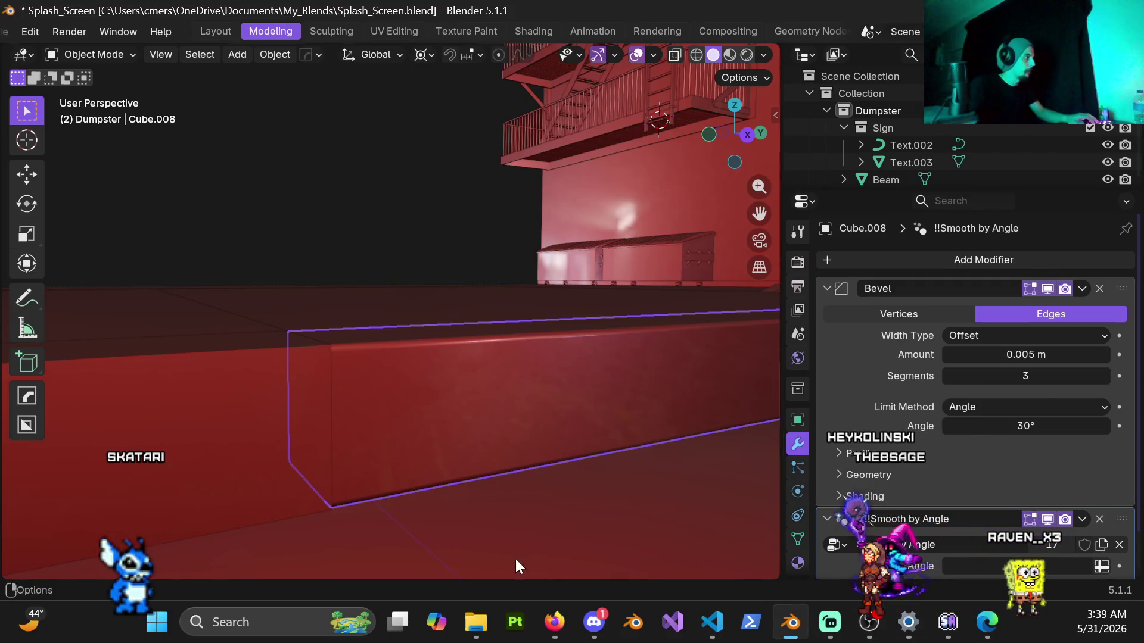
Switch the viewport to Material Preview and inspect the shaded floor.
mouse_move(378, 401)
middle_mouse_down()
mouse_move(456, 412)
mouse_move(280, 379)
mouse_move(352, 375)
mouse_move(370, 332)
mouse_move(413, 439)
mouse_move(354, 231)
mouse_move(363, 234)
mouse_move(352, 244)
mouse_move(367, 221)
mouse_move(336, 217)
middle_mouse_up()
mouse_move(134, 478)
middle_mouse_down()
mouse_move(255, 393)
mouse_move(342, 375)
mouse_move(352, 384)
middle_mouse_up()
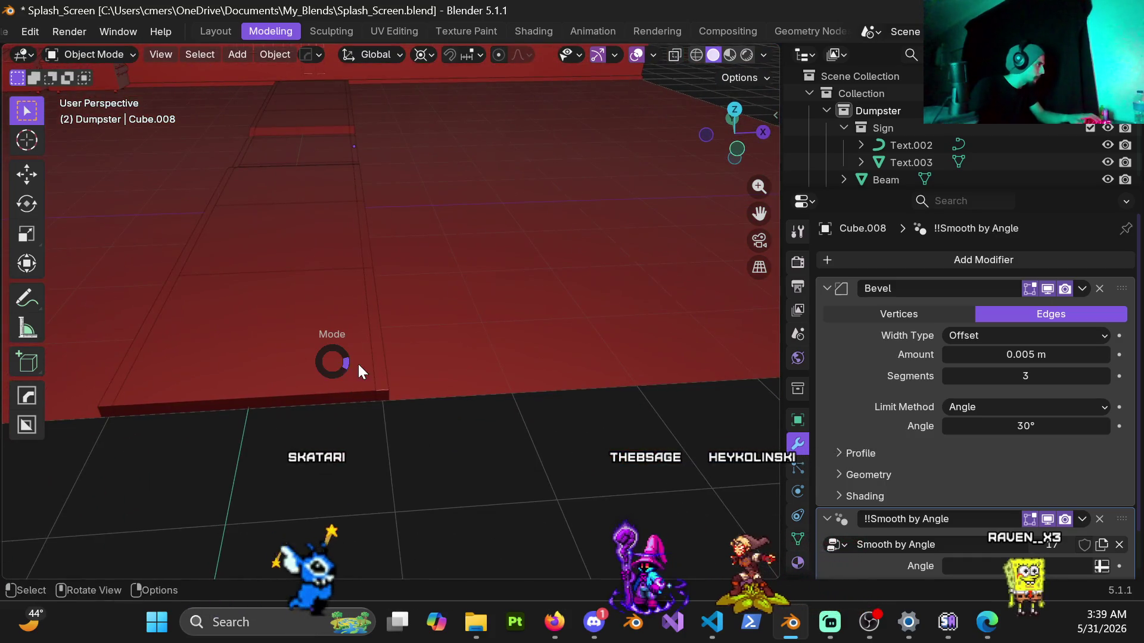
key("ctrl+Tab")
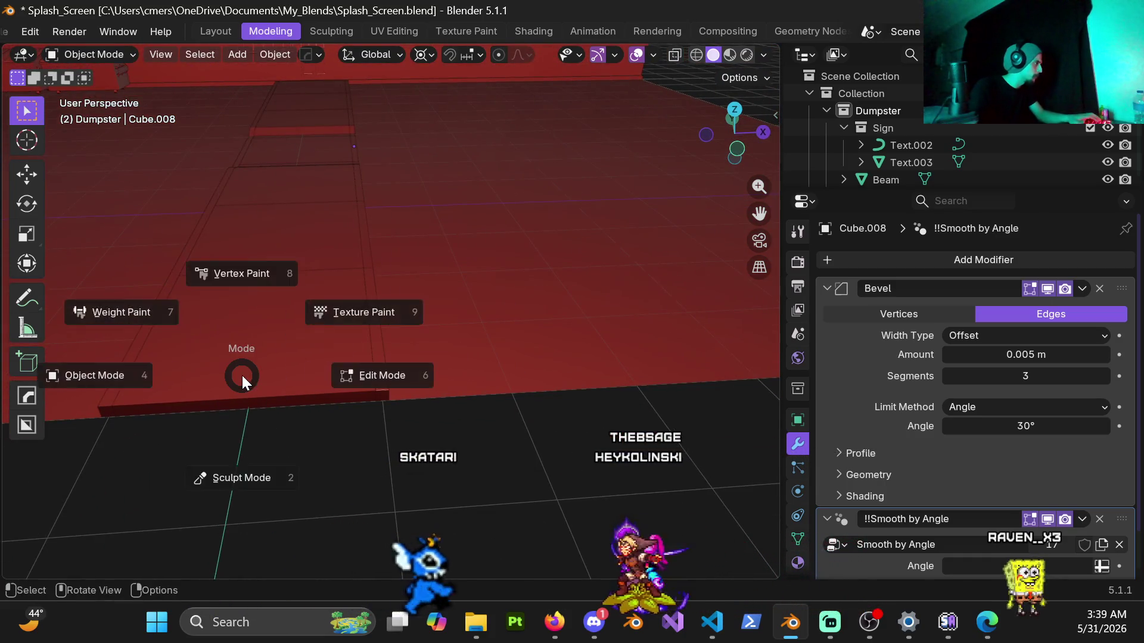
left_click(153, 370)
key("z")
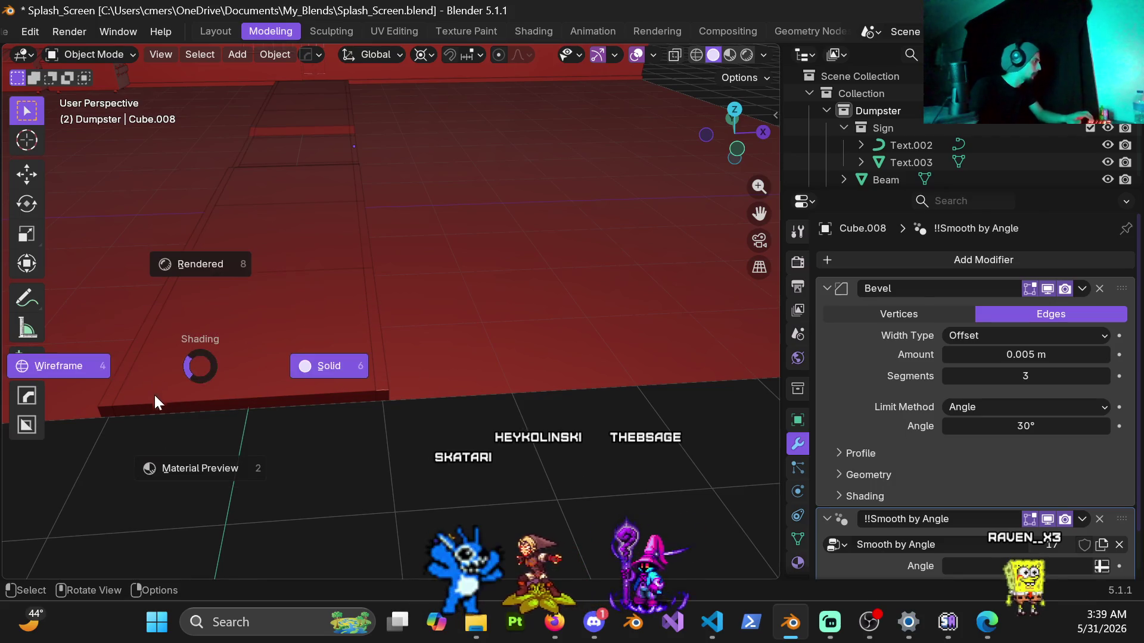
left_click(166, 442)
mouse_move(333, 330)
middle_mouse_down()
mouse_move(422, 420)
mouse_move(337, 488)
middle_mouse_up()
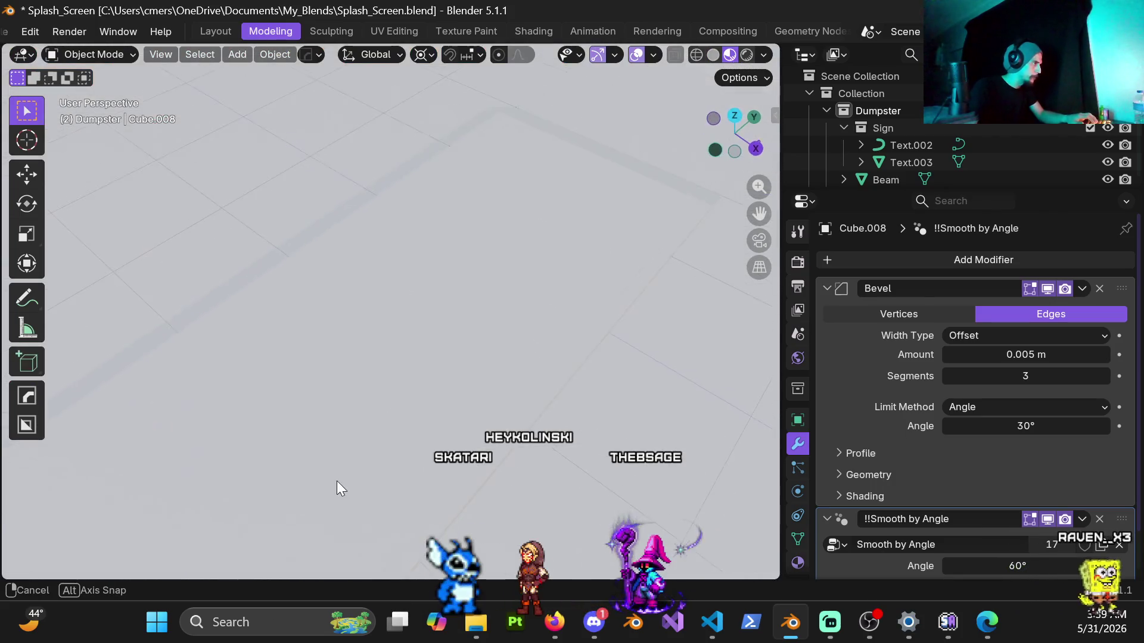
mouse_move(402, 353)
middle_mouse_down()
mouse_move(419, 215)
mouse_move(485, 206)
mouse_move(487, 259)
mouse_move(377, 400)
mouse_move(391, 359)
mouse_move(445, 309)
mouse_move(405, 313)
mouse_move(360, 350)
mouse_move(366, 375)
mouse_move(389, 352)
mouse_move(162, 285)
mouse_move(207, 335)
middle_mouse_up()
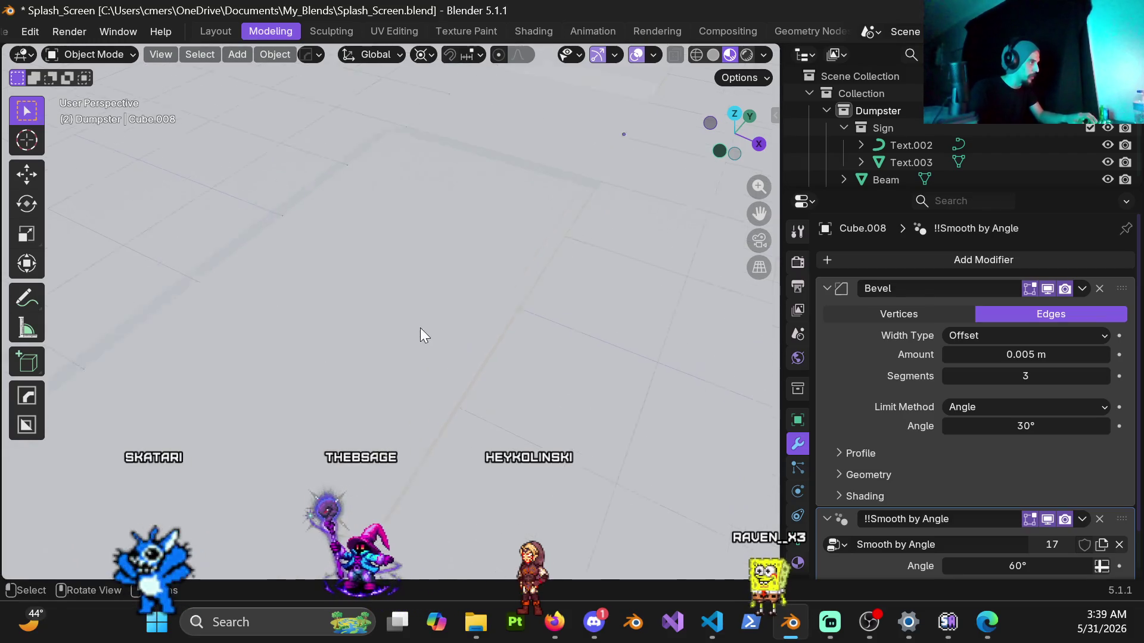
mouse_move(467, 319)
middle_mouse_down()
mouse_move(465, 275)
mouse_move(446, 262)
mouse_move(396, 334)
middle_mouse_up()
Enter Edit Mode and back to Object Mode, then return to Solid shading.
key("ctrl+Tab")
left_click(594, 341)
mouse_move(523, 374)
middle_mouse_down()
mouse_move(455, 338)
mouse_move(391, 357)
mouse_move(440, 344)
middle_mouse_up()
key("ctrl+Tab")
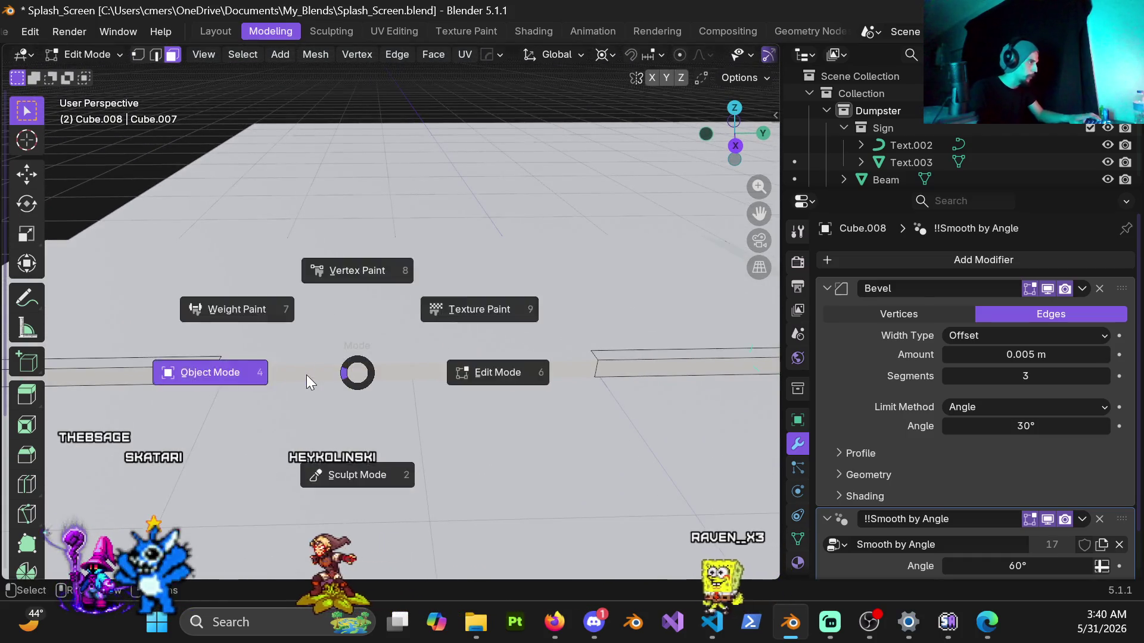
left_click(306, 374)
key("z")
left_click(455, 372)
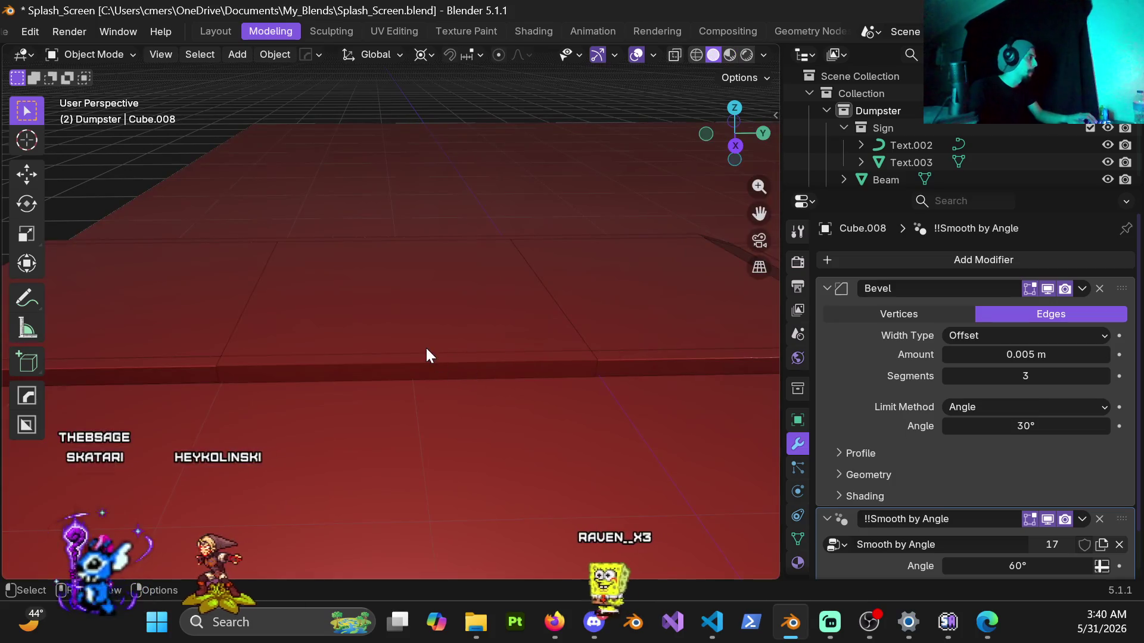
Give curb strip Cube.037 a 0.005 m, 3-segment HardOps bevel with Smooth by Angle.
left_click(420, 372)
mouse_move(419, 370)
middle_mouse_down()
mouse_move(360, 388)
mouse_move(434, 347)
mouse_move(475, 373)
middle_mouse_up()
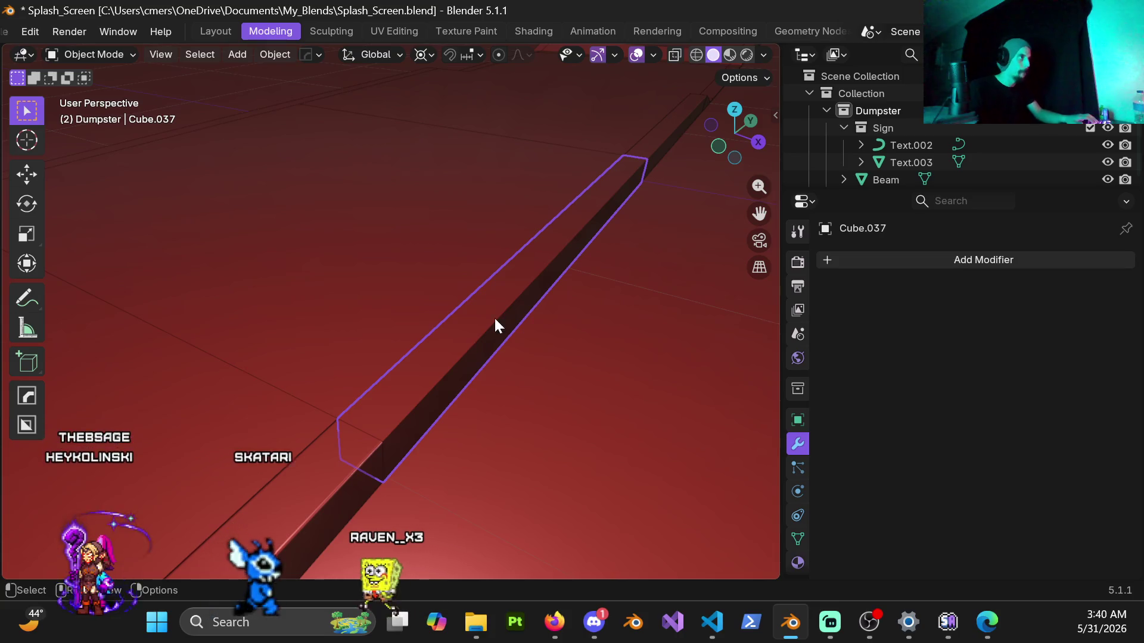
middle_click_drag(496, 325, 516, 302)
mouse_move(475, 364)
middle_mouse_down()
mouse_move(455, 463)
mouse_move(474, 369)
middle_mouse_up()
mouse_move(506, 345)
middle_mouse_down()
mouse_move(366, 369)
mouse_move(360, 349)
mouse_move(420, 396)
mouse_move(339, 368)
mouse_move(377, 410)
mouse_move(509, 383)
mouse_move(574, 400)
mouse_move(505, 398)
mouse_move(519, 398)
middle_mouse_up()
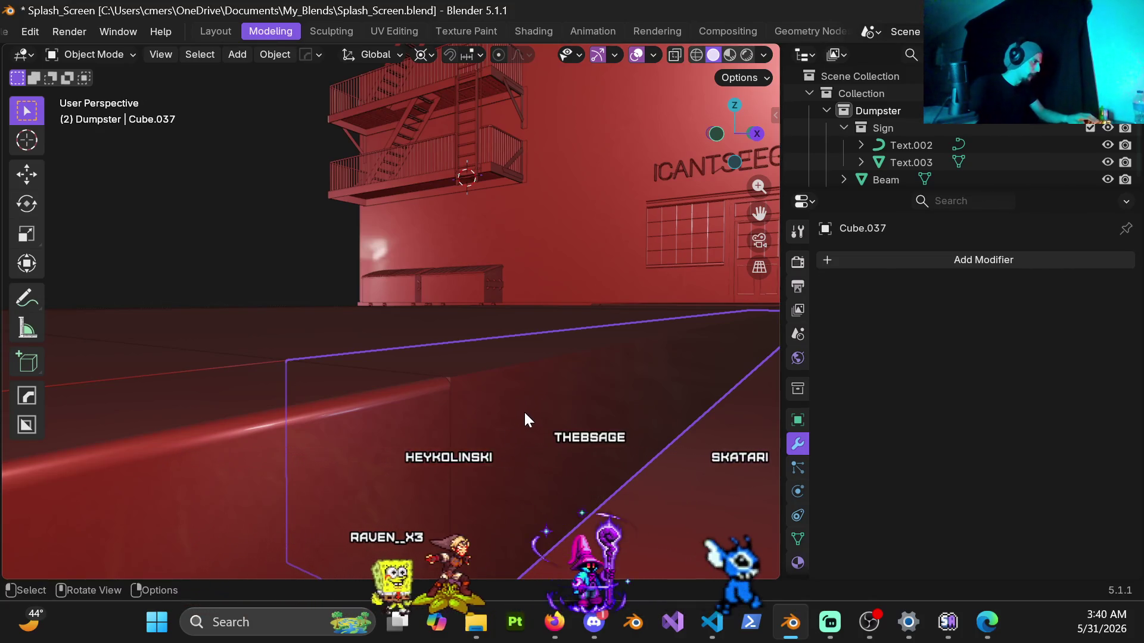
key("q")
left_click(525, 420)
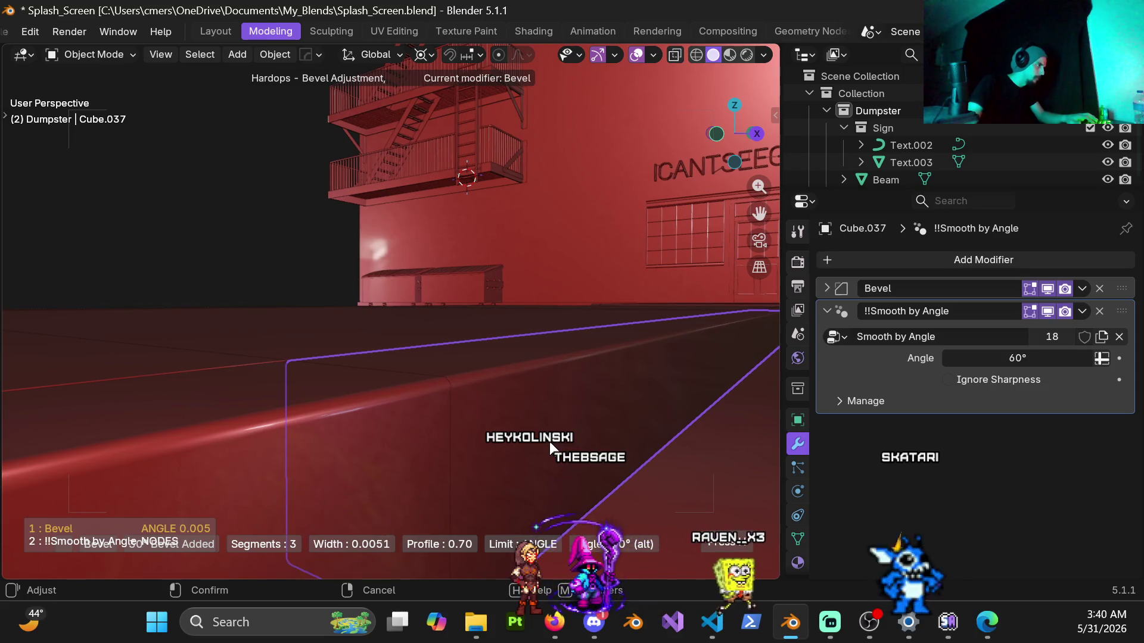
left_click(550, 441)
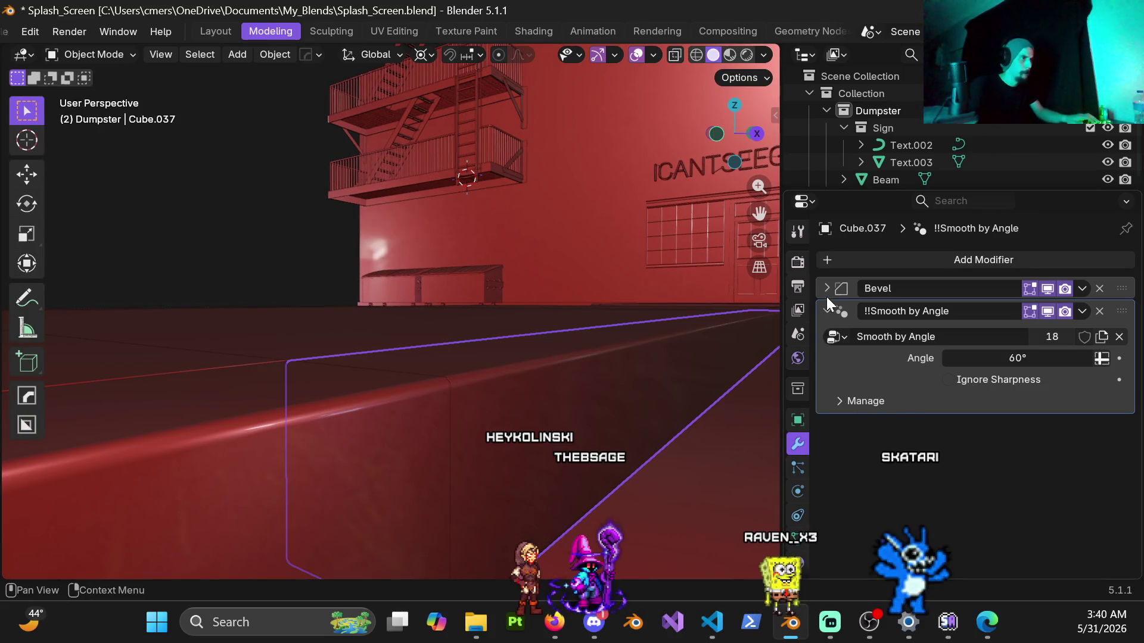
left_click(827, 290)
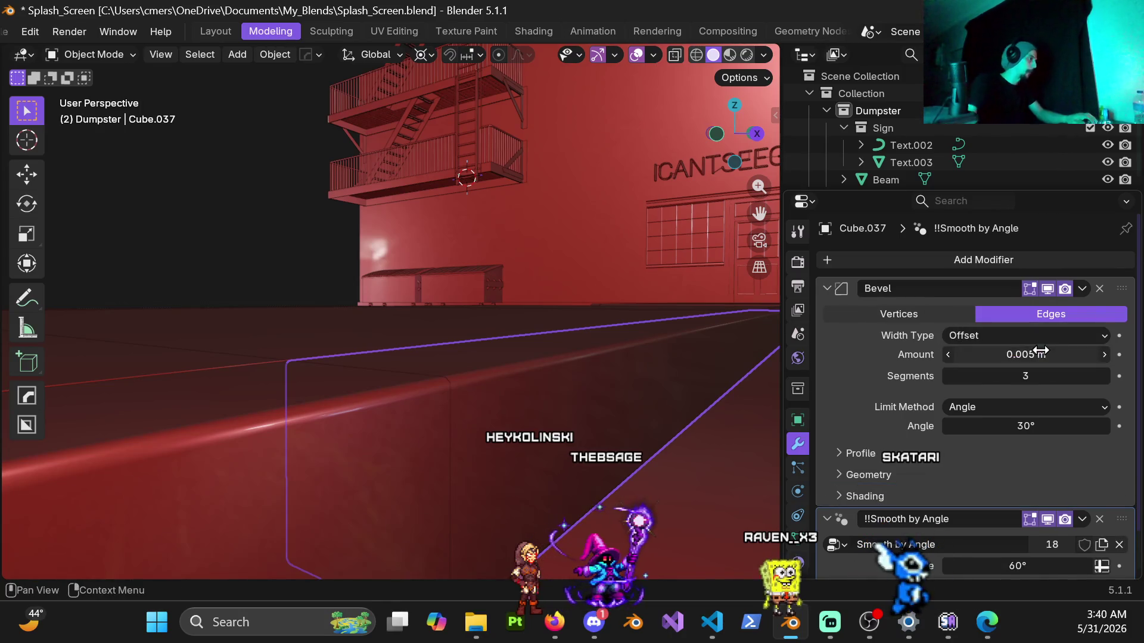
mouse_move(527, 390)
middle_mouse_down()
mouse_move(470, 413)
mouse_move(446, 359)
mouse_move(309, 302)
mouse_move(366, 332)
mouse_move(281, 383)
mouse_move(516, 361)
mouse_move(486, 363)
middle_mouse_up()
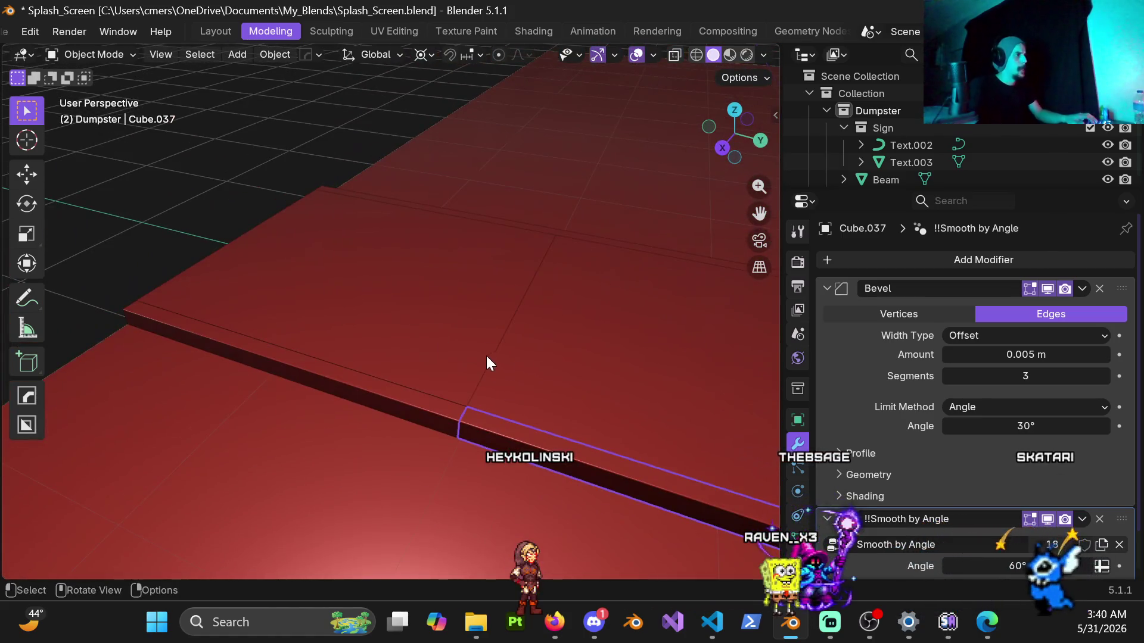
Select the red floor plate Cube.009.
left_click(486, 364)
scroll(521, 363, "down", 5)
mouse_move(560, 355)
middle_mouse_down()
mouse_move(422, 347)
mouse_move(370, 359)
mouse_move(427, 355)
middle_mouse_up()
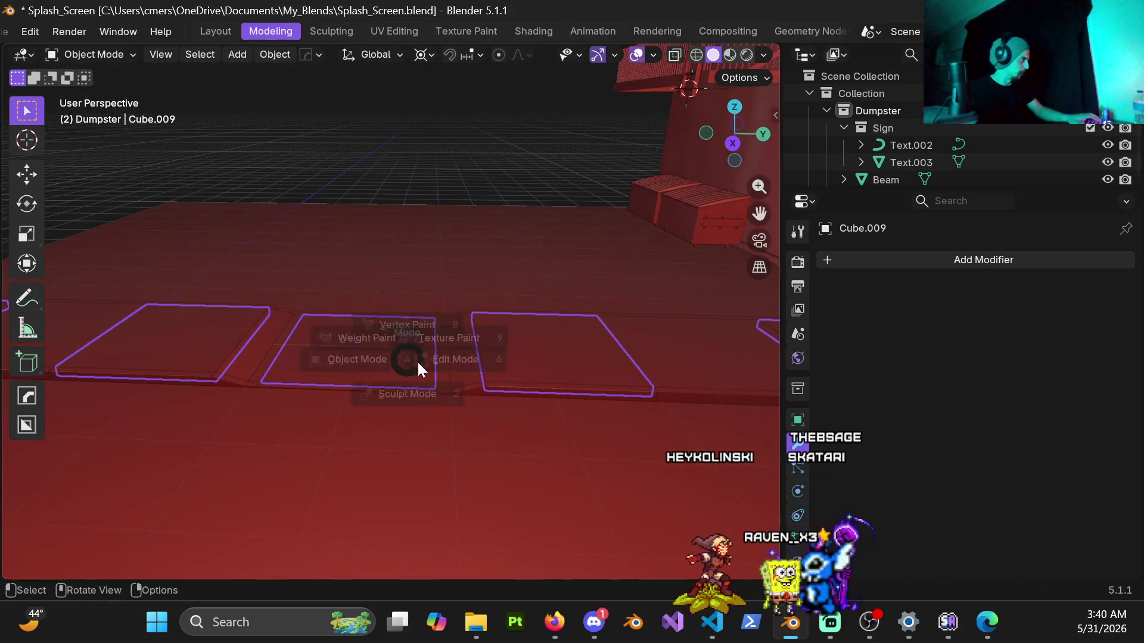
Separate the connected floor faces into a new object.
left_click(420, 369)
mouse_move(371, 417)
middle_mouse_down()
mouse_move(480, 357)
mouse_move(424, 271)
middle_mouse_up()
left_click(424, 271)
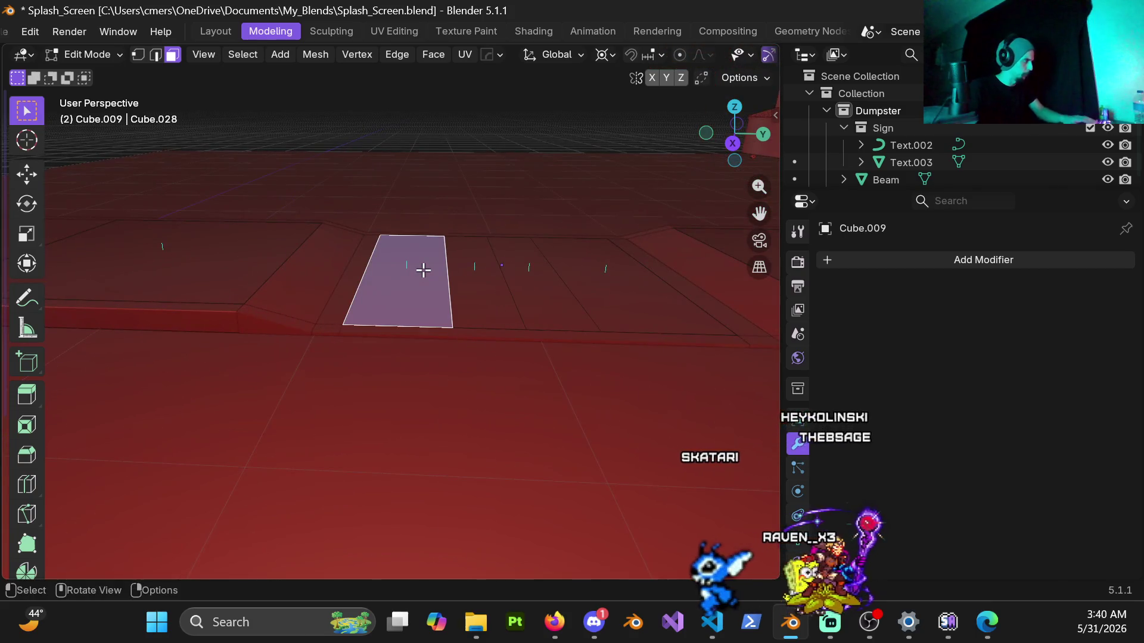
key("l")
key("p")
left_click(423, 268)
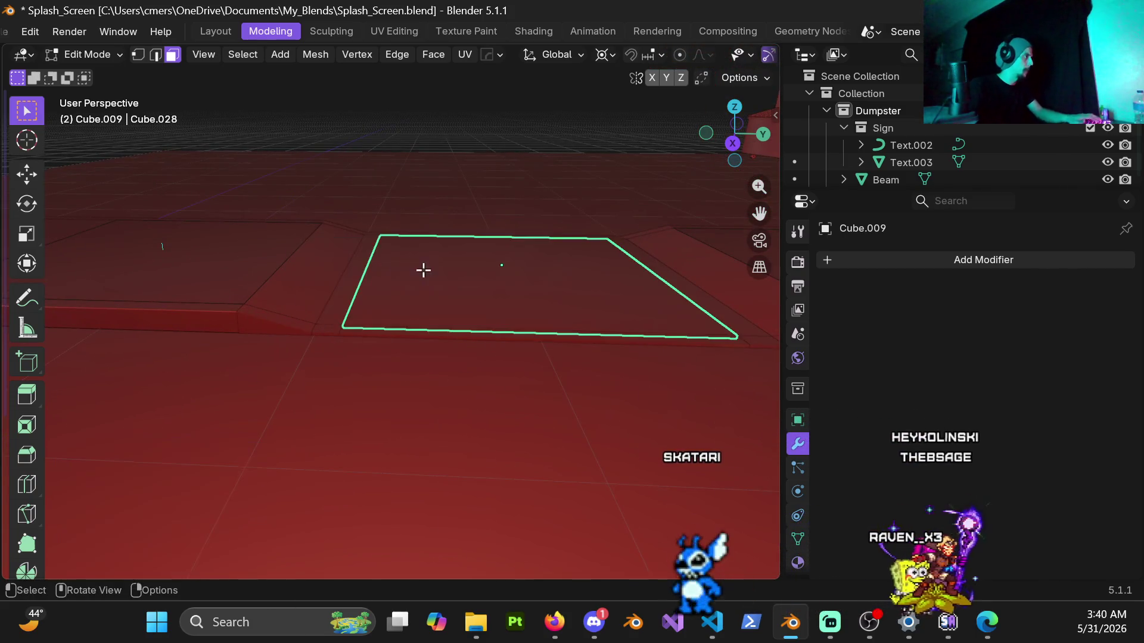
scroll(280, 228, "down", 4)
key("Tab")
Apply the scale of the separated floor block.
mouse_move(348, 169)
middle_mouse_down()
mouse_move(322, 257)
mouse_move(598, 286)
mouse_move(487, 362)
mouse_move(502, 393)
mouse_move(348, 304)
mouse_move(396, 331)
mouse_move(484, 226)
mouse_move(404, 280)
mouse_move(447, 263)
mouse_move(439, 255)
middle_mouse_up()
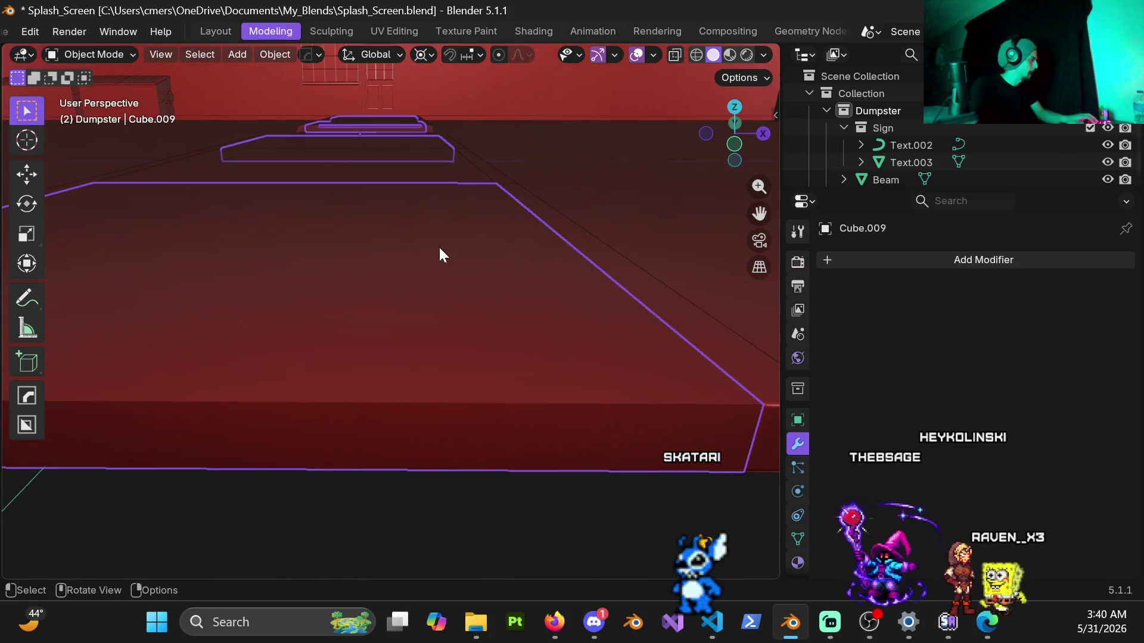
key("ctrl+a")
left_click(438, 255)
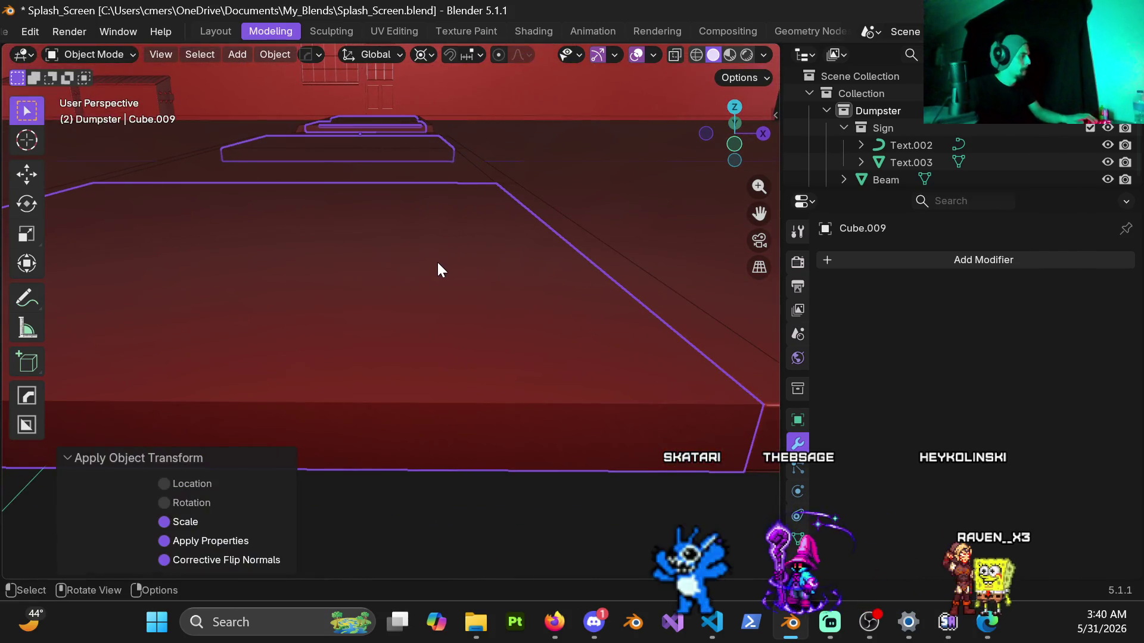
Bevel the floor block with HardOps and set the amount to 0.005 m.
mouse_move(495, 276)
middle_mouse_down("shift")
mouse_move(324, 263)
mouse_move(456, 374)
middle_mouse_up("shift")
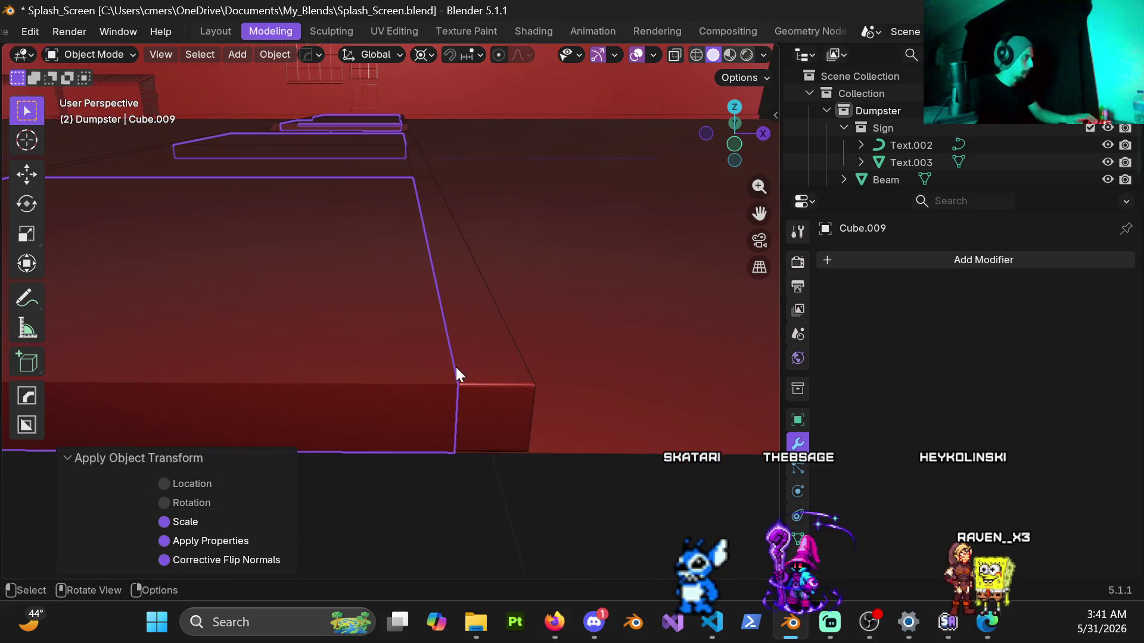
key("q")
left_click(456, 365)
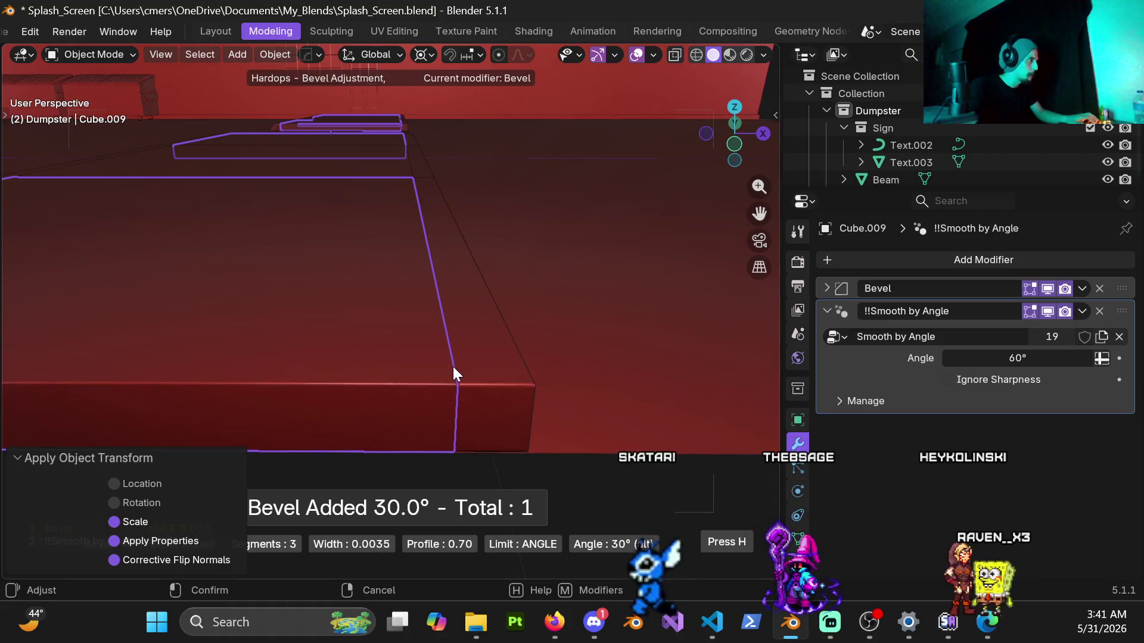
left_click(451, 366)
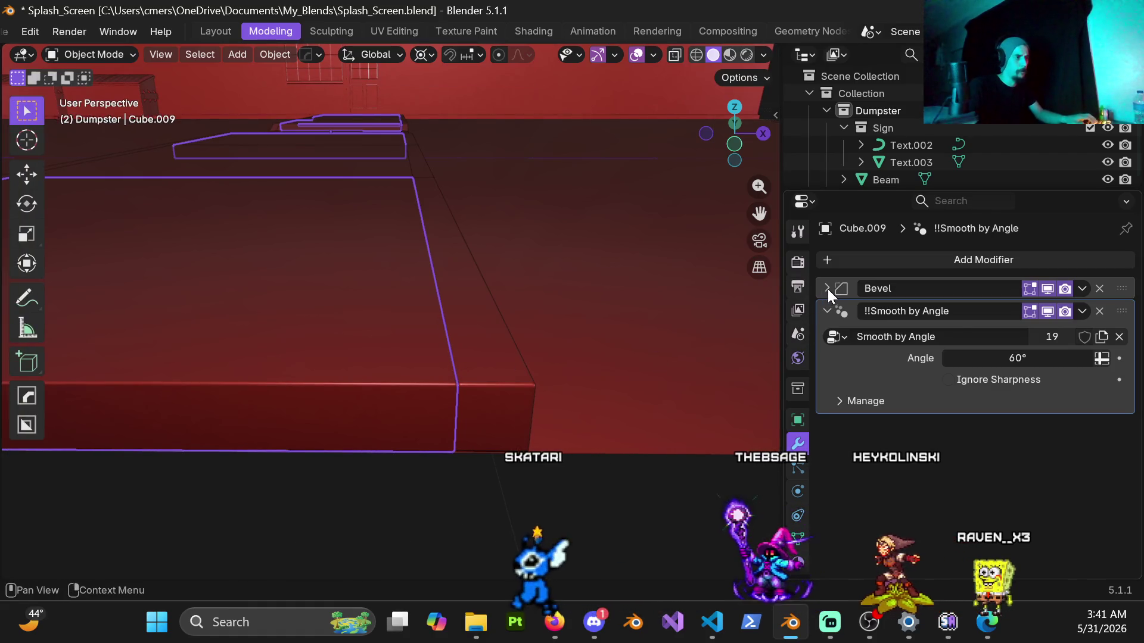
left_click(827, 288)
double_click(1022, 352)
type(".005")
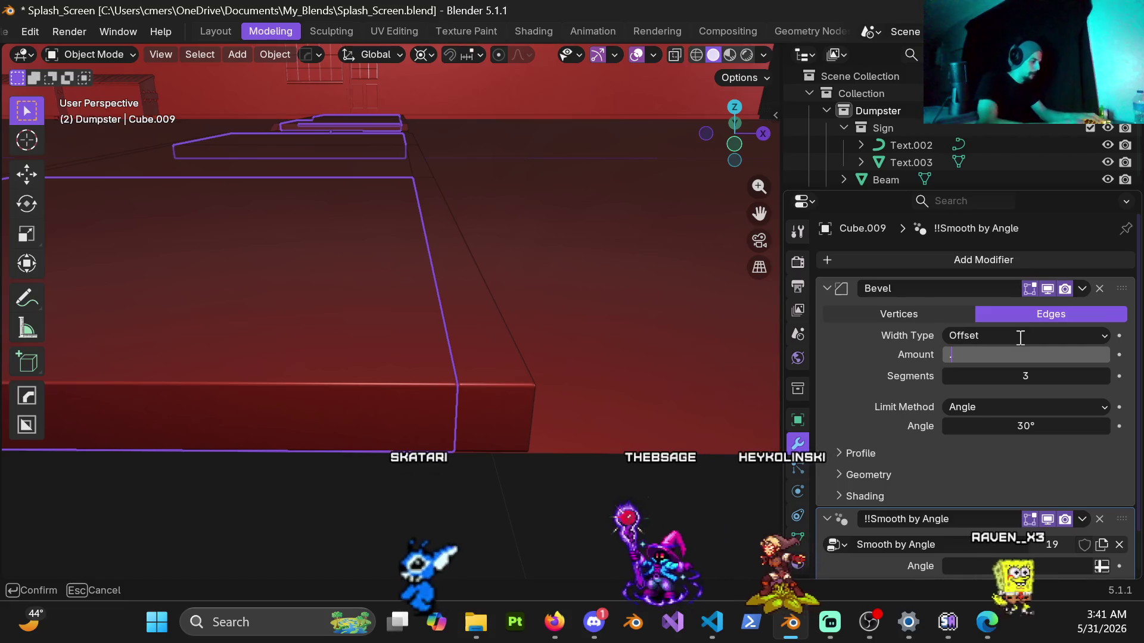
key("Return")
key("ctrl+Tab")
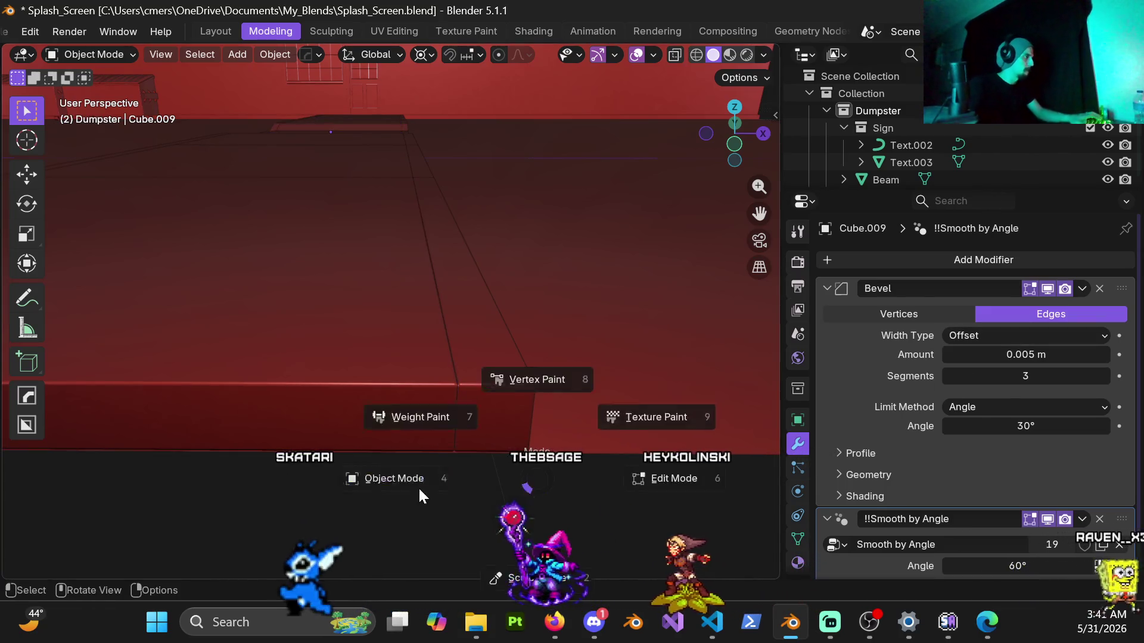
left_click(418, 487)
Select the floor slab Cube.031.
mouse_move(438, 456)
middle_mouse_down()
mouse_move(395, 309)
mouse_move(352, 247)
mouse_move(419, 255)
mouse_move(476, 282)
mouse_move(458, 301)
mouse_move(395, 254)
mouse_move(465, 308)
mouse_move(470, 349)
mouse_move(475, 325)
mouse_move(544, 278)
mouse_move(319, 337)
mouse_move(358, 382)
mouse_move(433, 352)
middle_mouse_up()
mouse_move(432, 410)
middle_mouse_down()
mouse_move(460, 355)
mouse_move(493, 370)
mouse_move(456, 420)
mouse_move(334, 429)
mouse_move(375, 377)
middle_mouse_up()
left_click(370, 306)
mouse_move(439, 332)
middle_mouse_down()
mouse_move(534, 351)
mouse_move(652, 341)
mouse_move(619, 356)
mouse_move(542, 331)
mouse_move(590, 360)
middle_mouse_up()
Bevel Cube.031 with HardOps and confirm a 0.005 m amount.
key("q")
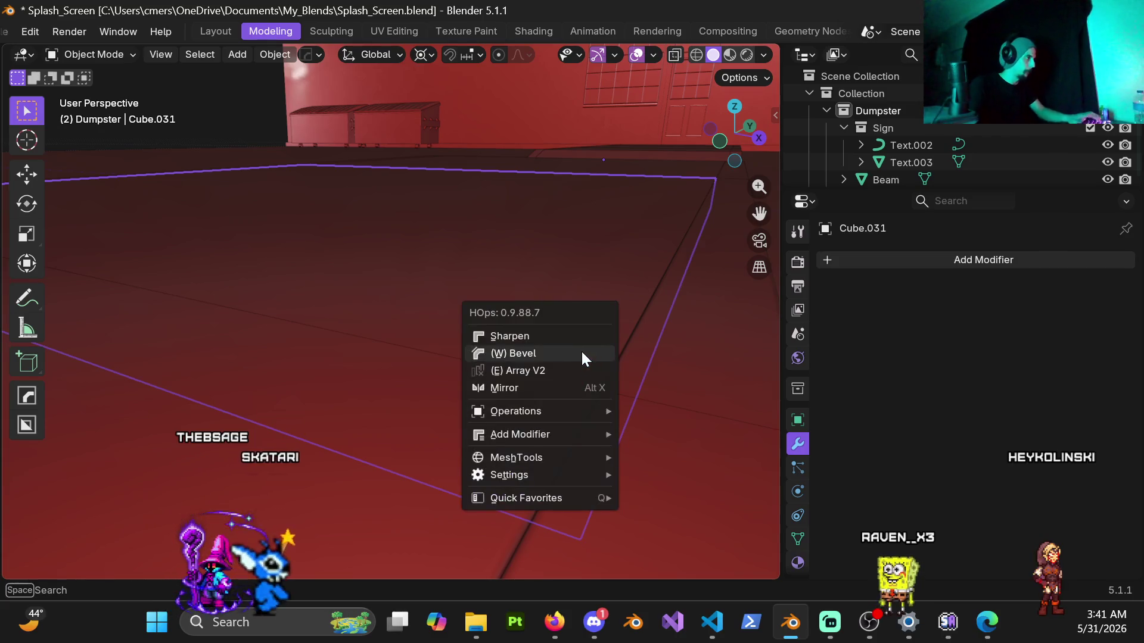
left_click(575, 352)
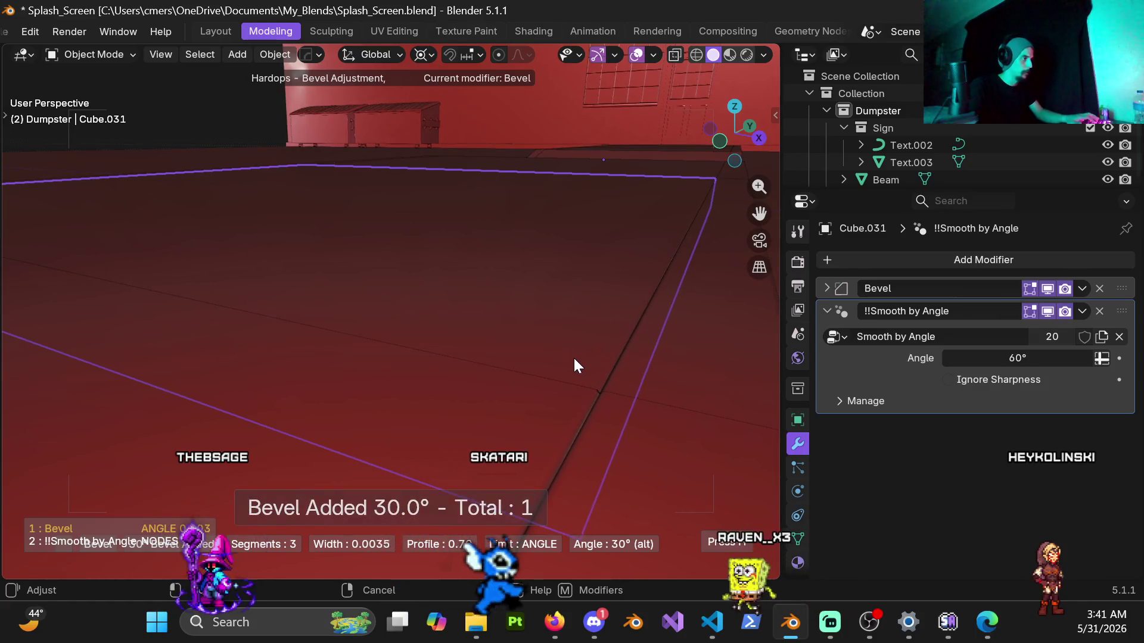
left_click(559, 363)
left_click(846, 297)
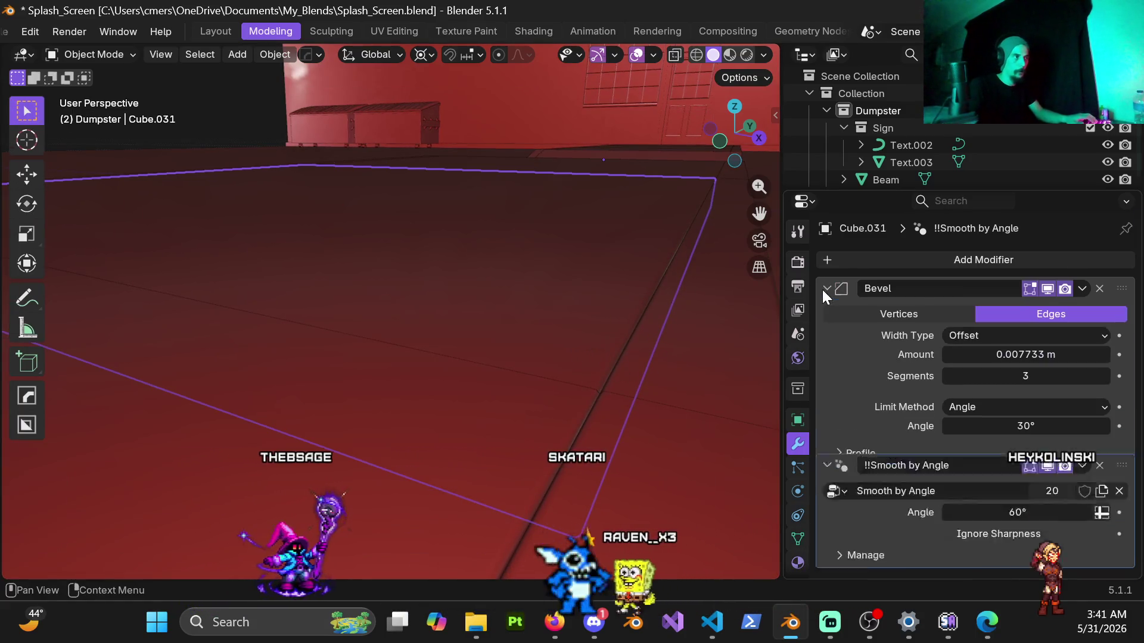
left_click(1022, 355)
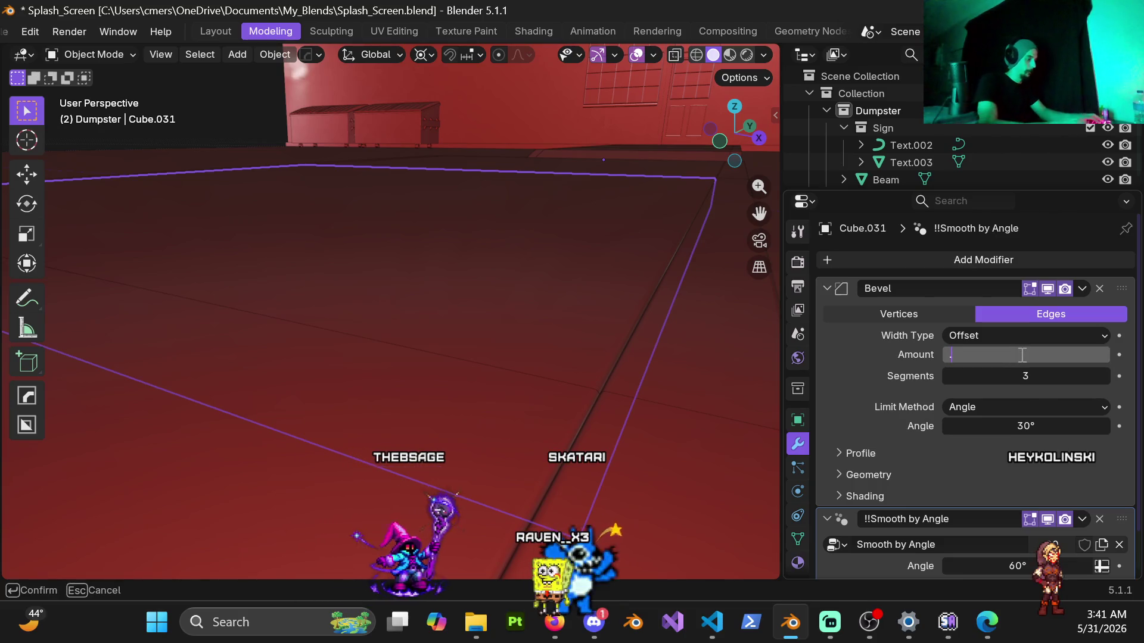
type("005")
key("Return")
Pick through Cube.009 and Cube.030, ending on curb strip Cube.036.
mouse_move(585, 303)
middle_mouse_down()
mouse_move(614, 211)
mouse_move(370, 316)
middle_mouse_up()
left_click(320, 236)
mouse_move(348, 247)
middle_mouse_down()
mouse_move(368, 258)
mouse_move(434, 234)
mouse_move(441, 251)
mouse_move(470, 250)
mouse_move(413, 331)
mouse_move(539, 331)
mouse_move(457, 364)
middle_mouse_up()
left_click(470, 251)
scroll(470, 262, "up", 3)
left_click(413, 334)
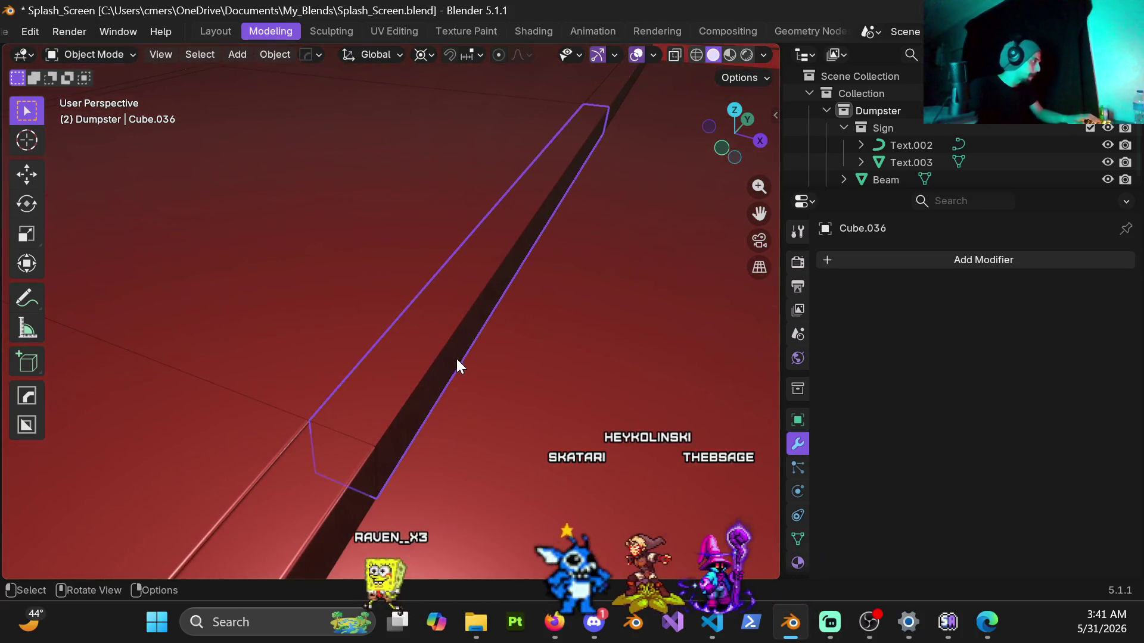
Add a 3-segment HardOps bevel to Cube.036, then select the large curb slab.
middle_click_drag(451, 441, 463, 383)
key("q")
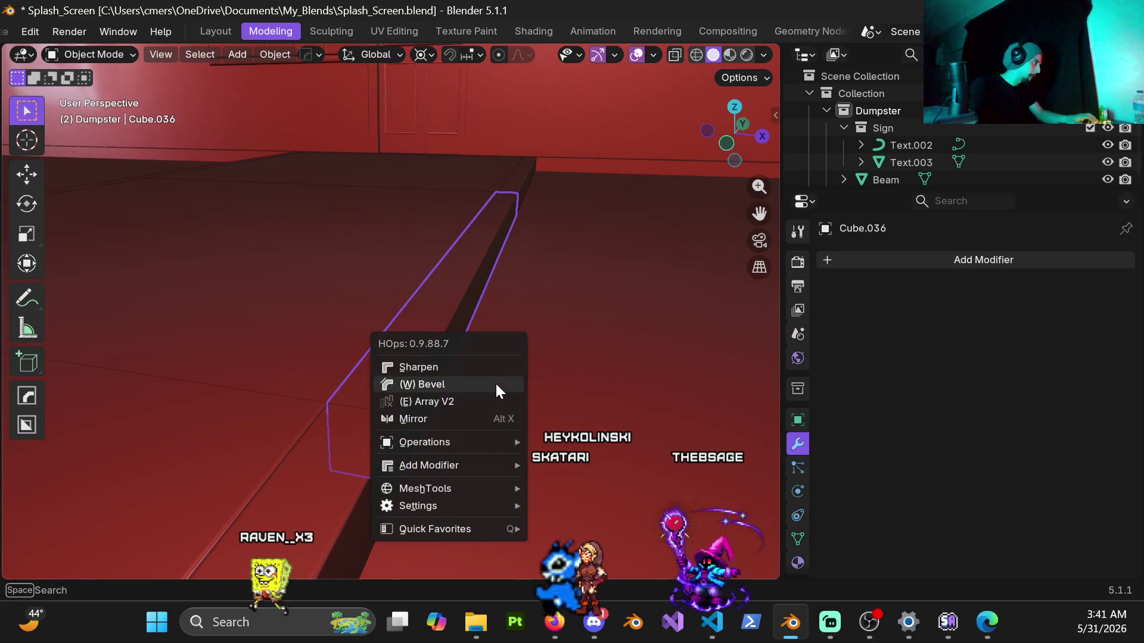
left_click(495, 384)
mouse_move(526, 398)
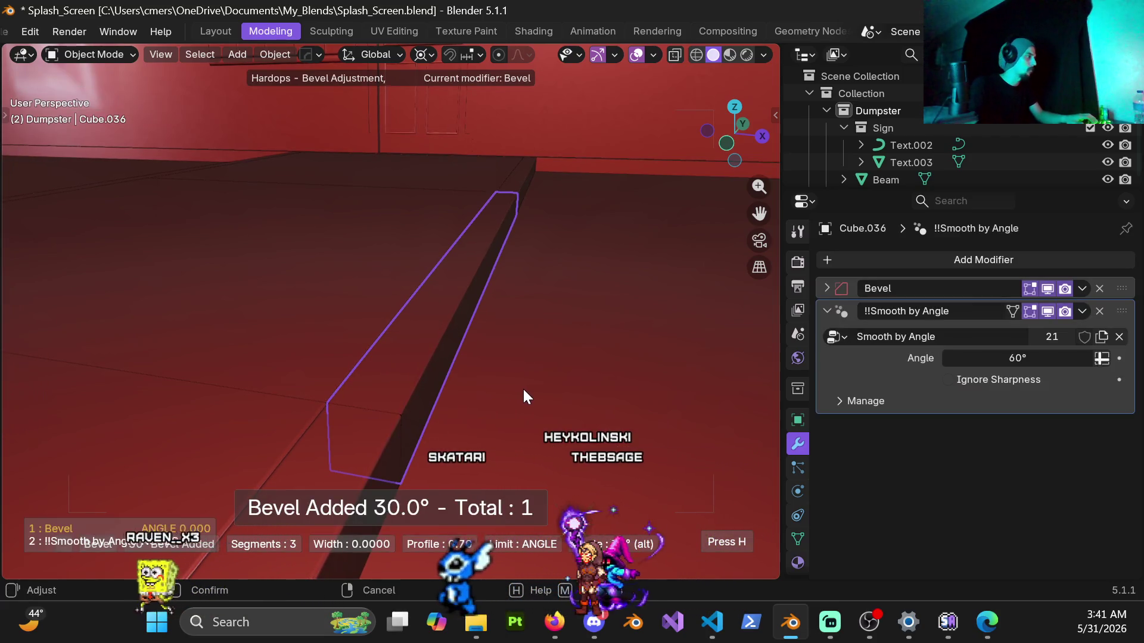
left_click(501, 389)
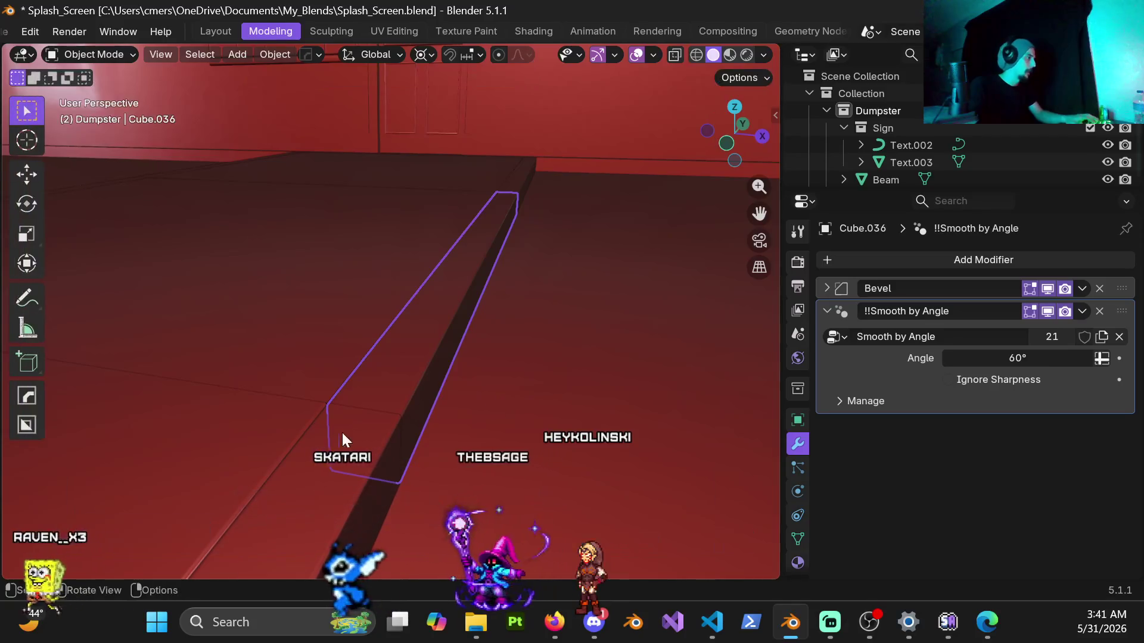
left_click(825, 289)
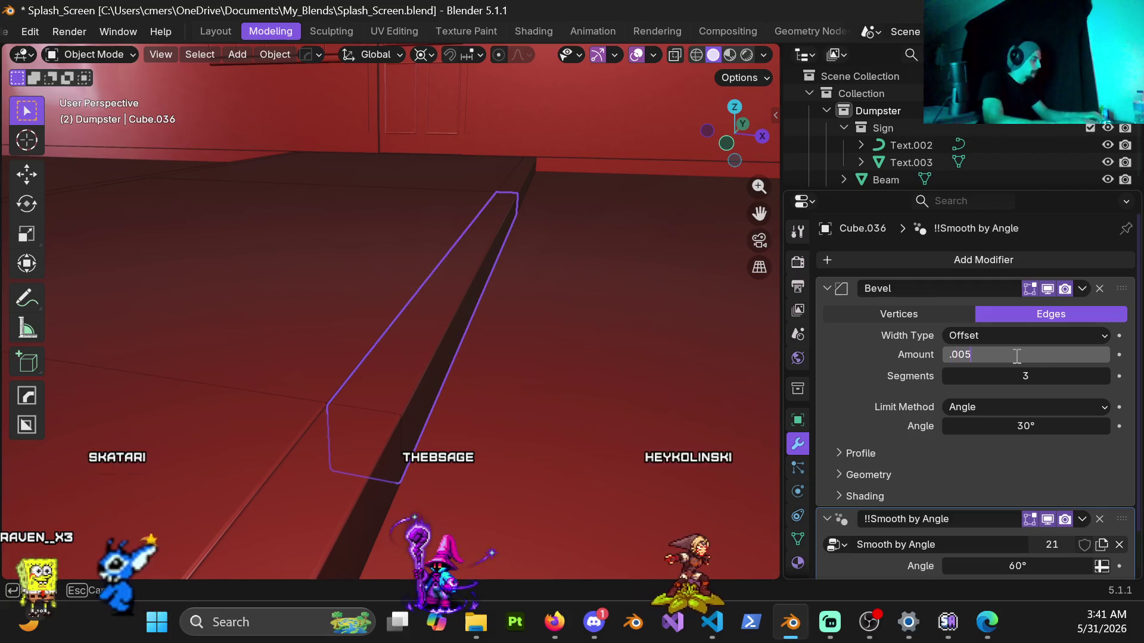
middle_click_drag(564, 386, 424, 308)
left_click(324, 273)
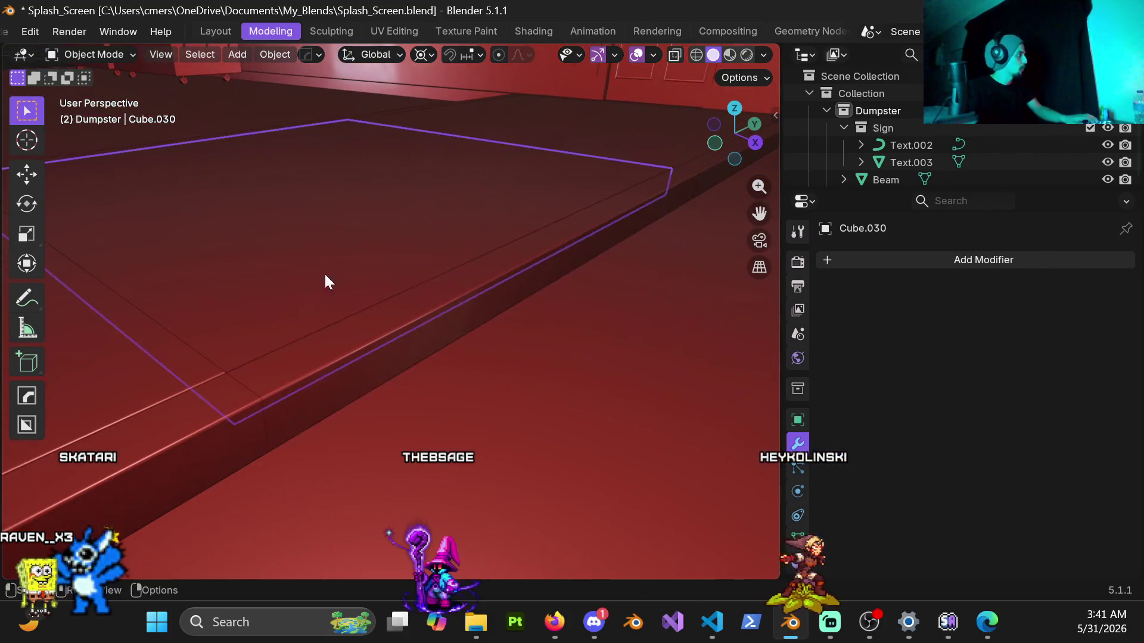
Bevel the large curb slab Cube.030 with a 0.005 m HardOps bevel.
middle_click_drag(324, 273, 429, 291)
key("q")
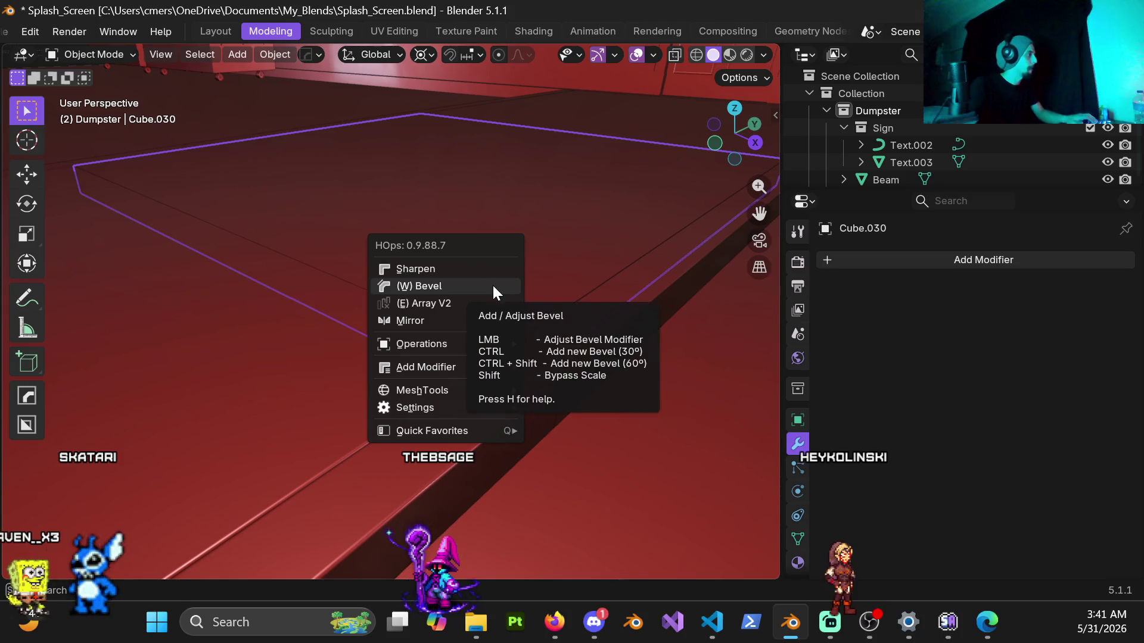
left_click(492, 283)
mouse_move(679, 305)
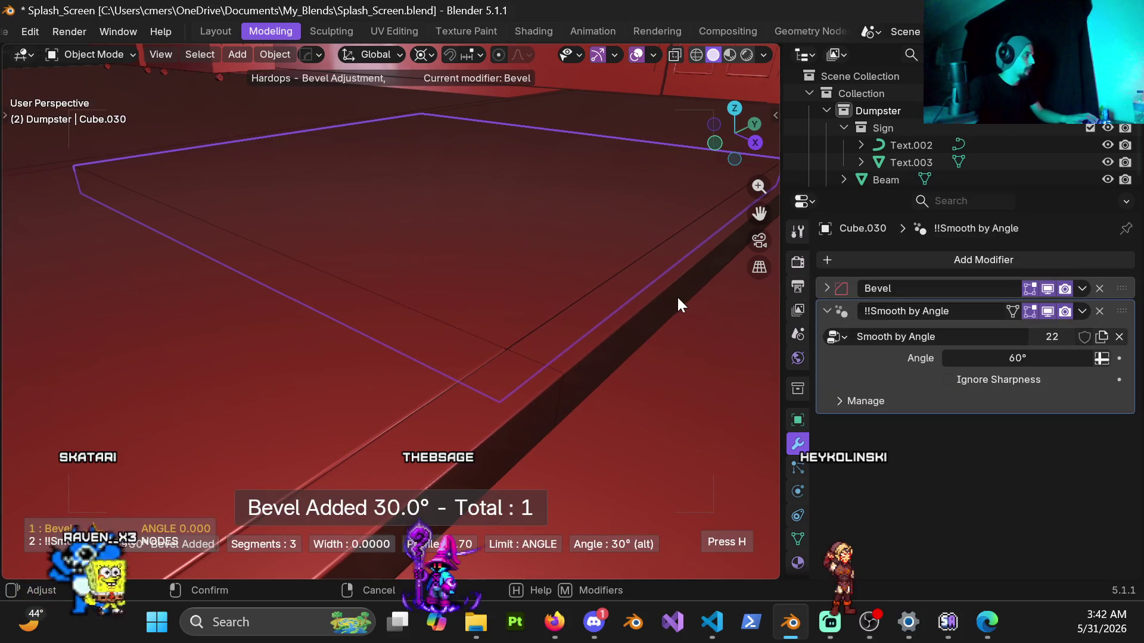
left_click(643, 310)
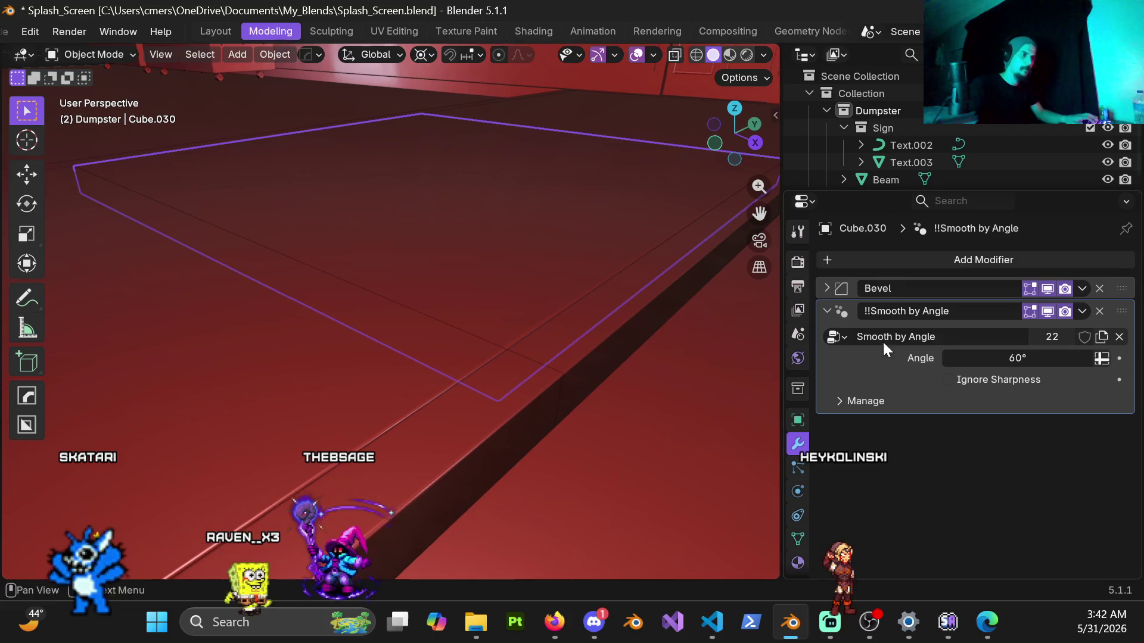
left_click(826, 288)
left_click(999, 356)
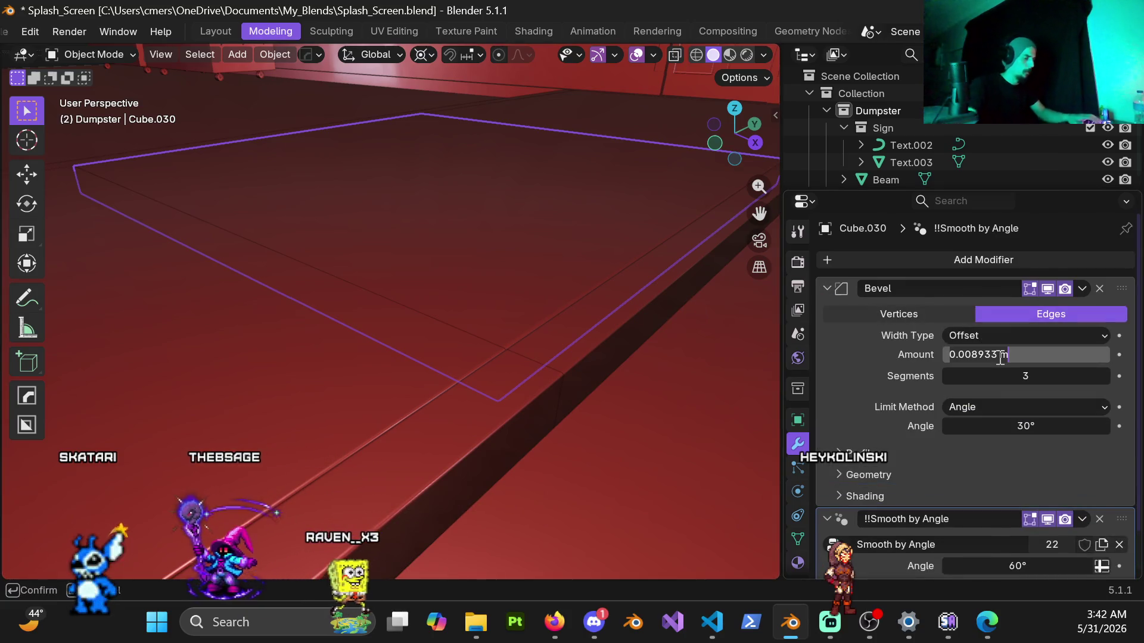
key("Return")
Find the leftover old curb strip Cube.034 and delete it.
mouse_move(667, 215)
middle_mouse_down()
mouse_move(507, 248)
mouse_move(422, 227)
mouse_move(534, 253)
mouse_move(432, 283)
mouse_move(354, 245)
mouse_move(329, 367)
mouse_move(386, 403)
mouse_move(151, 365)
mouse_move(280, 375)
mouse_move(377, 461)
mouse_move(444, 345)
mouse_move(404, 383)
mouse_move(405, 417)
mouse_move(398, 392)
mouse_move(327, 383)
mouse_move(266, 327)
mouse_move(457, 377)
mouse_move(440, 381)
mouse_move(421, 349)
mouse_move(409, 373)
mouse_move(414, 360)
middle_mouse_up()
left_click(374, 390, "shift")
left_click(405, 417)
mouse_move(326, 341)
middle_mouse_down()
mouse_move(404, 345)
mouse_move(352, 337)
mouse_move(606, 322)
mouse_move(420, 361)
mouse_move(468, 329)
mouse_move(350, 358)
mouse_move(368, 334)
mouse_move(342, 331)
mouse_move(439, 324)
mouse_move(427, 337)
mouse_move(483, 312)
mouse_move(492, 246)
mouse_move(296, 281)
mouse_move(524, 296)
mouse_move(247, 329)
mouse_move(229, 314)
mouse_move(516, 340)
mouse_move(570, 358)
mouse_move(301, 325)
mouse_move(510, 329)
mouse_move(518, 312)
mouse_move(455, 327)
mouse_move(474, 321)
mouse_move(324, 249)
mouse_move(632, 284)
mouse_move(390, 262)
middle_mouse_up()
left_click(420, 361)
left_click(349, 358)
left_click(278, 209)
key("x")
left_click(324, 259)
mouse_move(478, 238)
middle_mouse_down()
mouse_move(422, 265)
mouse_move(444, 277)
mouse_move(429, 258)
mouse_move(470, 255)
mouse_move(427, 309)
mouse_move(443, 292)
mouse_move(342, 283)
middle_mouse_up()
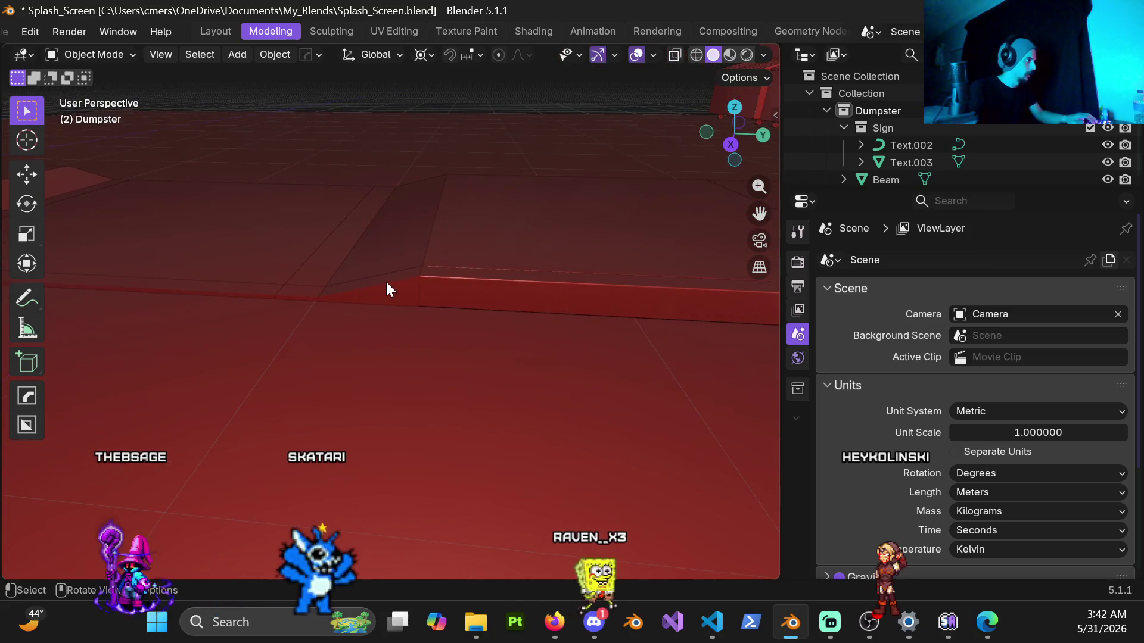
Add a 0.005 m HardOps bevel to the slanted ramp piece.
left_click(387, 290)
mouse_move(442, 316)
middle_mouse_down()
mouse_move(499, 295)
mouse_move(472, 333)
middle_mouse_up()
key("q")
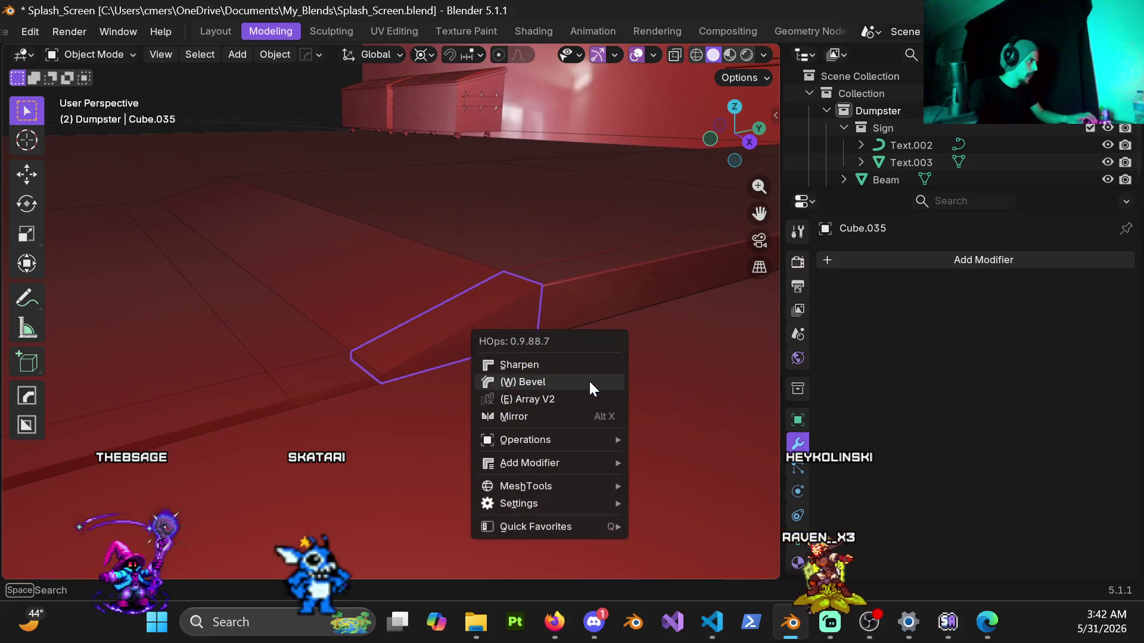
left_click(589, 380)
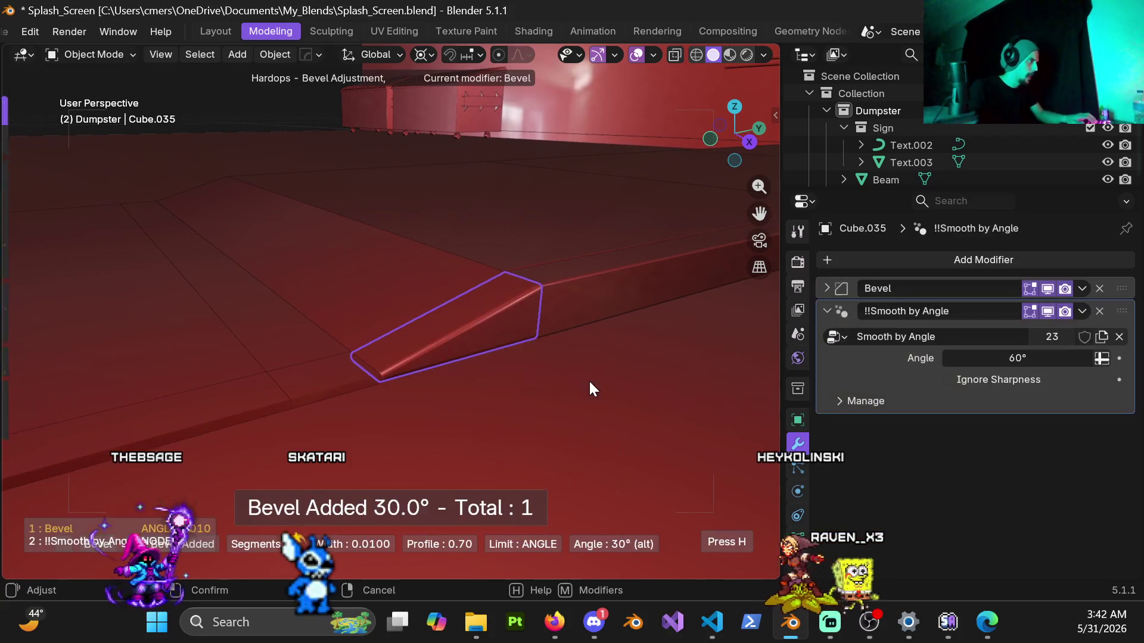
left_click(636, 398)
left_click(843, 292)
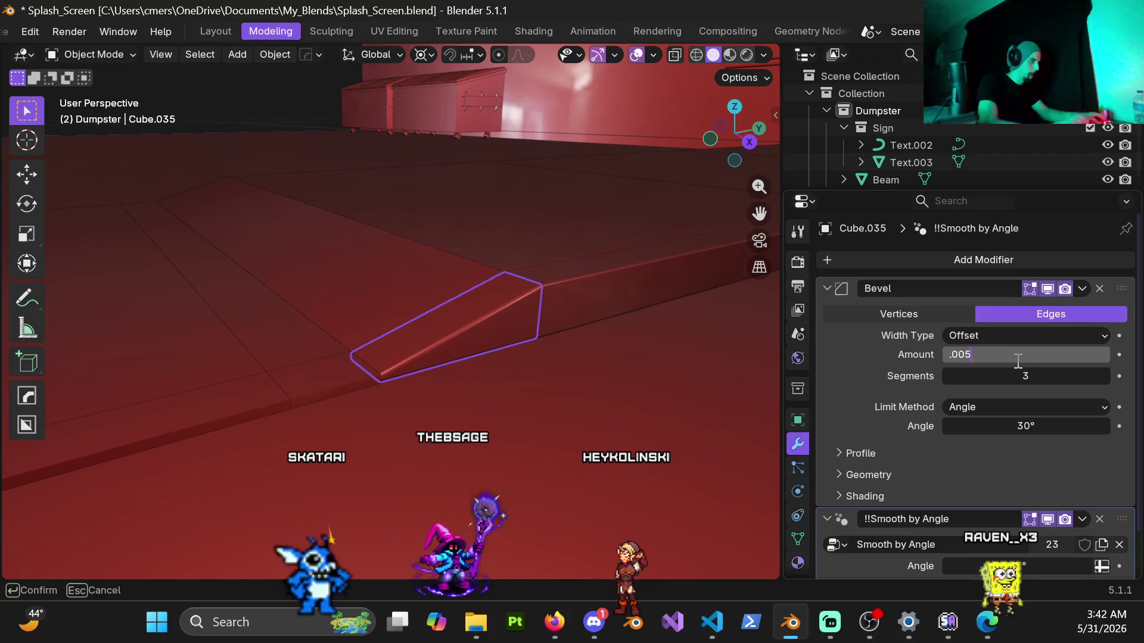
key("Return")
Give the neighbouring flat curb piece a HardOps bevel and edit its amount.
left_click(336, 375)
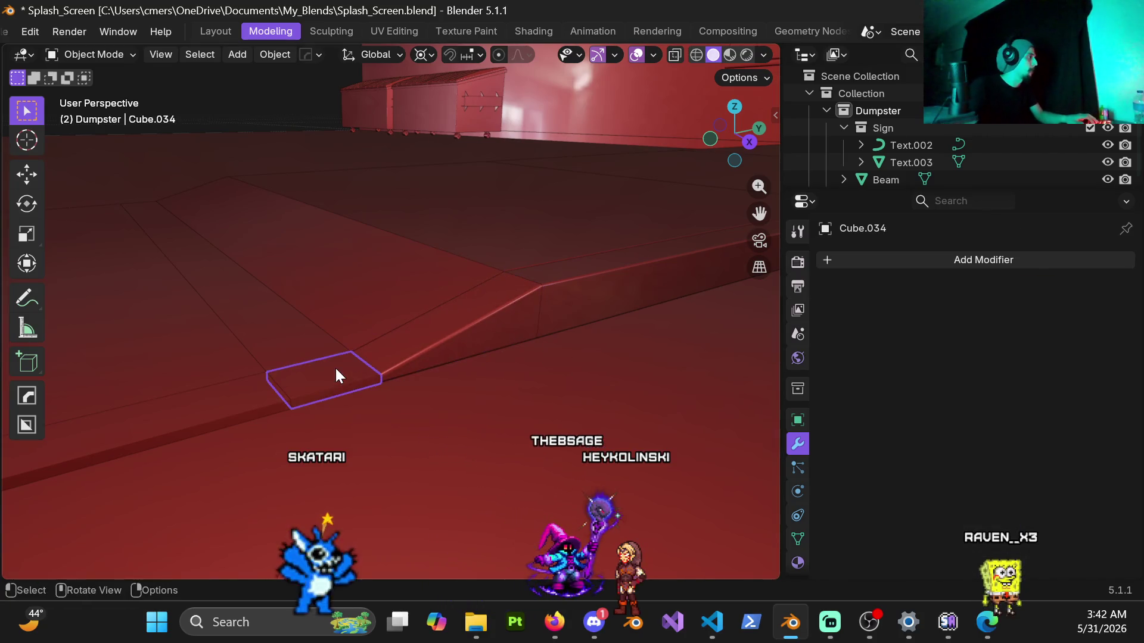
key("q")
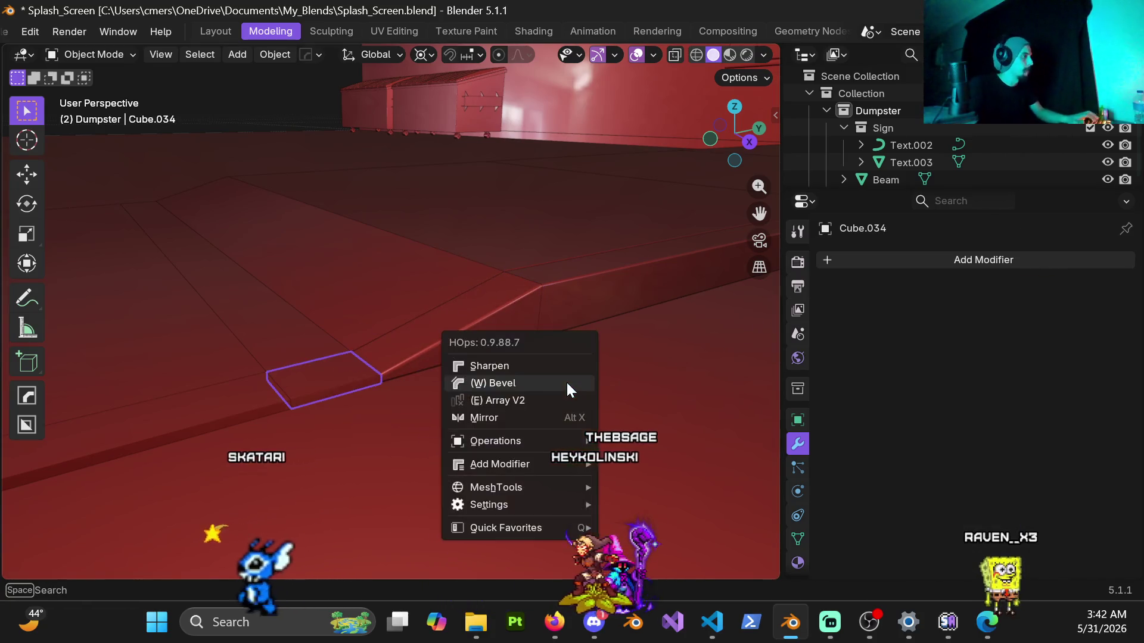
key("q")
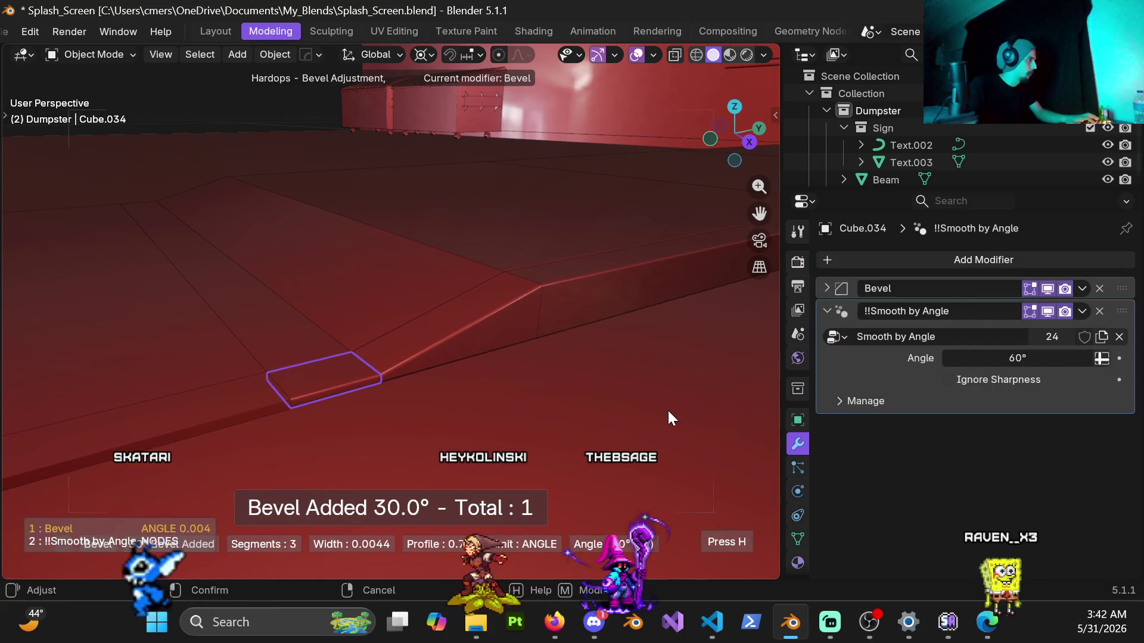
left_click(667, 410)
left_click(827, 289)
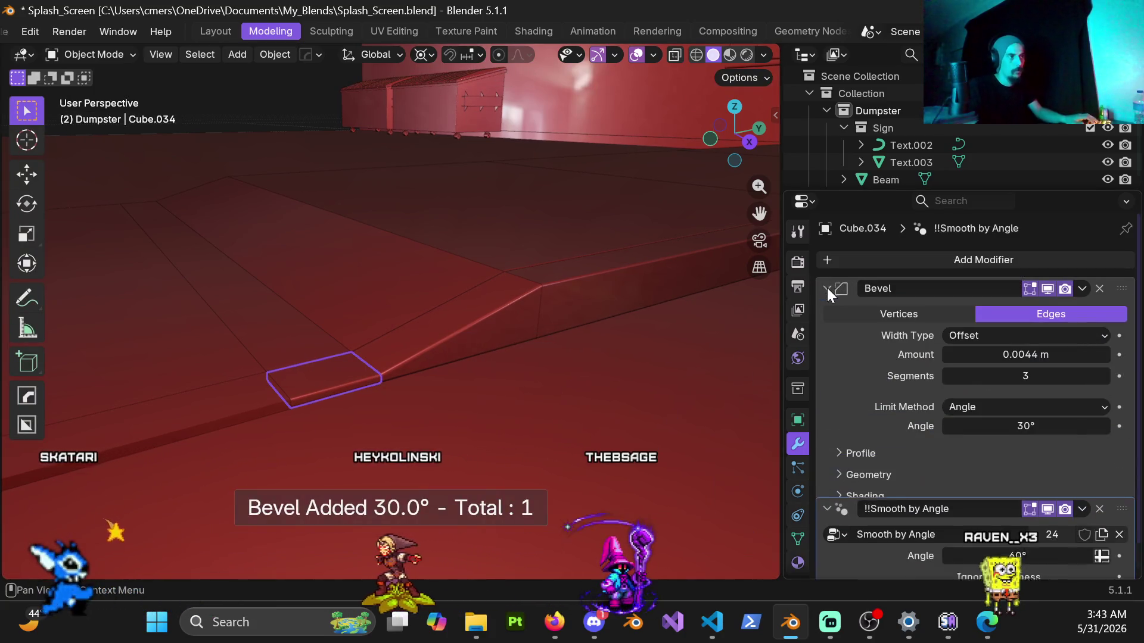
left_click(1008, 356)
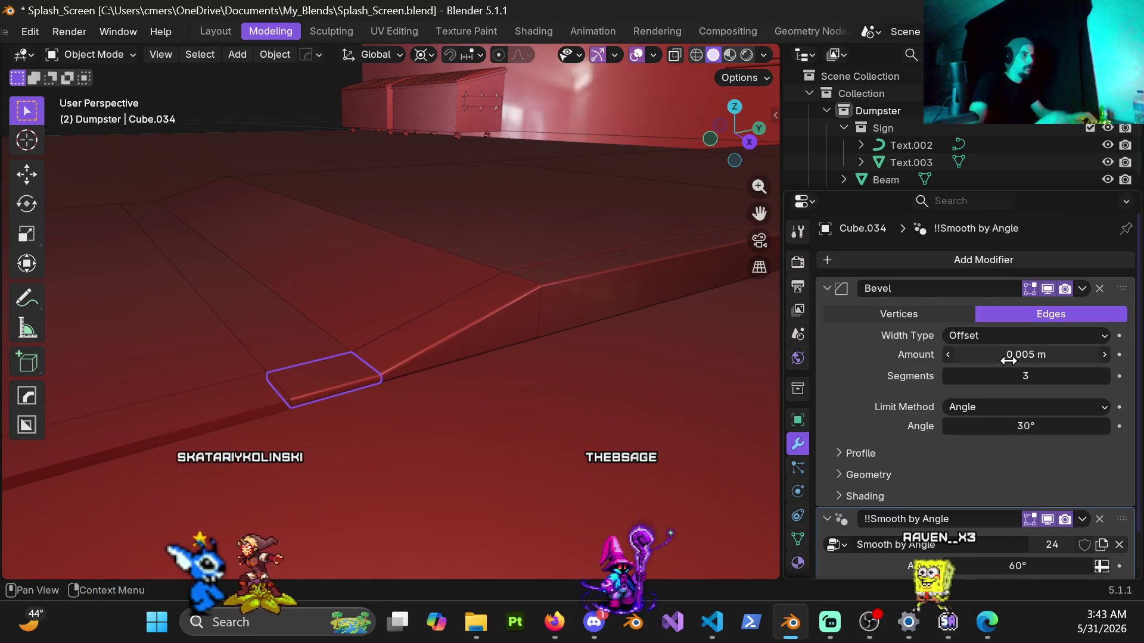
Bevel the long curb beam at 0.005 m.
mouse_move(294, 285)
middle_mouse_down("shift")
mouse_move(234, 381)
mouse_move(557, 298)
middle_mouse_up("shift")
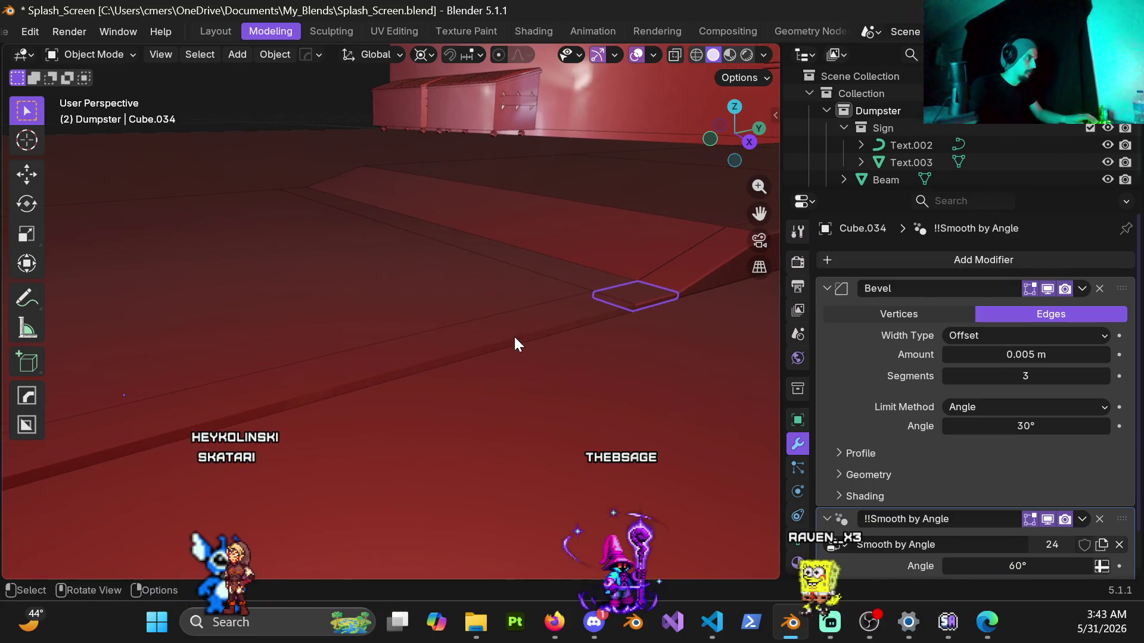
left_click(514, 339)
left_click(849, 261)
mouse_move(844, 281)
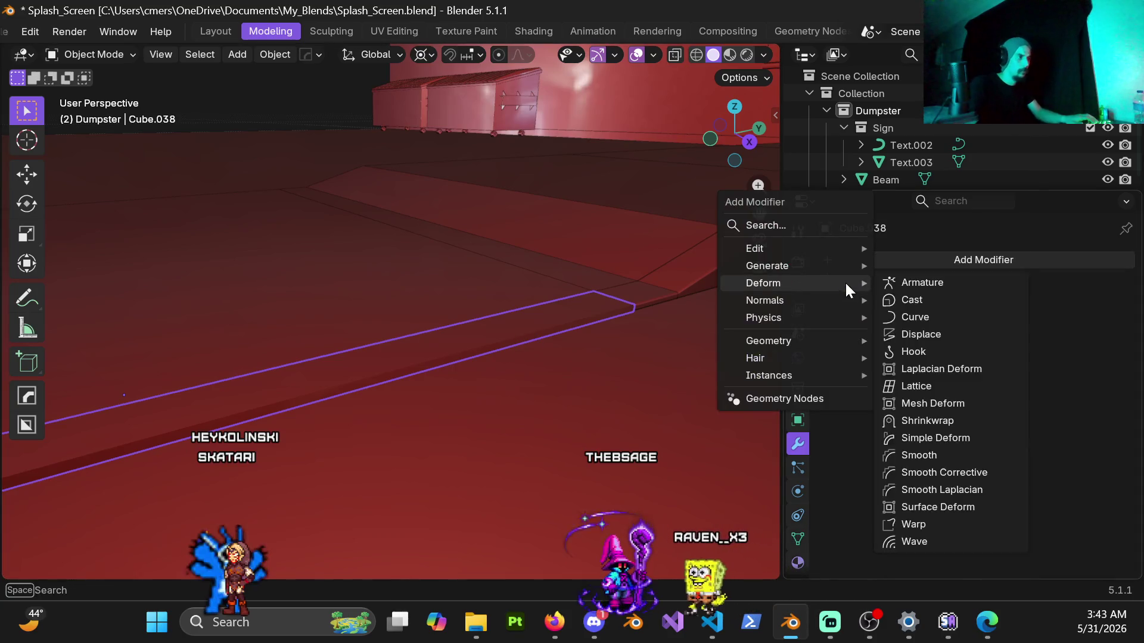
left_click(499, 296)
left_click(486, 336)
key("q")
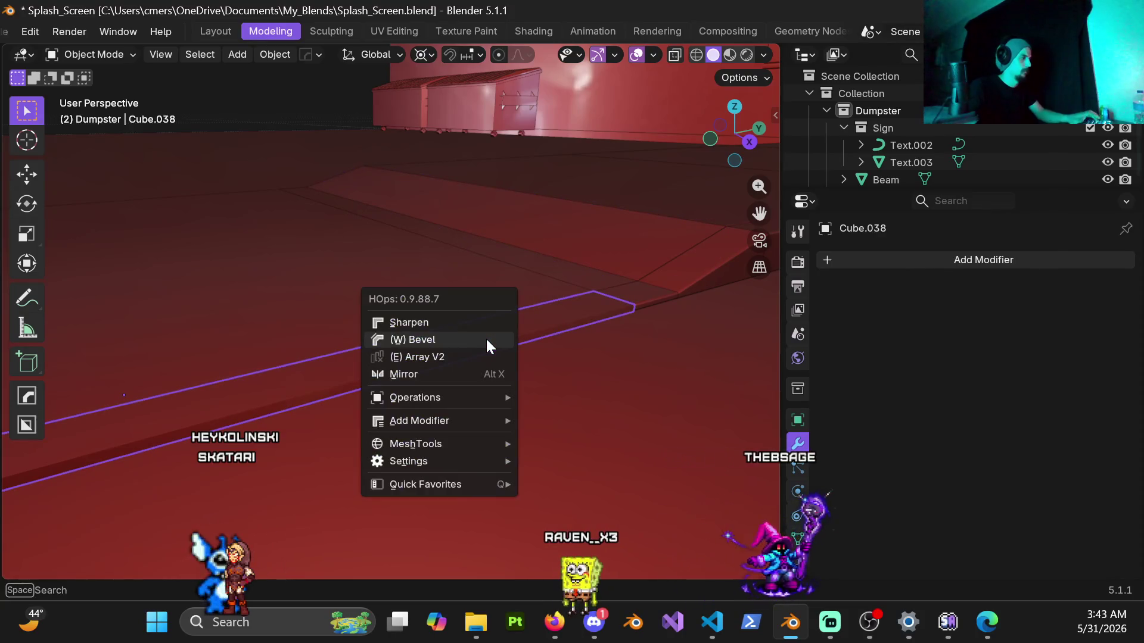
left_click(485, 337)
left_click(635, 424)
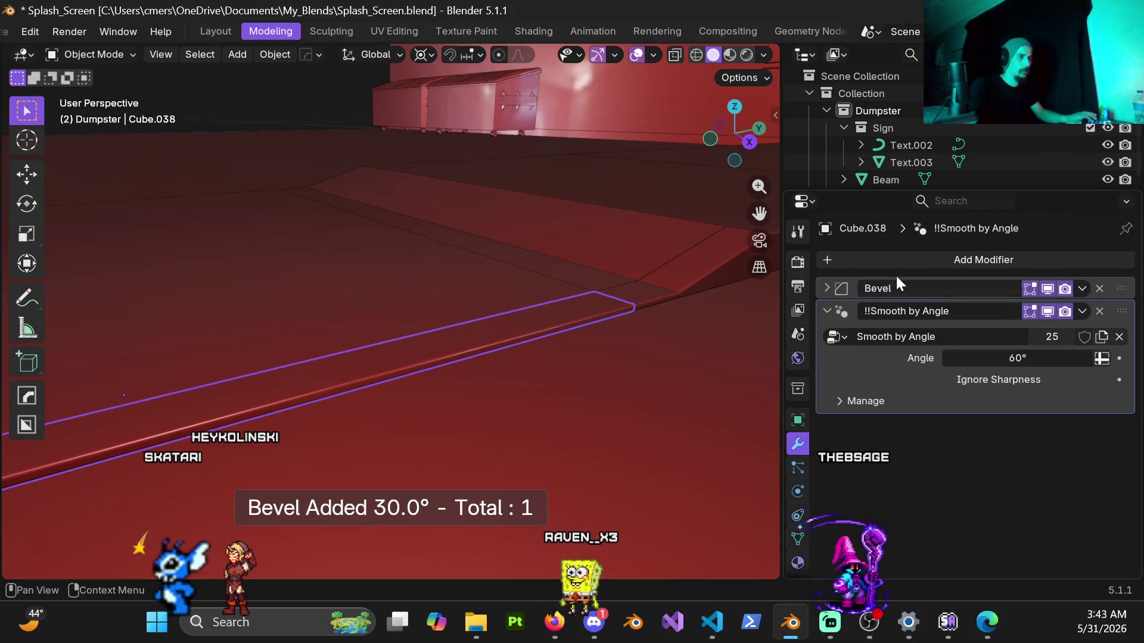
left_click(827, 288)
left_click(991, 355)
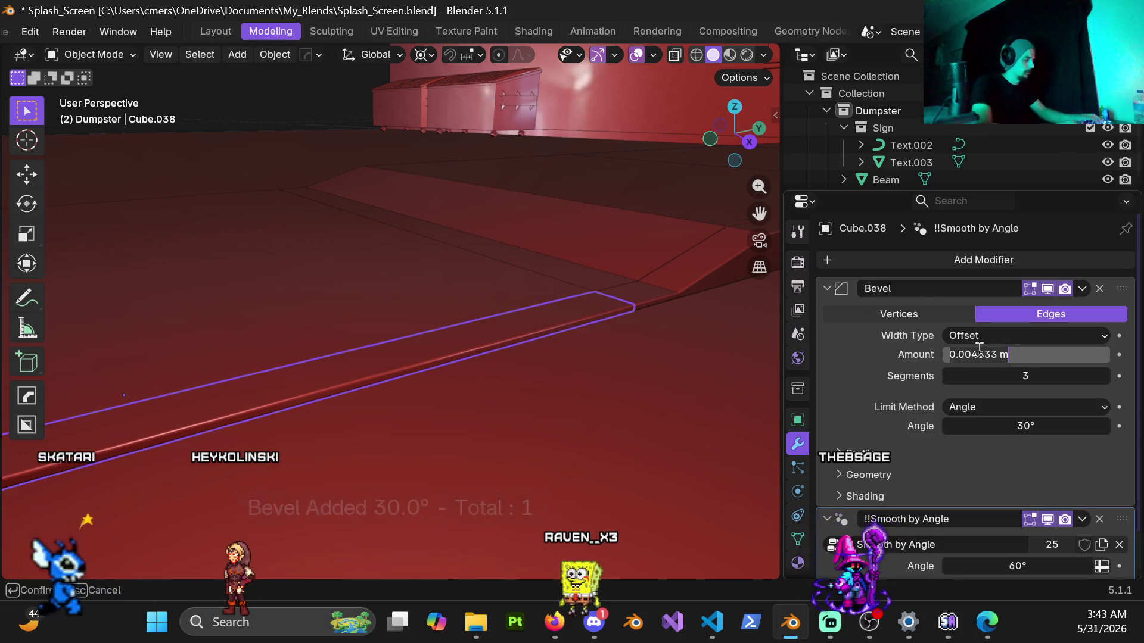
key("Return")
Bevel the small curb piece beside the ramp at 0.005 m.
mouse_move(742, 338)
middle_mouse_down()
mouse_move(474, 339)
mouse_move(556, 327)
mouse_move(600, 381)
mouse_move(440, 348)
mouse_move(672, 381)
mouse_move(581, 384)
middle_mouse_up()
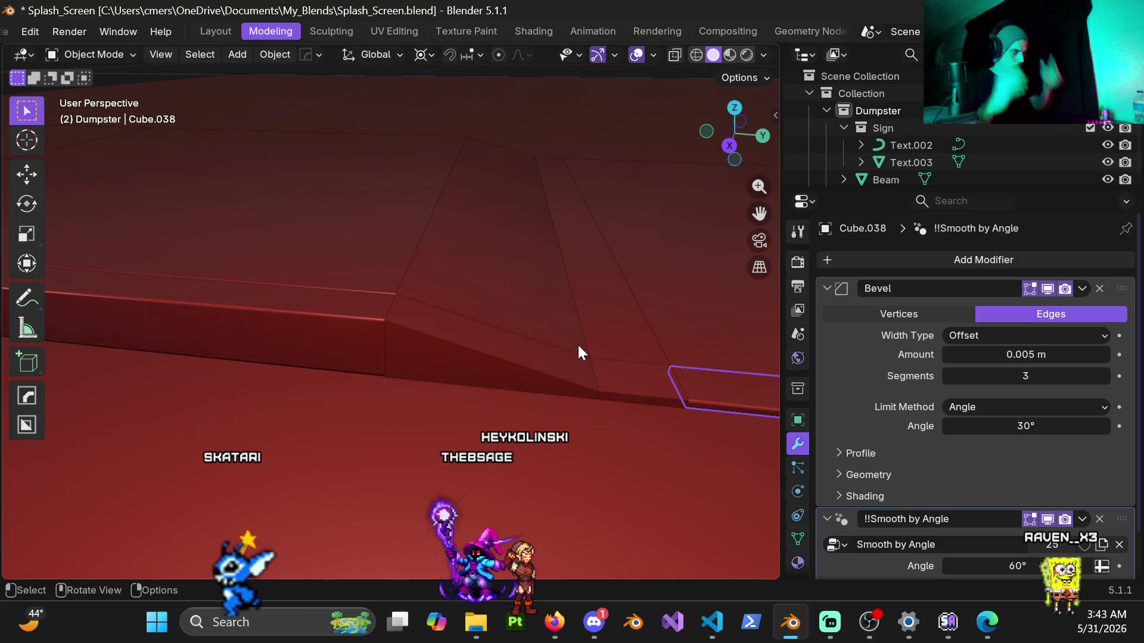
left_click(634, 379)
mouse_move(635, 379)
middle_mouse_down()
mouse_move(644, 384)
mouse_move(551, 390)
middle_mouse_up()
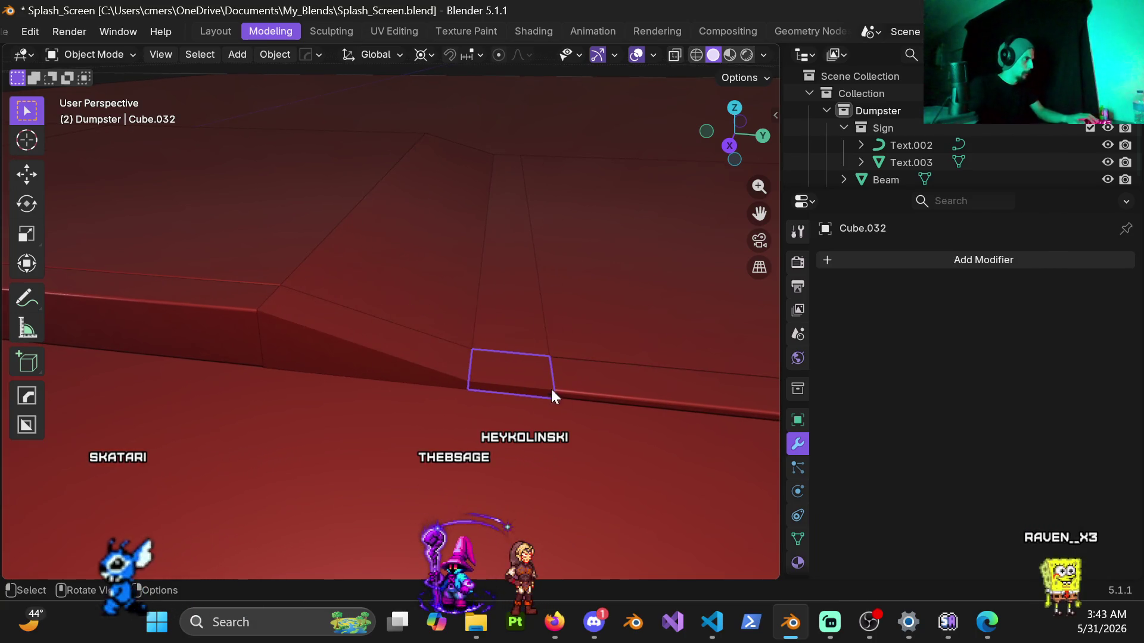
key("q")
left_click(566, 401)
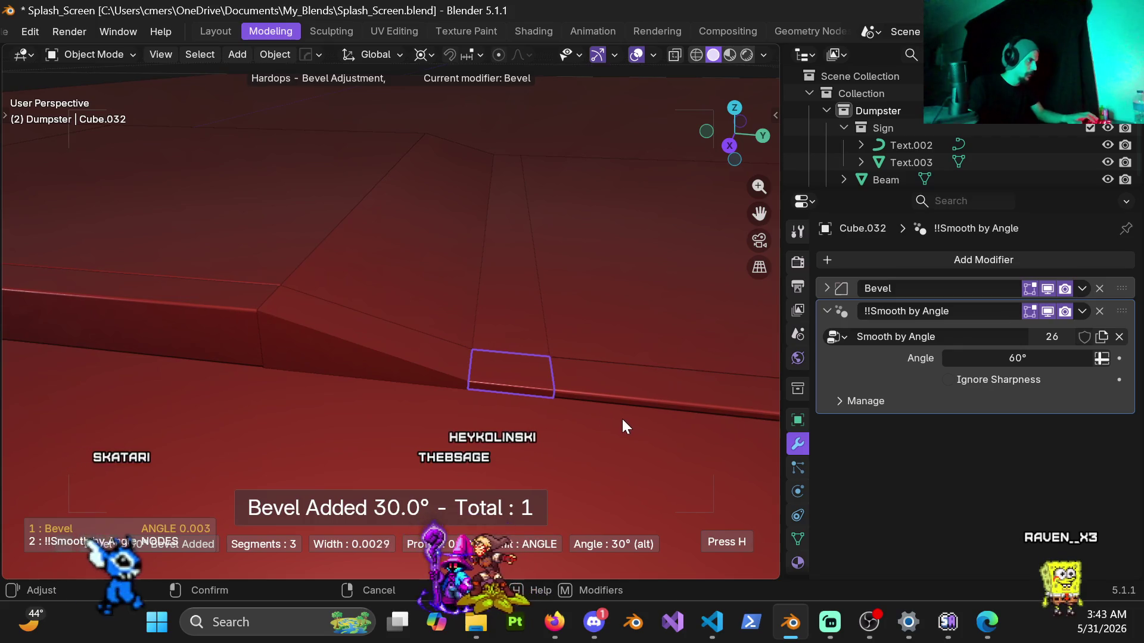
left_click(614, 421)
left_click(827, 289)
left_click(997, 355)
type("29")
key("Return")
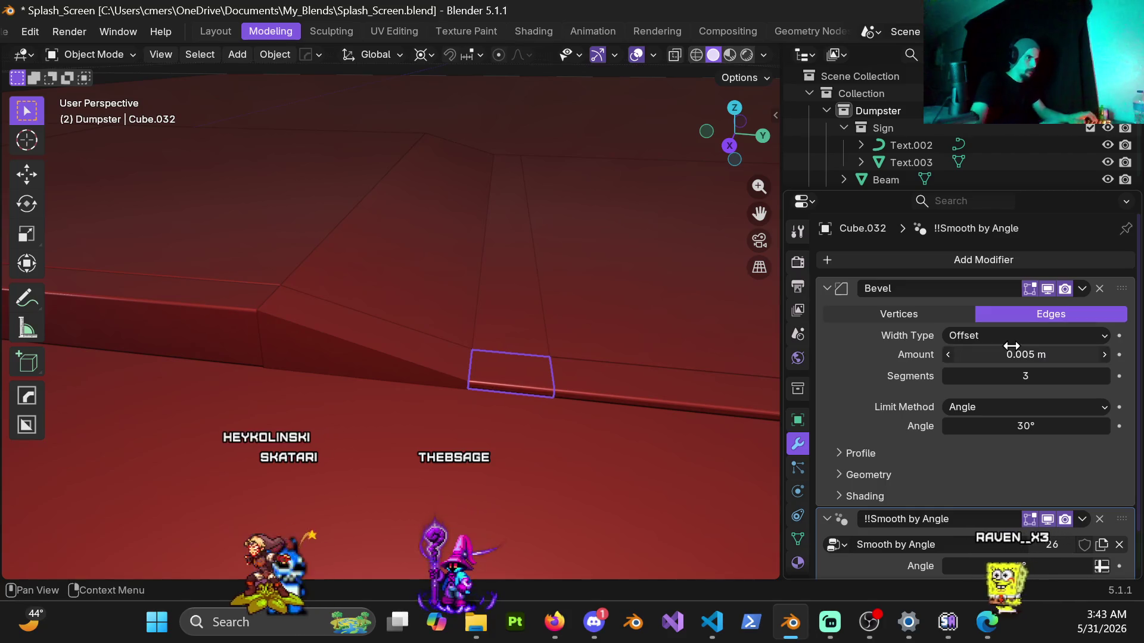
Add a HardOps bevel to the sloped ramp piece and edit its amount.
left_click(318, 335)
key("q")
left_click(525, 379)
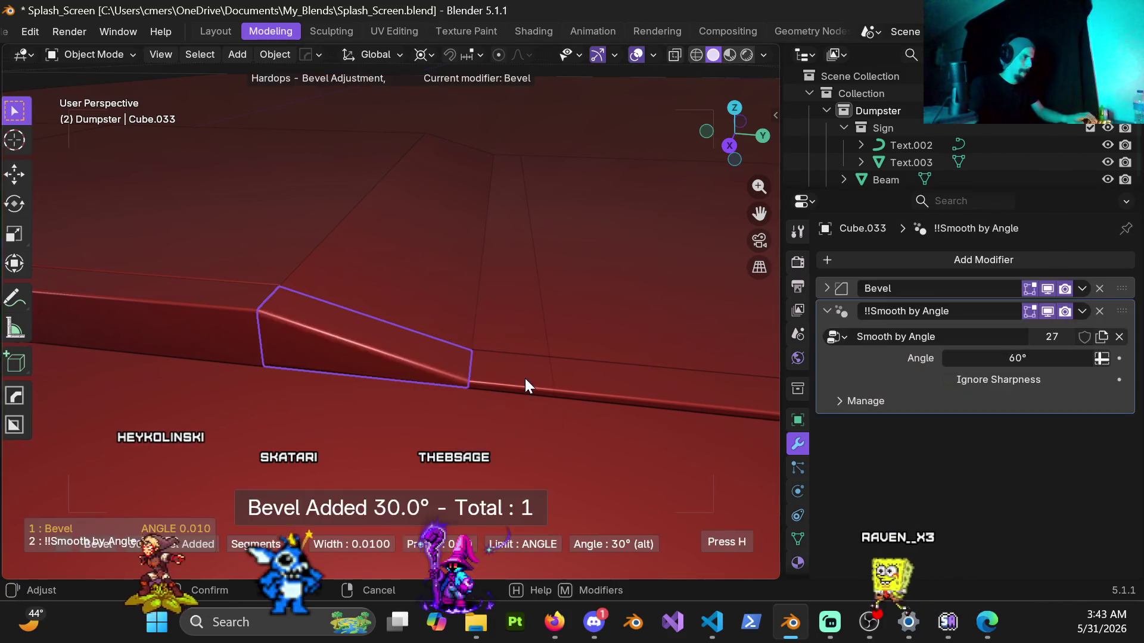
left_click(826, 288)
left_click(1047, 356)
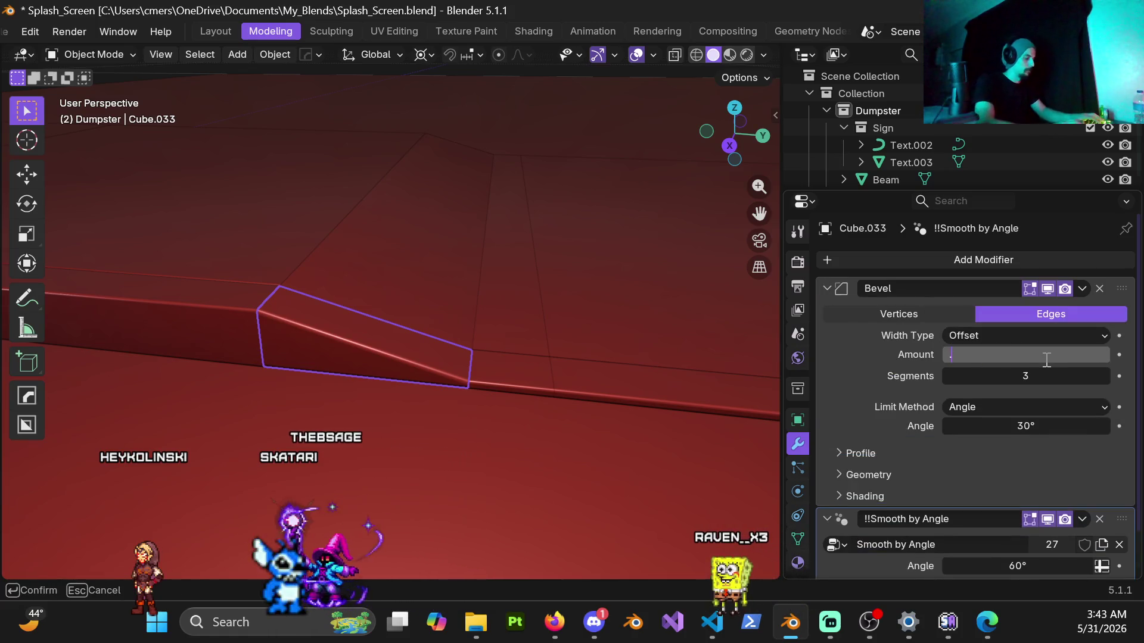
scroll(396, 320, "down", 3)
Bevel the next ramp slab, replacing its old amount with 0.005 m.
mouse_move(419, 277)
middle_mouse_down()
mouse_move(445, 142)
mouse_move(399, 317)
mouse_move(498, 289)
mouse_move(545, 301)
mouse_move(286, 302)
mouse_move(395, 253)
mouse_move(178, 265)
mouse_move(362, 261)
mouse_move(533, 322)
mouse_move(511, 350)
mouse_move(370, 434)
mouse_move(499, 324)
middle_mouse_up()
left_click(387, 446)
key("q")
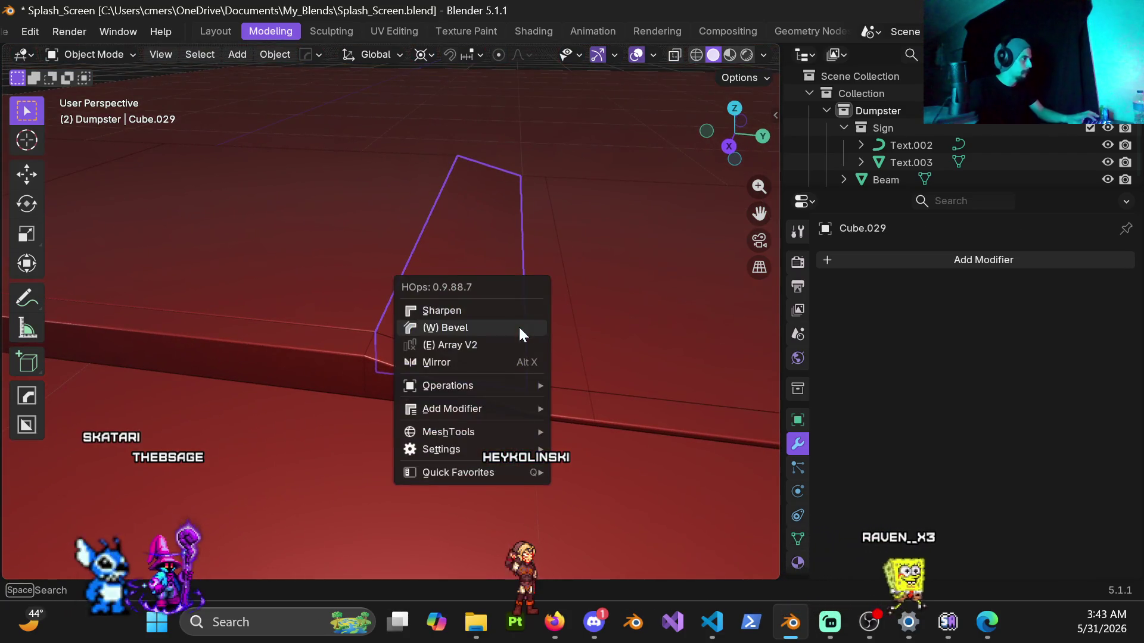
left_click(518, 325)
left_click(648, 379)
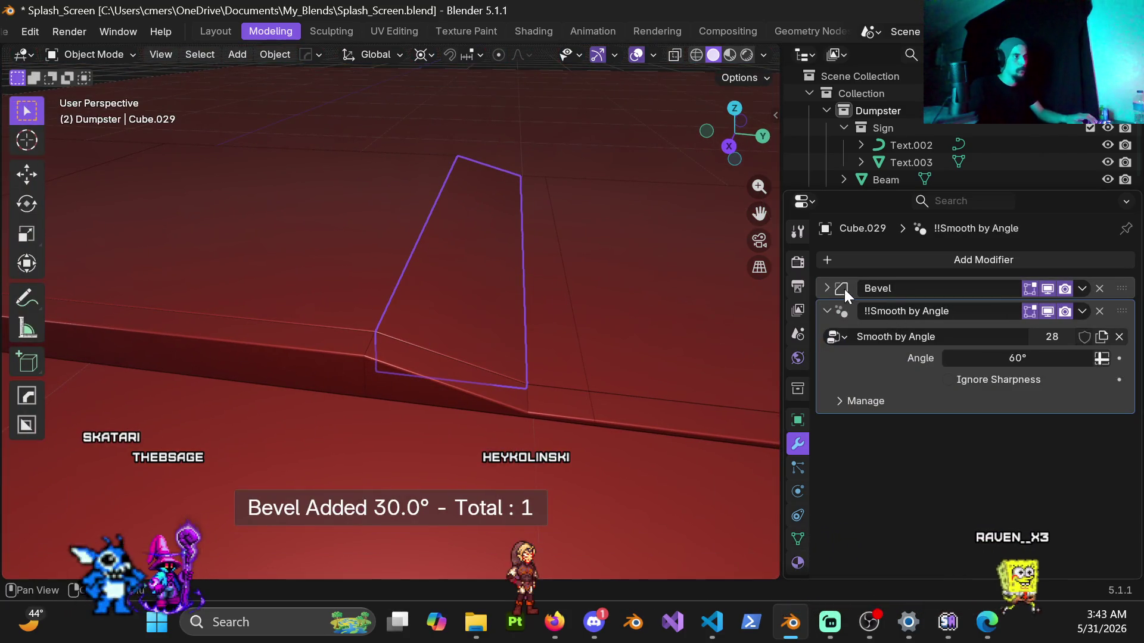
left_click(829, 290)
left_click(996, 356)
key("BackSpace")
type(".005")
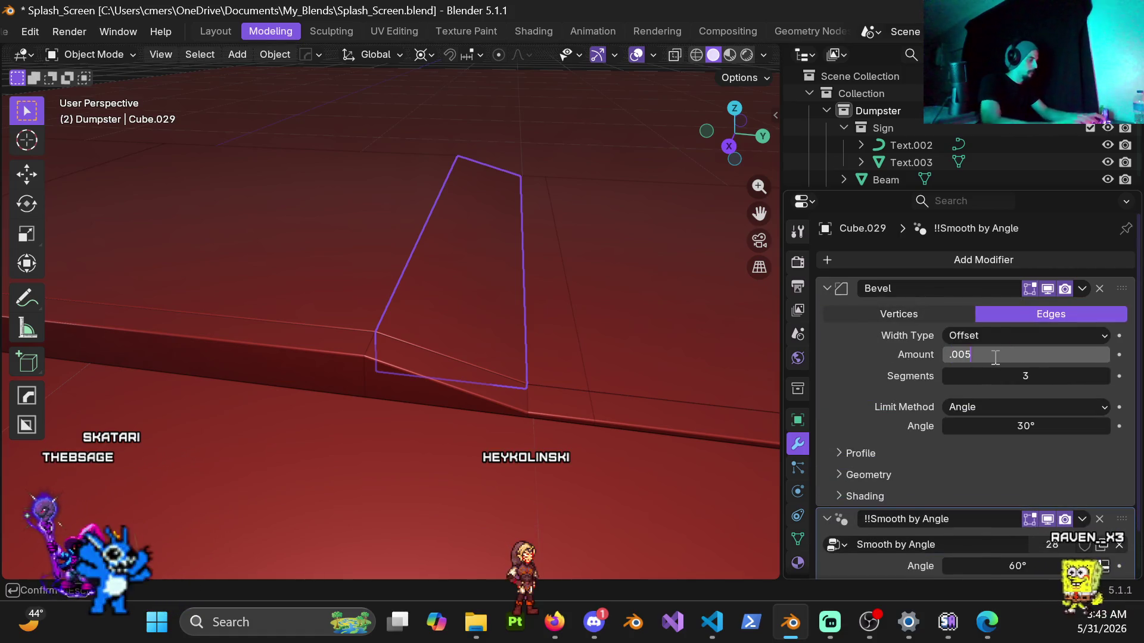
key("Return")
Bevel the narrow curb strip at 0.005 m and select the large ground plate.
left_click(575, 350)
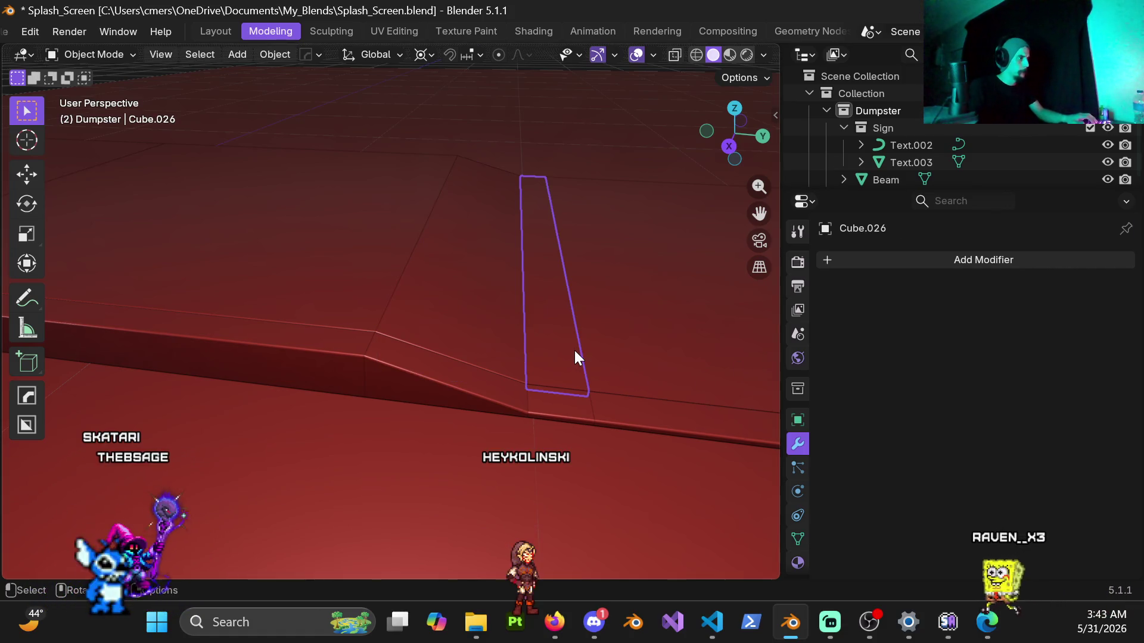
key("q")
left_click(657, 359)
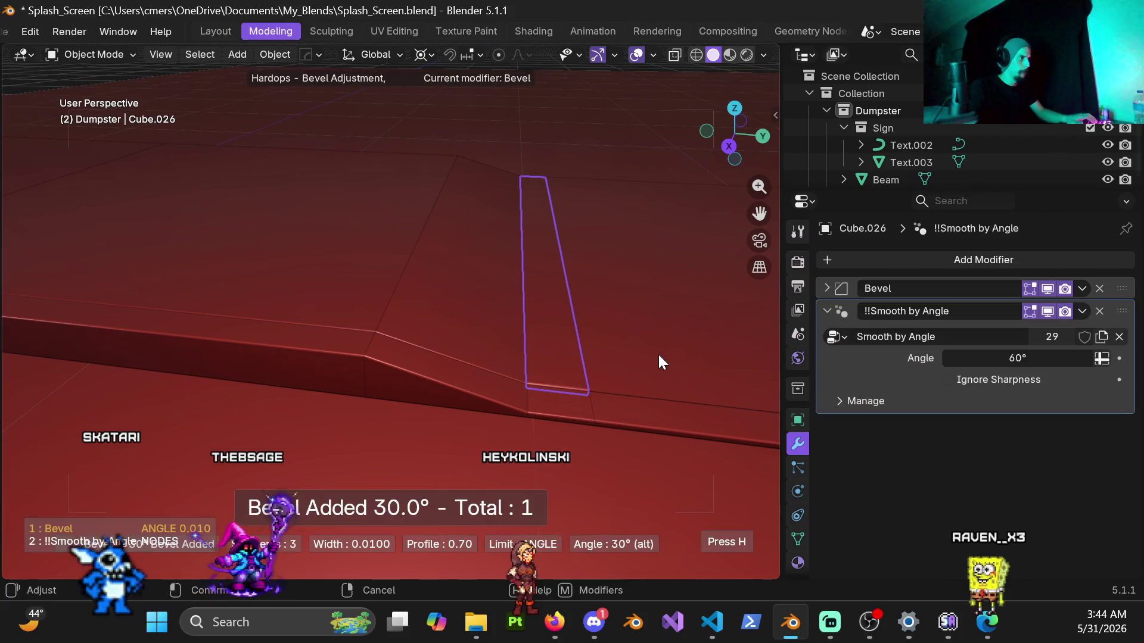
left_click(696, 374)
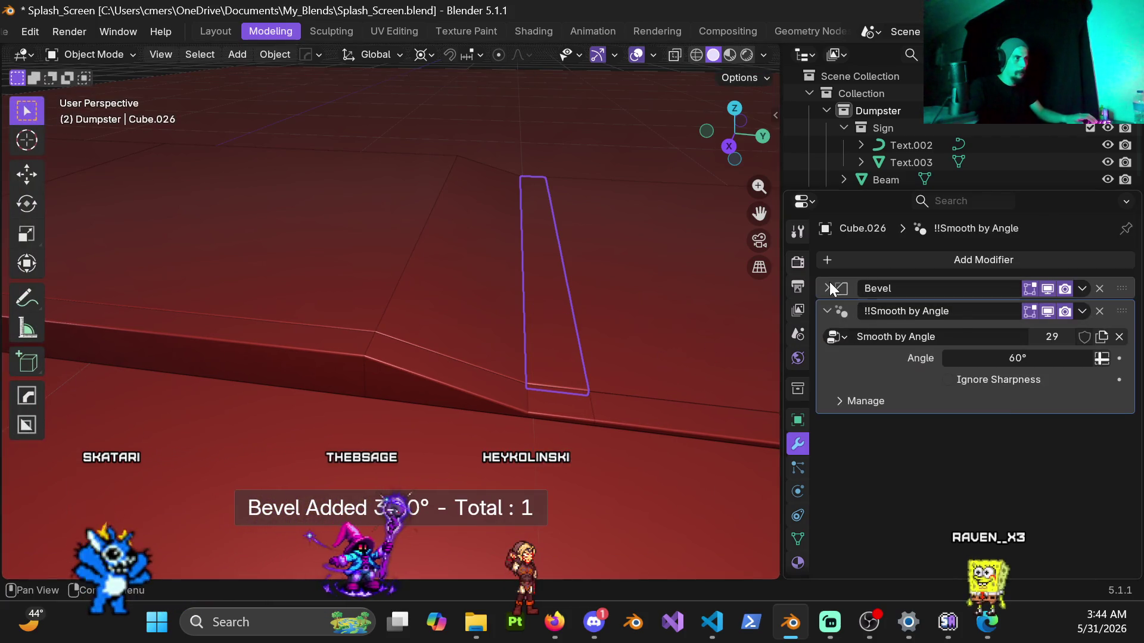
left_click(827, 289)
left_click(998, 354)
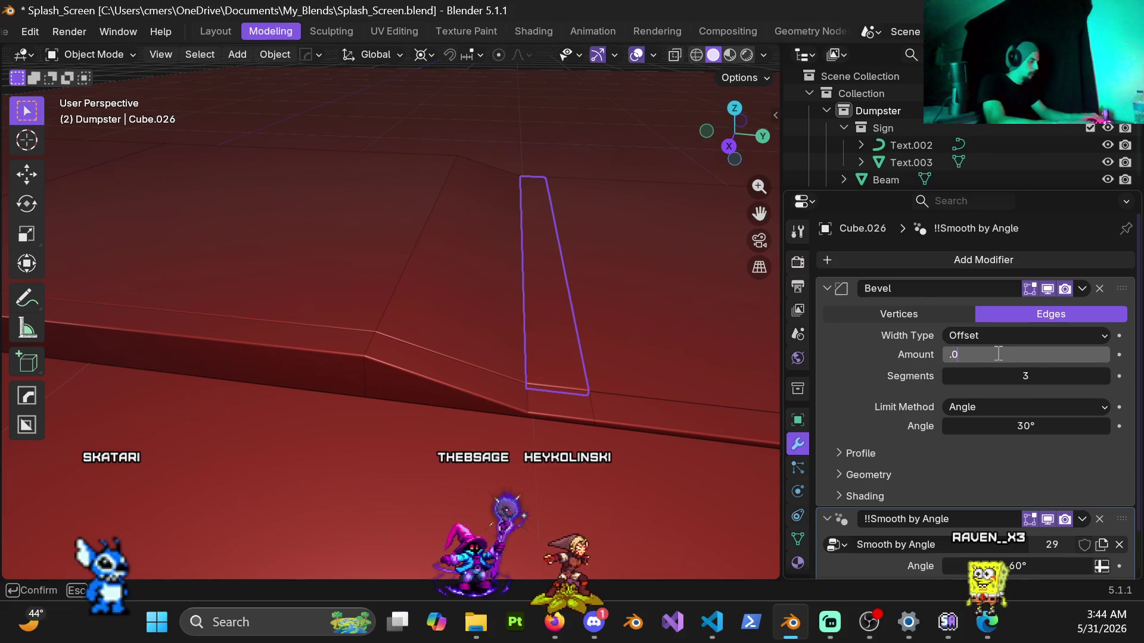
type("05")
key("Return")
mouse_move(594, 345)
middle_mouse_down()
mouse_move(412, 328)
mouse_move(459, 330)
middle_mouse_up()
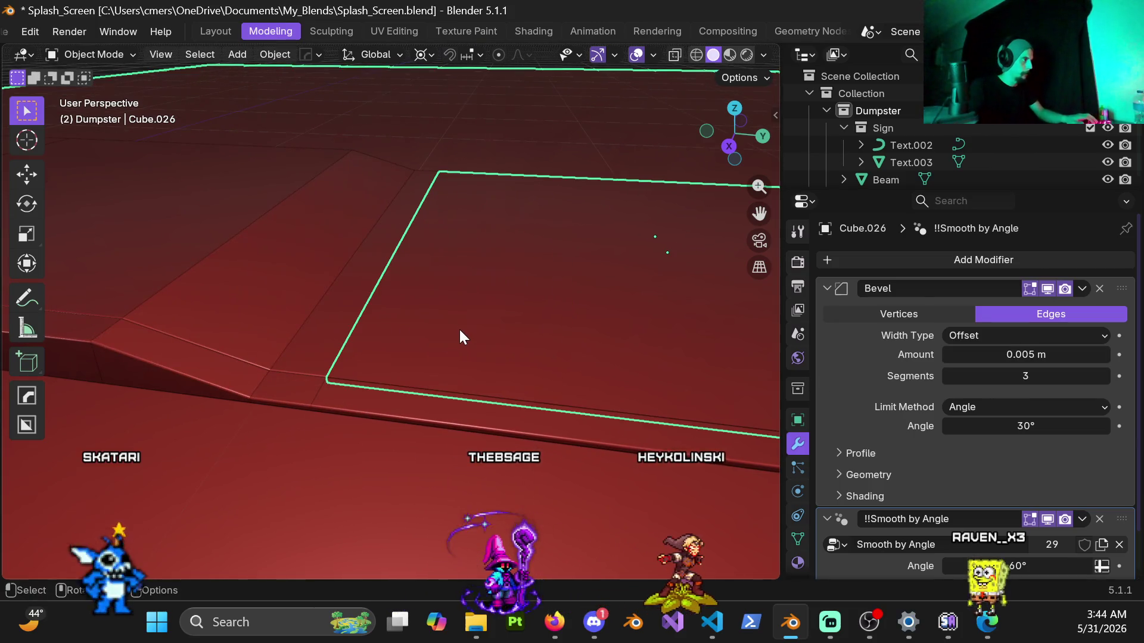
left_click(503, 324)
Give the large ground plate a 0.005 m HardOps bevel.
key("q")
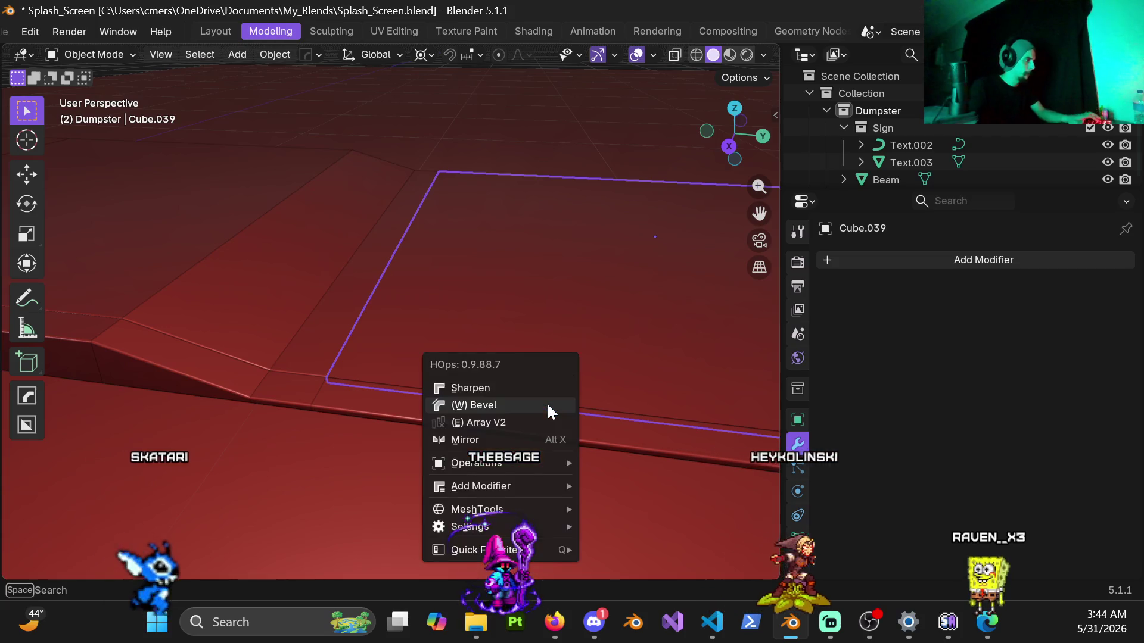
left_click(551, 405)
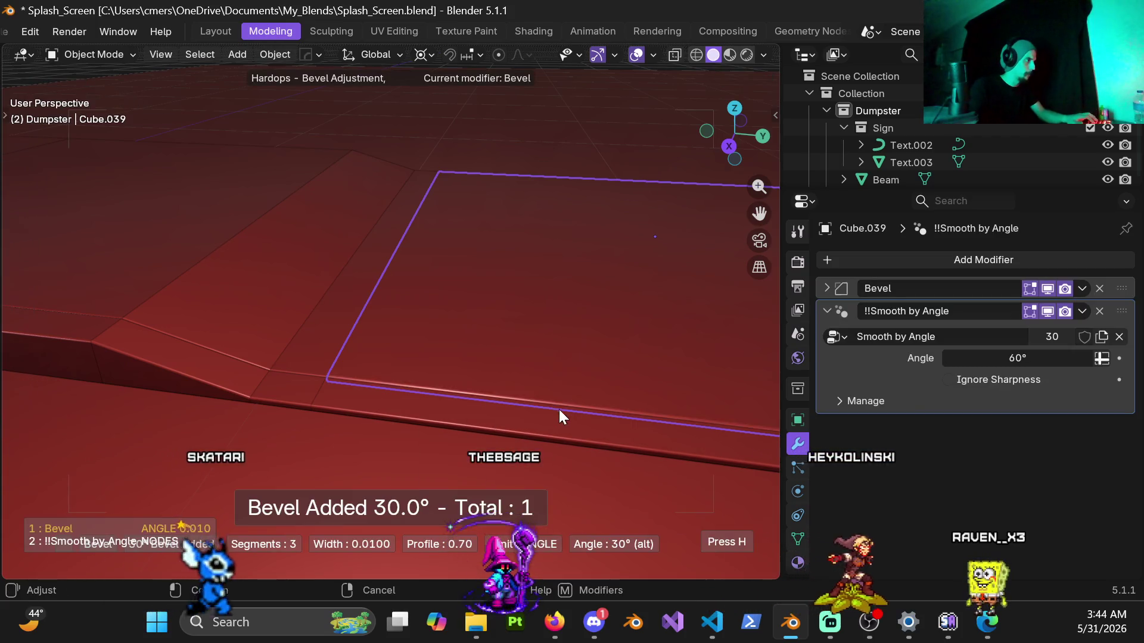
left_click(662, 463)
left_click(827, 289)
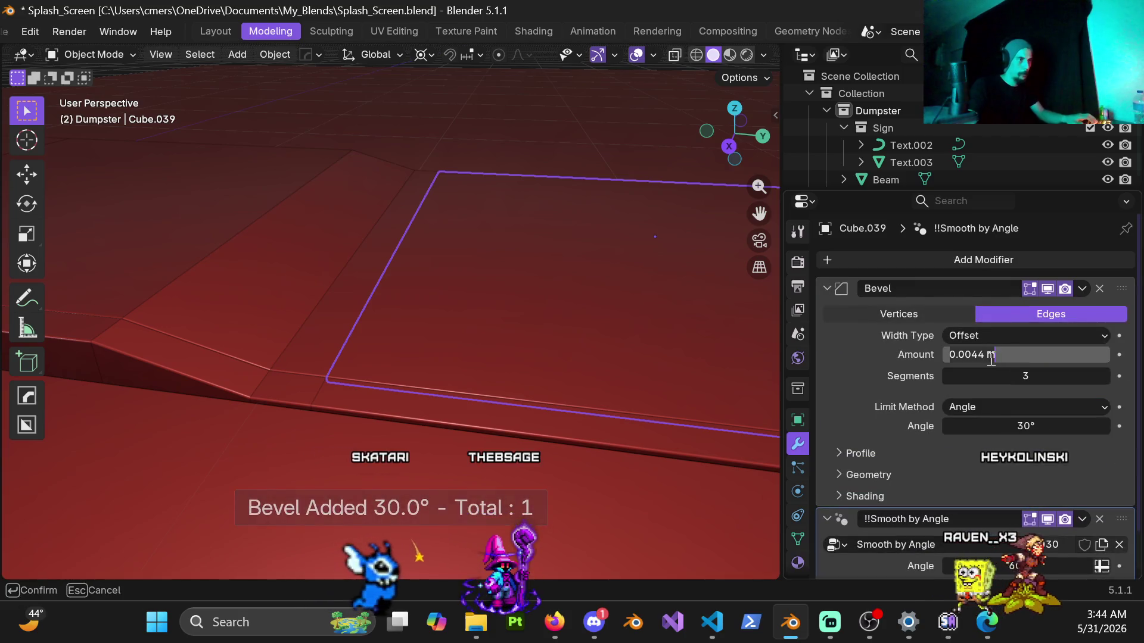
type(".05")
key("Return")
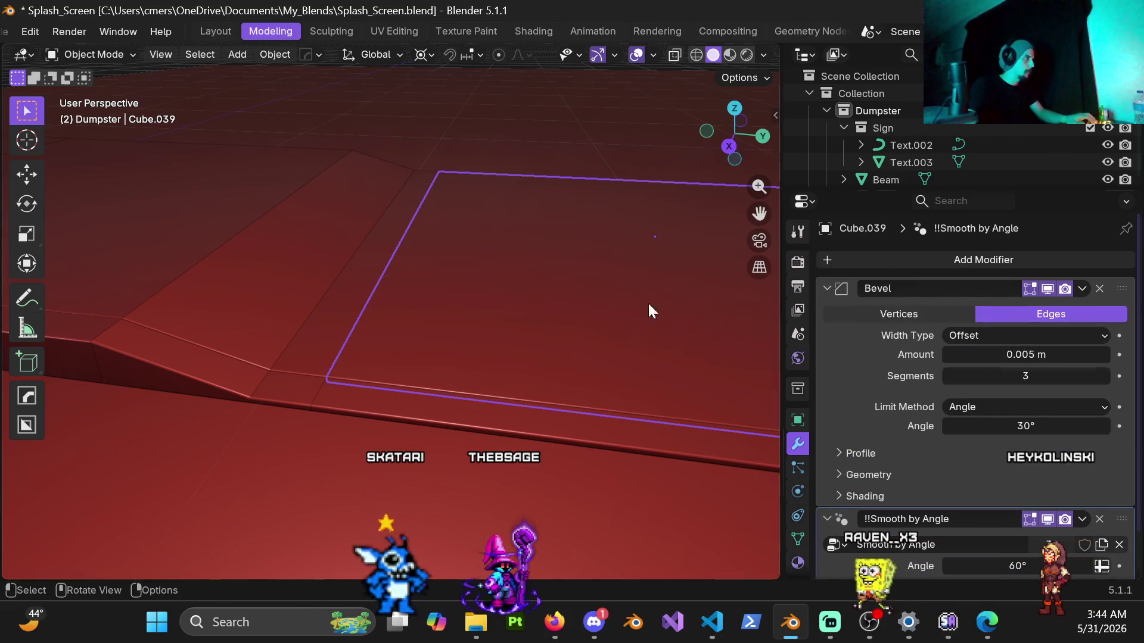
scroll(648, 302, "down", 3)
mouse_move(624, 278)
middle_mouse_down()
mouse_move(401, 318)
mouse_move(534, 324)
mouse_move(552, 358)
middle_mouse_up()
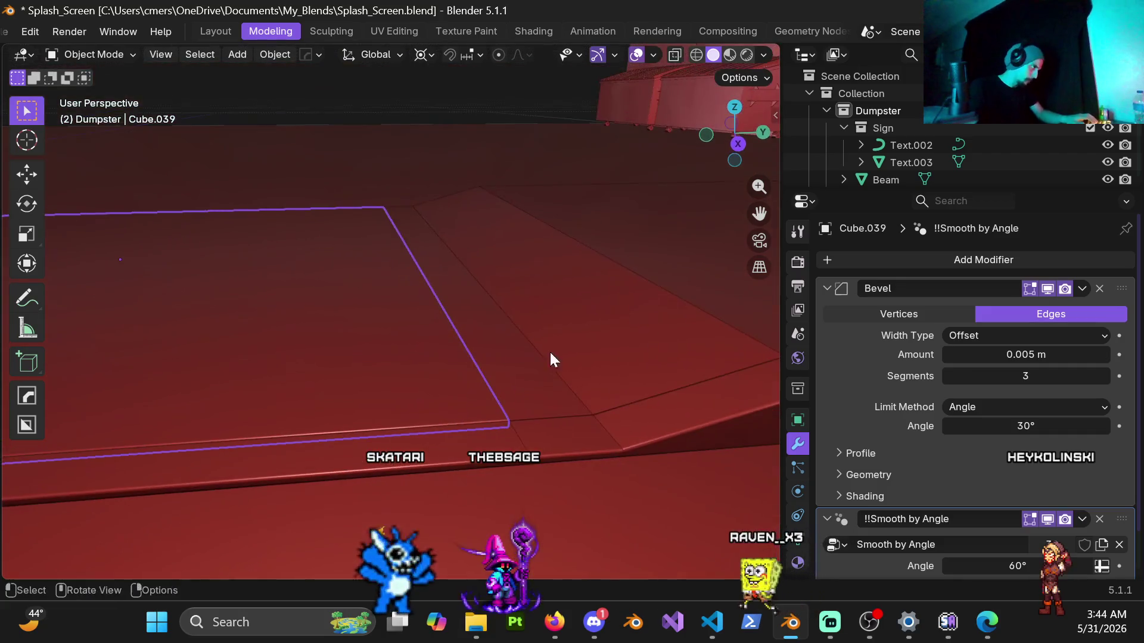
Add a HardOps bevel to the thin curb strip.
left_click(551, 375)
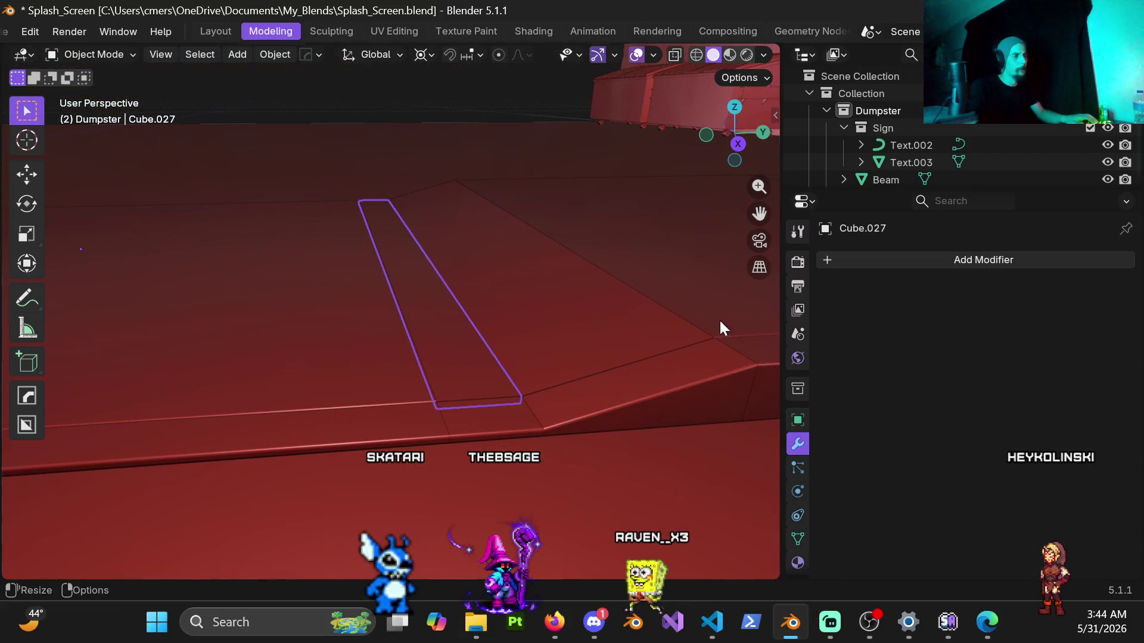
key("q")
left_click(560, 340)
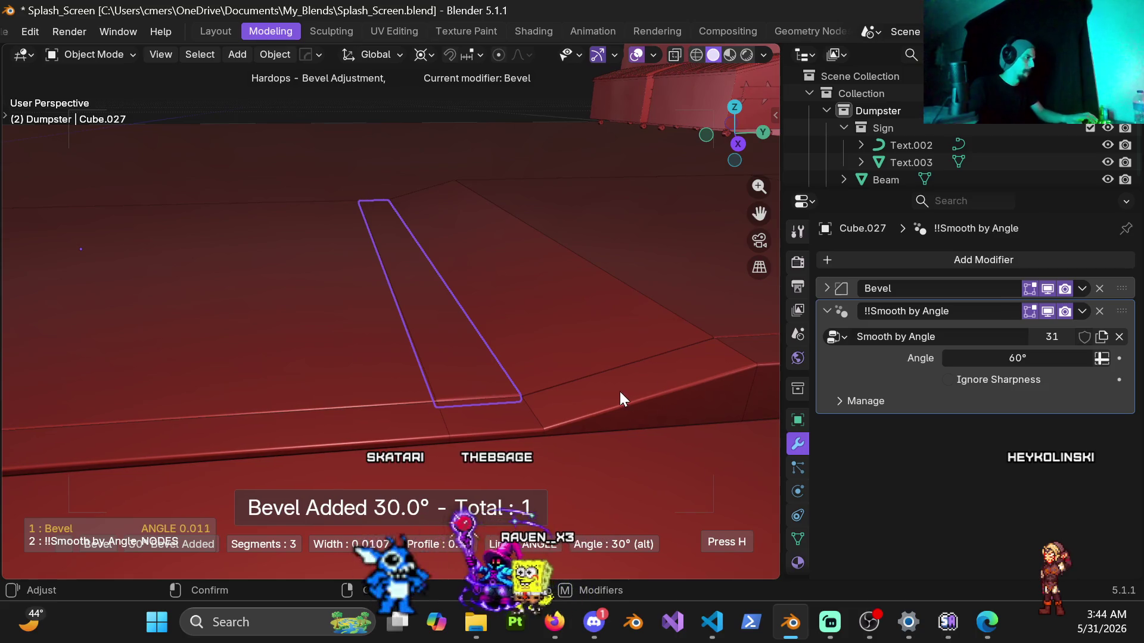
left_click(828, 288)
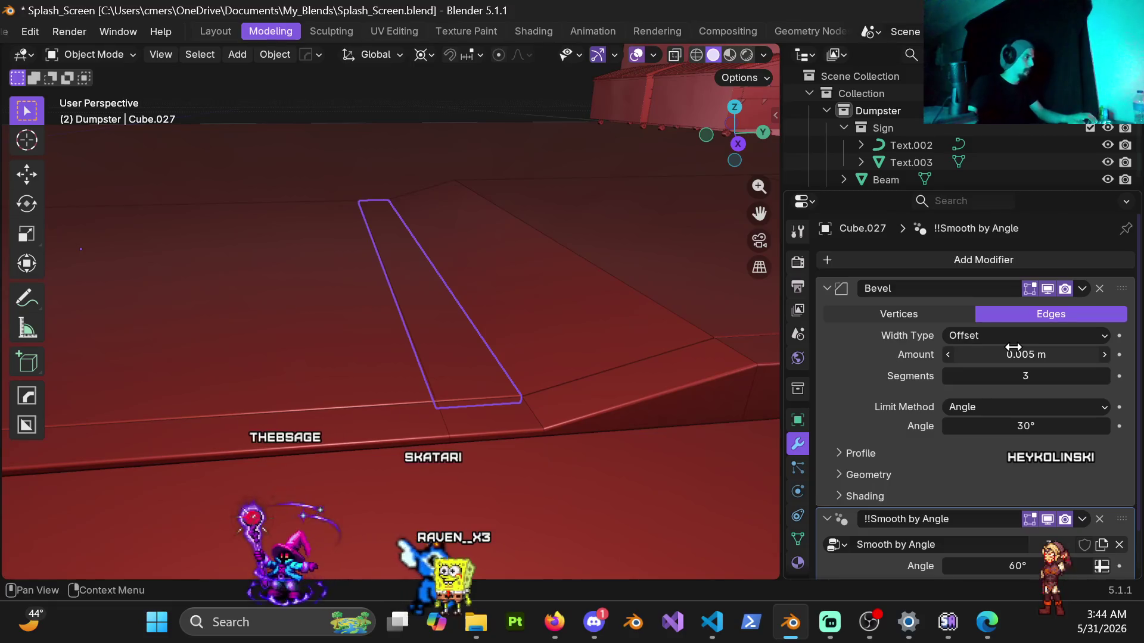
Bevel the tapered ramp piece with a 0.005 m width.
left_click(631, 316)
key("q")
left_click(682, 396)
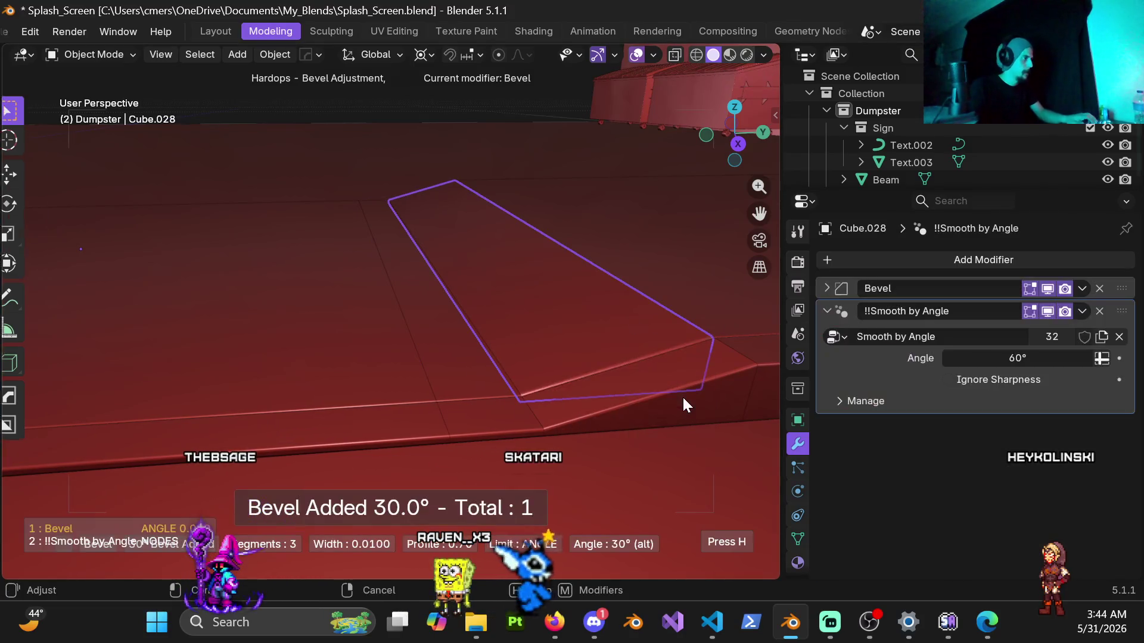
left_click(699, 410)
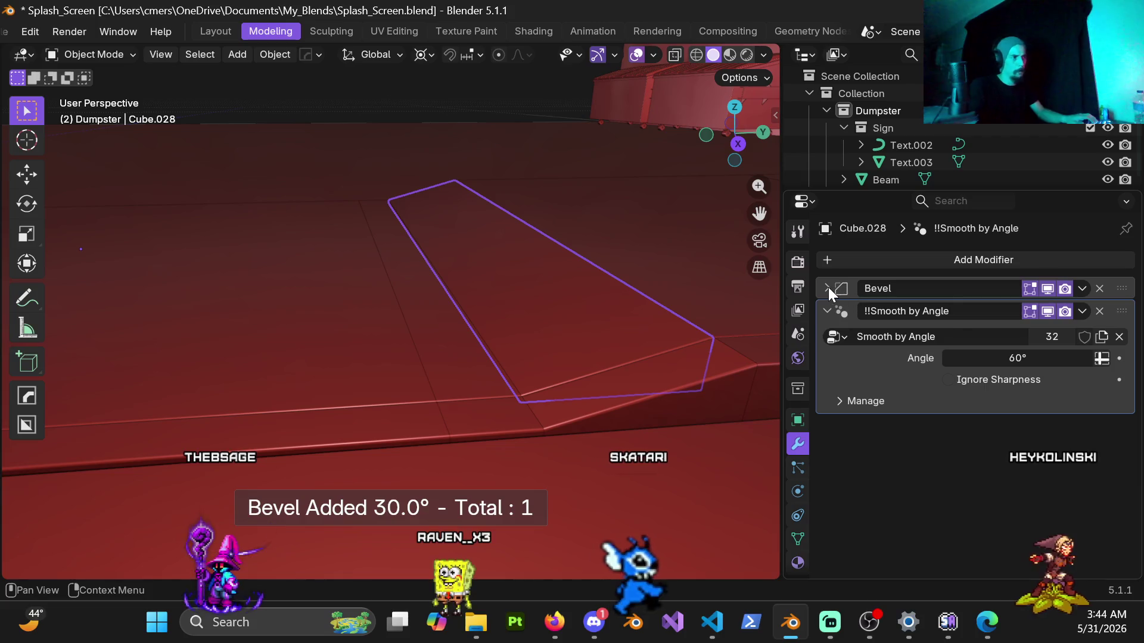
left_click(828, 288)
double_click(1013, 355)
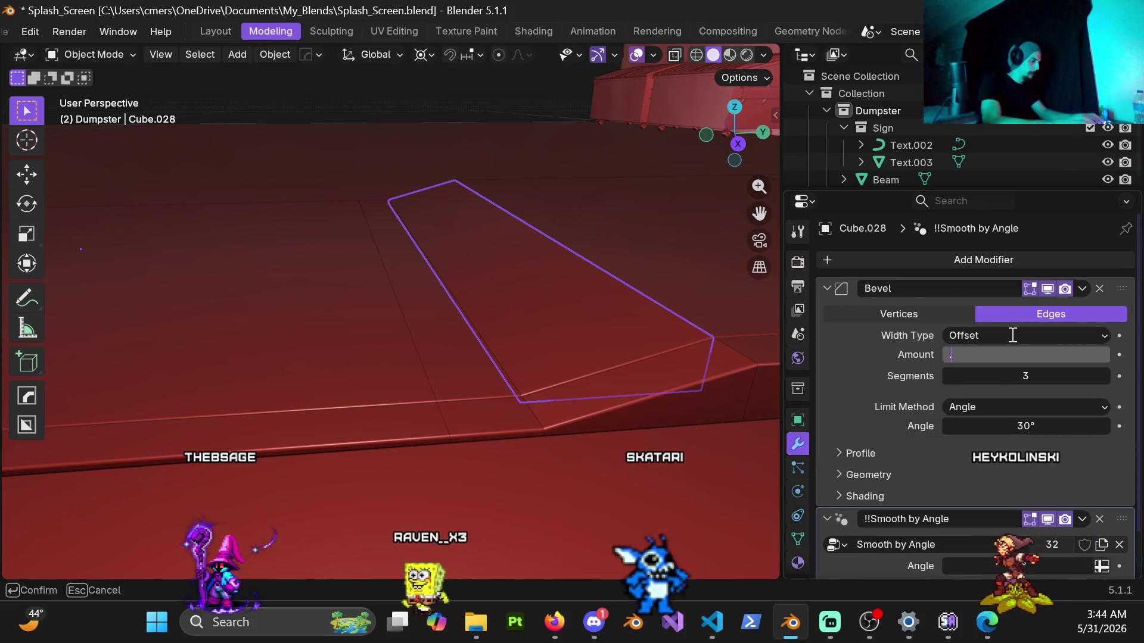
type("0.005")
key("Return")
mouse_move(578, 358)
middle_mouse_down()
mouse_move(426, 200)
mouse_move(539, 280)
mouse_move(519, 275)
mouse_move(470, 306)
mouse_move(557, 267)
mouse_move(630, 260)
mouse_move(657, 285)
mouse_move(624, 354)
mouse_move(437, 327)
mouse_move(431, 302)
mouse_move(461, 277)
mouse_move(578, 321)
mouse_move(657, 292)
mouse_move(633, 288)
mouse_move(557, 396)
mouse_move(554, 366)
mouse_move(590, 372)
mouse_move(552, 345)
middle_mouse_up()
left_click(455, 374)
mouse_move(455, 375)
middle_mouse_down()
mouse_move(409, 403)
mouse_move(467, 255)
mouse_move(434, 296)
mouse_move(459, 433)
mouse_move(469, 324)
mouse_move(403, 377)
mouse_move(288, 383)
mouse_move(16, 338)
mouse_move(53, 337)
mouse_move(46, 324)
middle_mouse_up()
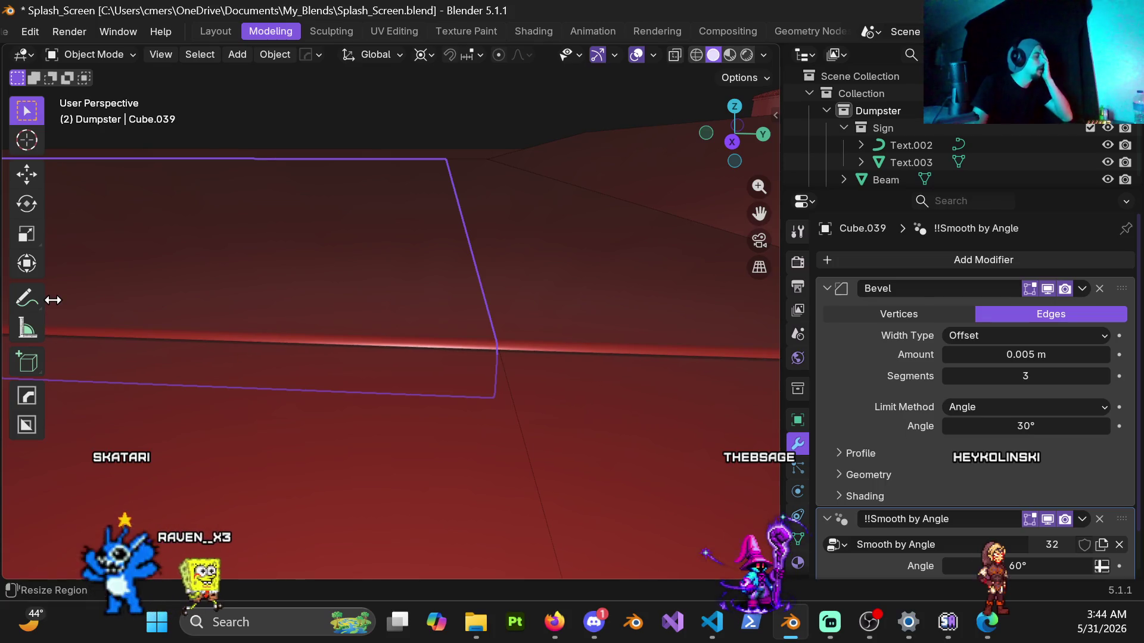
scroll(67, 294, "down", 6)
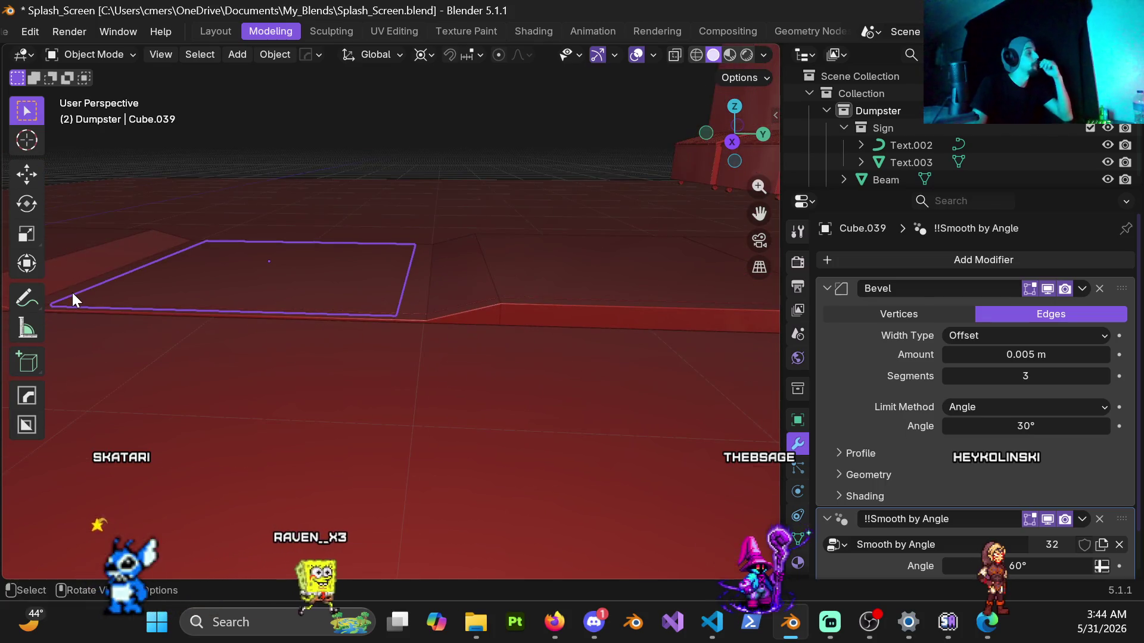
scroll(73, 291, "down", 2)
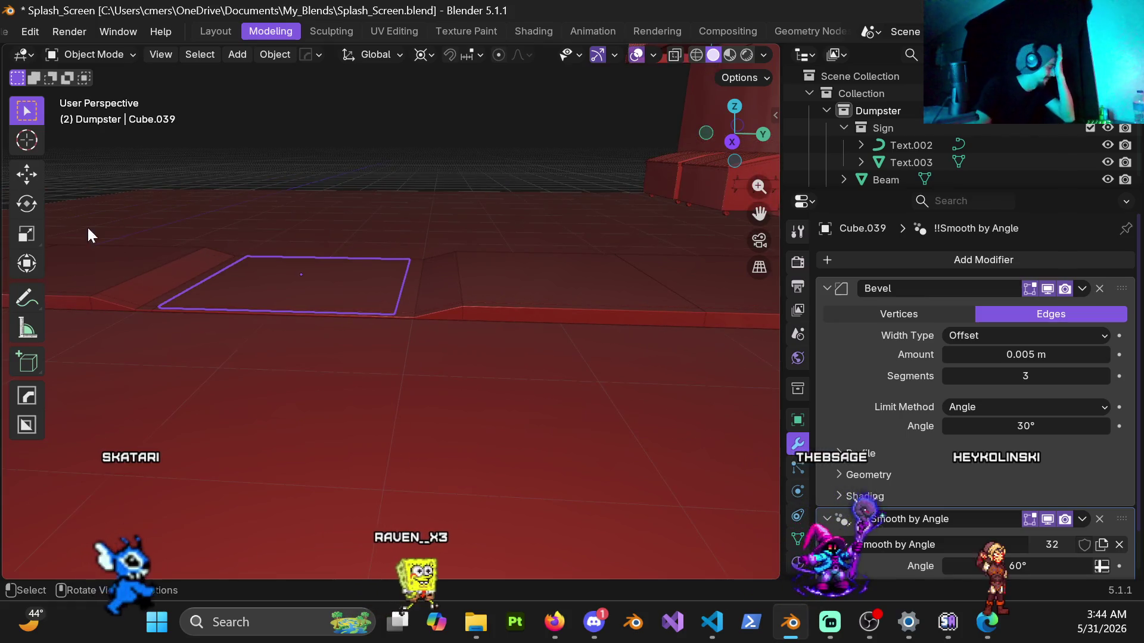
scroll(91, 223, "down", 3)
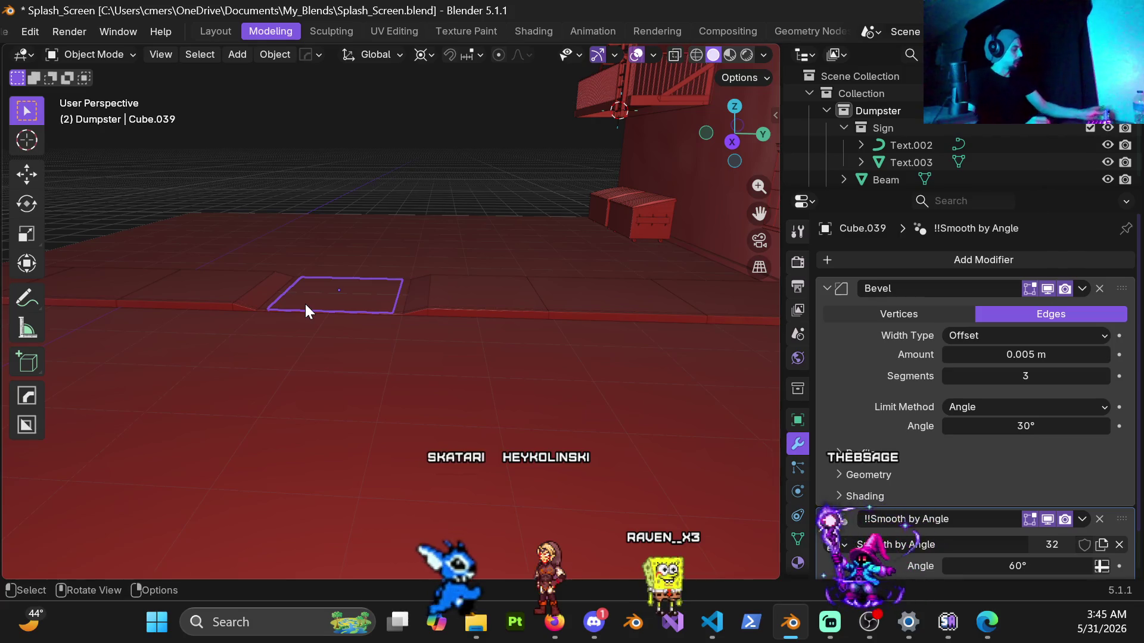
left_click(278, 377)
left_click(278, 370)
left_click(302, 328)
left_click(302, 327)
left_click(301, 332)
left_click(302, 330)
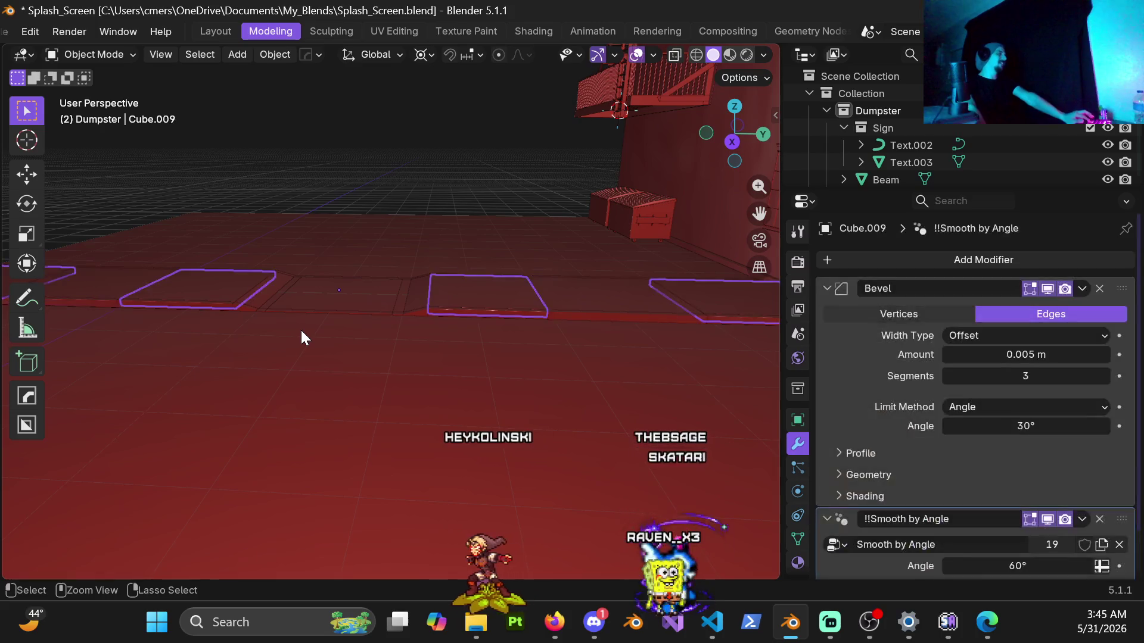
left_click(301, 330)
key("Tab")
scroll(316, 301, "up", 2)
mouse_move(317, 301)
middle_mouse_down()
mouse_move(437, 376)
mouse_move(327, 409)
mouse_move(432, 365)
mouse_move(395, 340)
mouse_move(554, 316)
mouse_move(431, 303)
mouse_move(448, 311)
mouse_move(462, 350)
mouse_move(572, 331)
mouse_move(507, 338)
mouse_move(464, 365)
mouse_move(480, 381)
mouse_move(467, 380)
mouse_move(395, 363)
mouse_move(327, 298)
mouse_move(410, 297)
mouse_move(396, 339)
middle_mouse_up()
key("ctrl+Tab")
left_click(140, 357)
middle_click_drag(271, 309, 151, 373)
mouse_move(398, 344)
middle_mouse_down()
mouse_move(314, 353)
mouse_move(291, 333)
mouse_move(469, 327)
mouse_move(281, 327)
mouse_move(311, 365)
mouse_move(357, 319)
mouse_move(368, 320)
mouse_move(362, 347)
middle_mouse_up()
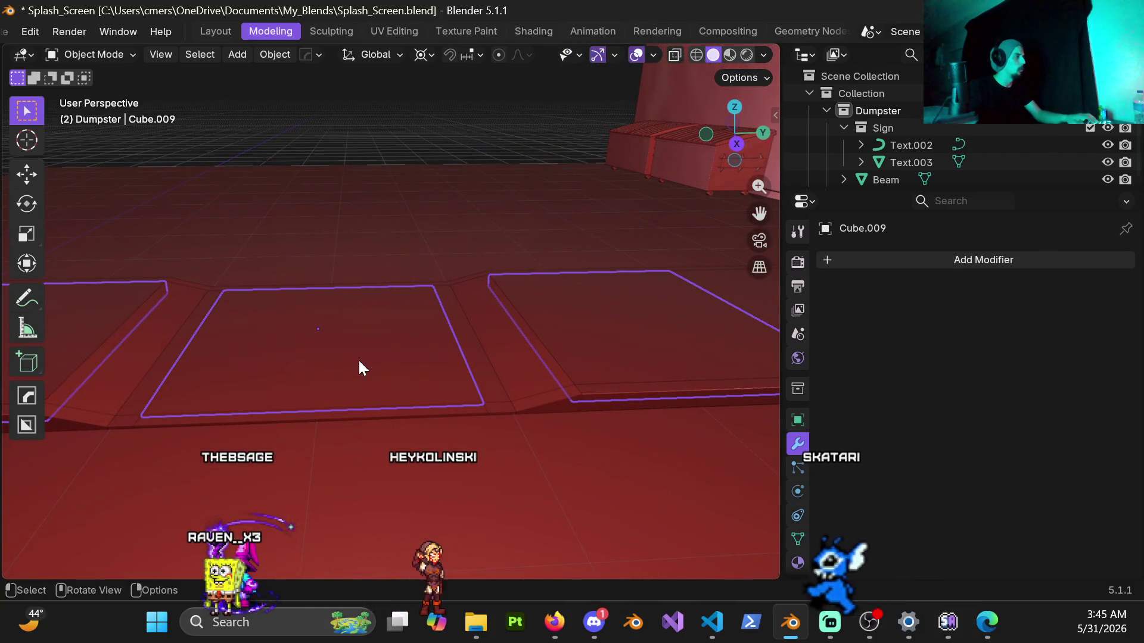
mouse_move(451, 425)
middle_mouse_down("shift")
mouse_move(566, 353)
mouse_move(600, 377)
middle_mouse_up("shift")
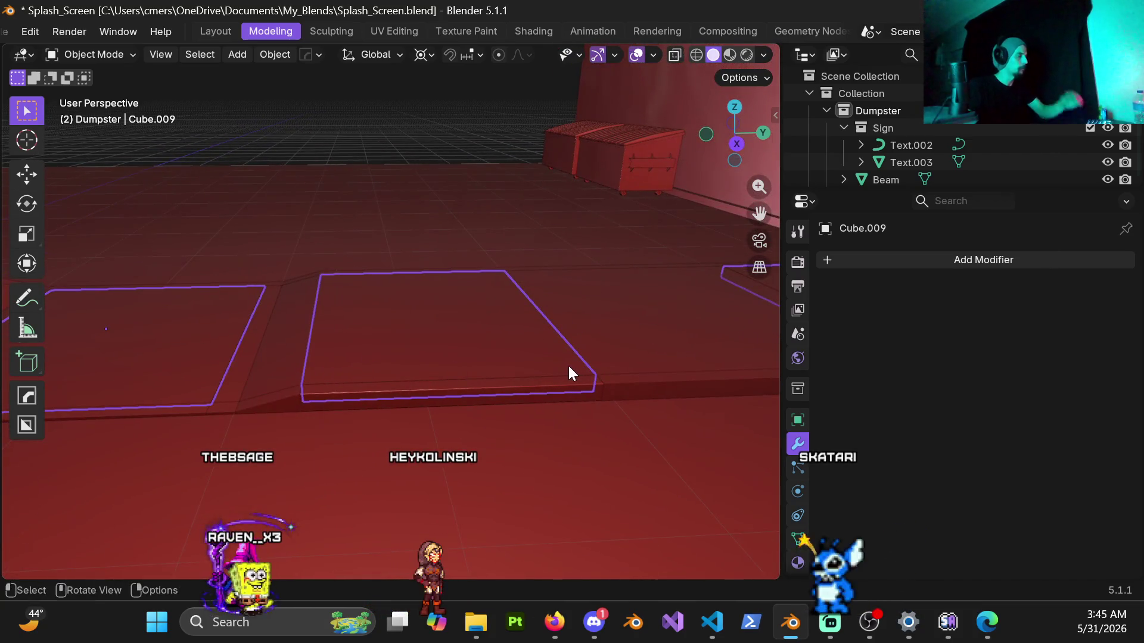
mouse_move(570, 340)
middle_mouse_down()
mouse_move(528, 331)
mouse_move(588, 325)
middle_mouse_up()
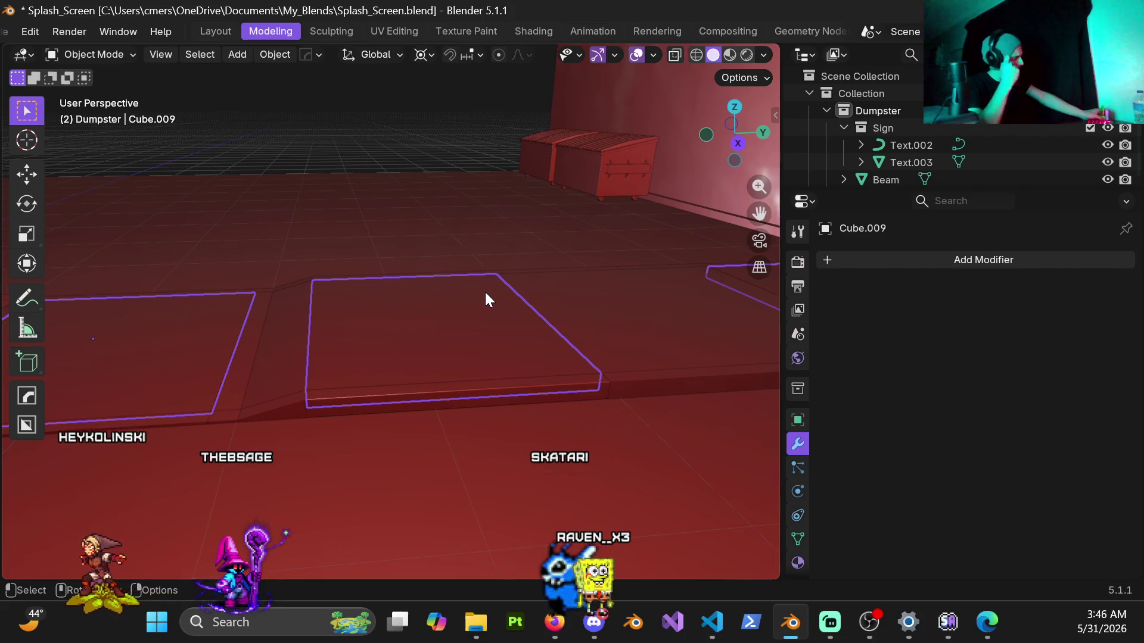
mouse_move(469, 293)
middle_mouse_down()
mouse_move(456, 249)
mouse_move(417, 301)
mouse_move(510, 320)
mouse_move(357, 315)
mouse_move(407, 346)
mouse_move(408, 368)
middle_mouse_up()
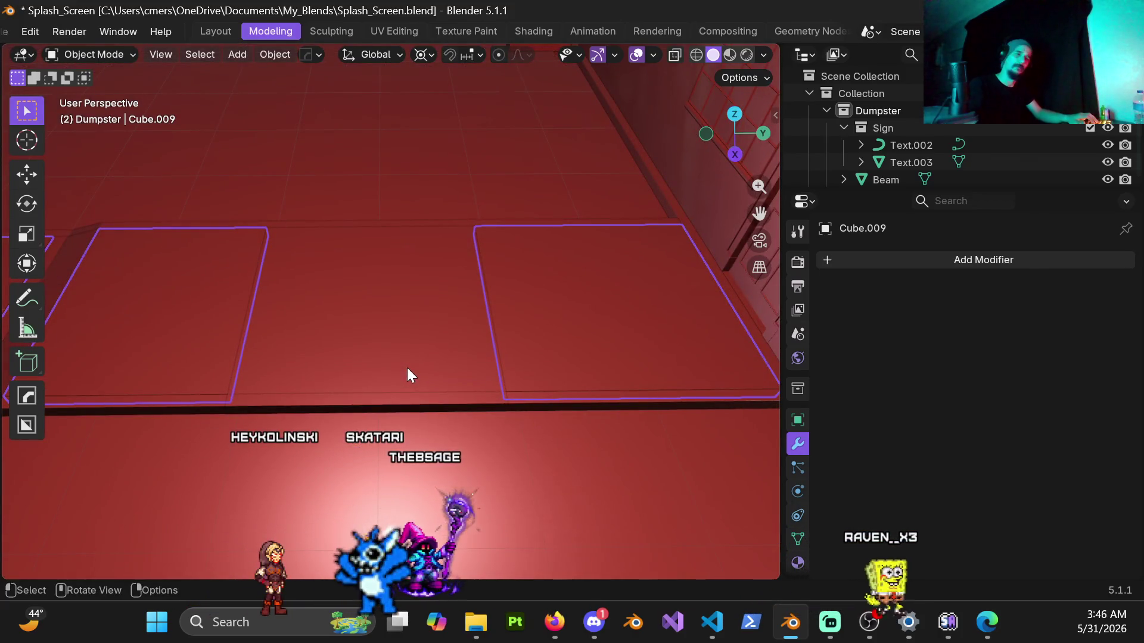
middle_click_drag(506, 319, 446, 340)
left_click(614, 466)
mouse_move(354, 448)
middle_mouse_down("shift")
mouse_move(444, 337)
mouse_move(219, 347)
mouse_move(328, 313)
middle_mouse_up("shift")
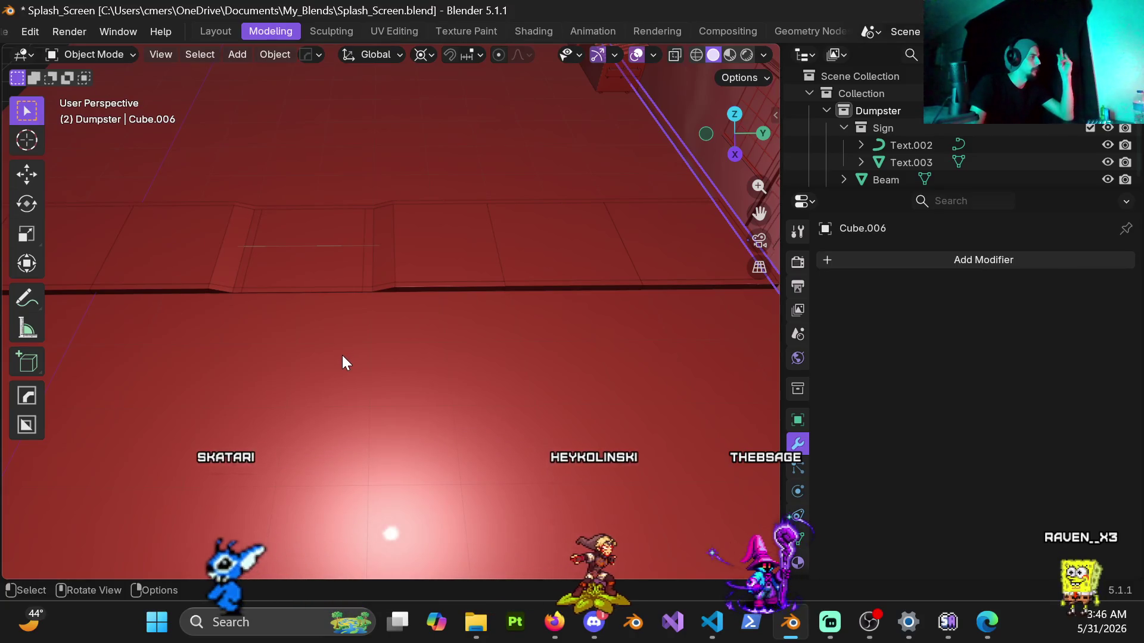
mouse_move(342, 355)
middle_mouse_down()
mouse_move(342, 345)
mouse_move(392, 336)
middle_mouse_up()
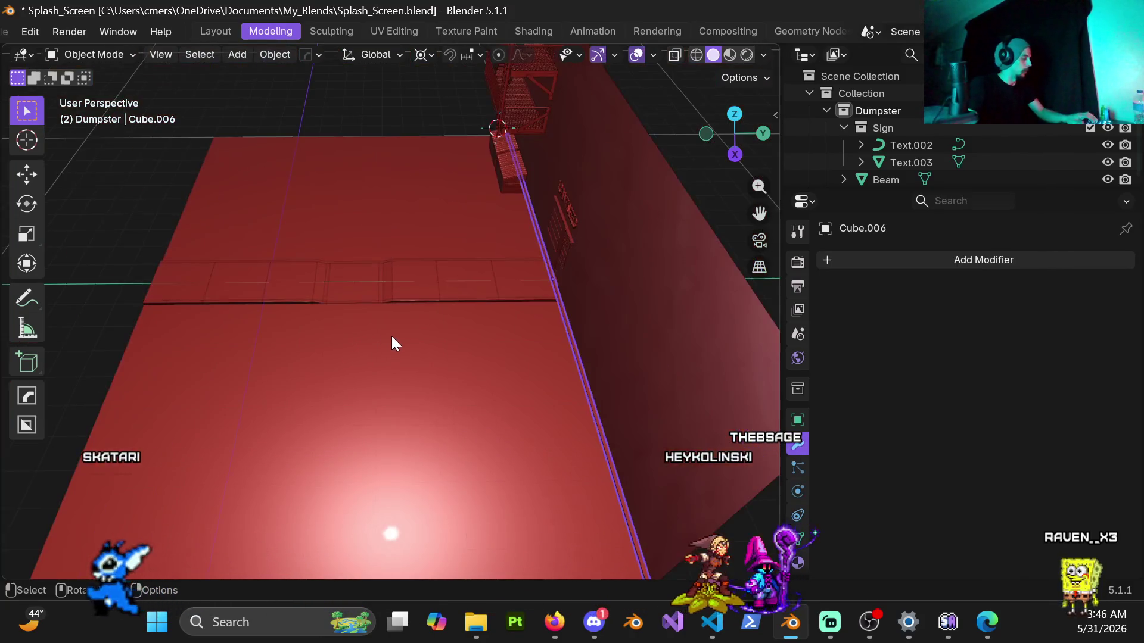
Duplicate the wall-edge strip rotated 90° about Z, then undo the misplaced copy.
scroll(402, 338, "up", 2)
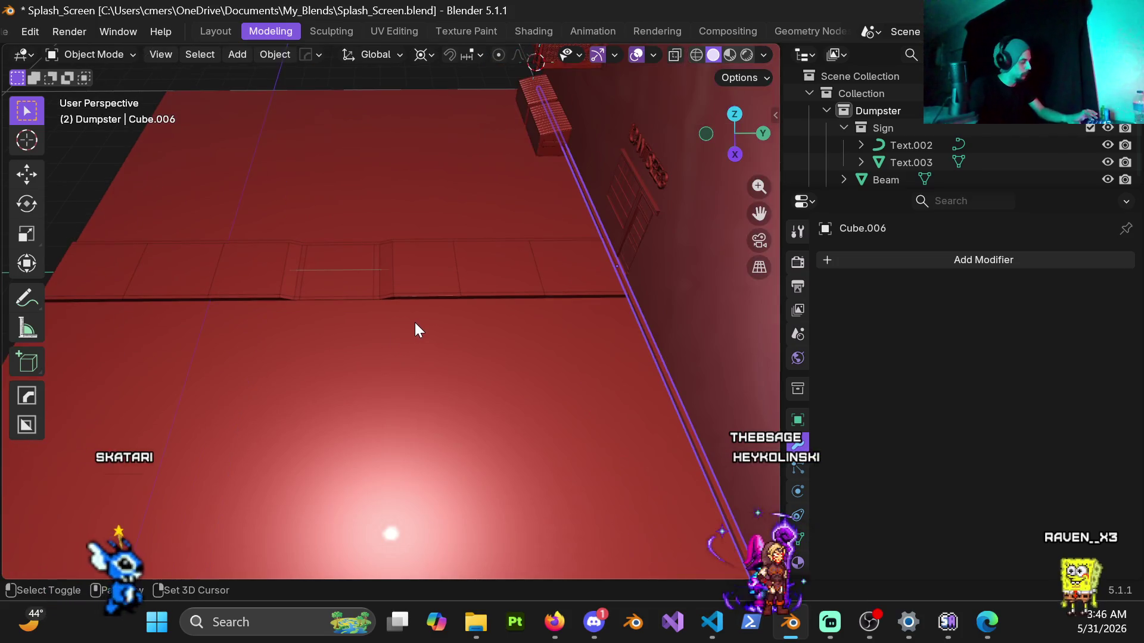
key("shift+d")
type("rz")
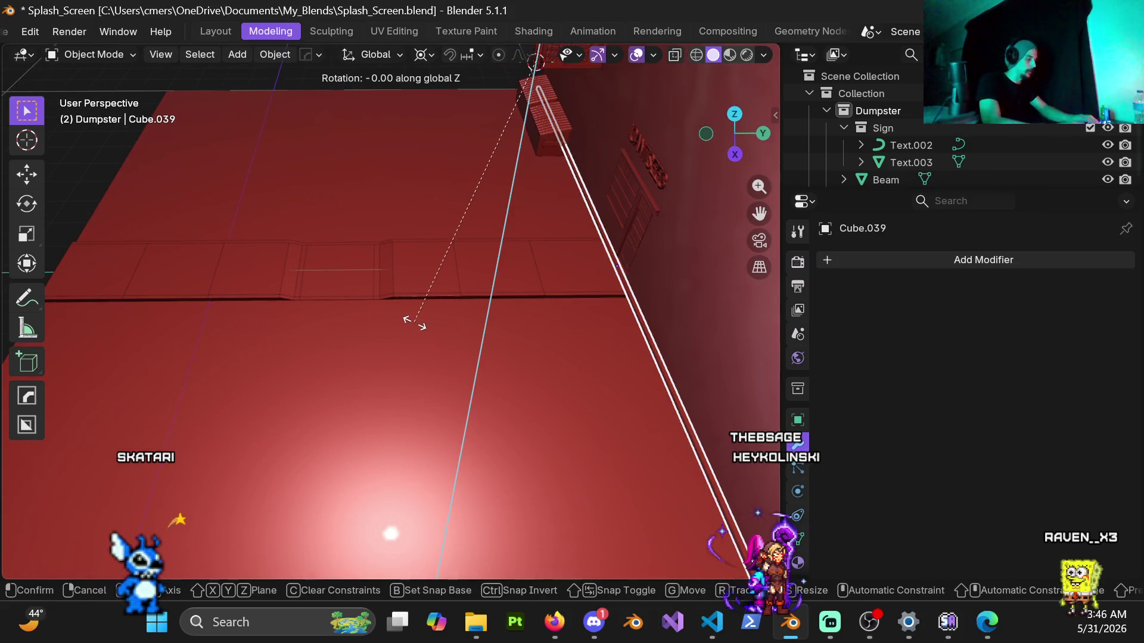
type("90")
key("Return")
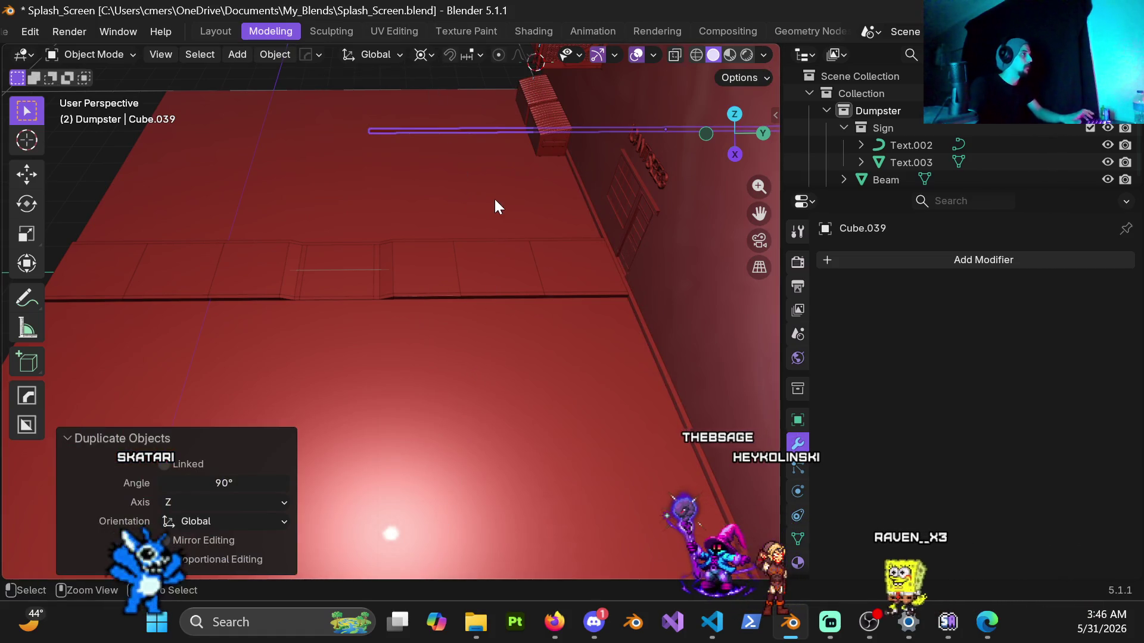
key("ctrl+z")
key("ctrl+z")
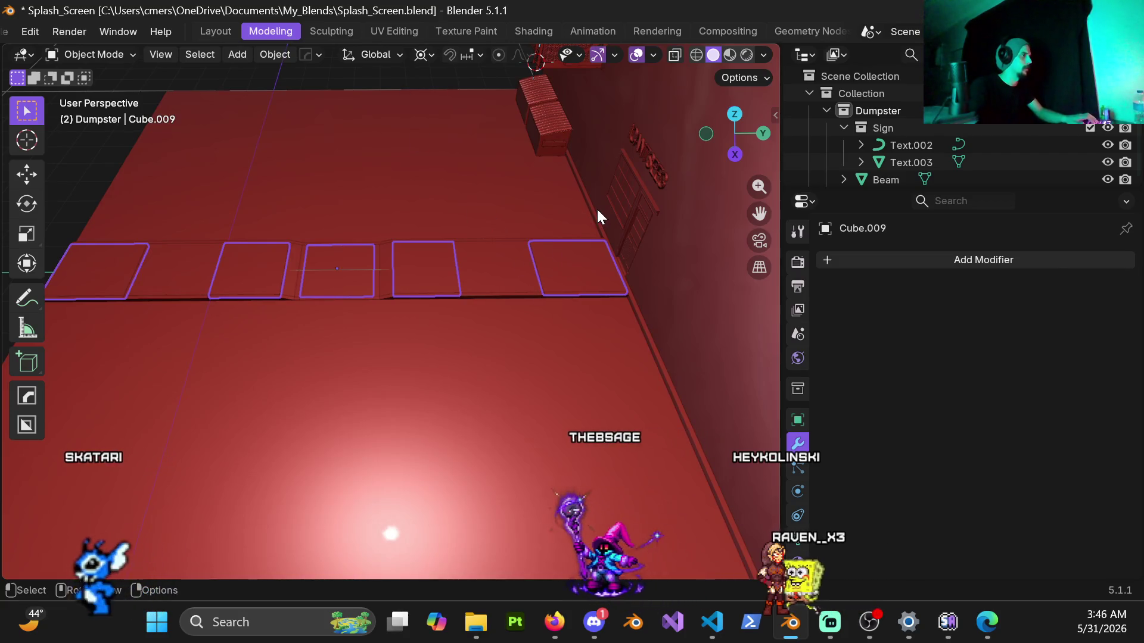
With pivot set to Median Point, duplicate the strip rotated 90° about Z and view from top.
left_click(592, 216)
left_click(423, 54)
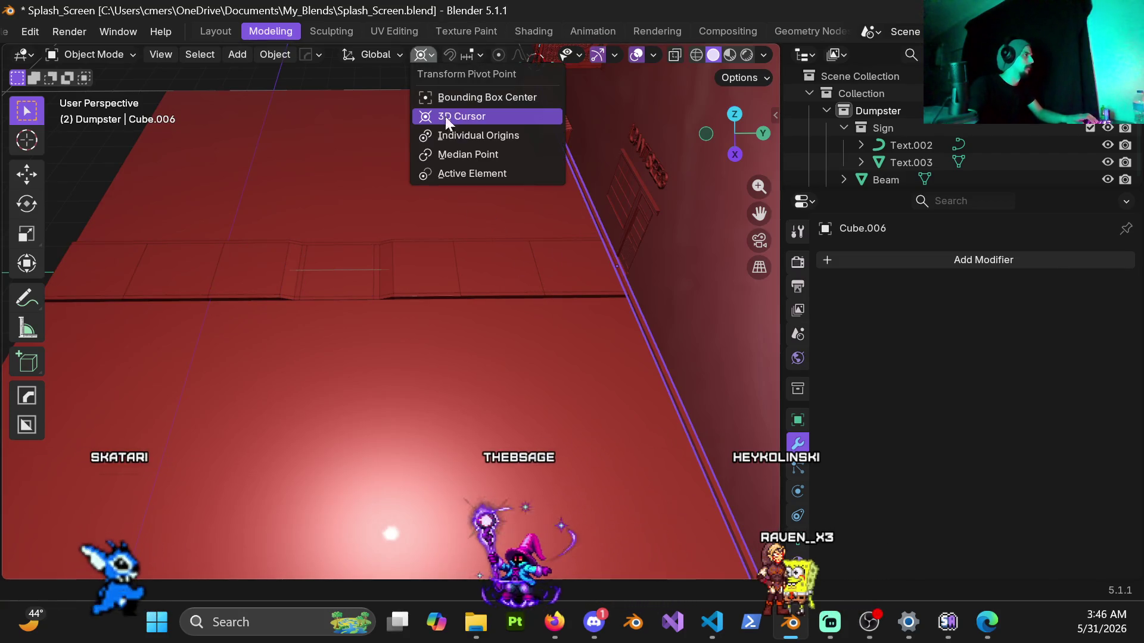
left_click(455, 155)
key("shift+d")
type("rz")
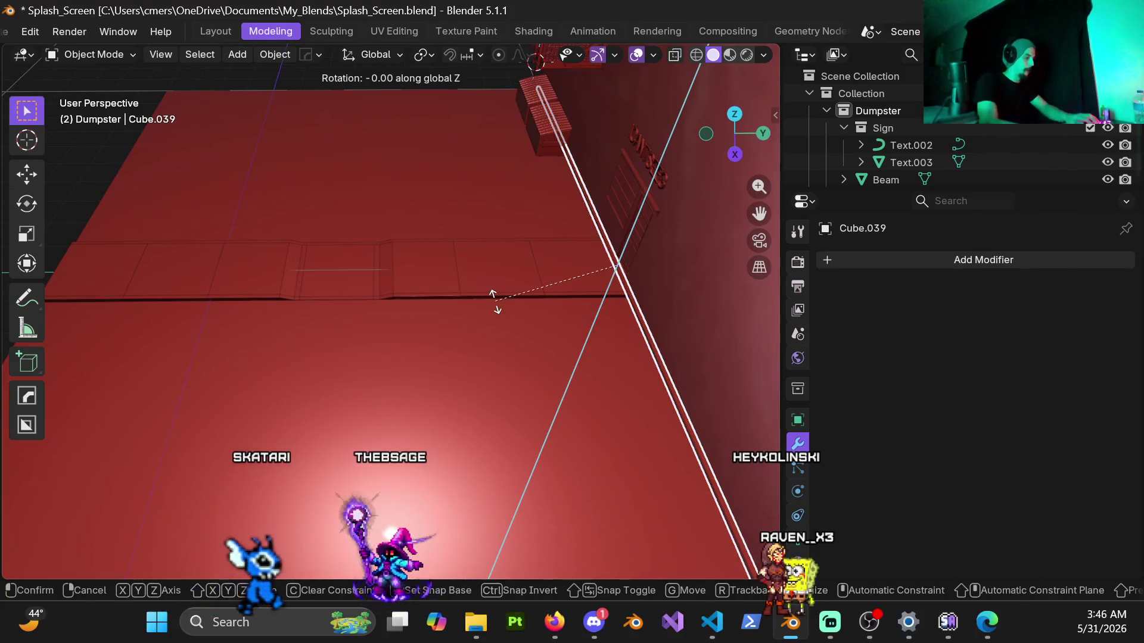
type("90")
key("Return")
key("KP_7")
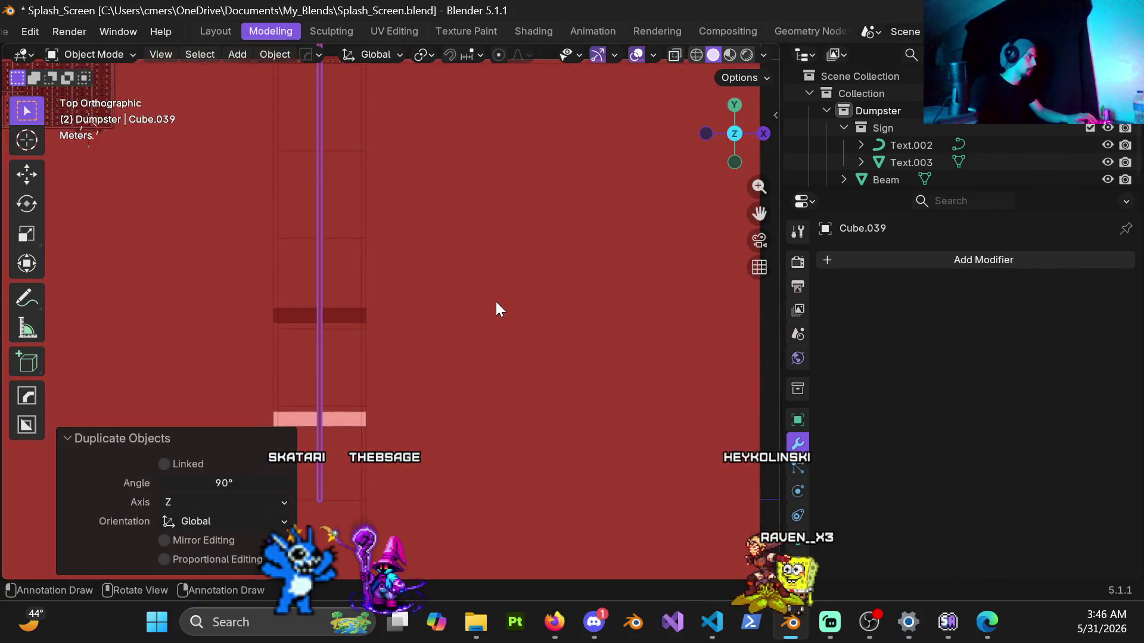
left_click(554, 620)
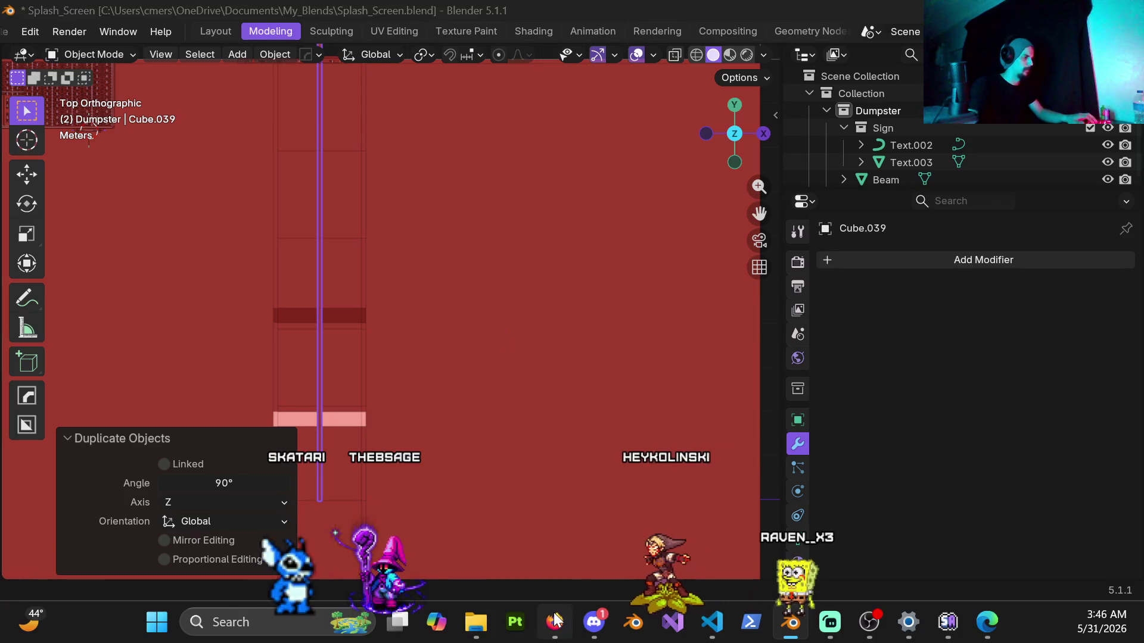
Pause the lo-fi music video on the MagiCXbeats tab.
scroll(271, 28, "up", 3)
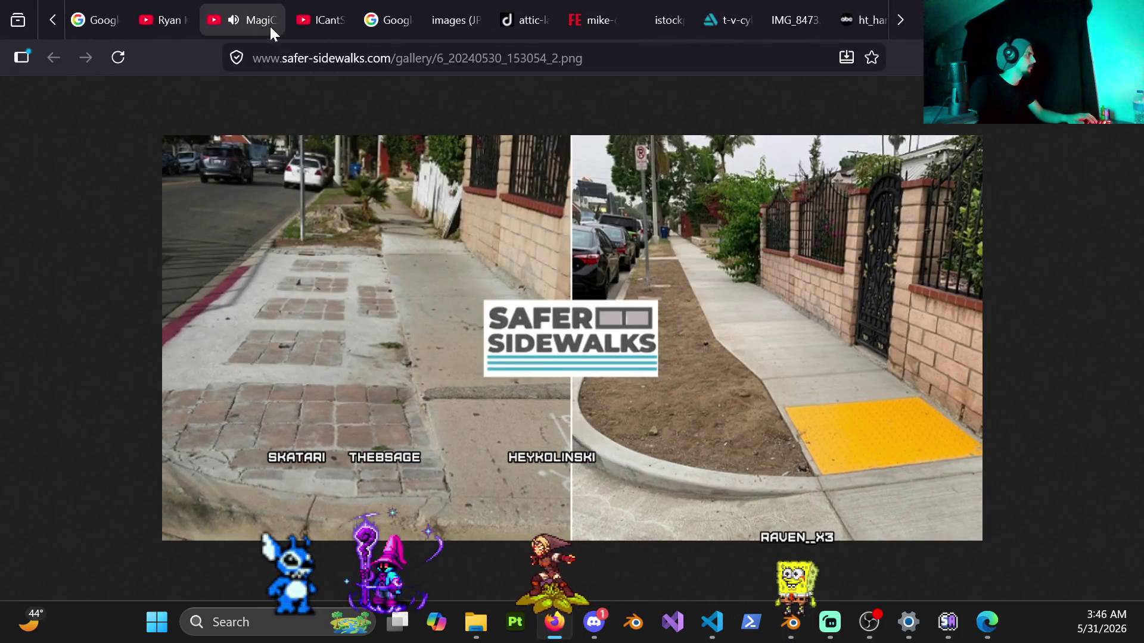
left_click(258, 24)
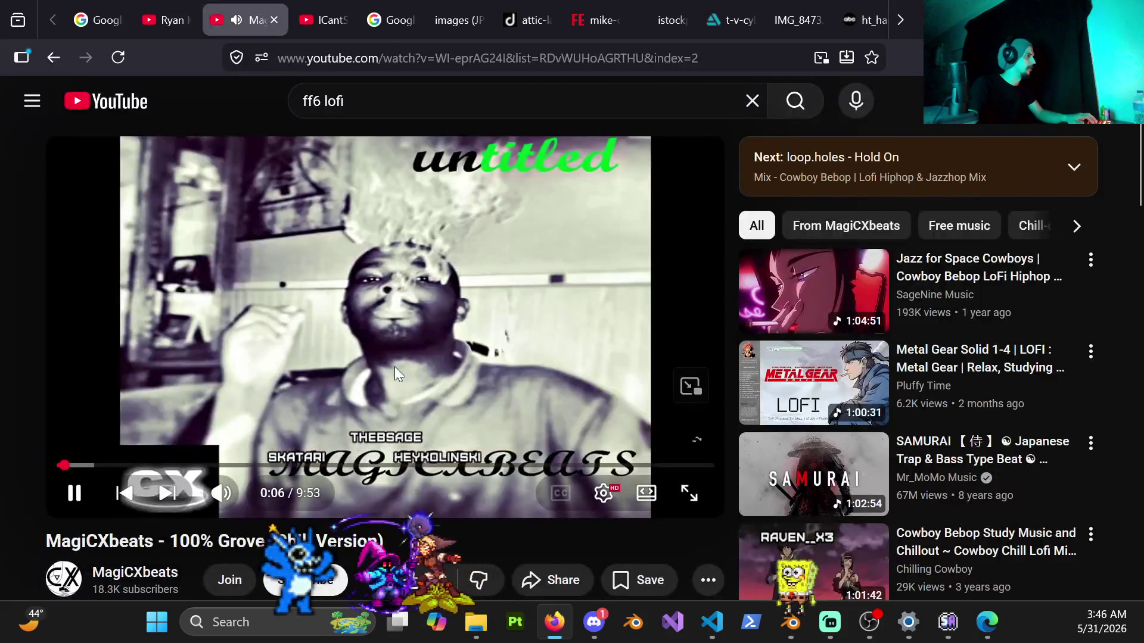
left_click(408, 392)
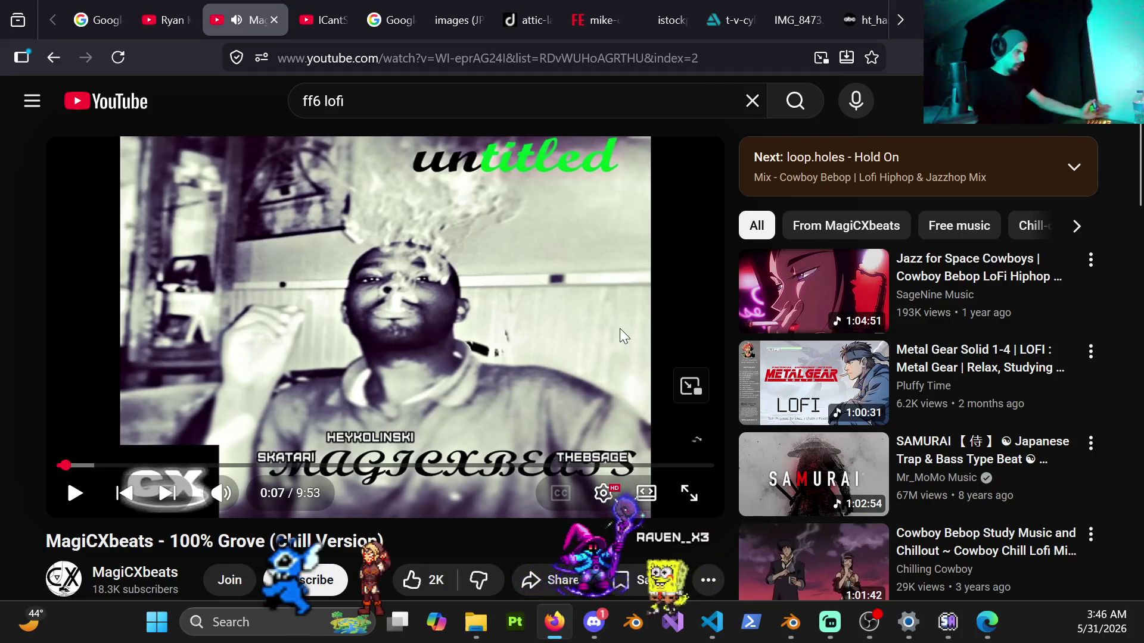
Scroll through the video's comments, start another recommended video, and return to Blender.
scroll(892, 429, "down", 3)
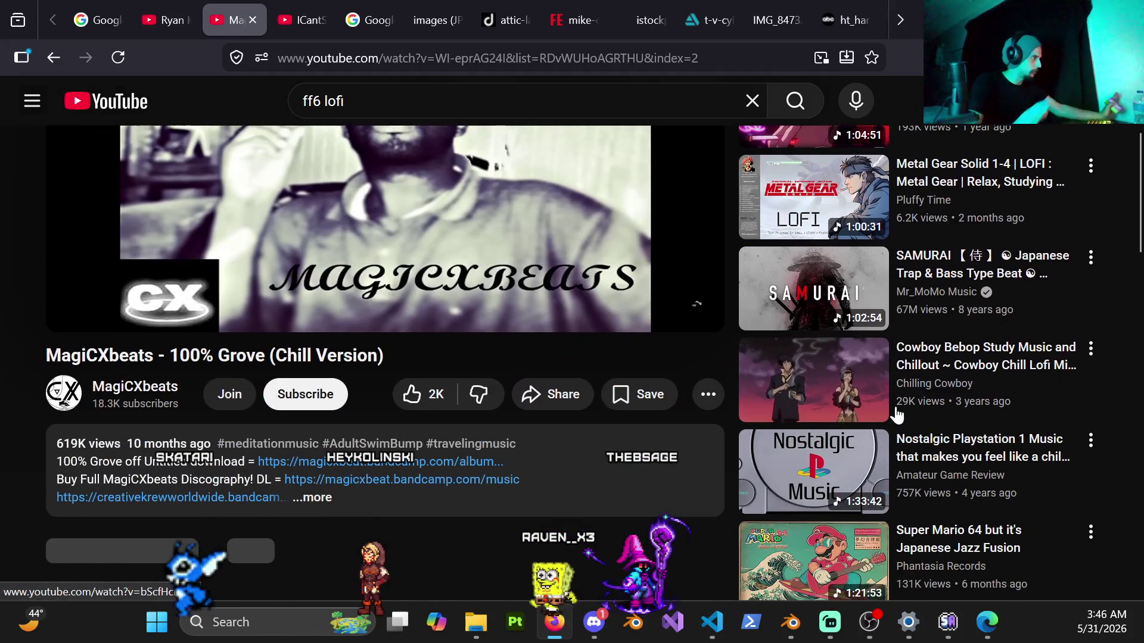
scroll(919, 284, "down", 3)
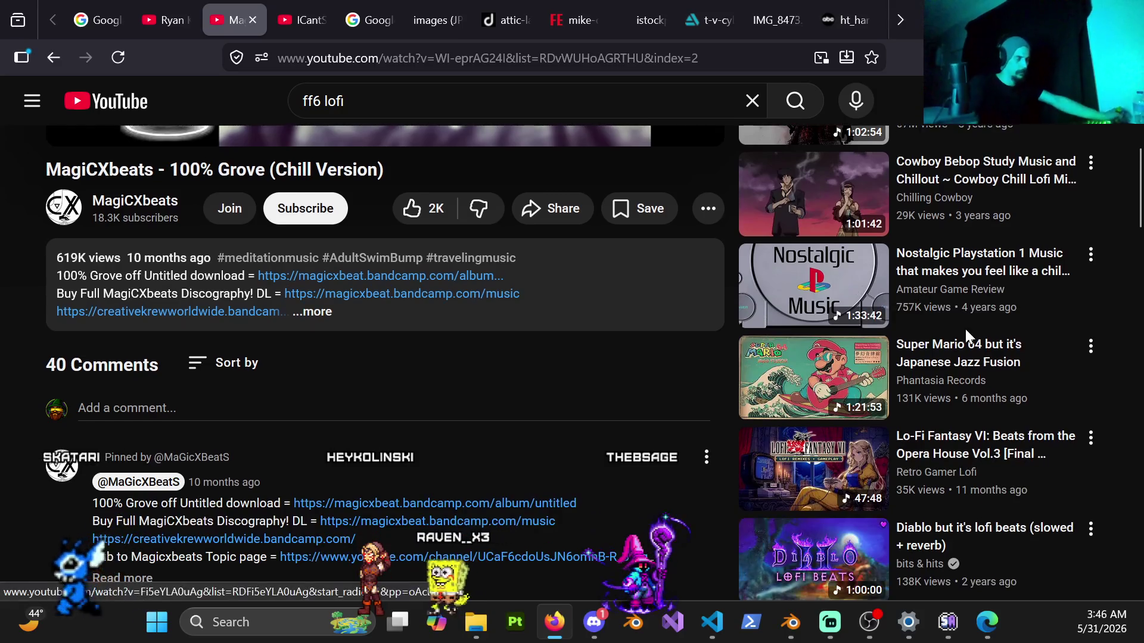
scroll(919, 417, "down", 3)
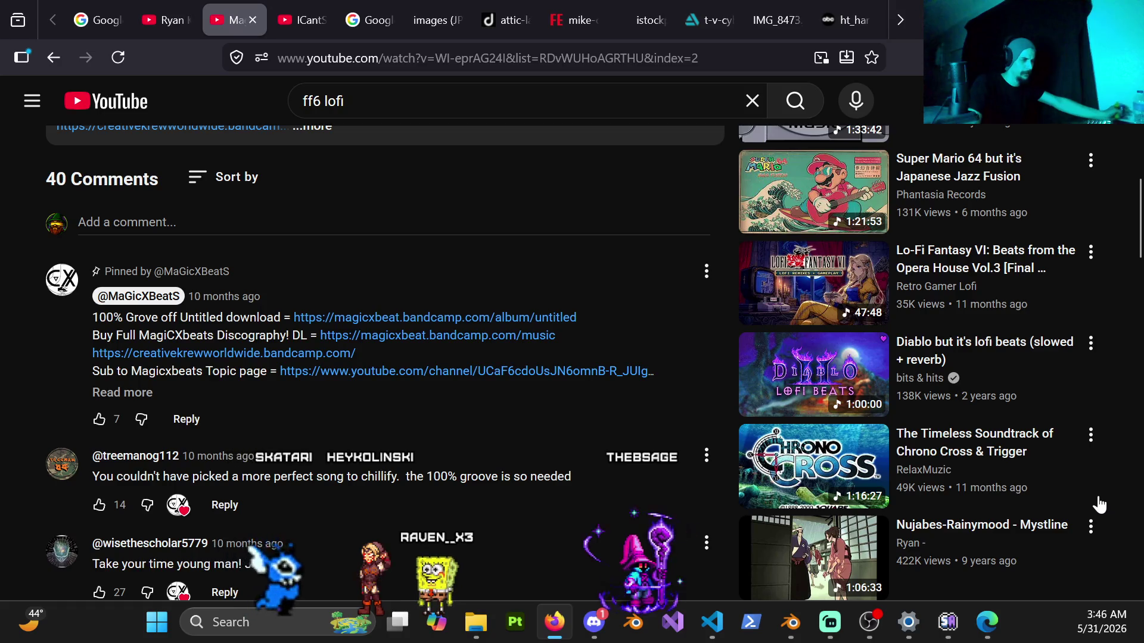
scroll(1090, 528, "down", 5)
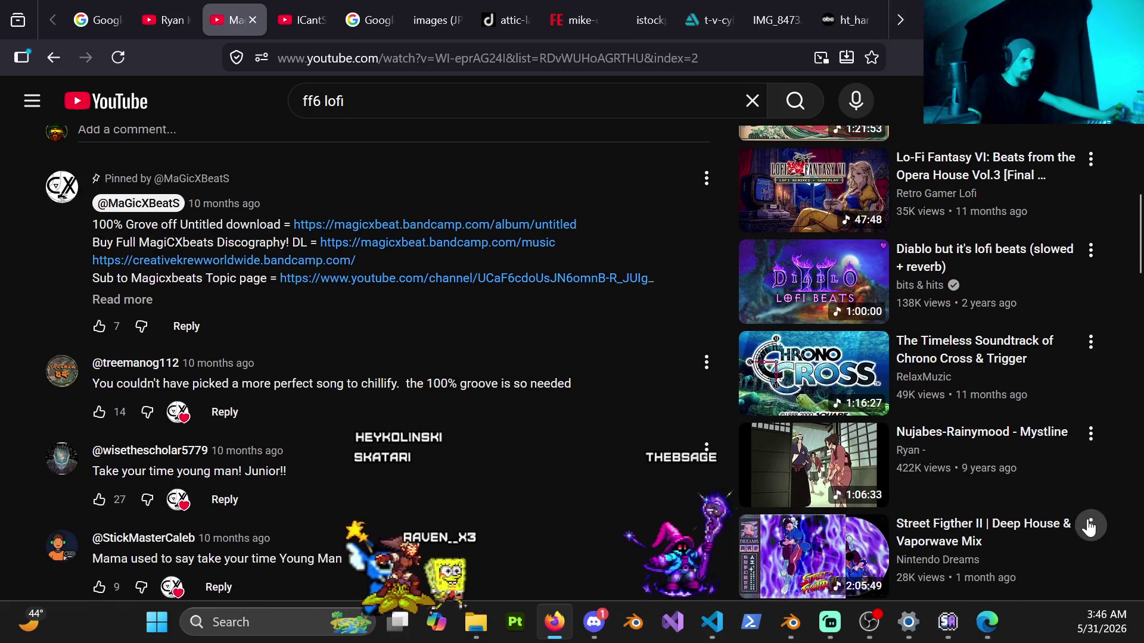
scroll(1090, 528, "down", 3)
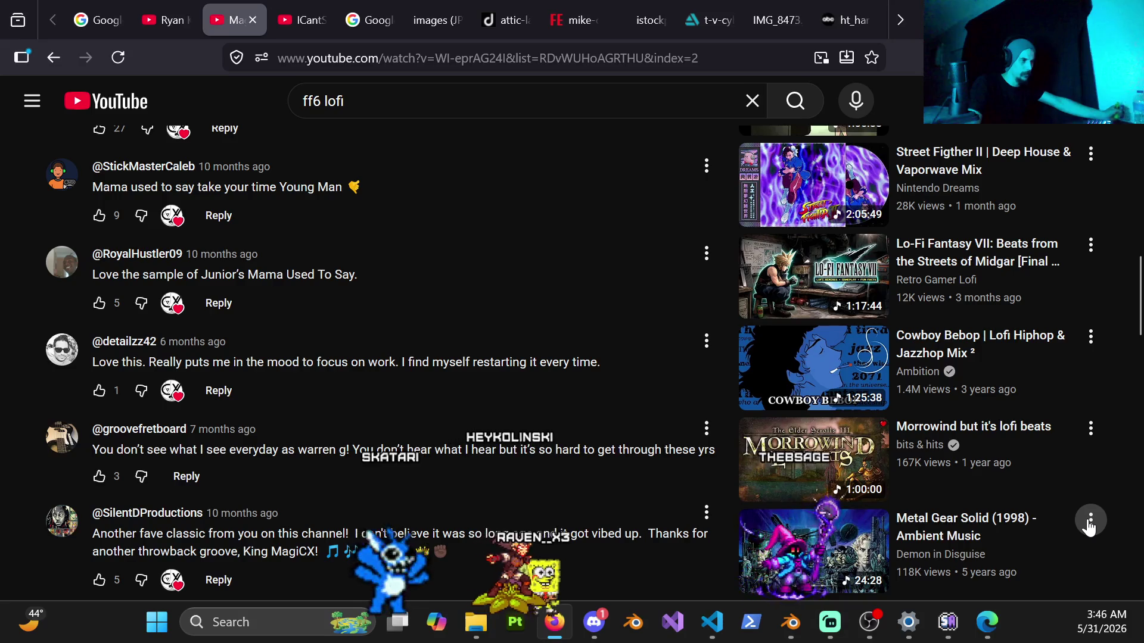
scroll(1090, 527, "down", 2)
scroll(1090, 528, "down", 5)
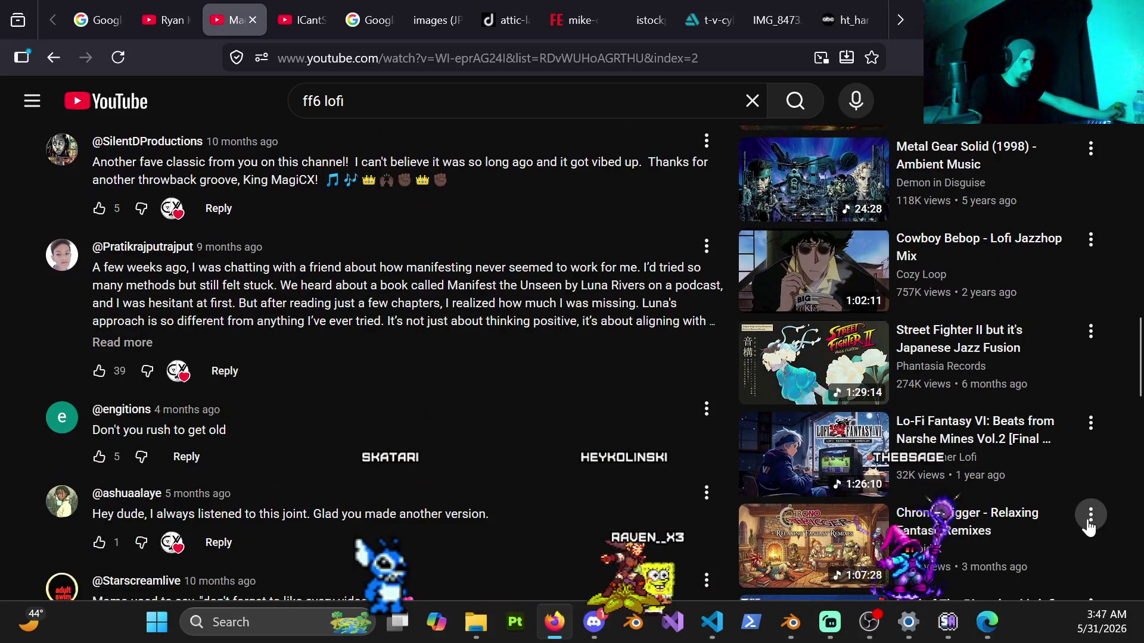
scroll(1090, 528, "down", 4)
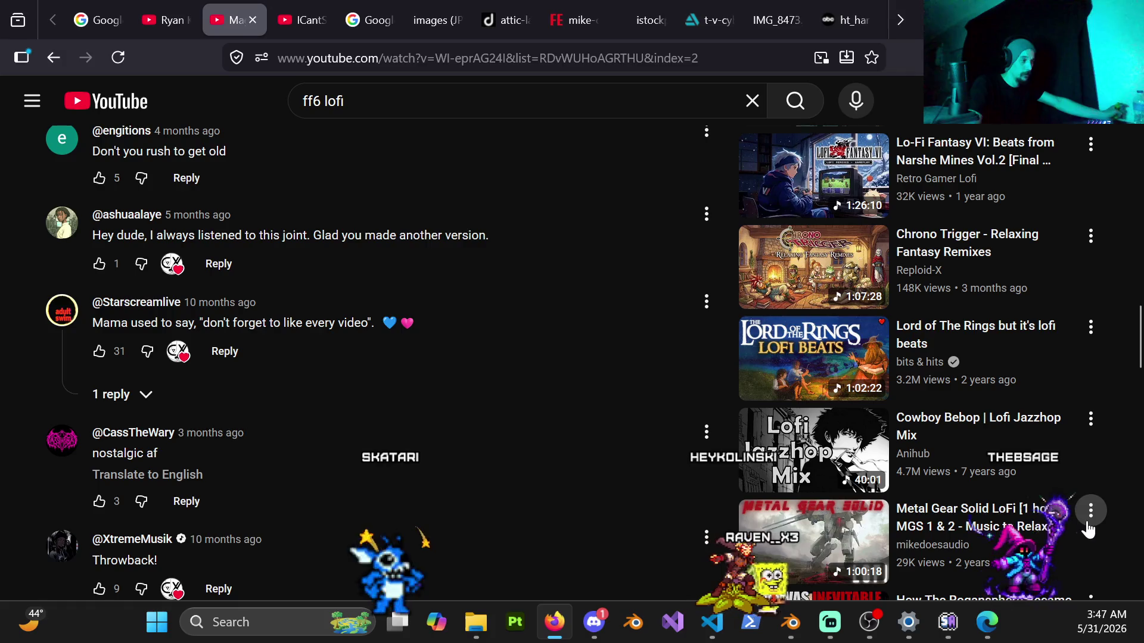
scroll(1110, 441, "down", 3)
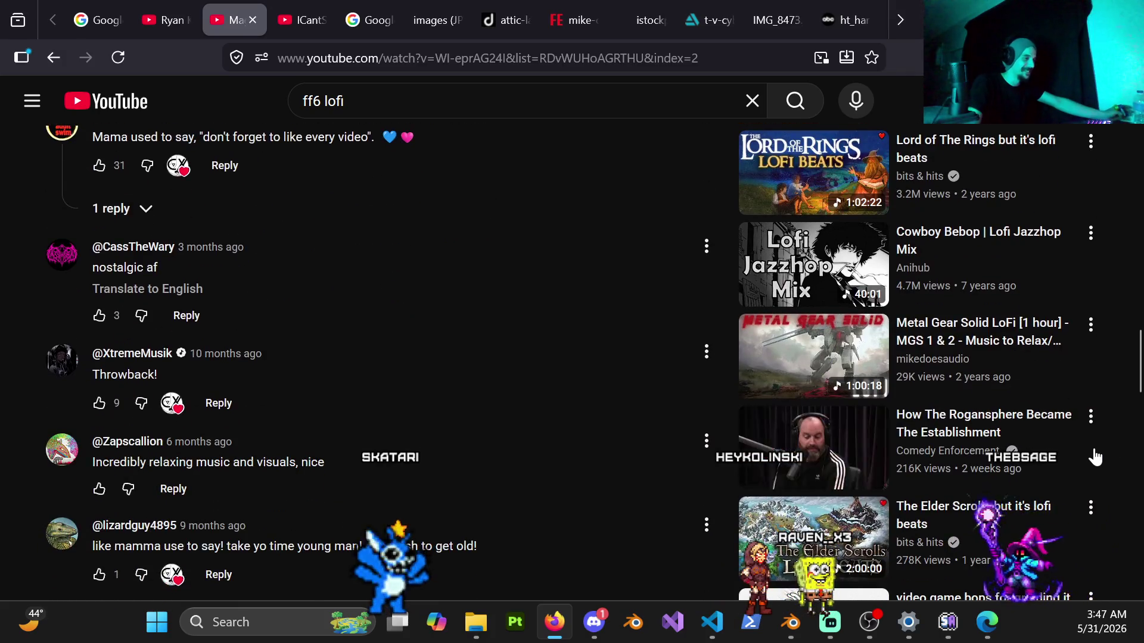
scroll(1102, 470, "down", 3)
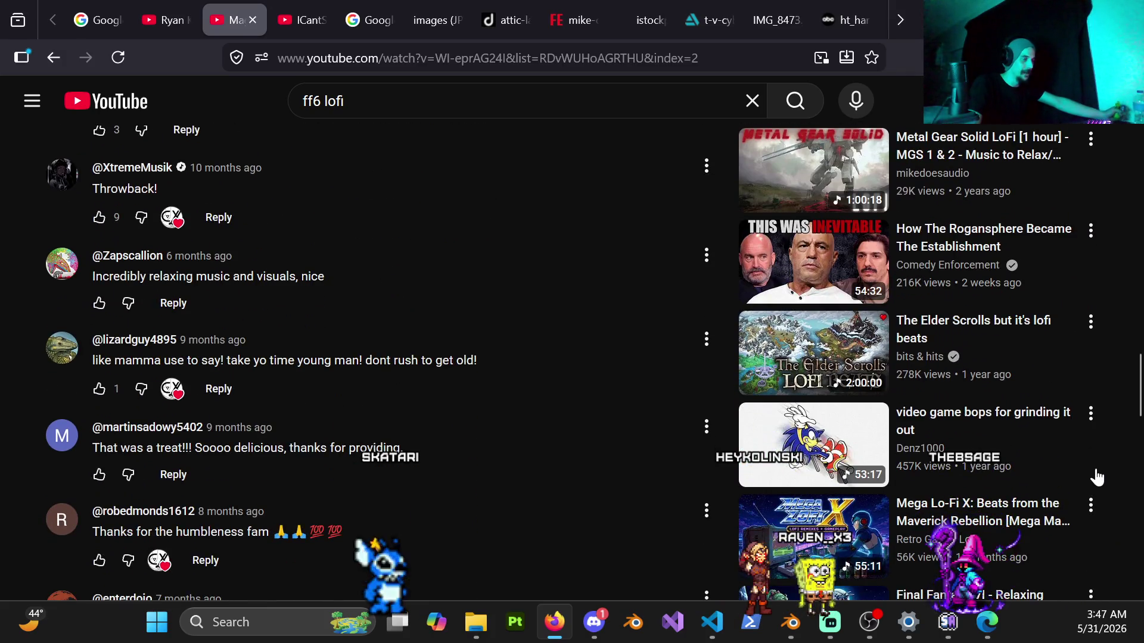
scroll(1098, 477, "down", 3)
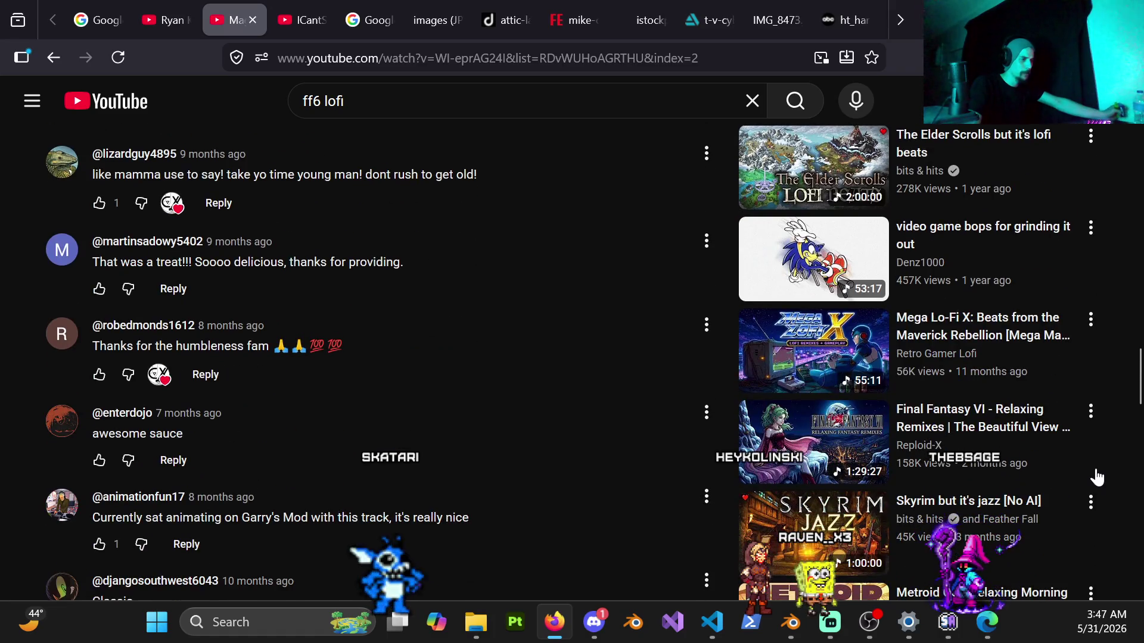
scroll(1098, 477, "down", 5)
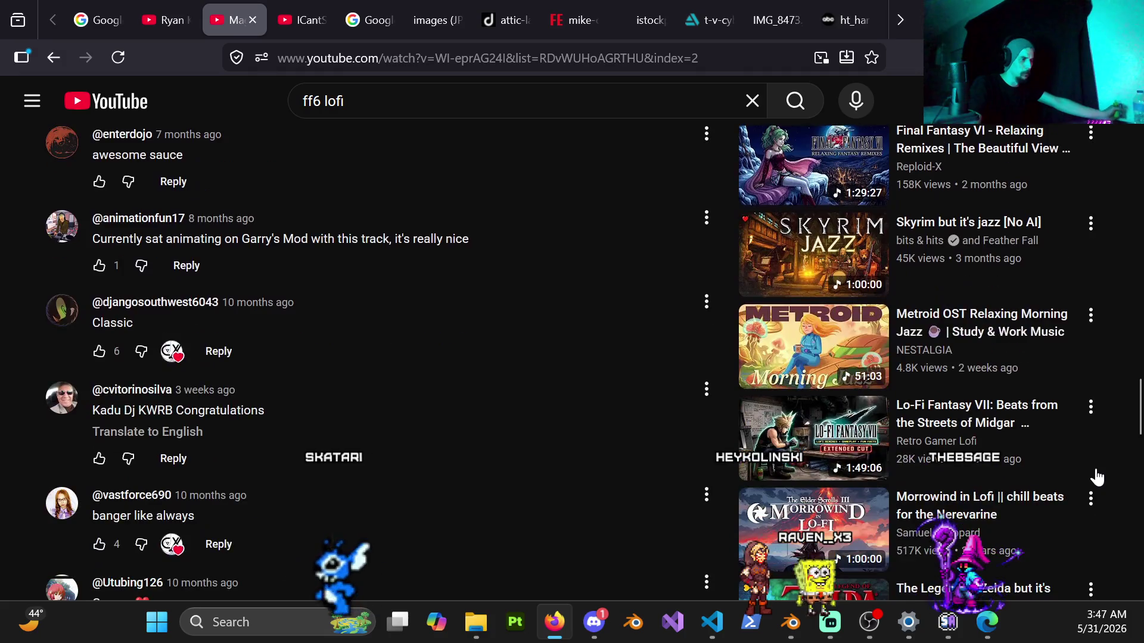
scroll(1097, 477, "down", 3)
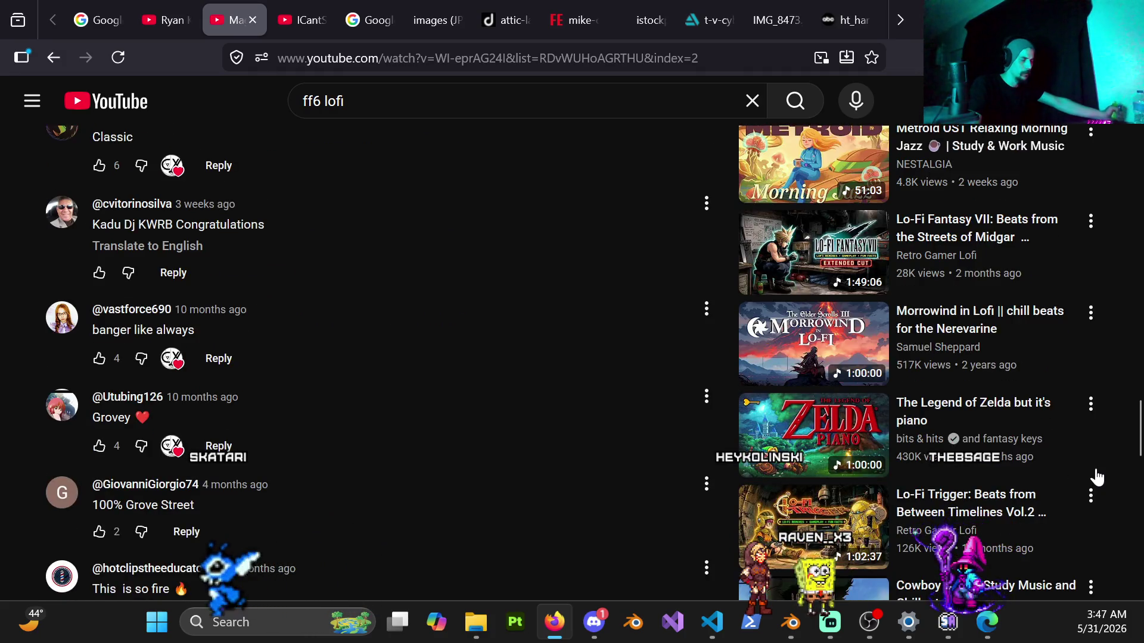
scroll(1098, 478, "down", 5)
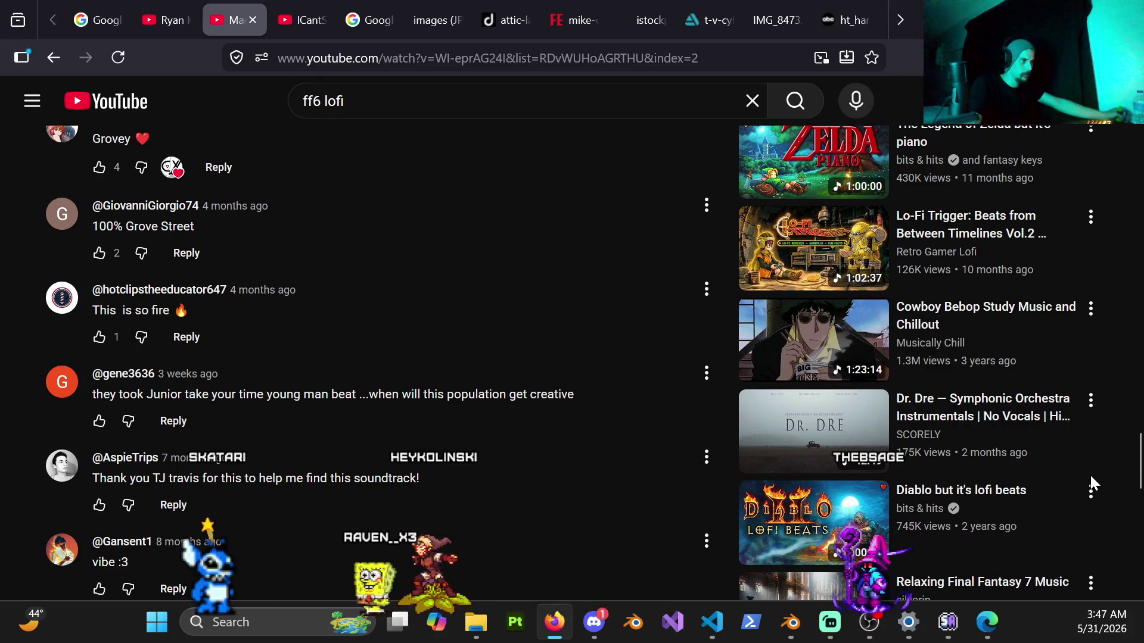
left_click(802, 269)
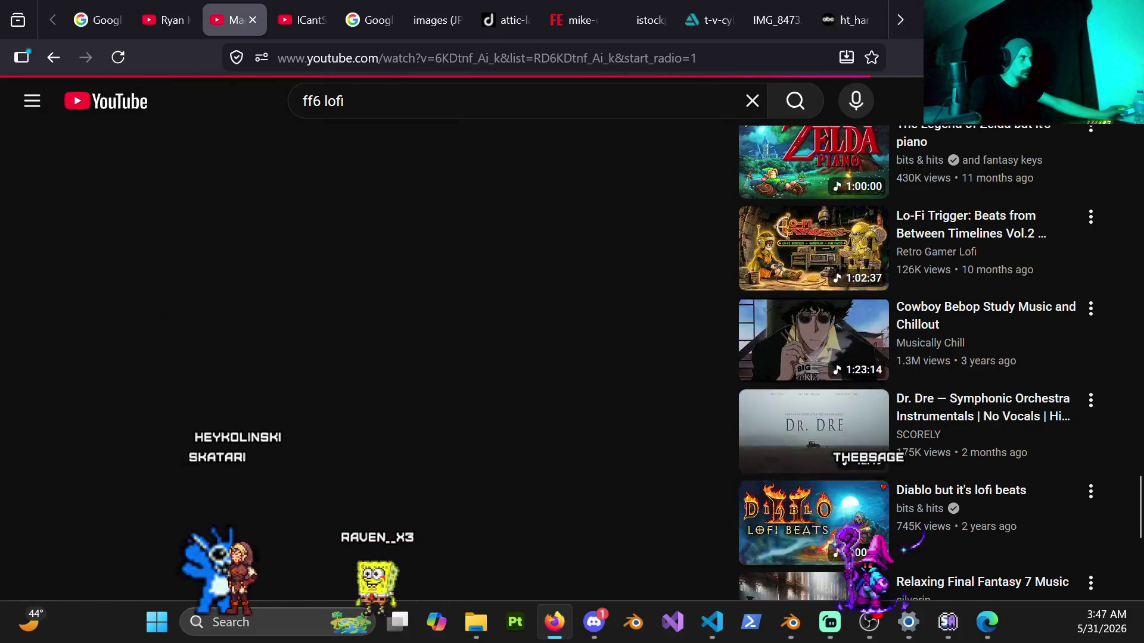
key("alt+Tab")
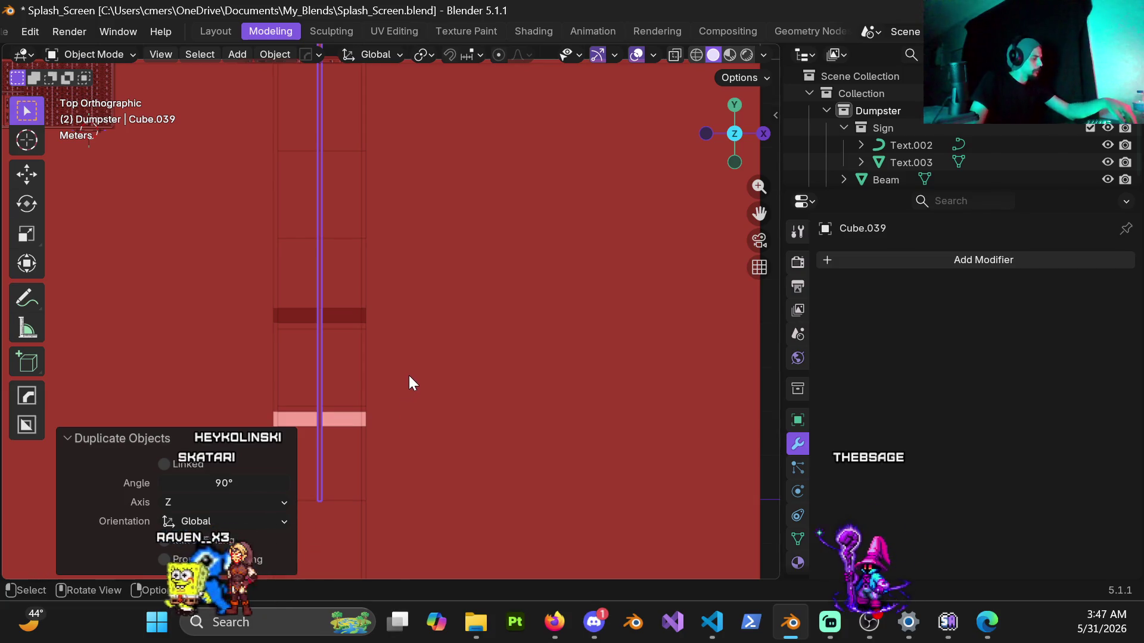
Duplicate the curb strip and place the copy 7 m along Y.
scroll(406, 367, "down", 3)
scroll(367, 355, "up", 3)
scroll(377, 355, "down", 3)
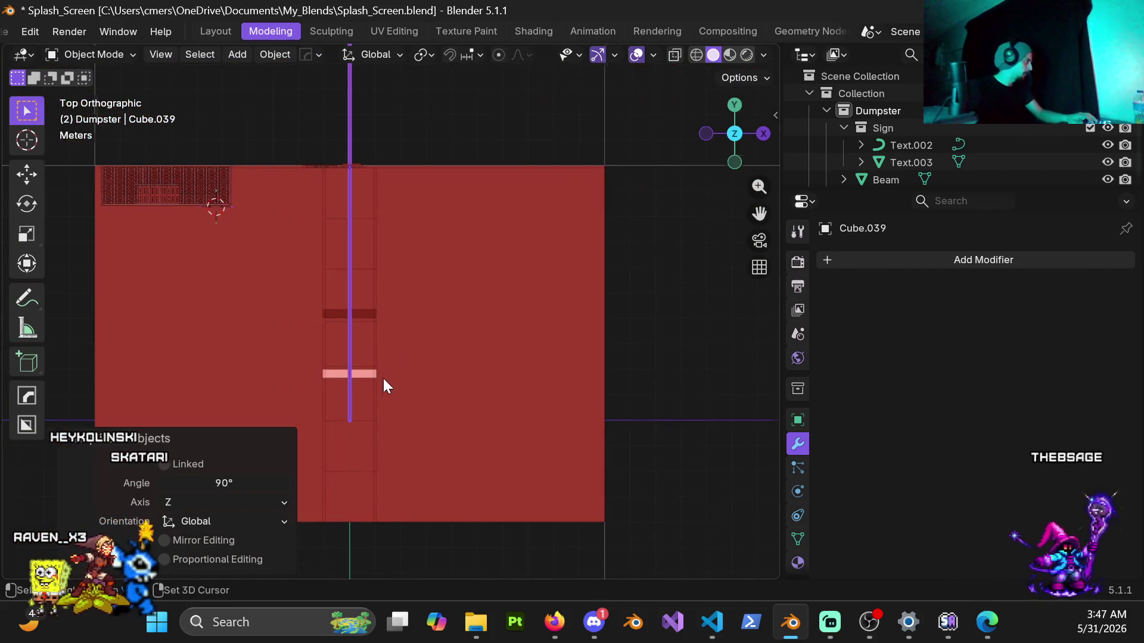
middle_click_drag(384, 378, 392, 331, "shift")
key("shift+d")
key("y")
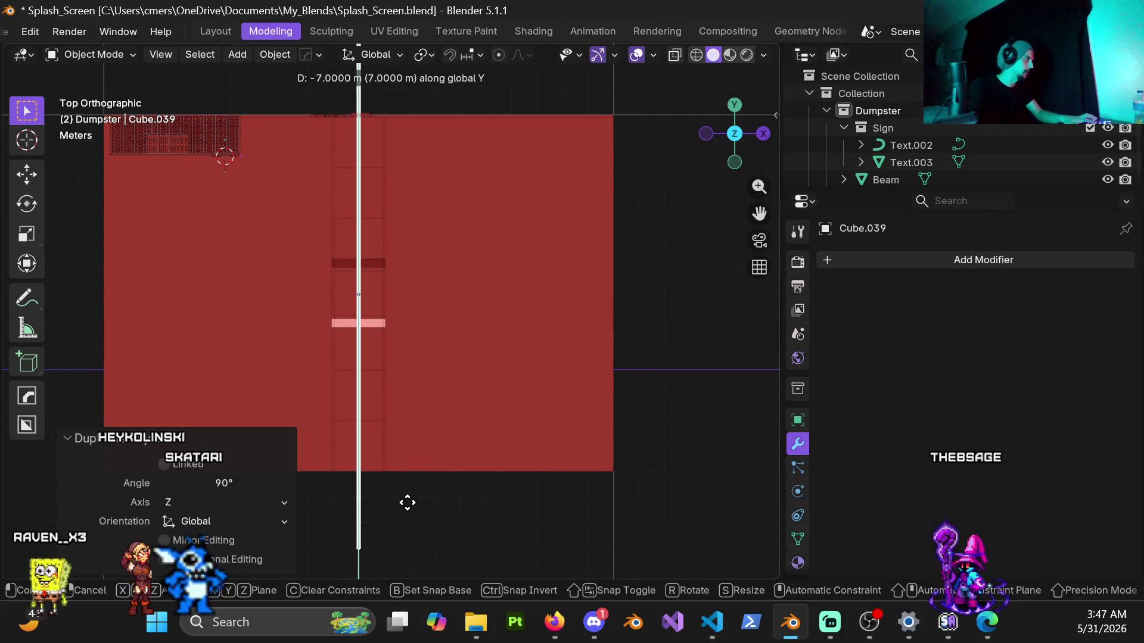
left_click(407, 503)
scroll(324, 296, "up", 5)
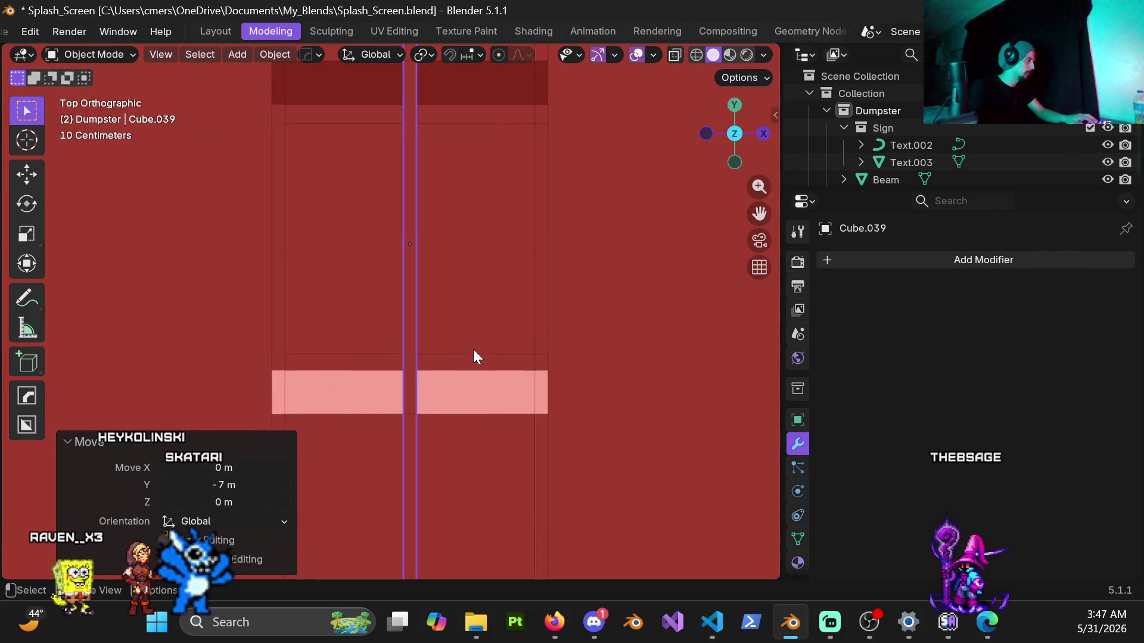
Shift the copy 1 m along X and scale it to 0.7 along Y.
key("g")
key("x")
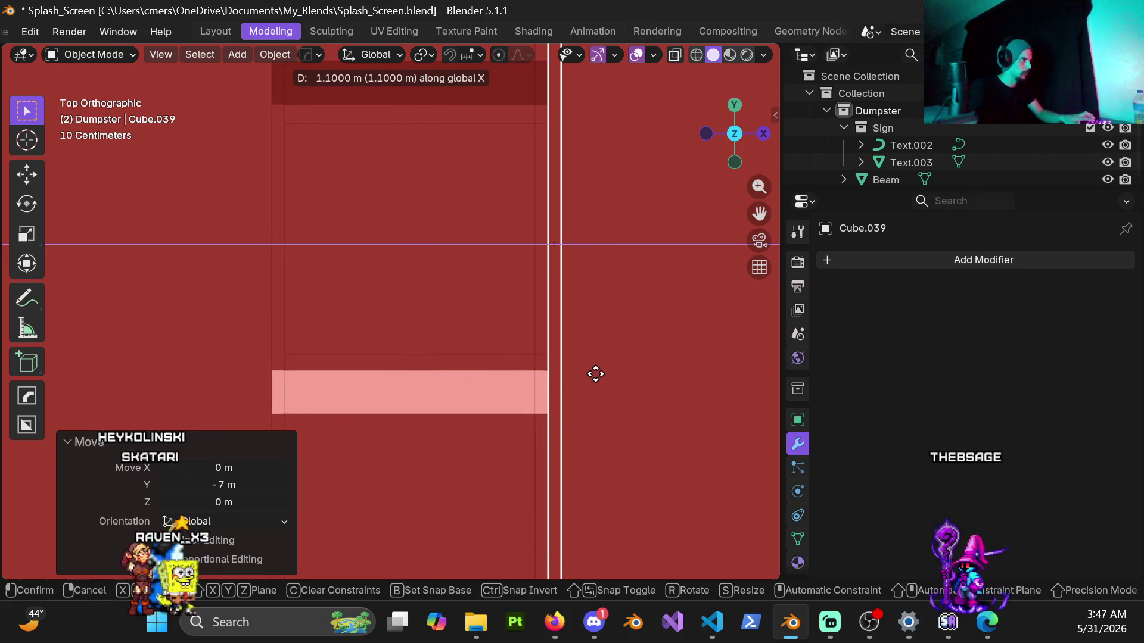
left_click(596, 374)
mouse_move(591, 374)
middle_mouse_down()
mouse_move(335, 278)
mouse_move(230, 209)
mouse_move(237, 131)
mouse_move(373, 302)
mouse_move(177, 355)
mouse_move(398, 291)
mouse_move(434, 343)
mouse_move(659, 340)
mouse_move(460, 325)
middle_mouse_up()
key("s")
key("y")
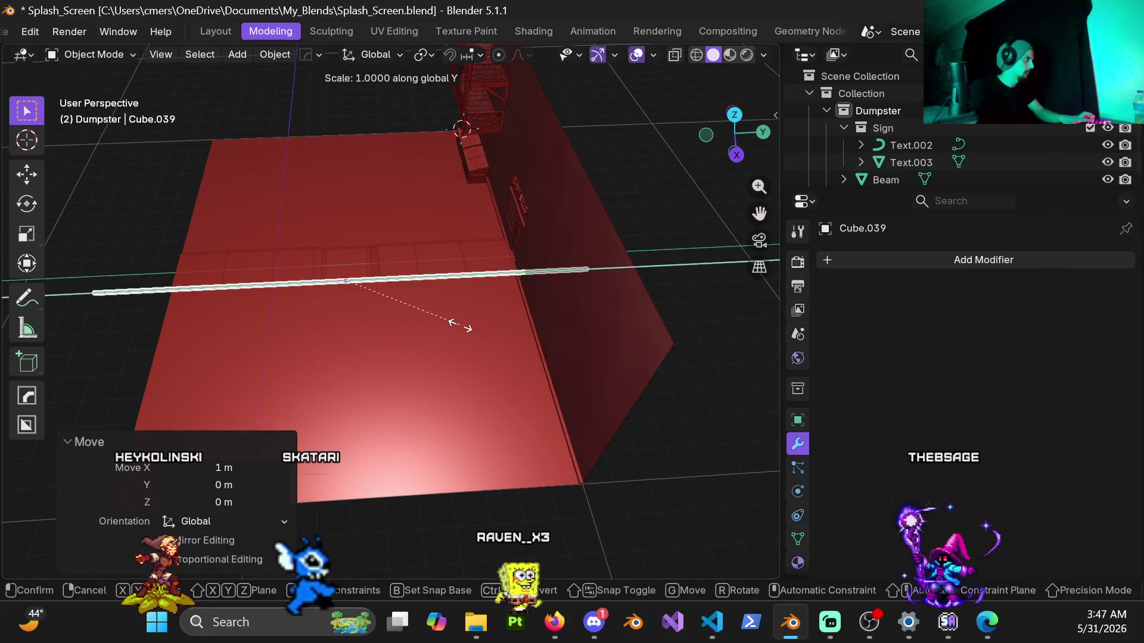
left_click(432, 311)
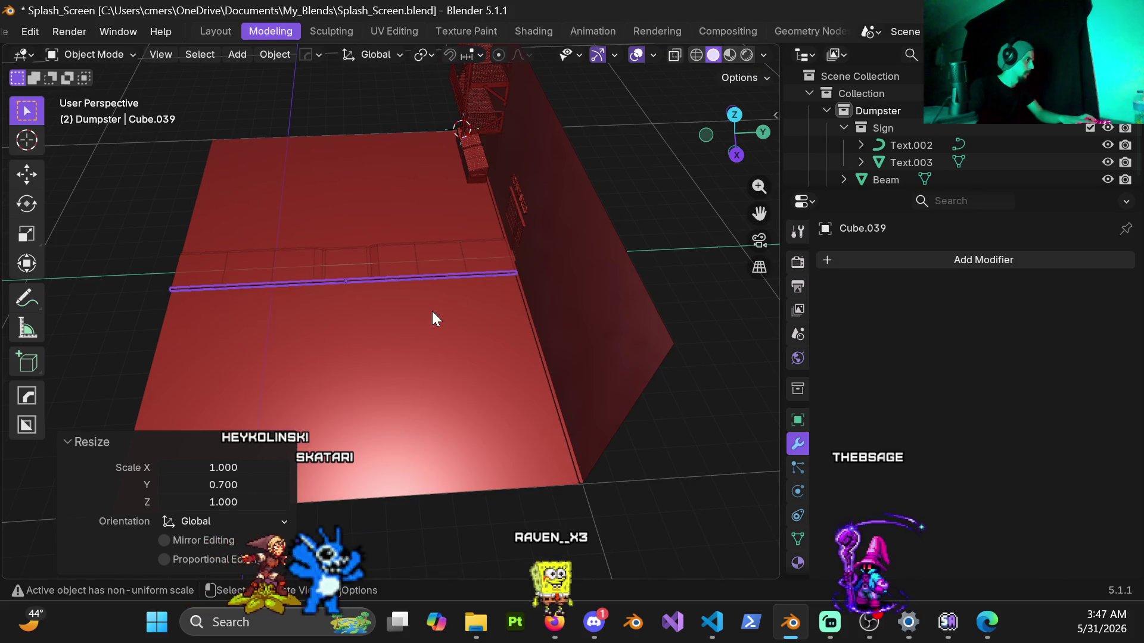
middle_click_drag(432, 311, 400, 351)
scroll(413, 369, "up", 4)
Enter Edit Mode on the copy and switch the viewport to wireframe.
key("Tab")
mouse_move(526, 373)
middle_mouse_down()
mouse_move(447, 330)
mouse_move(494, 378)
middle_mouse_up()
key("z")
left_click(199, 324)
Slide the strip's end face along Y and check it against the ledge in wireframe.
left_click(468, 361)
key("g")
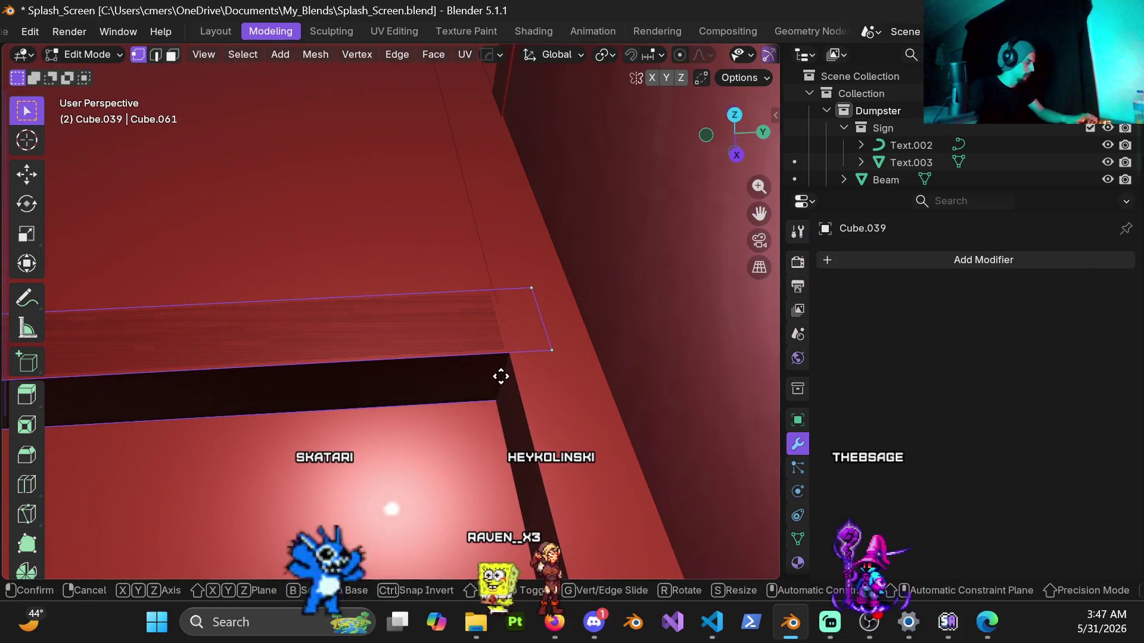
key("y")
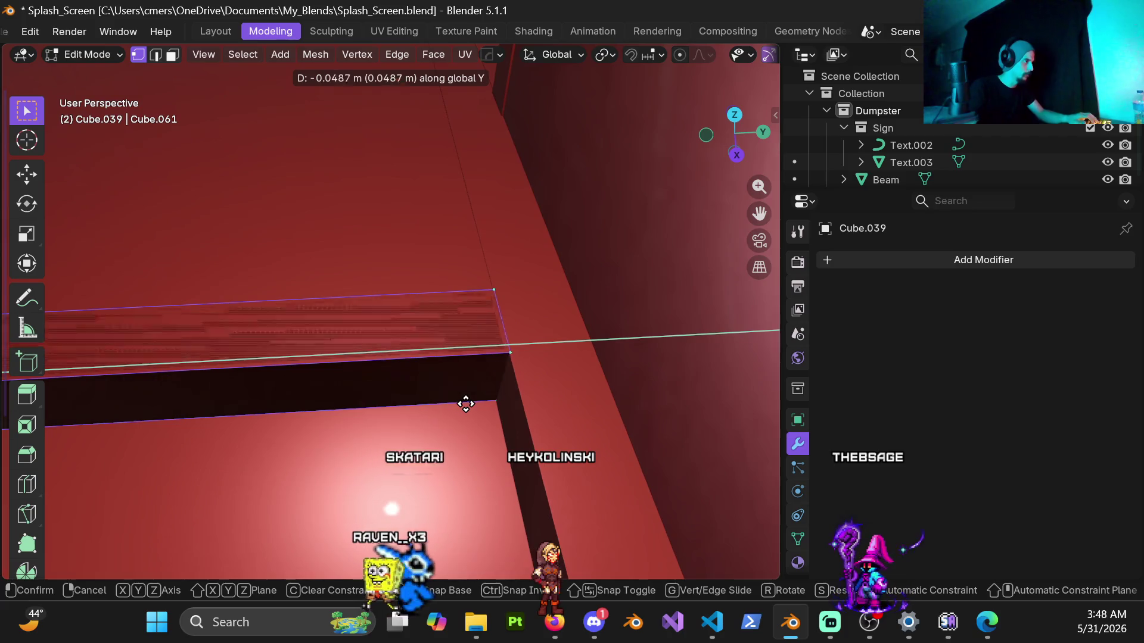
left_click(451, 411)
mouse_move(450, 411)
middle_mouse_down()
mouse_move(470, 365)
mouse_move(321, 325)
mouse_move(338, 263)
mouse_move(378, 274)
mouse_move(314, 224)
mouse_move(454, 417)
mouse_move(333, 347)
mouse_move(347, 324)
middle_mouse_up()
key("z")
left_click(249, 253)
key("shift+z")
Readjust the end face along Y and inspect it from the top view.
key("g")
key("y")
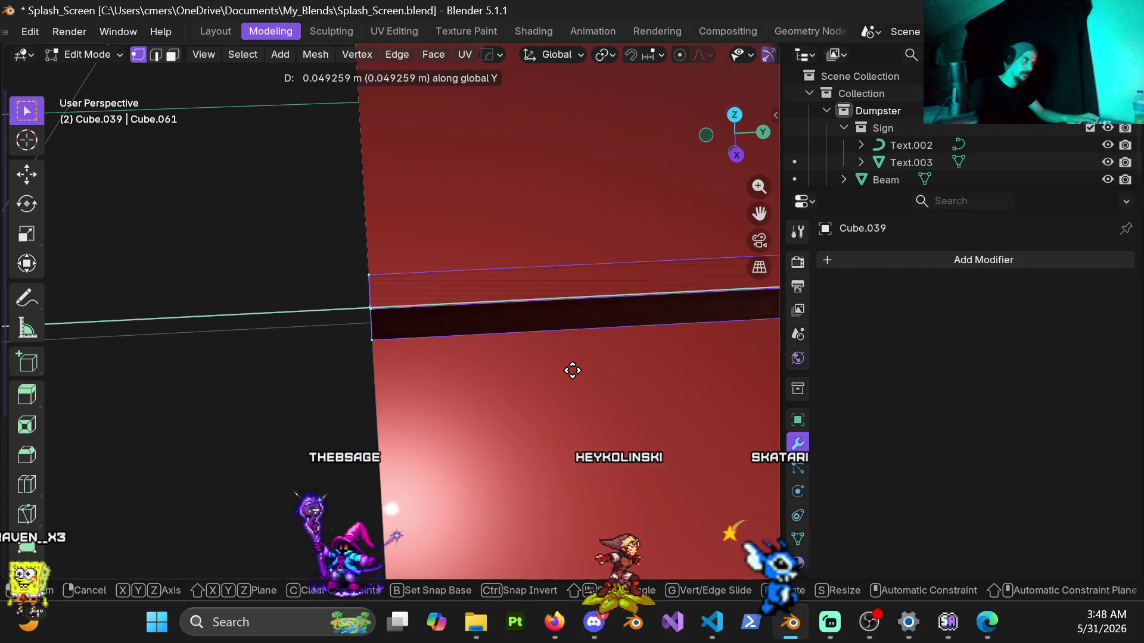
left_click(572, 373)
mouse_move(572, 378)
middle_mouse_down()
mouse_move(358, 298)
mouse_move(575, 265)
middle_mouse_up()
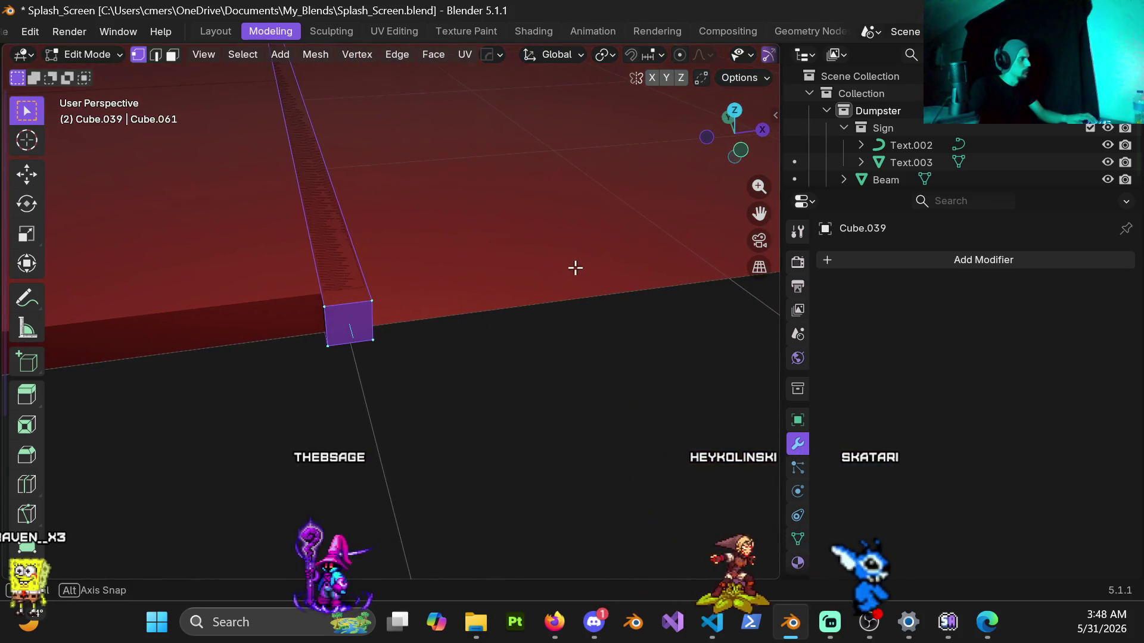
key("KP_7")
scroll(195, 331, "up", 5)
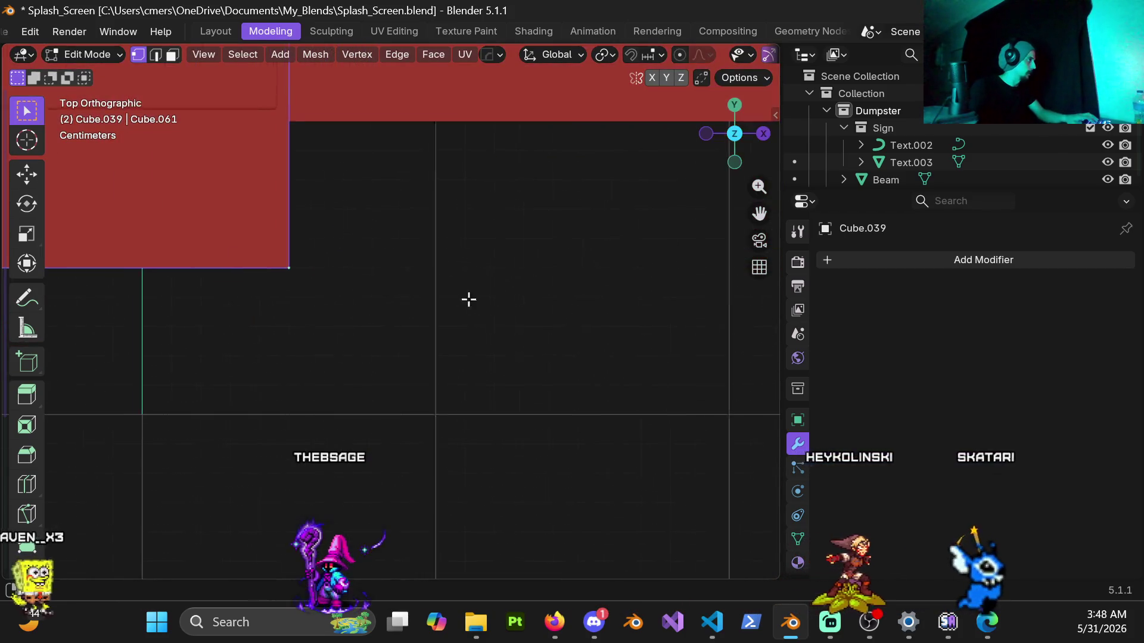
scroll(467, 298, "up", 4)
mouse_move(561, 398)
middle_mouse_down("shift")
mouse_move(562, 383)
mouse_move(597, 475)
middle_mouse_up("shift")
Move the end face 0.05 m along Y, check the fit, and return to Object Mode.
key("g")
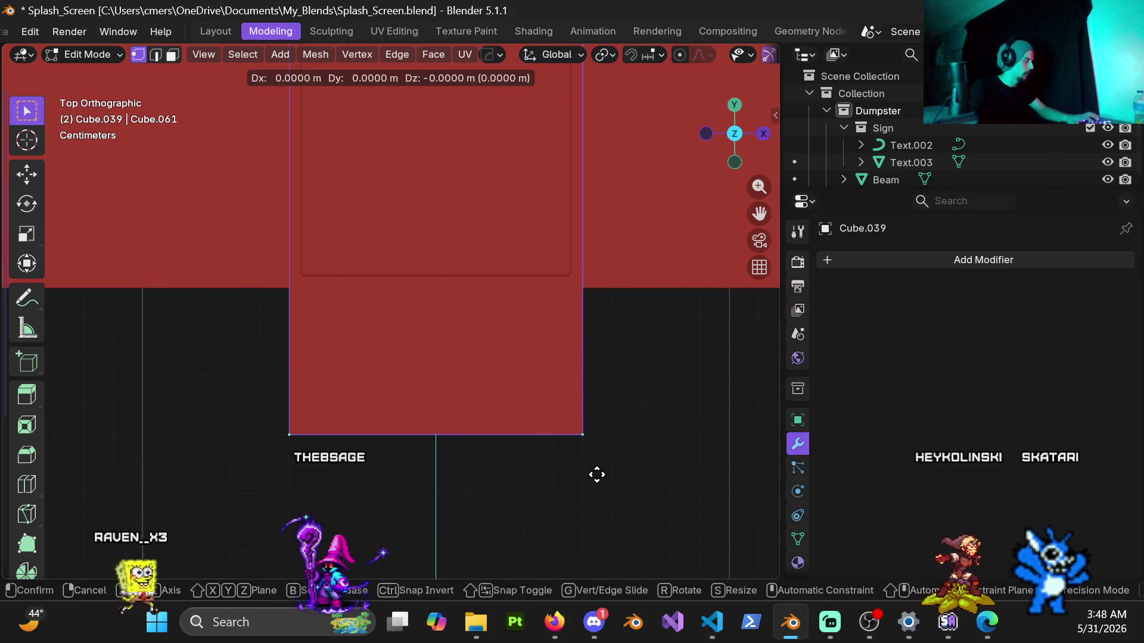
key("y")
left_click(590, 316)
scroll(495, 283, "down", 5)
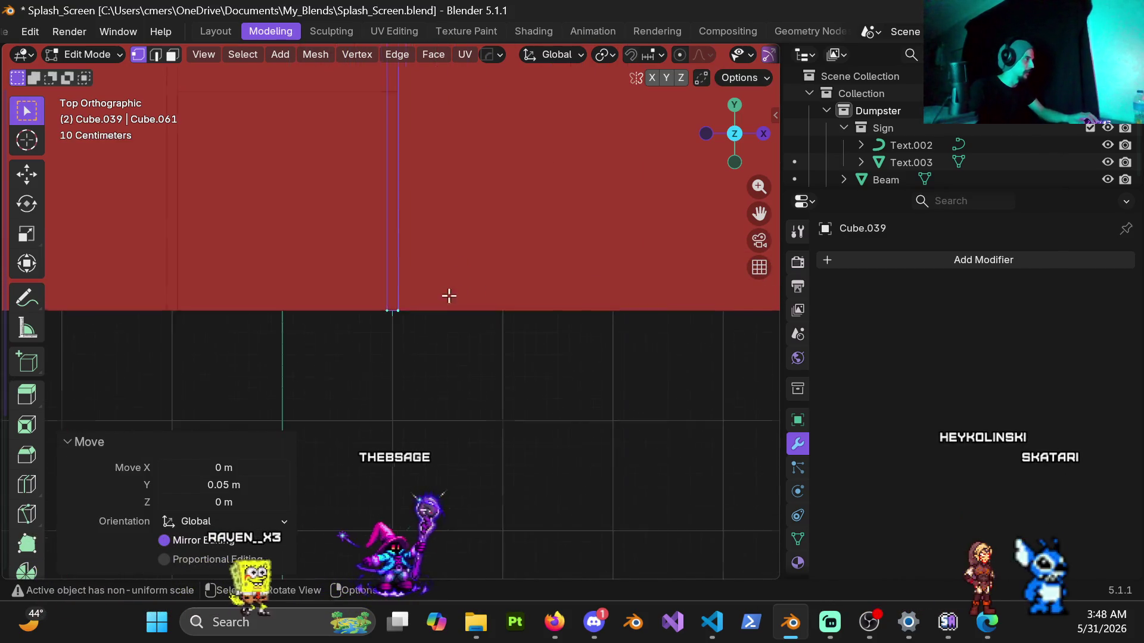
scroll(448, 280, "down", 5)
middle_click_drag(415, 241, 426, 355, "shift")
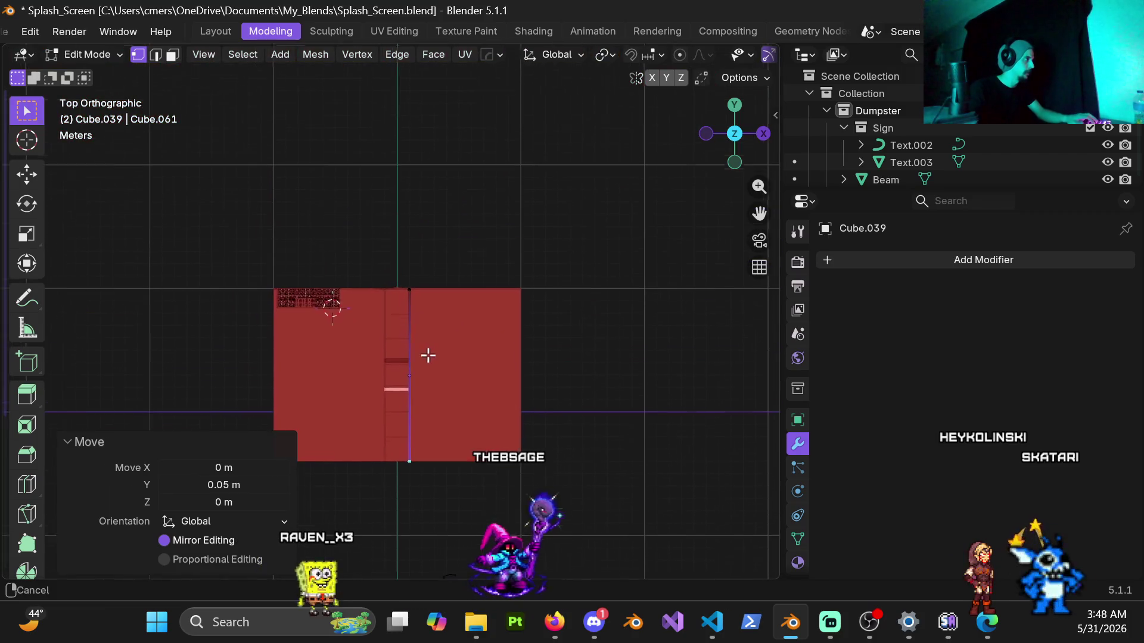
scroll(427, 358, "up", 6)
scroll(417, 363, "up", 3)
mouse_move(520, 135)
middle_mouse_down("shift")
mouse_move(399, 418)
mouse_move(388, 250)
mouse_move(233, 247)
mouse_move(361, 188)
mouse_move(220, 188)
mouse_move(526, 295)
mouse_move(449, 237)
mouse_move(327, 231)
mouse_move(356, 264)
mouse_move(462, 311)
mouse_move(451, 296)
middle_mouse_up("shift")
scroll(393, 426, "down", 4)
key("ctrl+Tab")
left_click(69, 249)
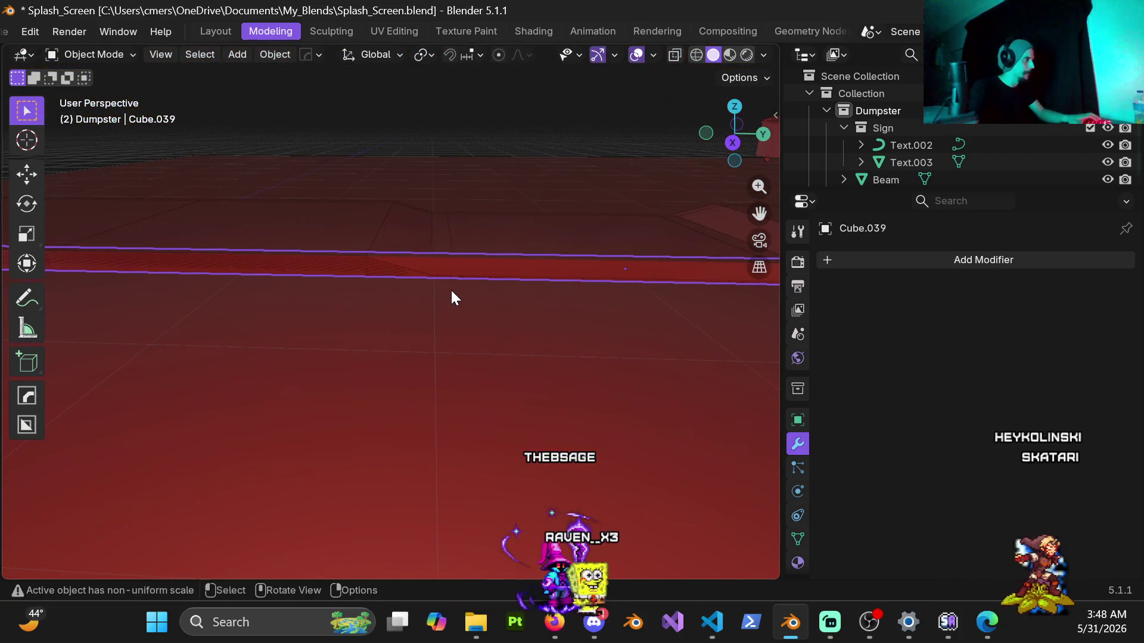
Apply the strip's scale and add a first set of 6 loop cuts along it.
key("ctrl+a")
left_click(452, 296)
key("Tab")
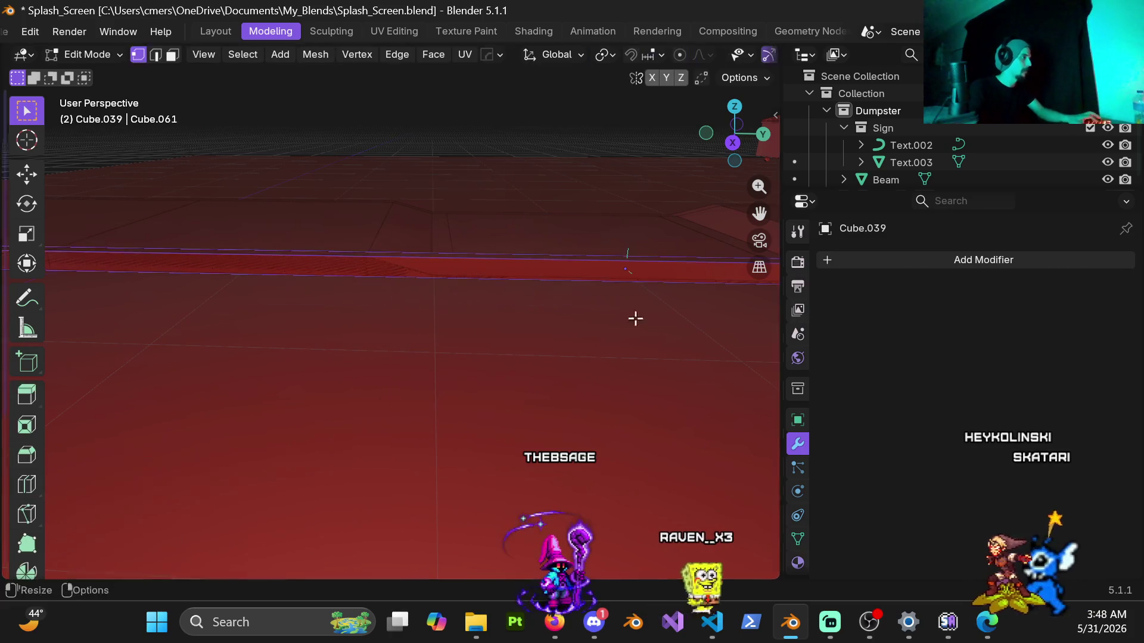
key("ctrl+r")
scroll(493, 297, "up", 4)
scroll(493, 277, "up", 1)
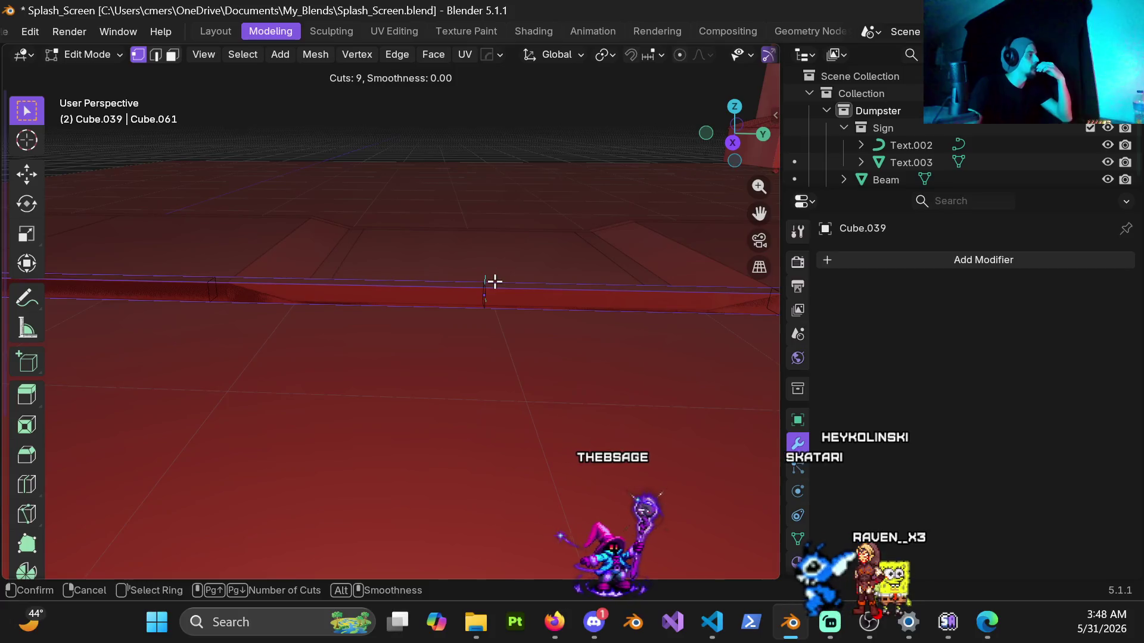
left_click(494, 281)
mouse_move(477, 297)
middle_mouse_down()
mouse_move(457, 303)
mouse_move(465, 340)
mouse_move(442, 319)
mouse_move(456, 310)
middle_mouse_up()
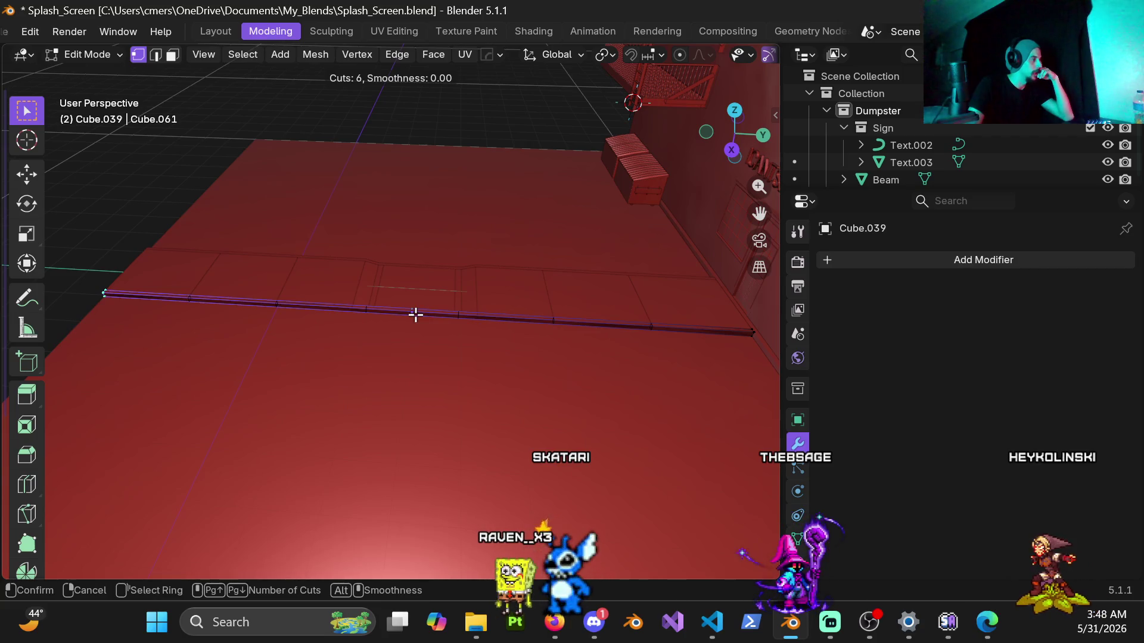
left_click(416, 314)
left_click(413, 311)
Add a second set of five loop cuts to the strip with zero slide.
mouse_move(413, 311)
middle_mouse_down()
mouse_move(654, 302)
mouse_move(429, 352)
mouse_move(503, 386)
mouse_move(524, 288)
mouse_move(598, 275)
middle_mouse_up()
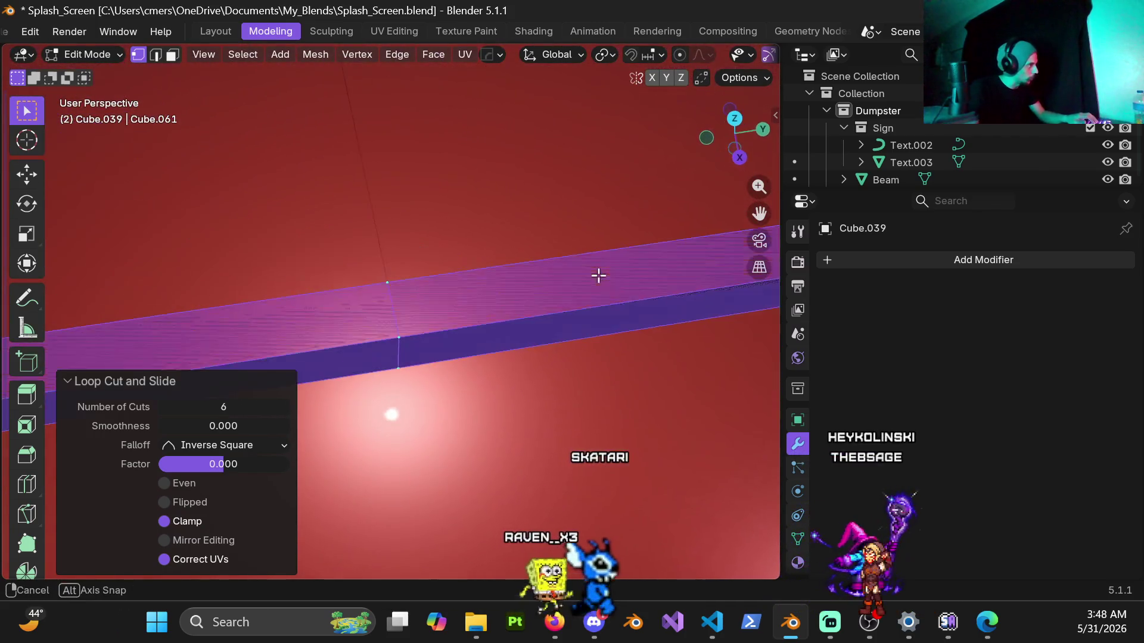
mouse_move(441, 248)
middle_mouse_down()
mouse_move(465, 204)
mouse_move(452, 293)
mouse_move(248, 316)
mouse_move(347, 273)
mouse_move(546, 284)
middle_mouse_up()
scroll(417, 299, "down", 4)
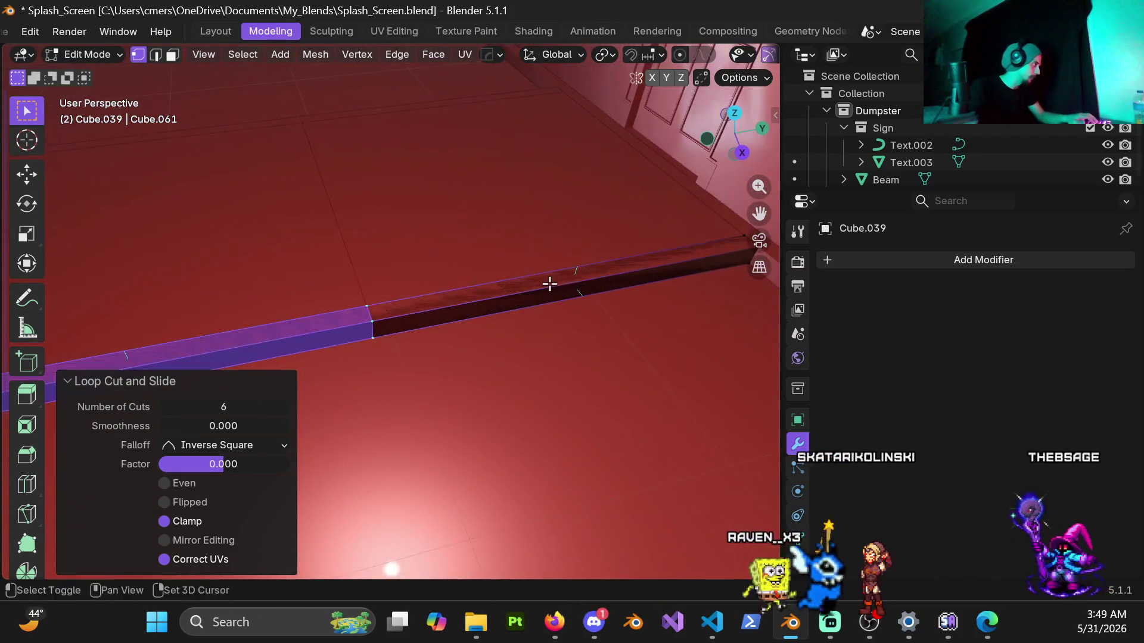
scroll(379, 294, "up", 4)
mouse_move(379, 294)
middle_mouse_down()
mouse_move(406, 281)
mouse_move(366, 319)
mouse_move(386, 437)
mouse_move(377, 291)
middle_mouse_up()
scroll(390, 273, "down", 5)
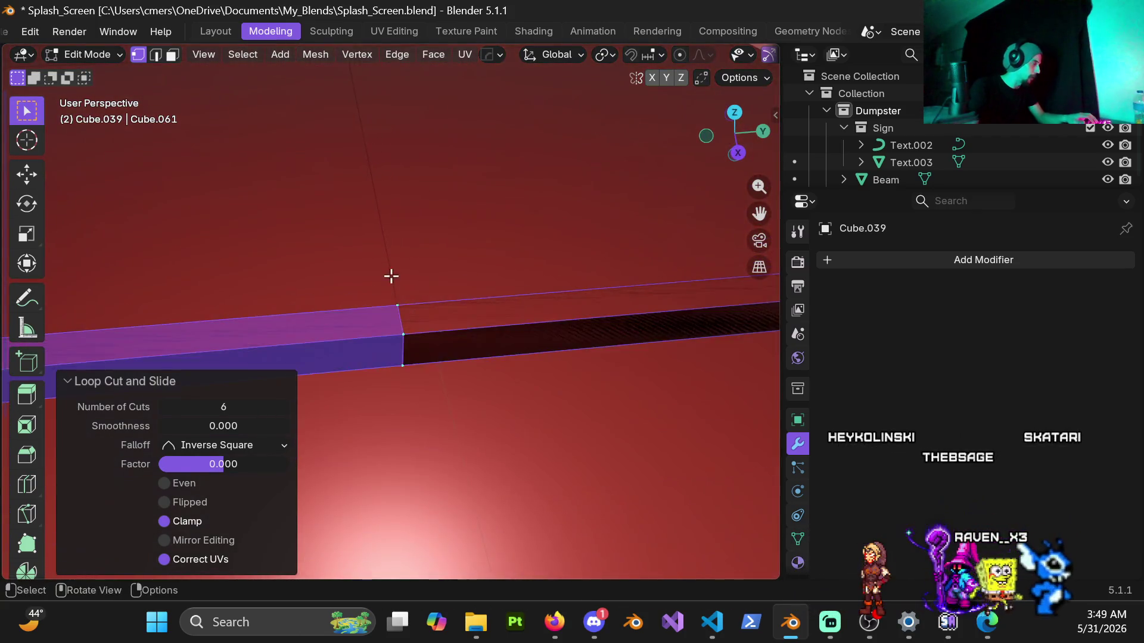
mouse_move(220, 330)
middle_mouse_down()
mouse_move(447, 304)
mouse_move(417, 315)
mouse_move(466, 262)
mouse_move(398, 306)
mouse_move(423, 288)
mouse_move(439, 247)
mouse_move(495, 329)
mouse_move(493, 396)
mouse_move(449, 385)
mouse_move(441, 341)
middle_mouse_up()
key("ctrl+r")
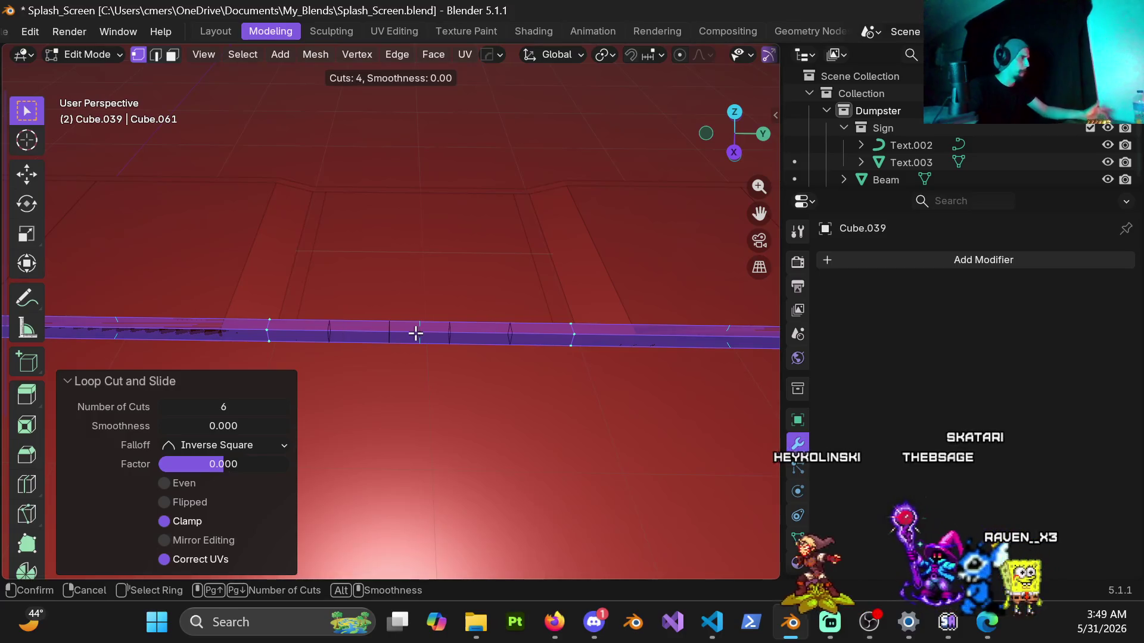
scroll(416, 334, "up", 1)
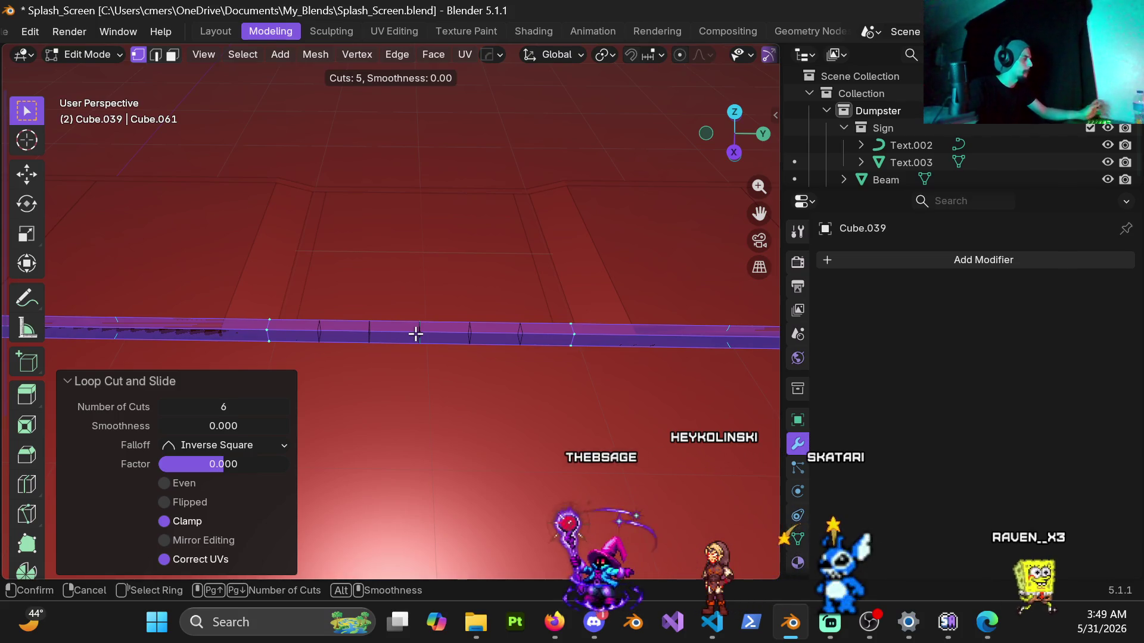
left_click(403, 332)
right_click(388, 378)
Inspect the new loops across the floor and return to Object Mode.
mouse_move(388, 378)
middle_mouse_down()
mouse_move(399, 312)
mouse_move(387, 310)
mouse_move(439, 224)
mouse_move(429, 298)
mouse_move(451, 341)
mouse_move(498, 311)
mouse_move(470, 327)
mouse_move(405, 271)
middle_mouse_up()
mouse_move(417, 316)
middle_mouse_down()
mouse_move(452, 248)
mouse_move(542, 260)
mouse_move(308, 245)
mouse_move(380, 258)
mouse_move(355, 324)
mouse_move(338, 245)
mouse_move(358, 227)
middle_mouse_up()
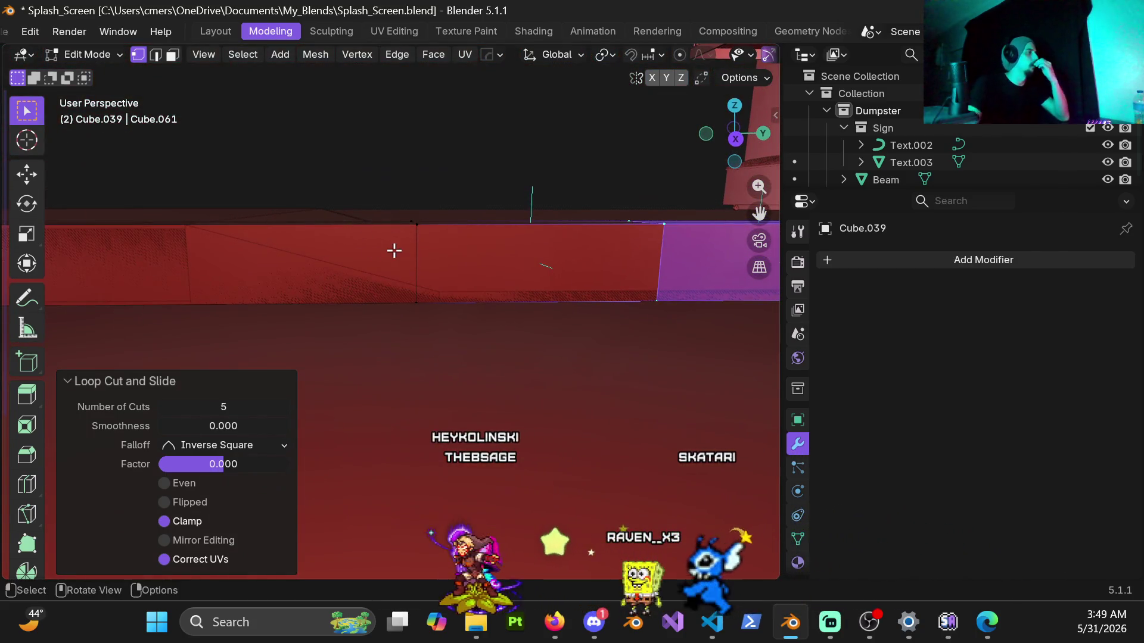
scroll(411, 244, "down", 4)
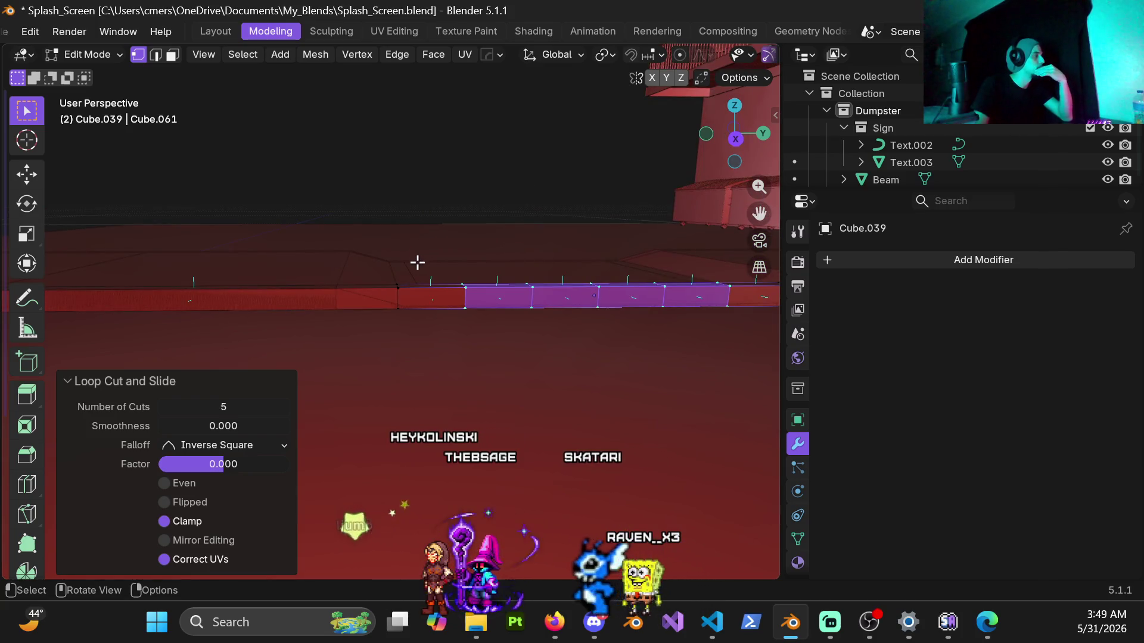
mouse_move(414, 271)
middle_mouse_down()
mouse_move(411, 339)
mouse_move(352, 309)
mouse_move(321, 325)
middle_mouse_up()
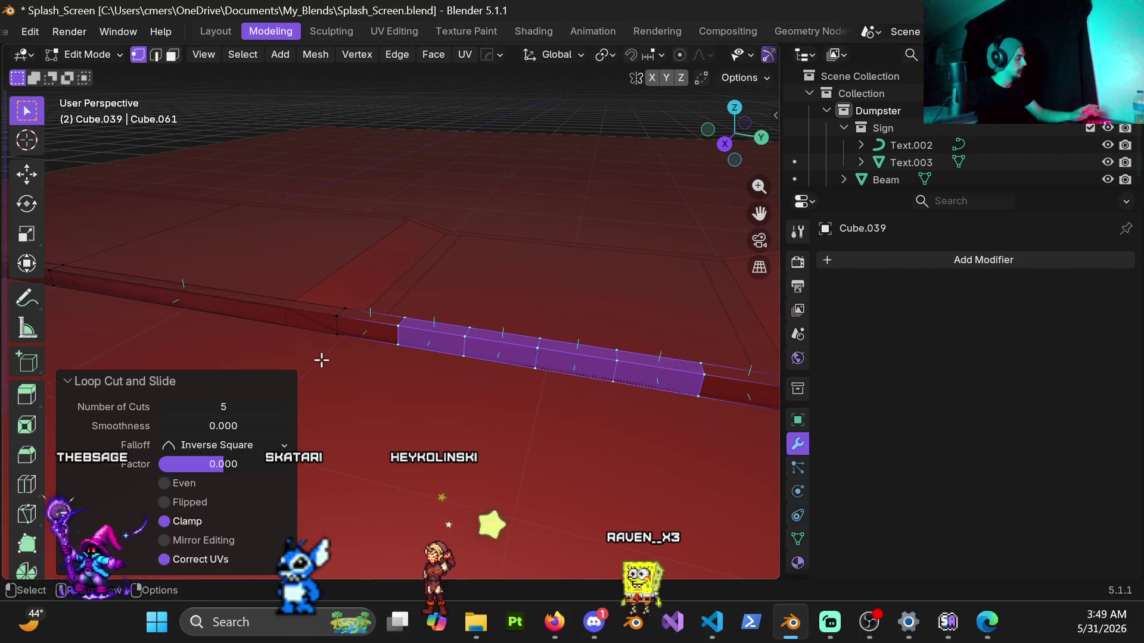
key("ctrl+Tab")
left_click(230, 346)
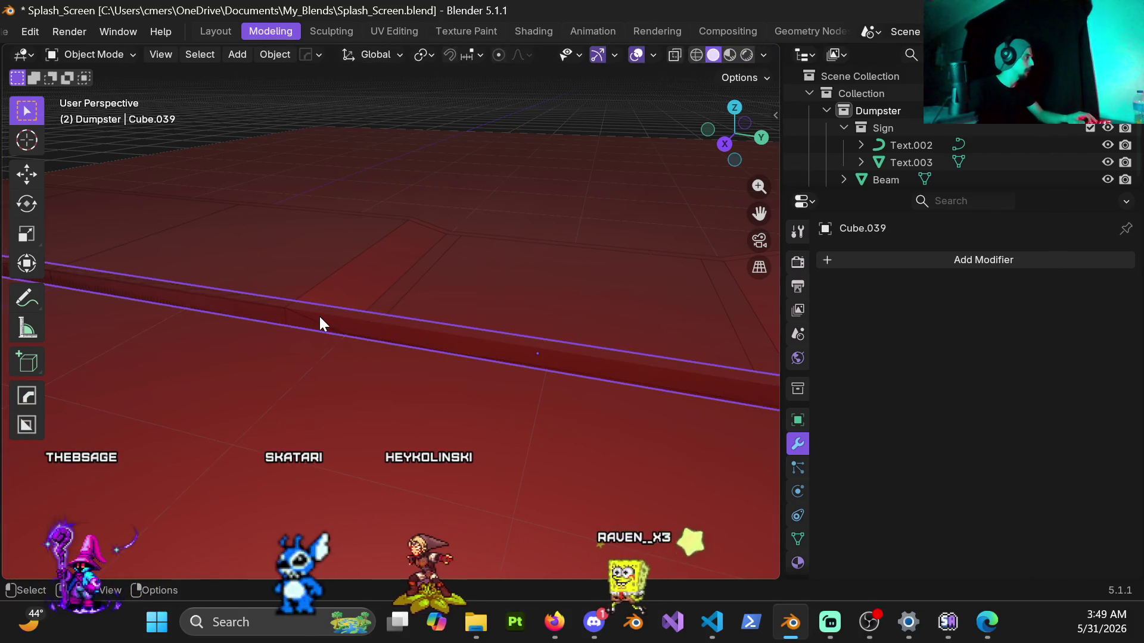
Select the old curb slab Cube.033 in wireframe and hide it rather than deleting it.
key("z")
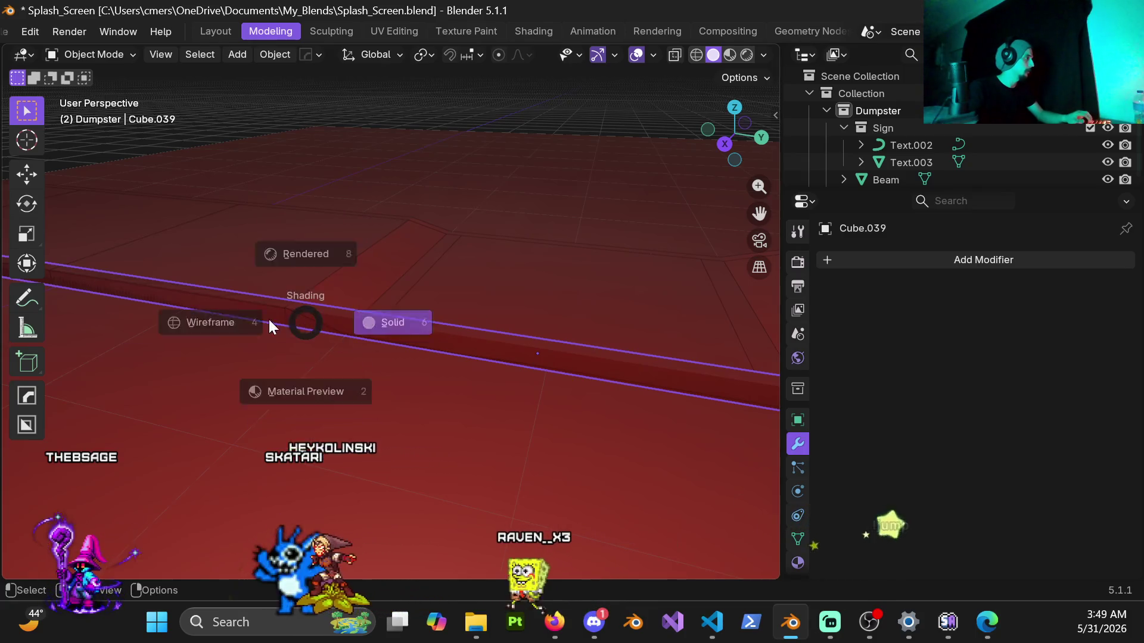
left_click(269, 322)
left_click(310, 317)
key("x")
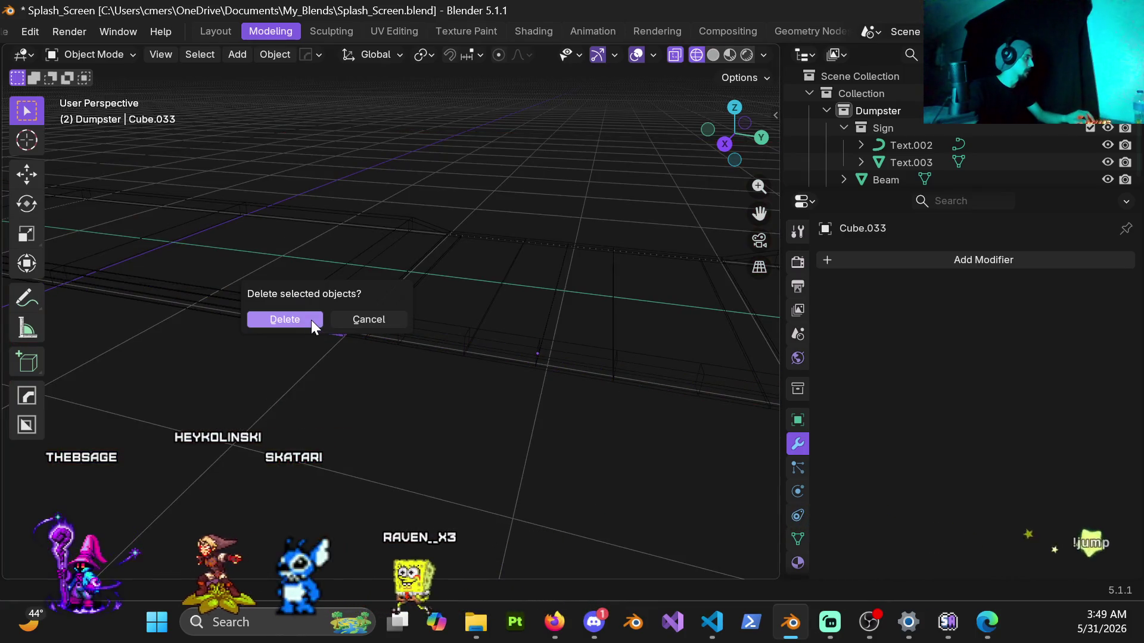
left_click(378, 324)
key("z")
left_click(402, 333)
key("h")
Select Cube.008, then the loop-cut curb strip Cube.039.
middle_click_drag(321, 323, 379, 335)
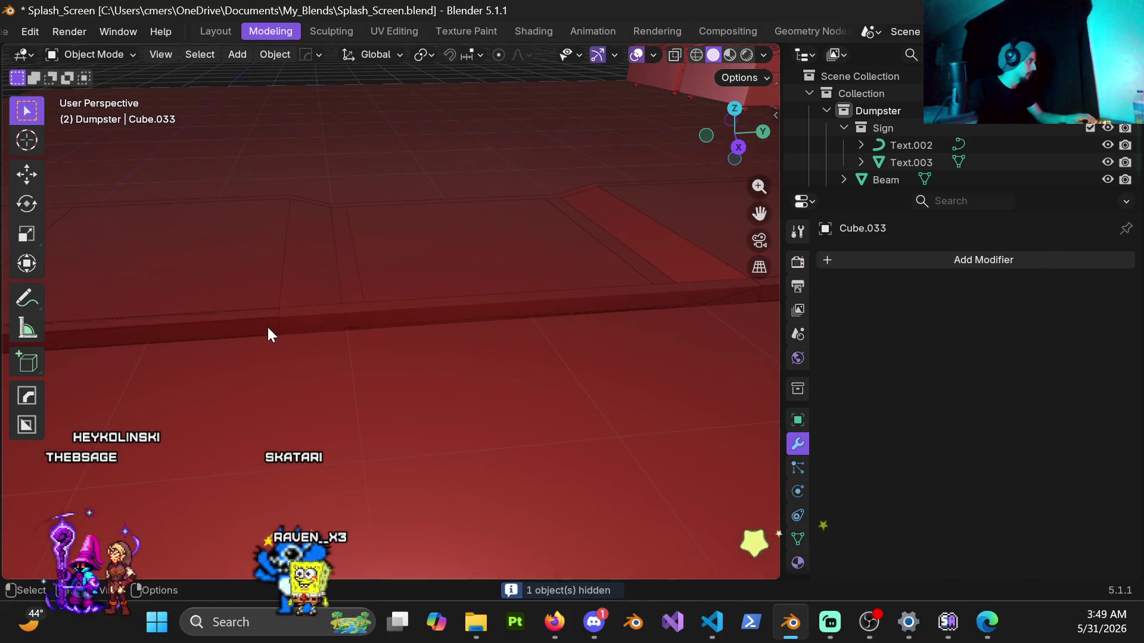
left_click(268, 328)
mouse_move(269, 327)
middle_mouse_down()
mouse_move(421, 316)
mouse_move(393, 312)
mouse_move(430, 284)
middle_mouse_up()
left_click(429, 291)
key("ctrl+Tab")
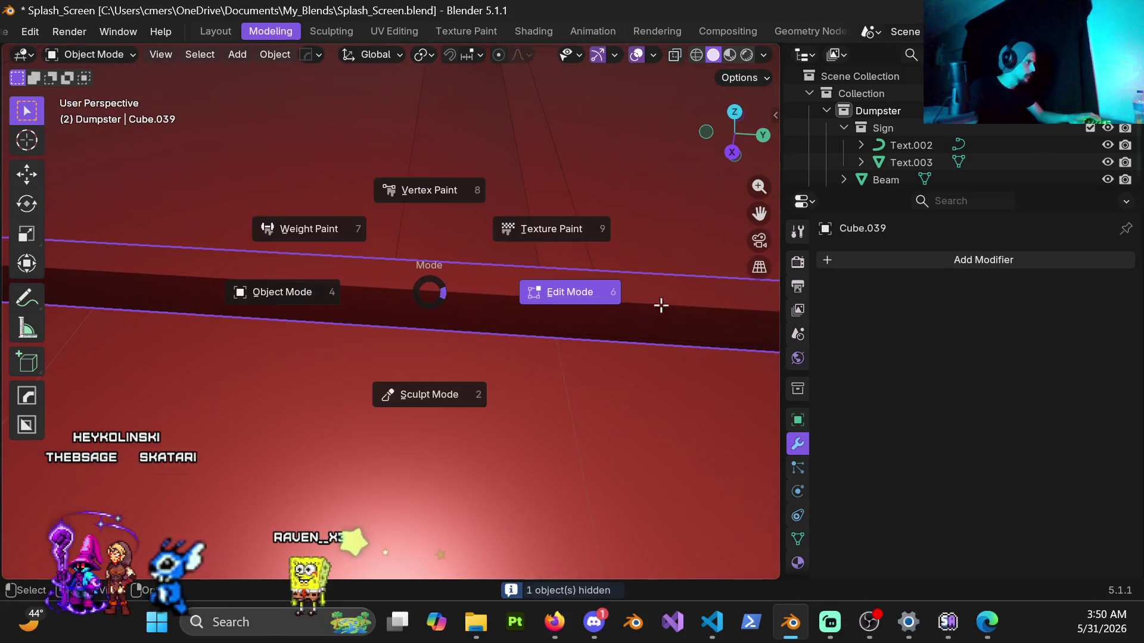
Enter Edit Mode on Cube.039, box-select its short single-face section, and go orthographic.
left_click(662, 306)
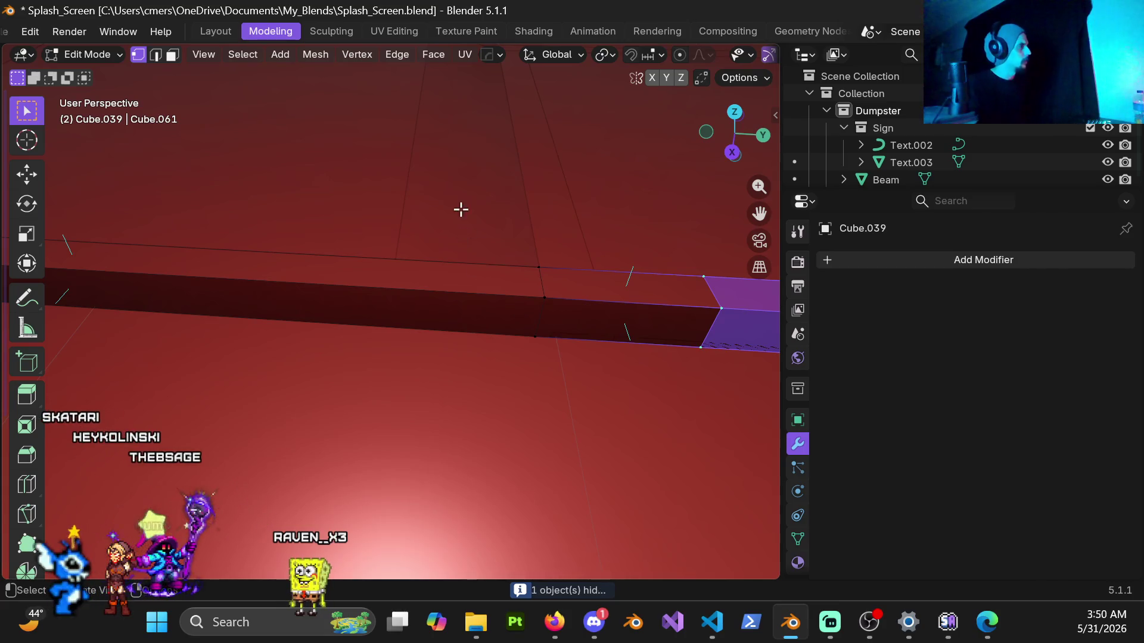
scroll(512, 326, "down", 2)
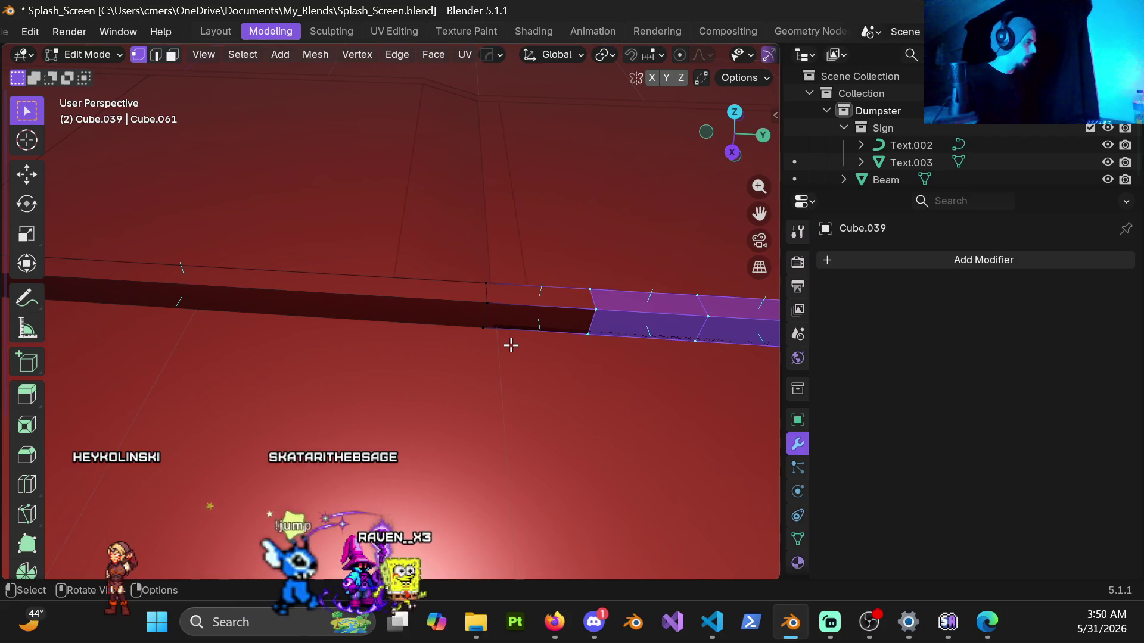
scroll(510, 340, "down", 2)
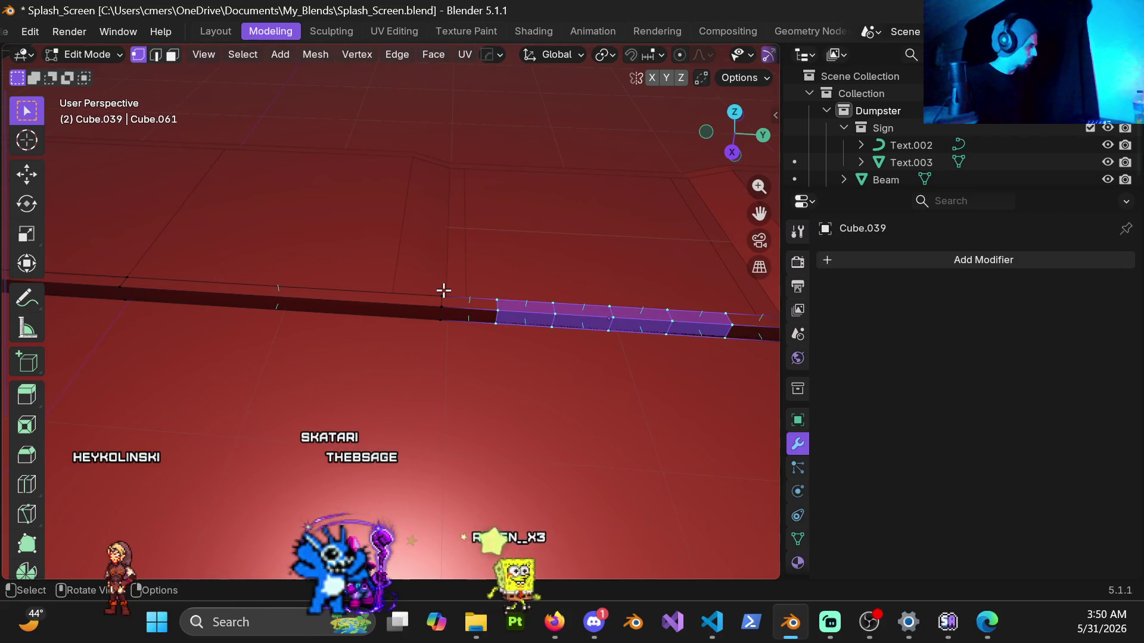
mouse_move(439, 274)
left_mouse_down()
mouse_move(508, 368)
mouse_move(513, 349)
left_mouse_up()
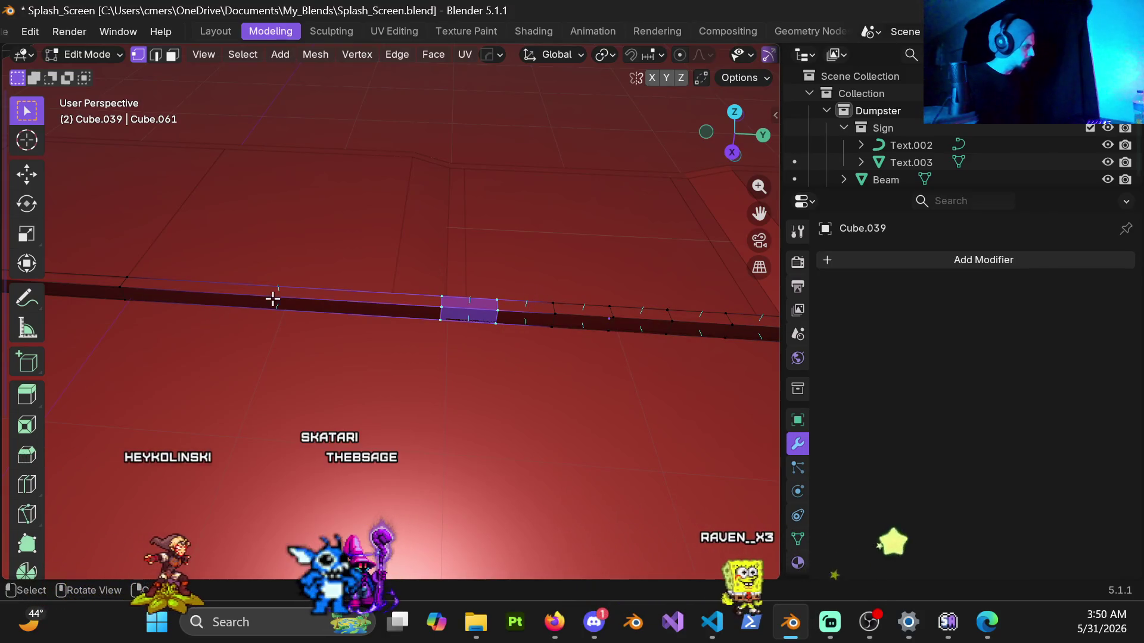
scroll(599, 313, "down", 2)
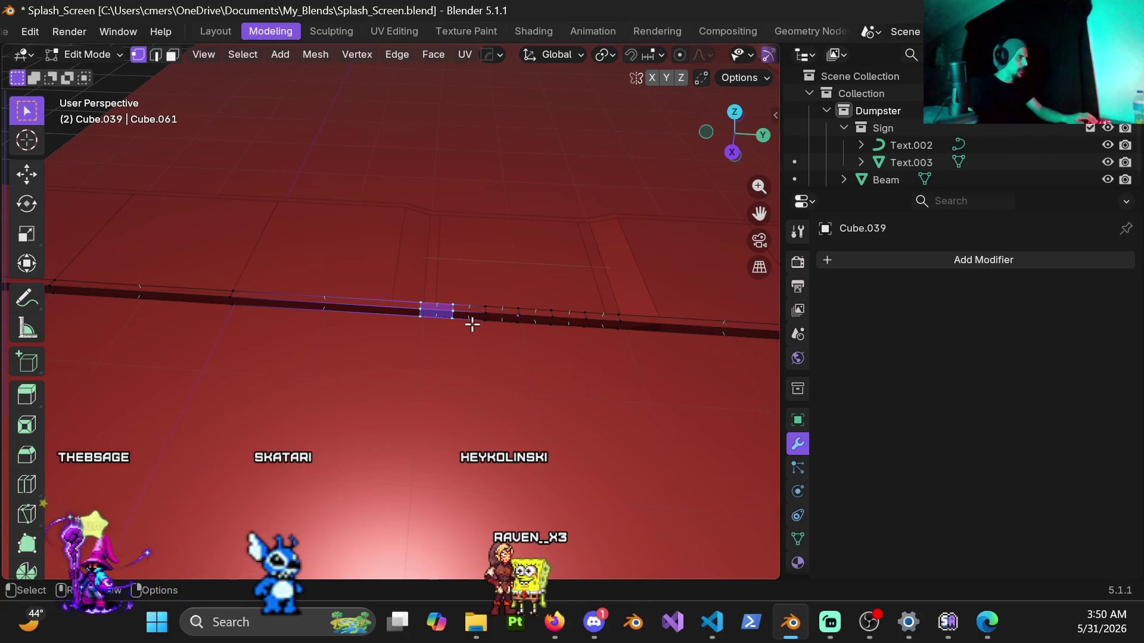
scroll(562, 287, "up", 3)
key("KP_5")
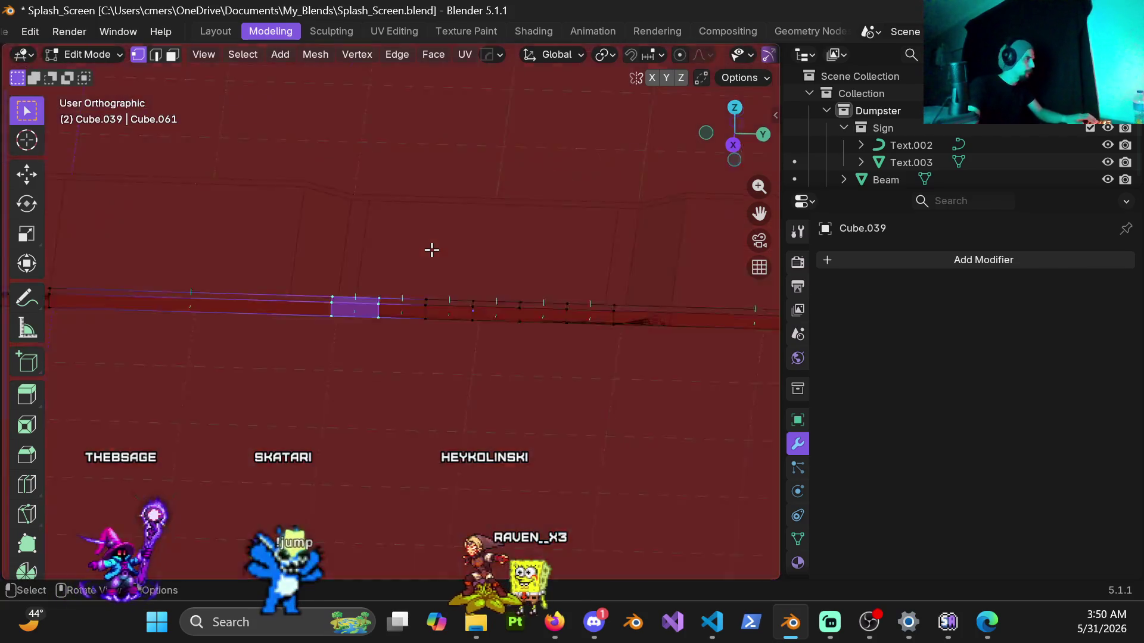
In wireframe side view, lower the strip's top edge beside the section along Z.
key("KP_3")
key("z")
left_click(297, 280)
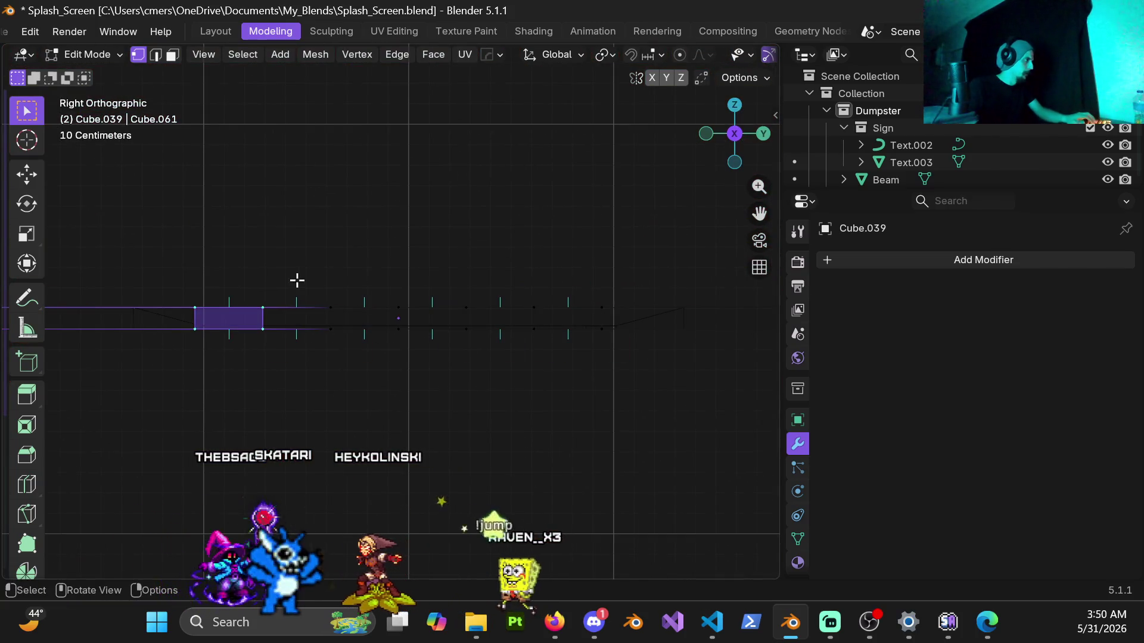
left_click_drag(166, 278, 538, 317)
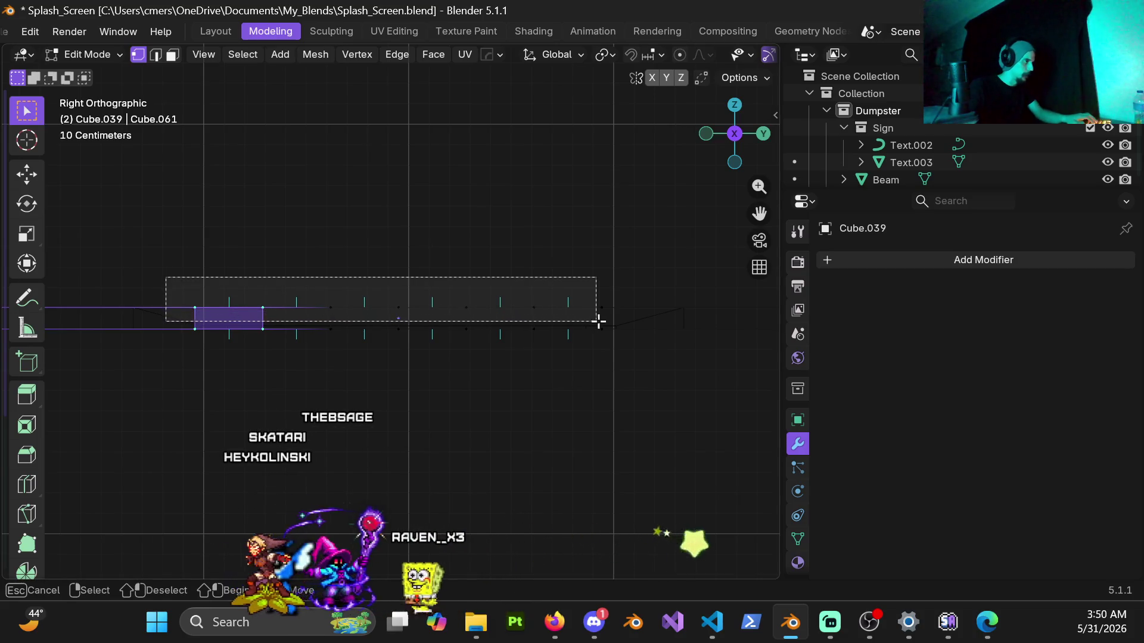
left_click_drag(612, 316, 612, 316)
scroll(554, 322, "up", 5)
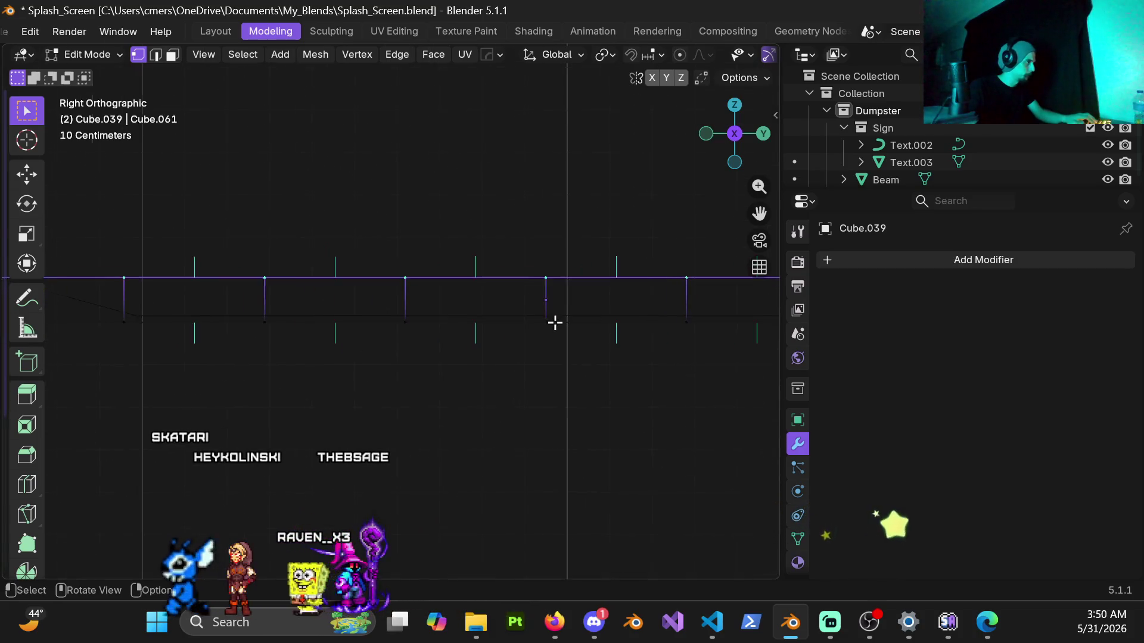
key("g")
key("z")
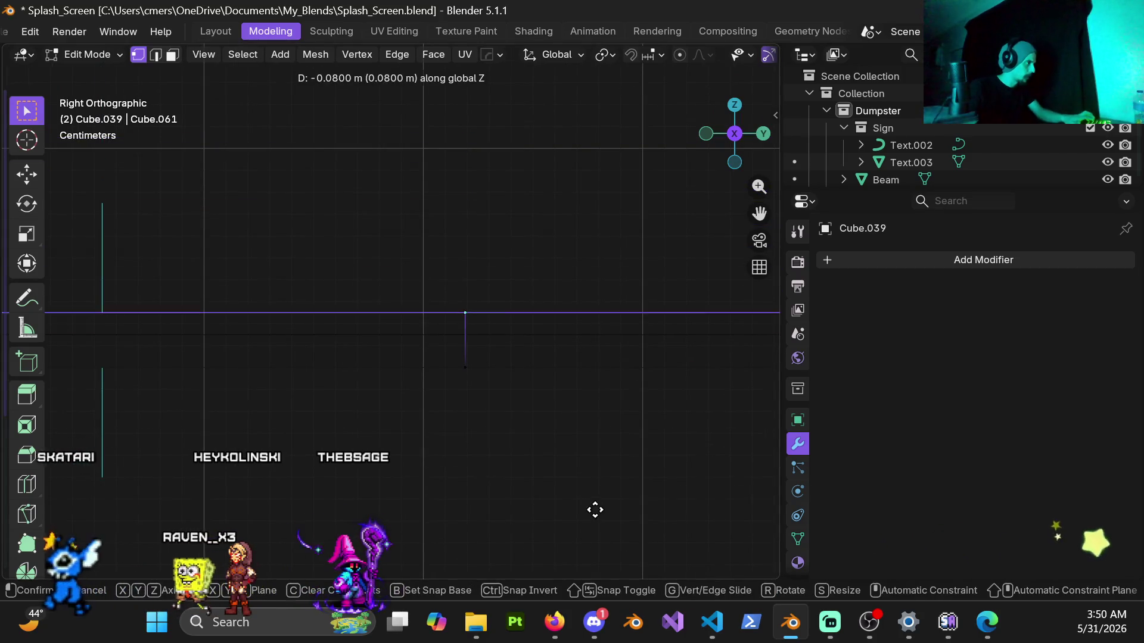
left_click(595, 509)
scroll(358, 312, "down", 3)
key("ctrl+Tab")
key("Escape")
Lower another run of the strip's top vertices vertically to deepen the dip.
mouse_move(155, 325)
middle_mouse_down("shift")
mouse_move(240, 296)
mouse_move(368, 328)
mouse_move(414, 375)
mouse_move(431, 367)
mouse_move(439, 391)
mouse_move(284, 330)
mouse_move(531, 340)
middle_mouse_up("shift")
key("z")
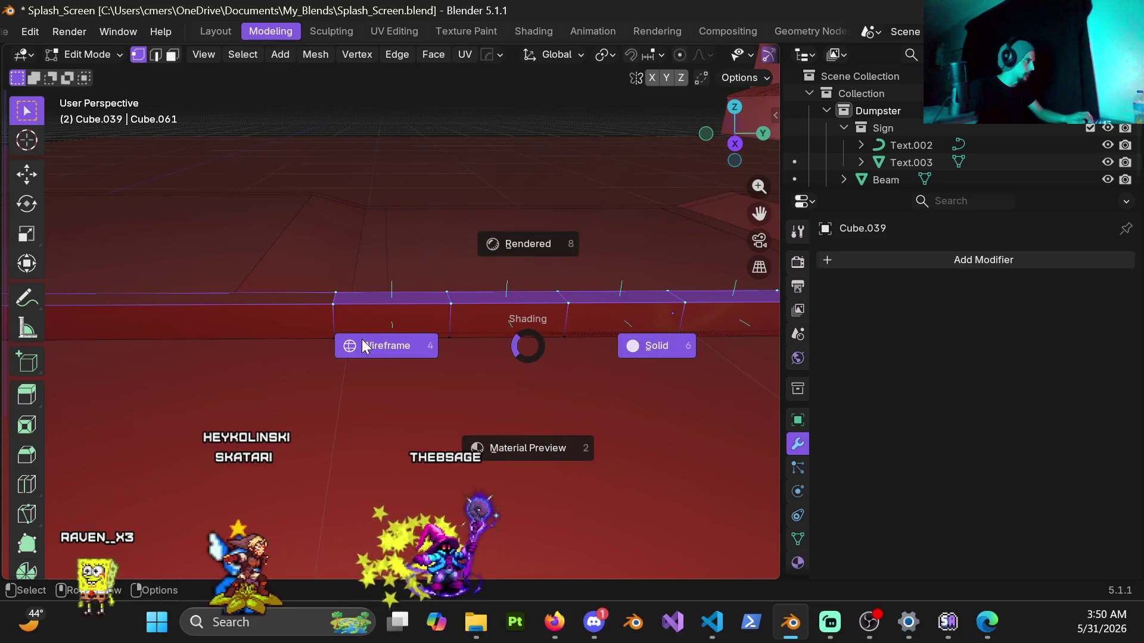
left_click(363, 345)
left_click(453, 240)
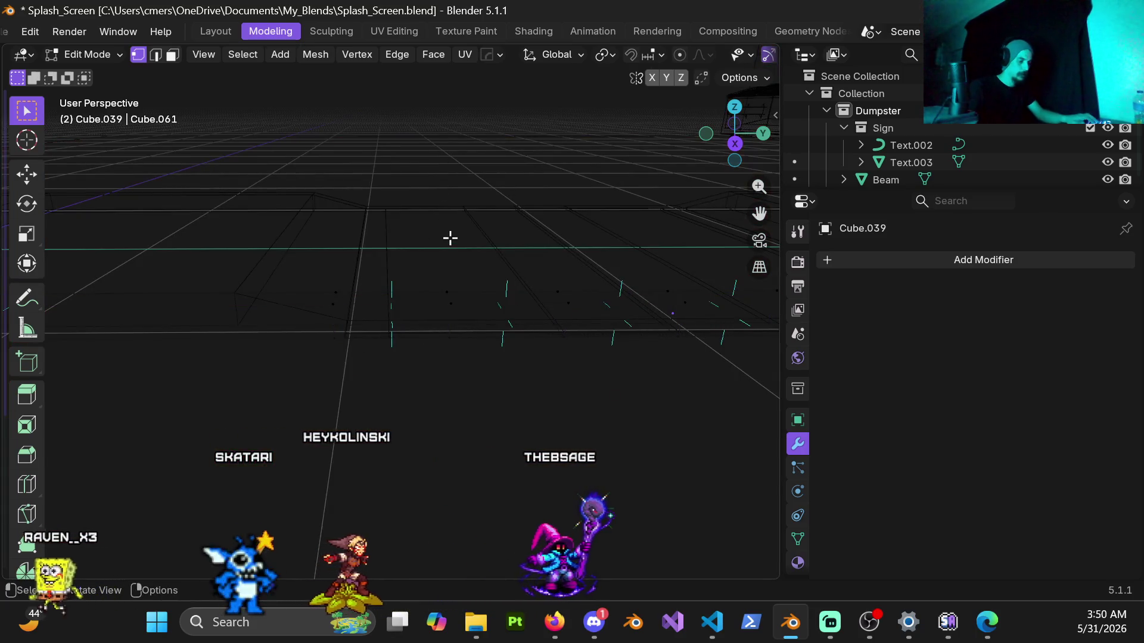
key("KP_1")
key("KP_3")
middle_click_drag(420, 324, 344, 311, "shift")
mouse_move(334, 266)
left_mouse_down()
mouse_move(378, 286)
mouse_move(619, 304)
left_mouse_up()
key("KP_Decimal")
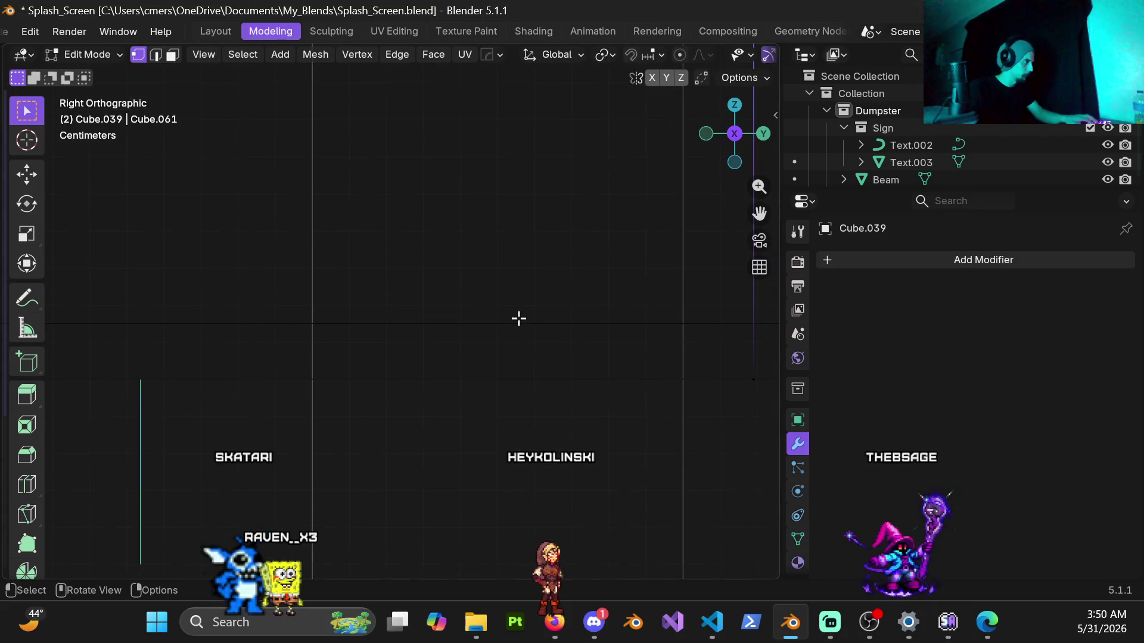
key("g")
key("z")
left_click(538, 122)
scroll(444, 194, "down", 3)
scroll(286, 298, "up", 5, "ctrl")
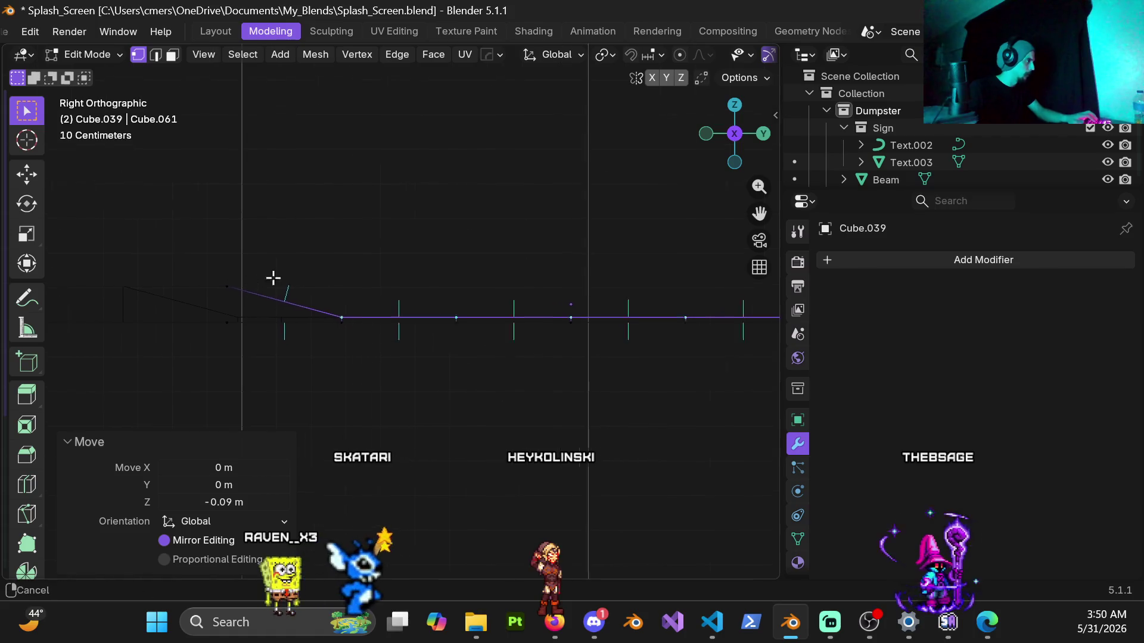
Slide the wedge-shaped ramp end face 0.3 m along Y.
left_click_drag(236, 247, 416, 394)
middle_click_drag(349, 316, 404, 323, "ctrl")
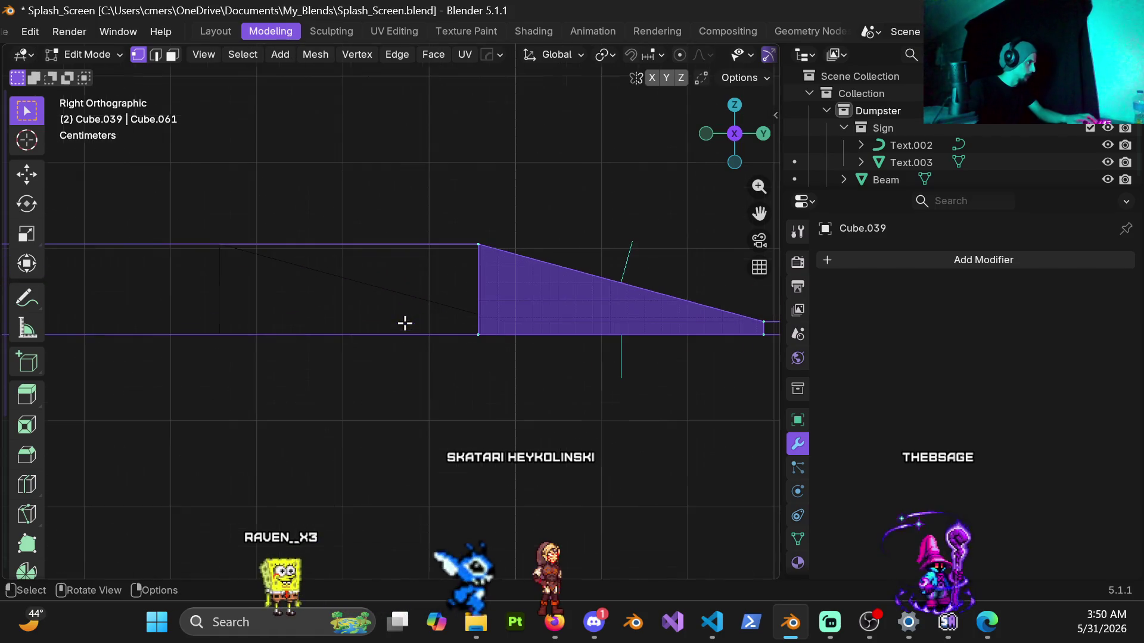
key("g")
key("y")
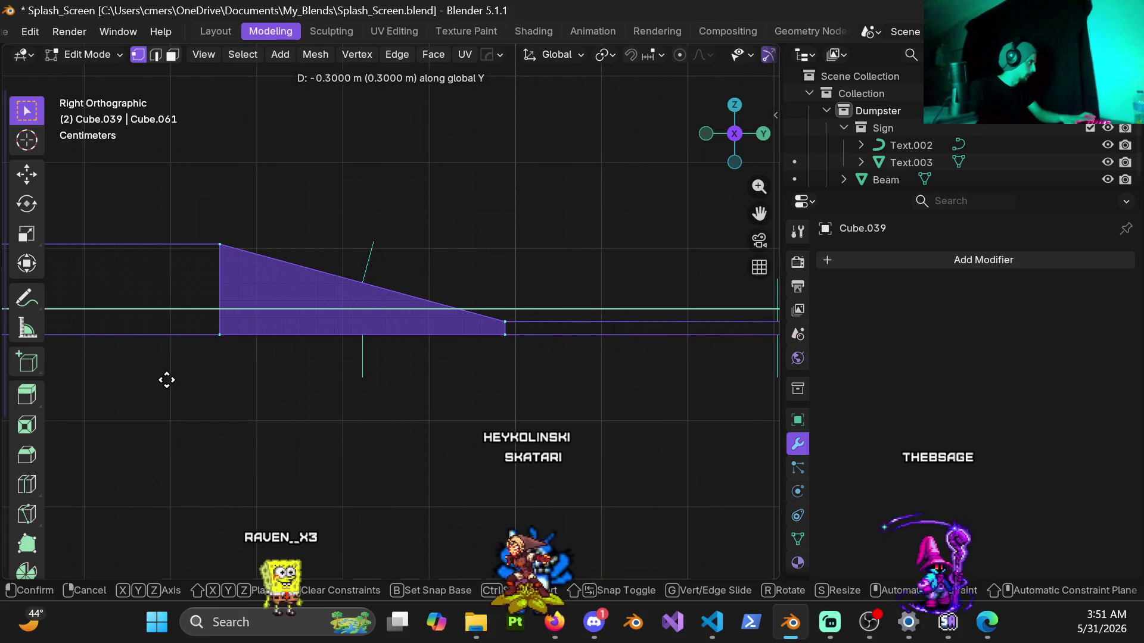
left_click(166, 381)
mouse_move(166, 381)
middle_mouse_down("ctrl")
mouse_move(491, 314)
mouse_move(189, 311)
middle_mouse_up("ctrl")
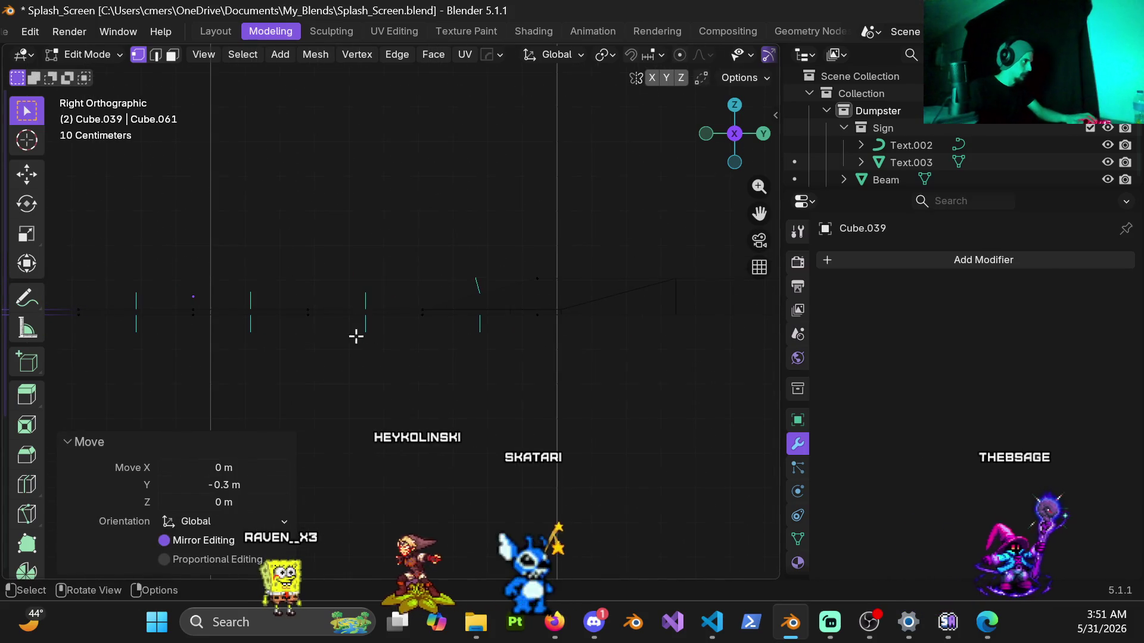
Move the whole ramp wedge section 0.4 m along Y, then return to Object Mode.
mouse_move(429, 249)
left_mouse_down()
mouse_move(577, 396)
mouse_move(582, 378)
left_mouse_up()
middle_click_drag(582, 378, 419, 362, "shift")
scroll(419, 362, "up", 2)
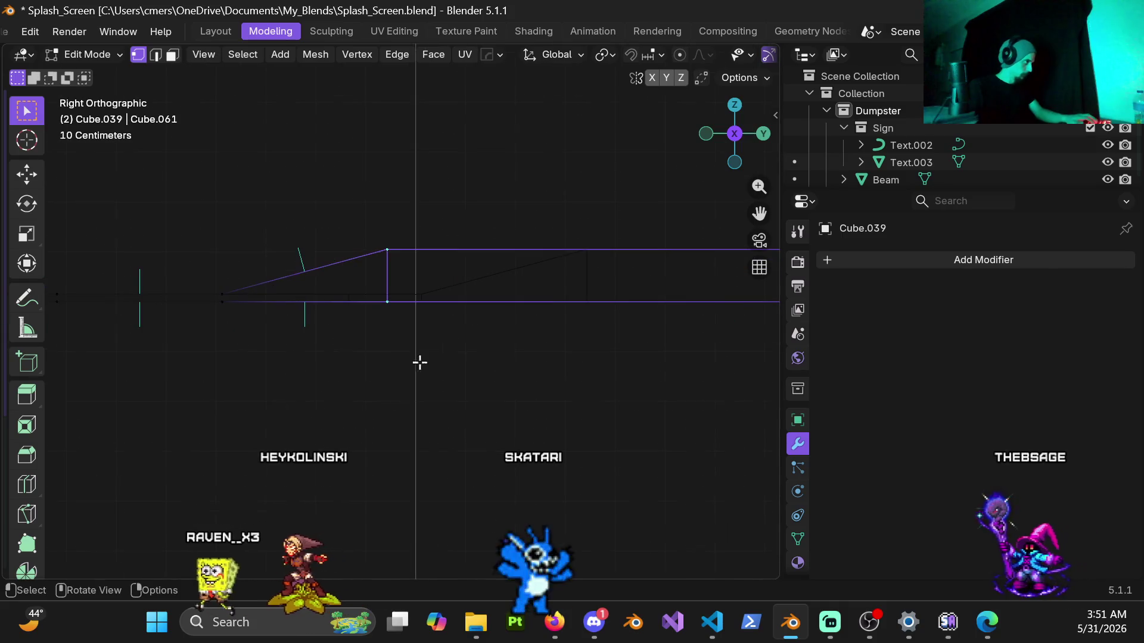
left_click_drag(206, 199, 395, 414)
scroll(484, 352, "up", 3)
scroll(482, 355, "down", 3)
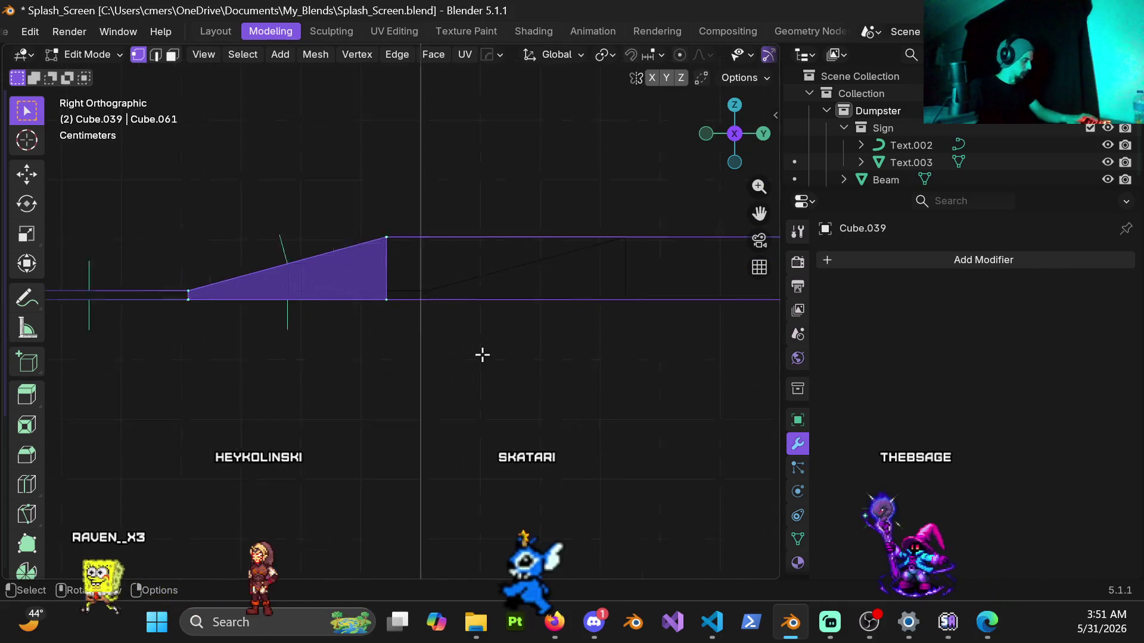
middle_click_drag(482, 355, 435, 359, "shift")
key("g")
key("y")
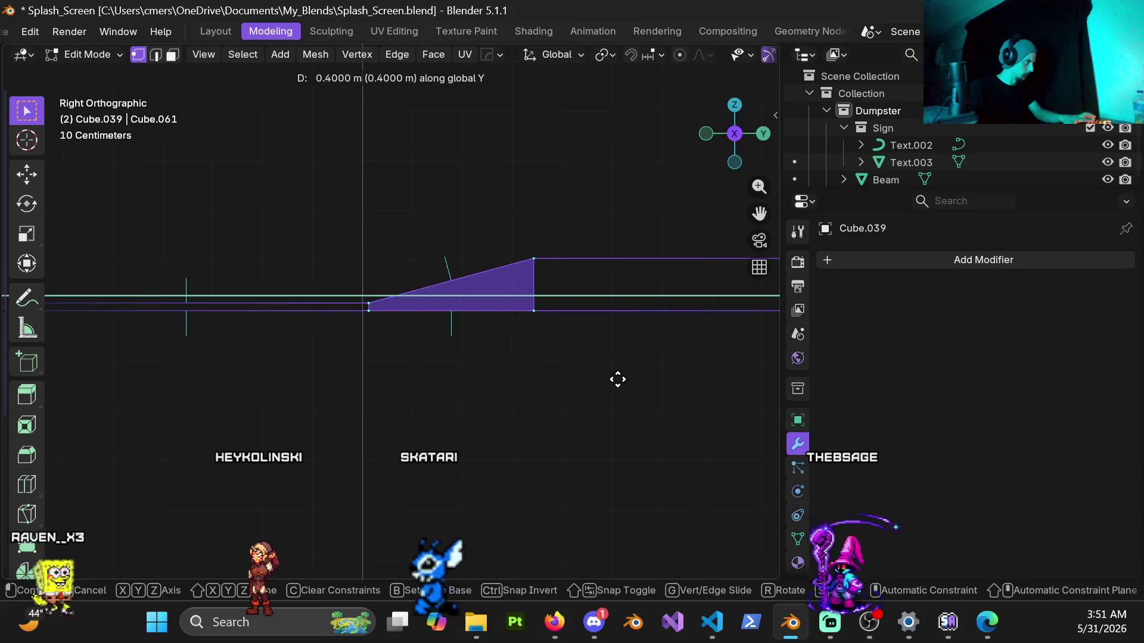
left_click(615, 377)
scroll(405, 330, "down", 1)
scroll(447, 348, "down", 1)
key("ctrl+Tab")
left_click(194, 334)
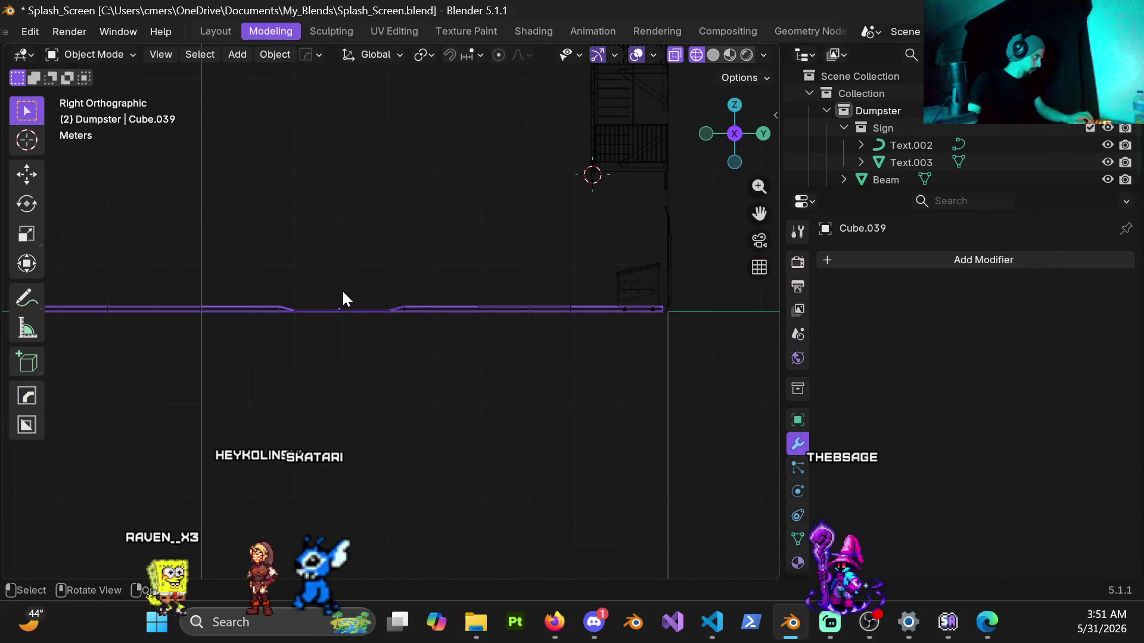
In Edit Mode, add an unslid edge loop across the curb strip.
scroll(361, 276, "down", 2)
middle_click_drag(362, 280, 378, 365)
scroll(281, 308, "up", 3)
mouse_move(286, 309)
middle_mouse_down()
mouse_move(337, 340)
mouse_move(388, 301)
mouse_move(413, 304)
mouse_move(343, 306)
mouse_move(473, 312)
mouse_move(422, 296)
mouse_move(344, 312)
middle_mouse_up()
key("ctrl+Tab")
left_click(589, 321)
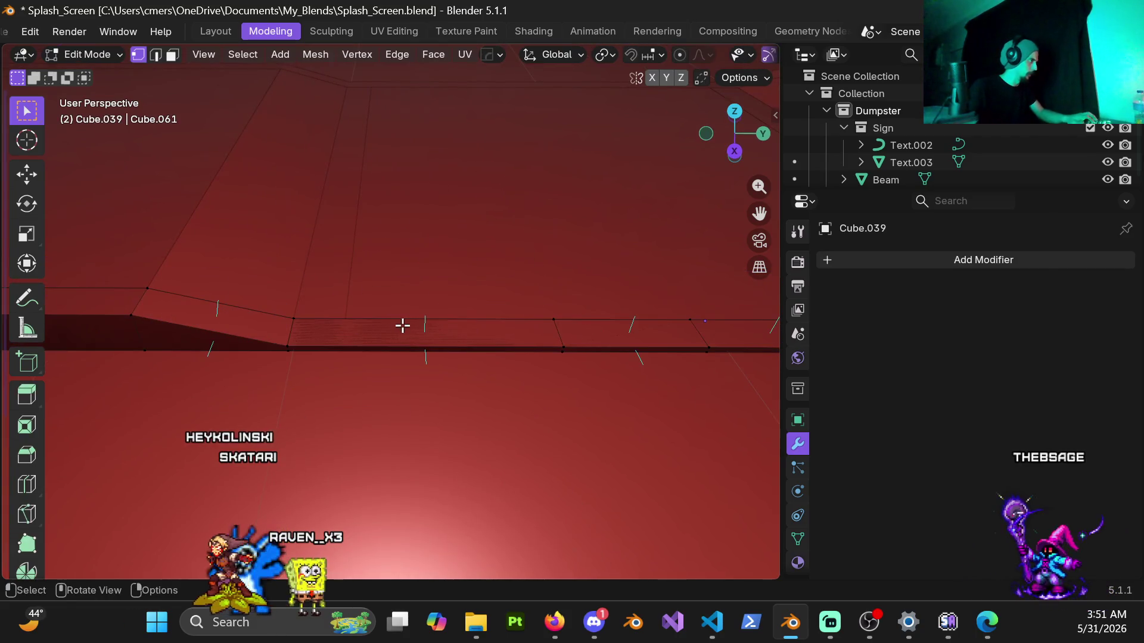
left_click(377, 323)
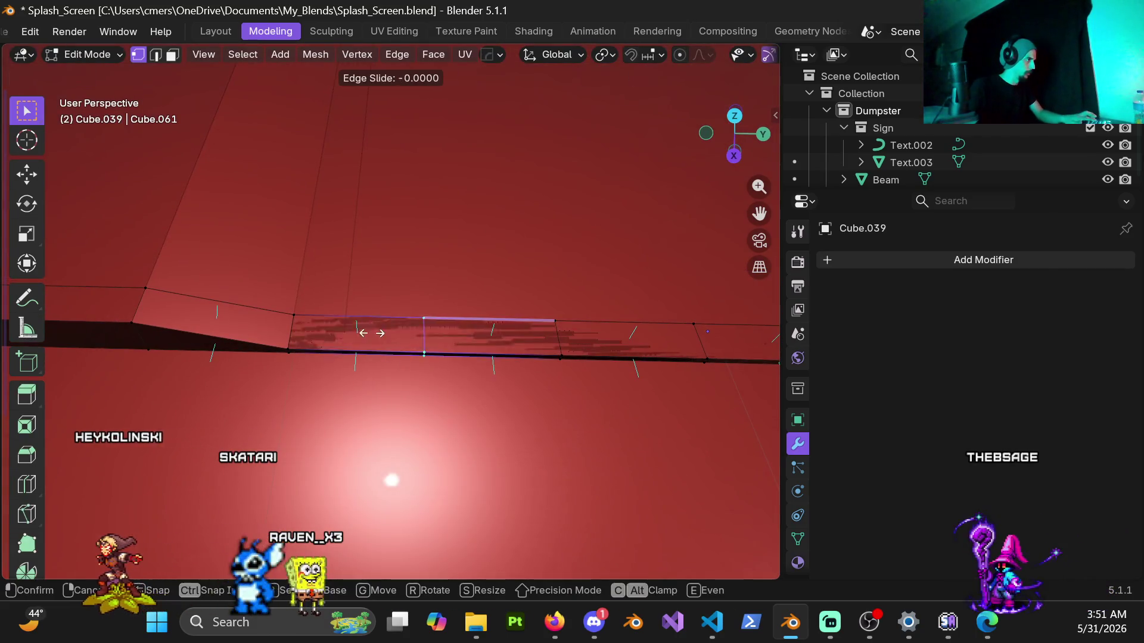
left_click(295, 380)
scroll(503, 324, "down", 3)
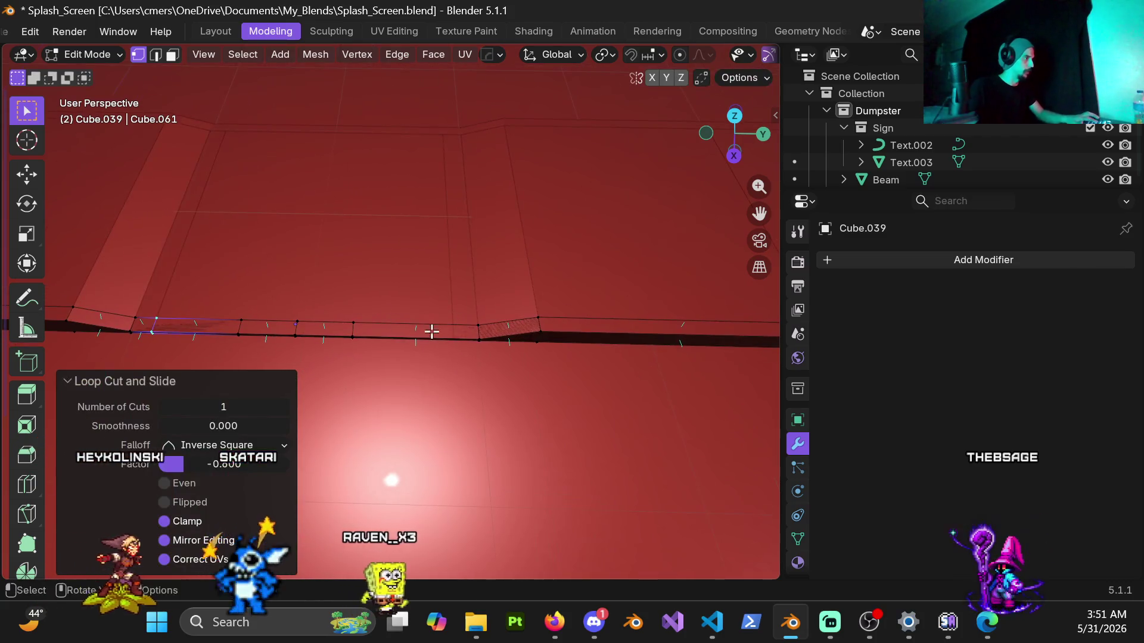
Cut a second edge loop near the ramp, slide it to 0.6, and return to Object Mode.
left_click(402, 338)
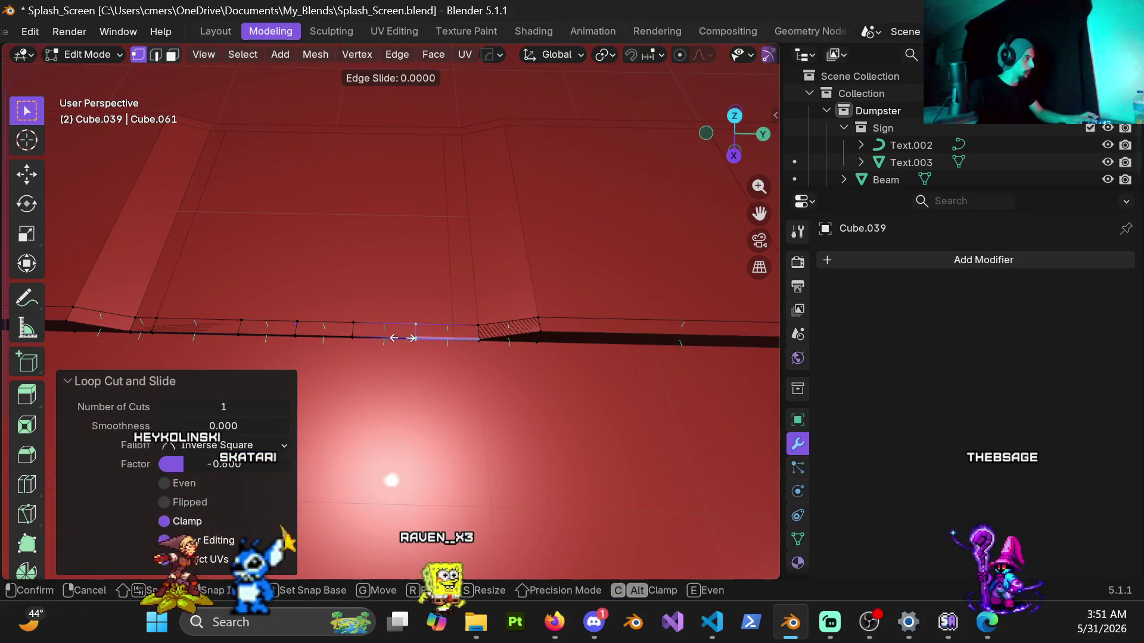
left_click(438, 365)
scroll(433, 357, "down", 2)
scroll(417, 309, "down", 1)
key("ctrl+Tab")
left_click(352, 285)
scroll(366, 268, "down", 2)
scroll(665, 312, "down", 1)
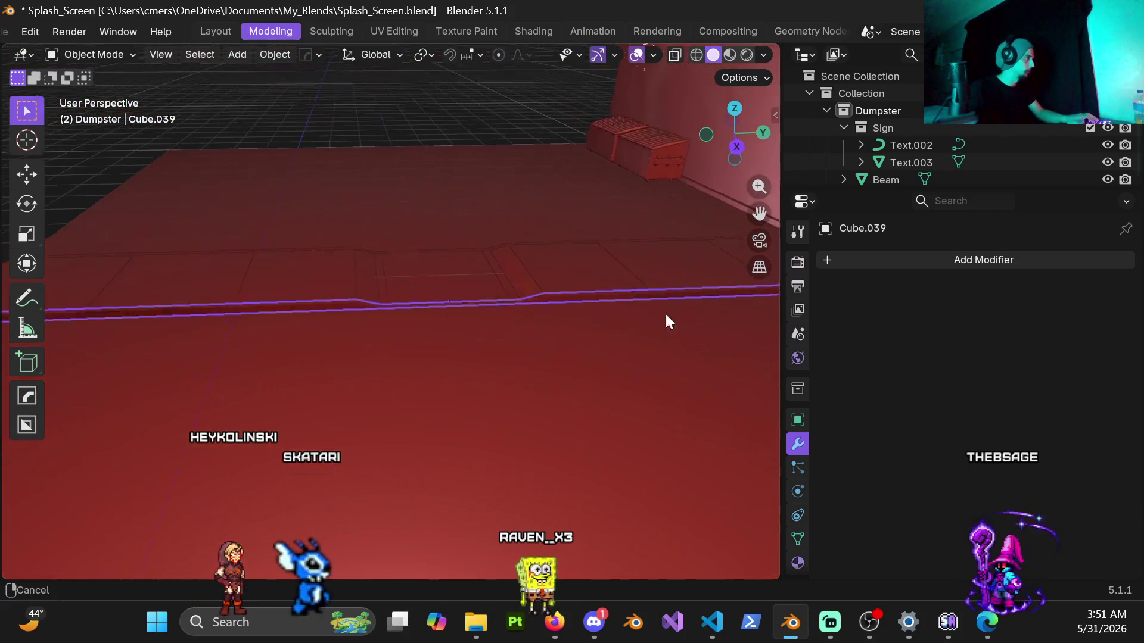
Hide the curb strip so the old curb beams on the floor are exposed.
scroll(649, 333, "down", 2)
middle_click_drag(594, 341, 572, 330)
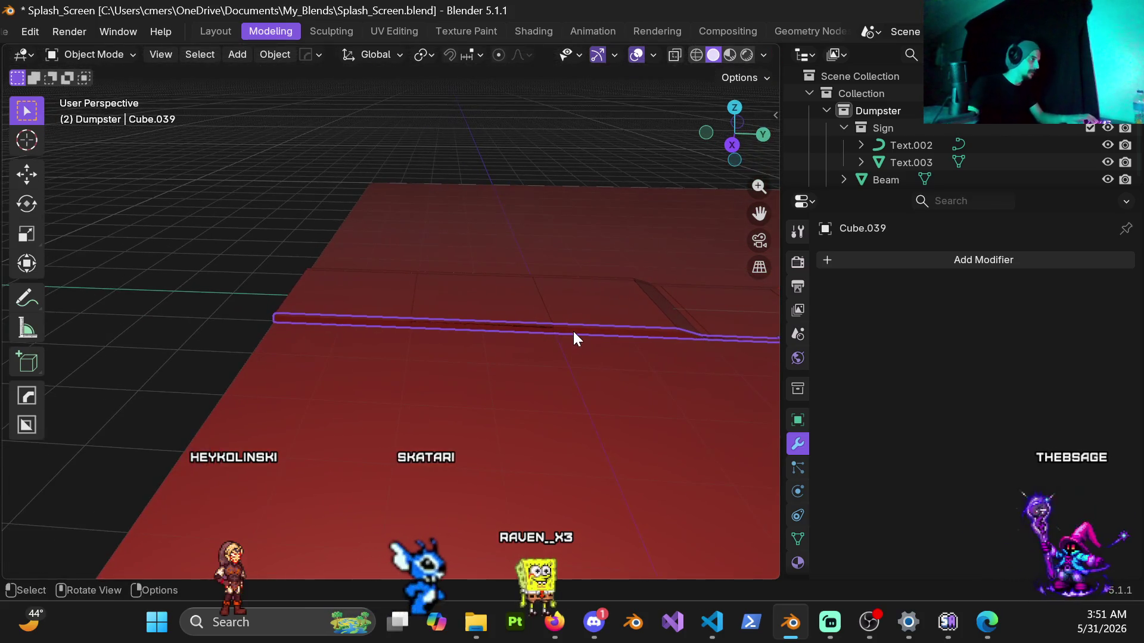
key("h")
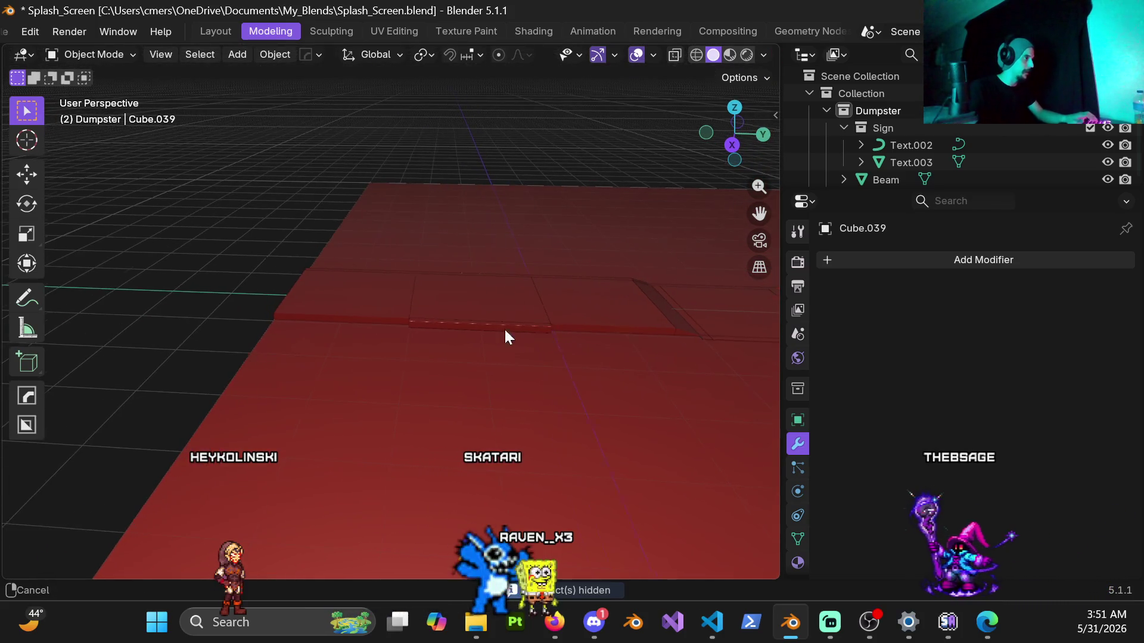
middle_click_drag(504, 327, 316, 296, "shift")
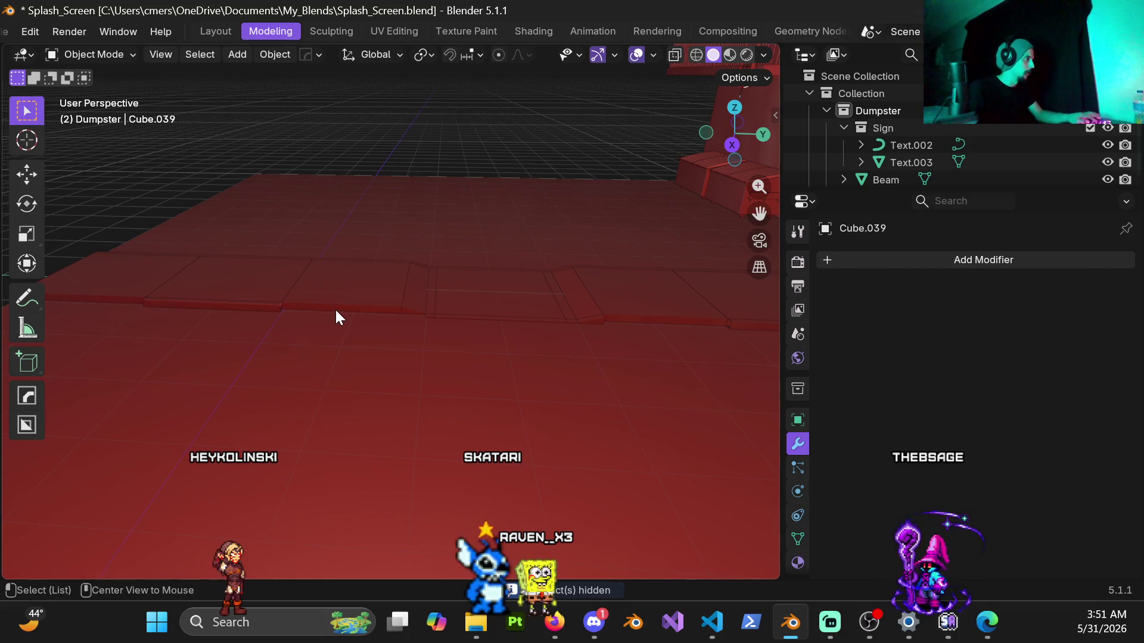
key("alt+h")
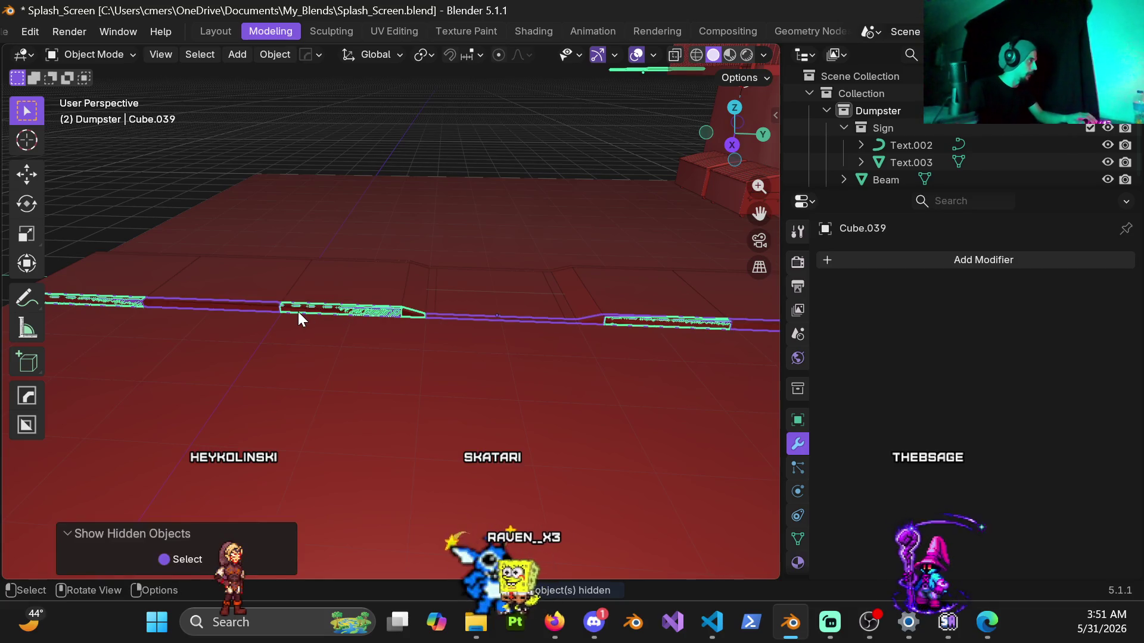
left_click(304, 310)
left_click(310, 309)
key("h")
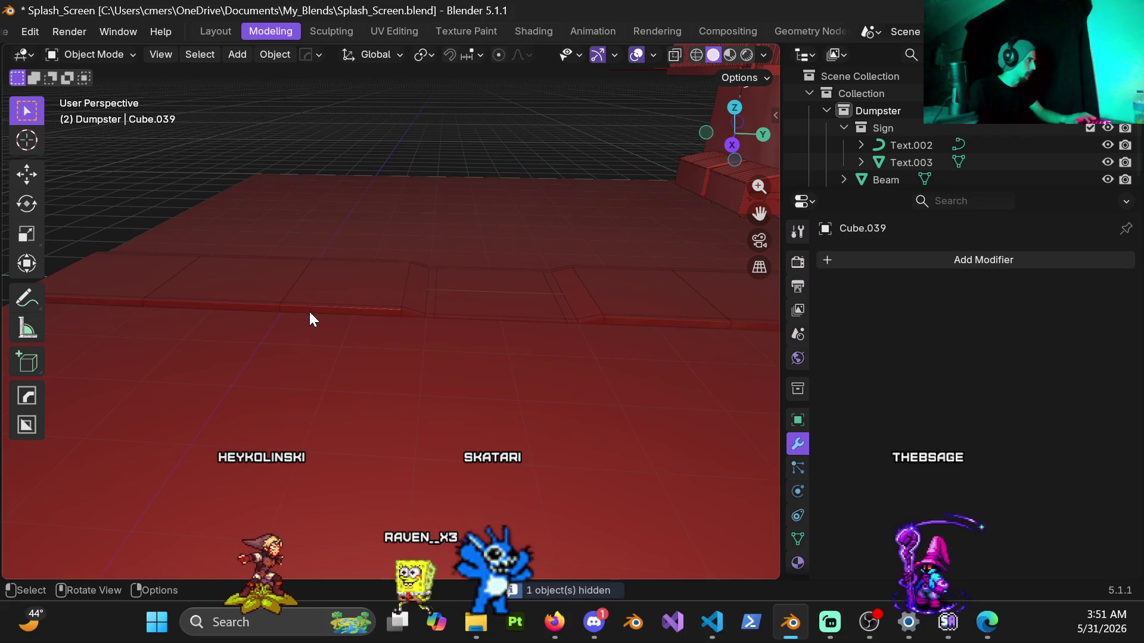
mouse_move(450, 326)
middle_mouse_down()
mouse_move(449, 339)
mouse_move(331, 359)
mouse_move(572, 284)
mouse_move(349, 380)
middle_mouse_up()
Select the old curb beam pieces along the floor and delete them.
left_click(349, 381)
mouse_move(585, 283)
middle_mouse_down("shift")
mouse_move(255, 409)
mouse_move(362, 346)
mouse_move(309, 335)
middle_mouse_up("shift")
left_click(337, 327, "shift")
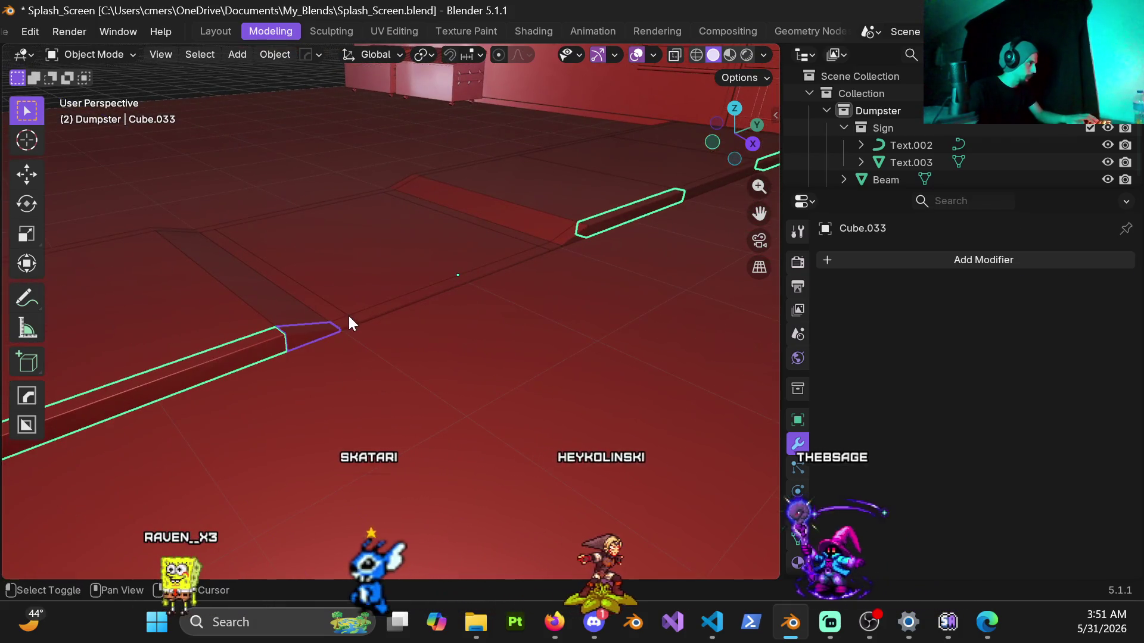
left_click(387, 303, "shift")
left_click(553, 243, "shift")
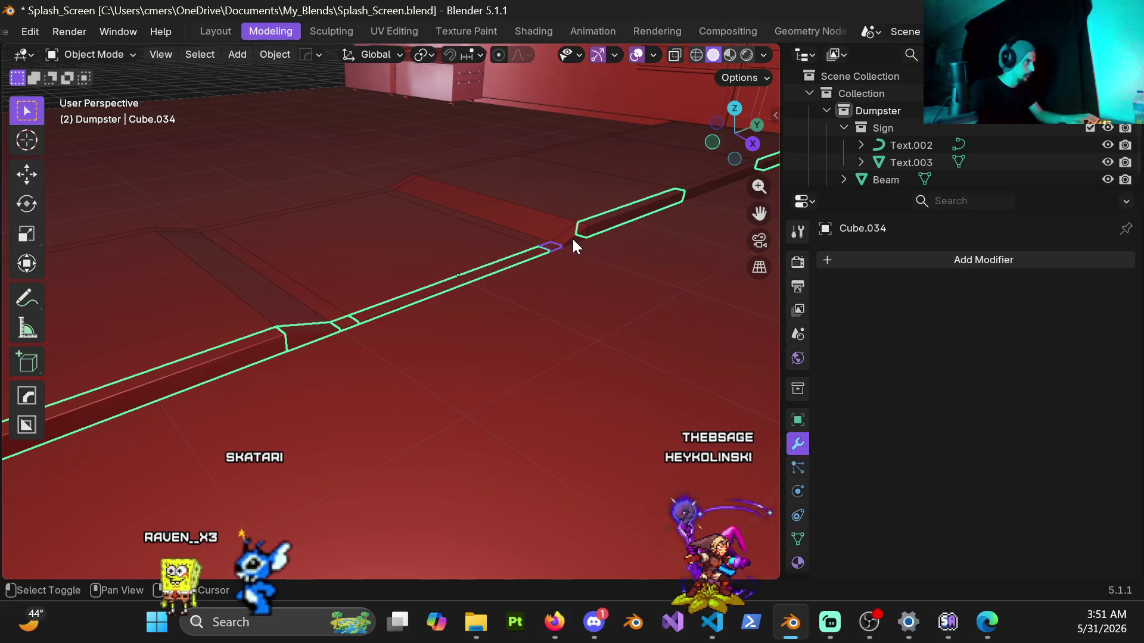
left_click(605, 224, "shift")
mouse_move(604, 225)
middle_mouse_down("shift")
mouse_move(288, 309)
mouse_move(356, 278)
middle_mouse_up("shift")
left_click(357, 278, "shift")
left_click(561, 231)
mouse_move(562, 231)
middle_mouse_down()
mouse_move(407, 279)
mouse_move(397, 300)
mouse_move(355, 303)
mouse_move(400, 301)
mouse_move(356, 211)
mouse_move(344, 284)
mouse_move(366, 242)
mouse_move(396, 306)
mouse_move(448, 303)
mouse_move(456, 272)
middle_mouse_up()
Unhide everything and delete a leftover old curb piece.
key("alt+h")
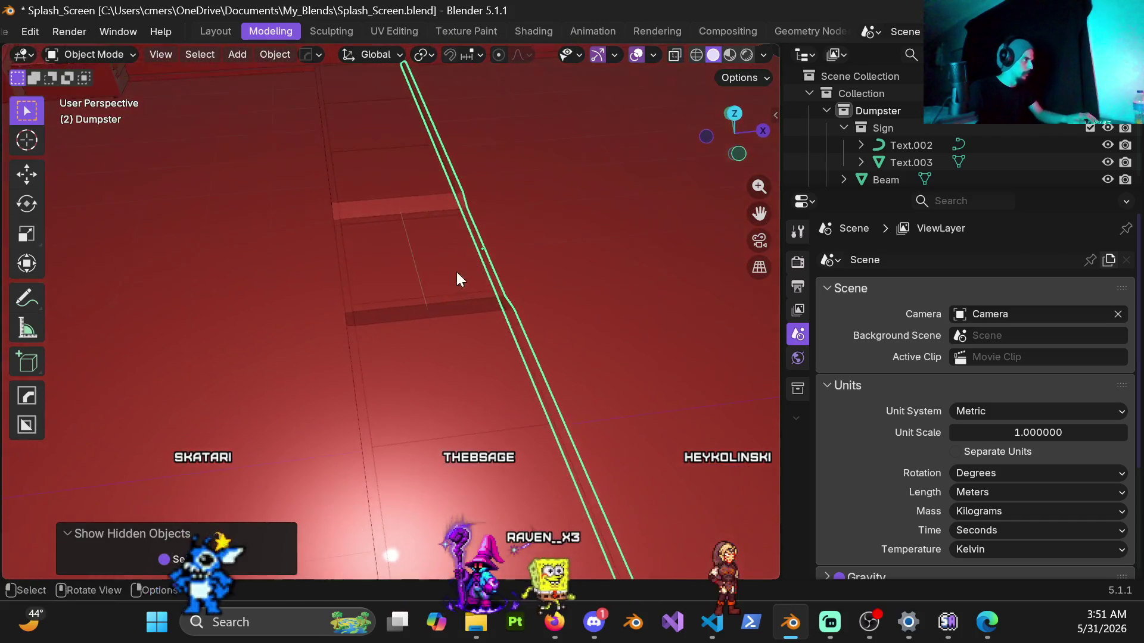
left_click(347, 298)
mouse_move(347, 298)
middle_mouse_down()
mouse_move(320, 308)
mouse_move(343, 305)
middle_mouse_up()
key("x")
left_click(343, 306)
Snap the 3D cursor to the selected row of floor plates.
left_click(430, 380)
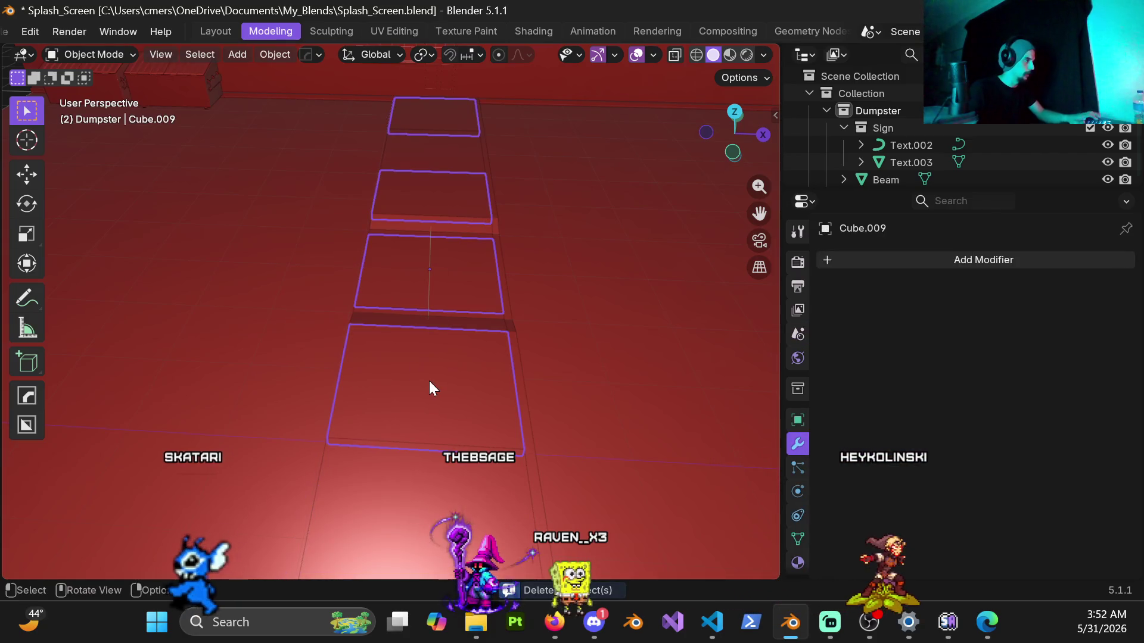
key("ctrl+Tab")
left_click(280, 378)
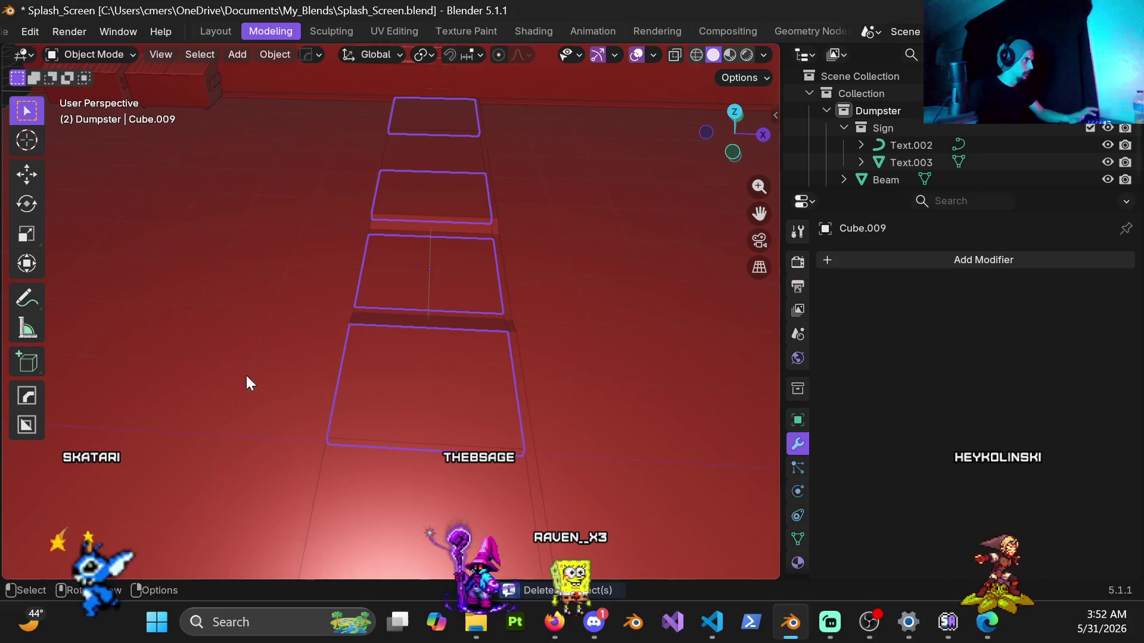
middle_click_drag(245, 378, 399, 359)
key("shift+s")
left_click(415, 420)
left_click(455, 337)
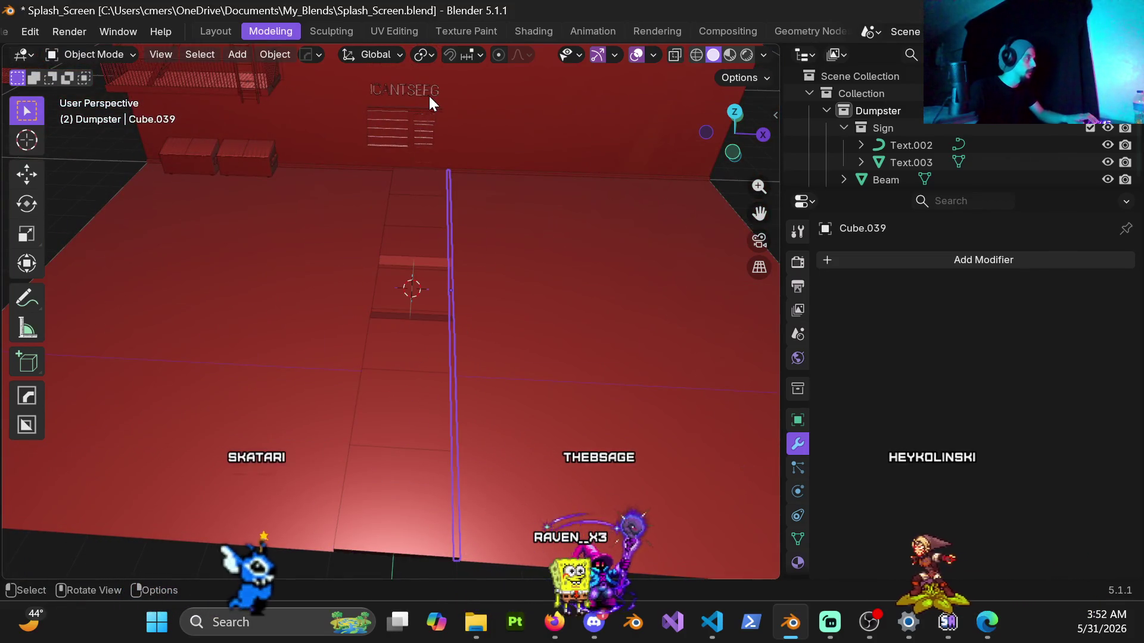
Mirror a copy of the curb strip about the 3D cursor (S X -1) and apply its scale.
left_click(419, 55)
left_click(474, 136)
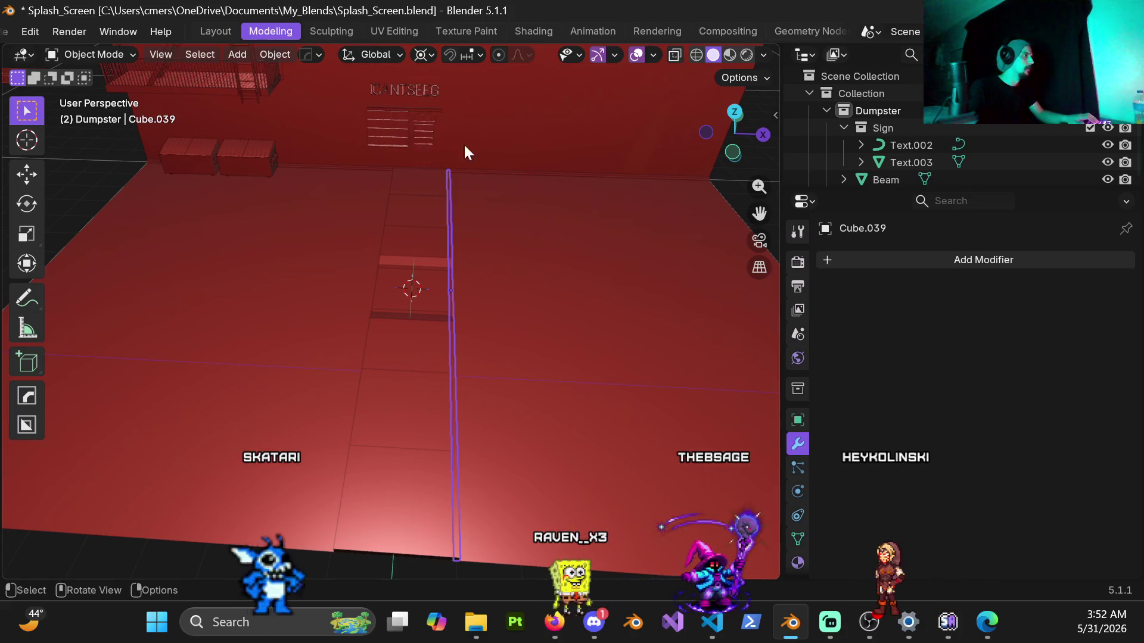
key("shift+d")
type("sx-1")
key("Return")
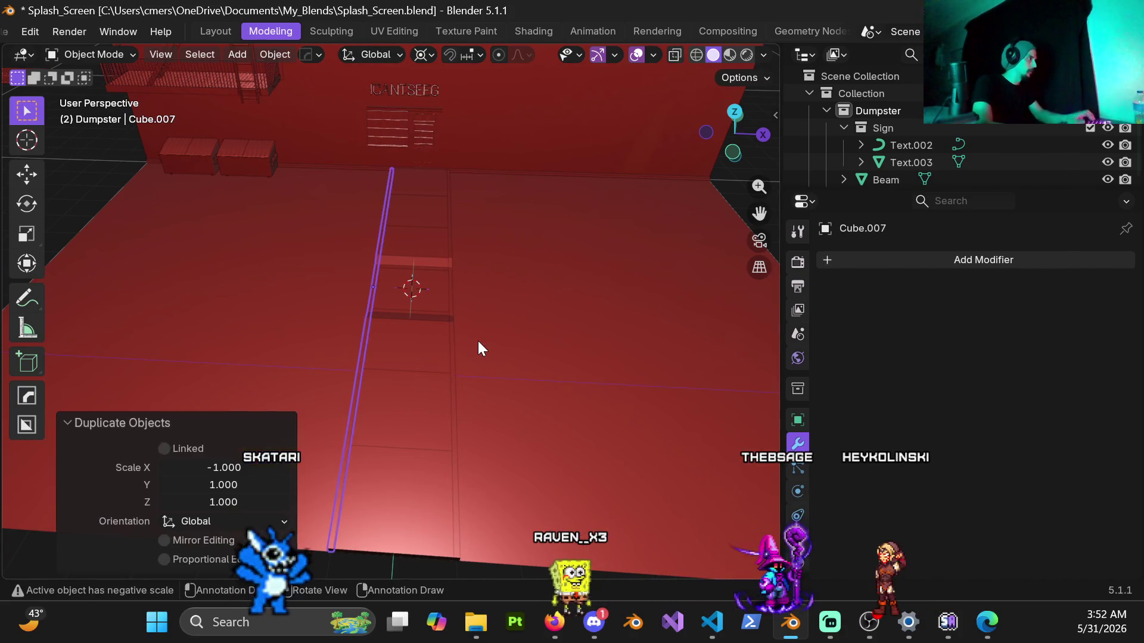
key("ctrl+a")
left_click(427, 346)
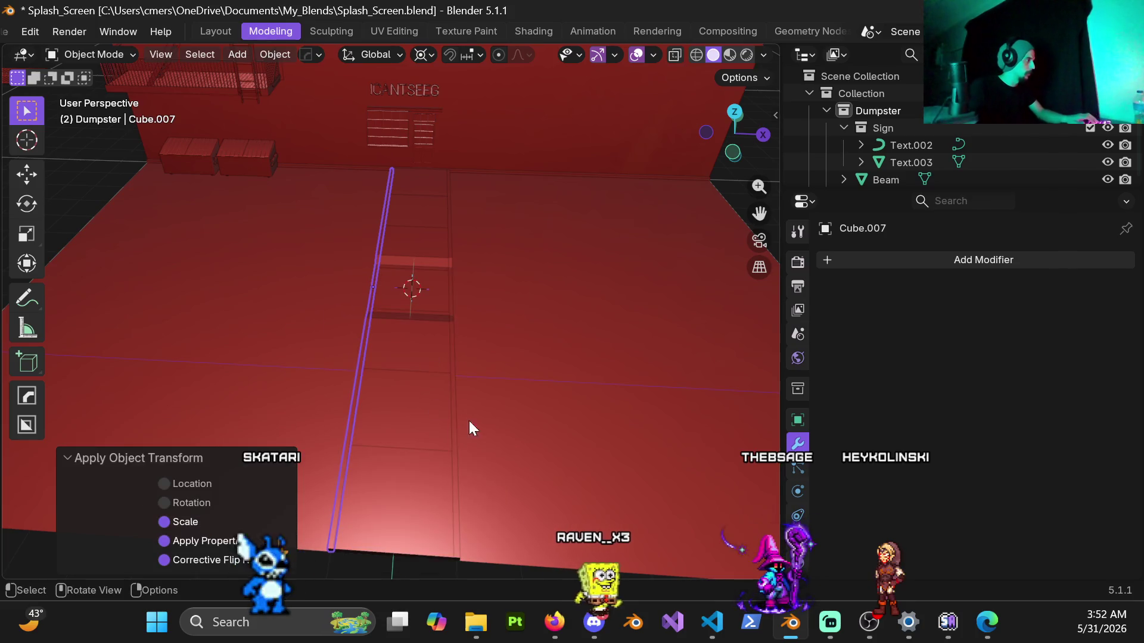
Apply scale on the original curb strip too, then check the mirrored copy's mesh.
middle_click_drag(470, 421, 505, 394)
left_click(542, 367)
key("ctrl+a")
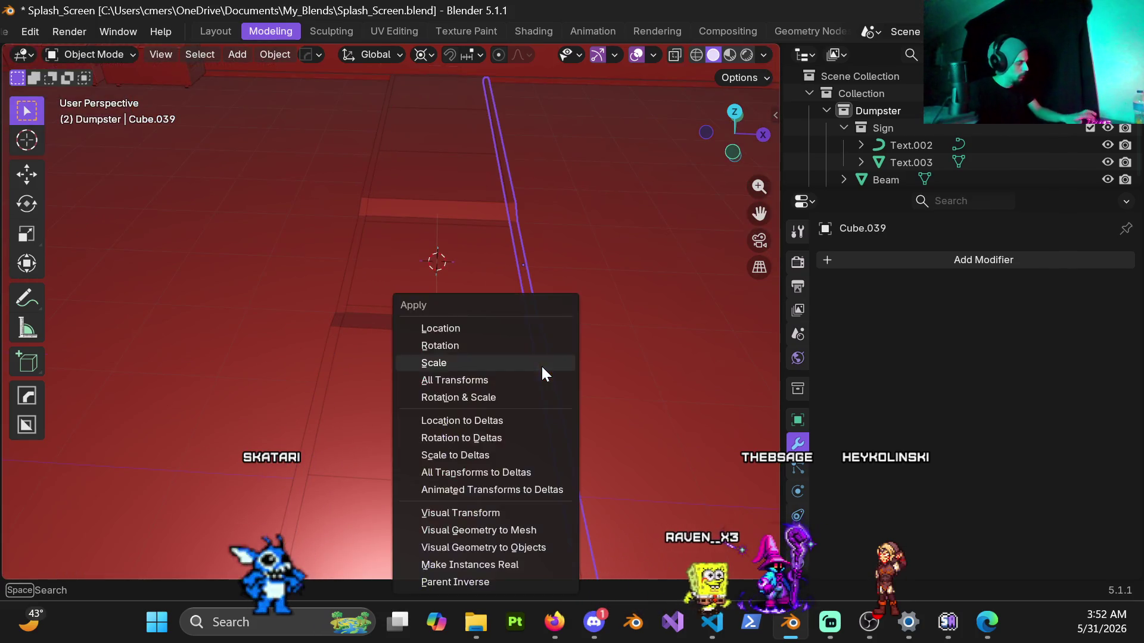
left_click(541, 366)
middle_click_drag(513, 366, 401, 268)
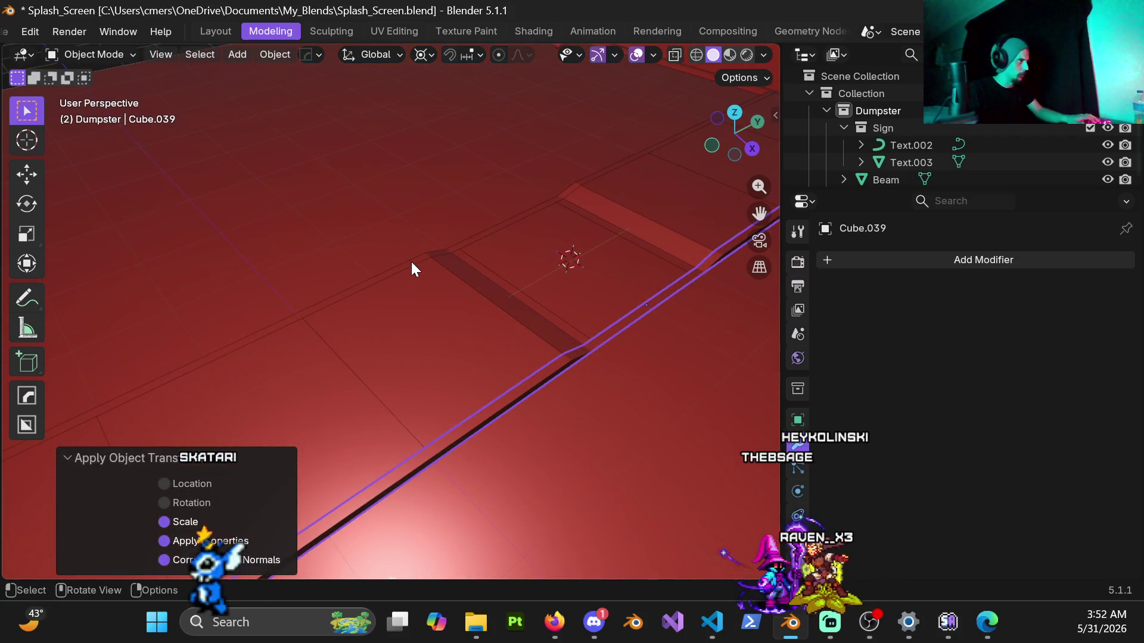
left_click(411, 262)
key("ctrl+Tab")
left_click(586, 272)
key("Tab")
mouse_move(327, 244)
middle_mouse_down()
mouse_move(470, 271)
mouse_move(483, 246)
mouse_move(352, 237)
mouse_move(429, 206)
mouse_move(384, 256)
mouse_move(377, 219)
middle_mouse_up()
Delete the floor plates and the thin strips between them, seven objects in all.
left_click(359, 223)
left_click(393, 227, "shift")
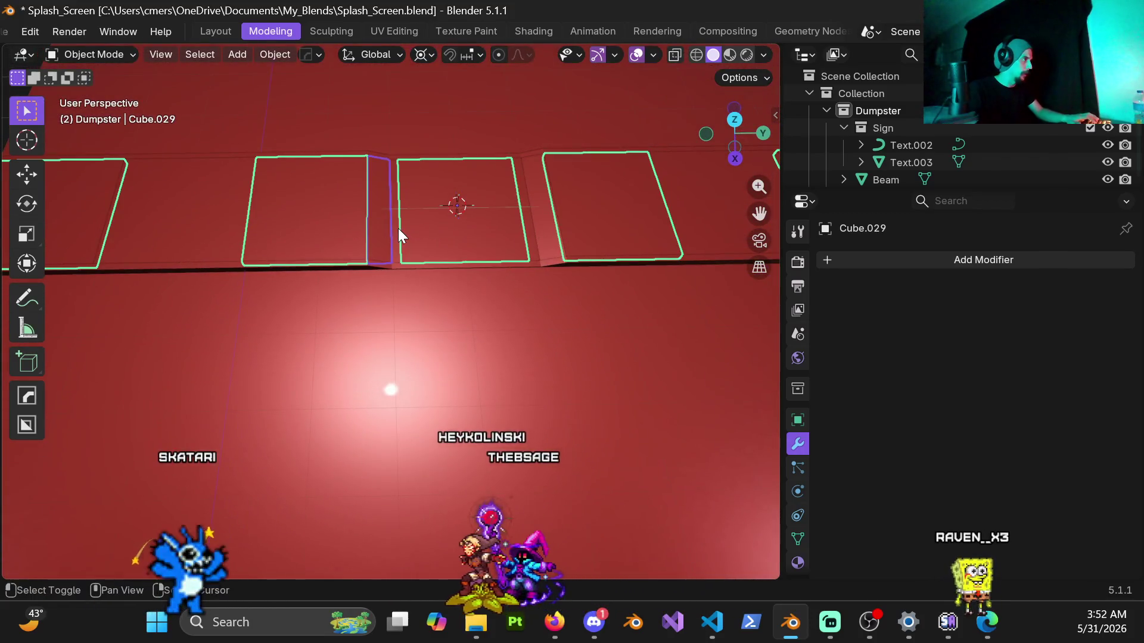
left_click(533, 223, "shift")
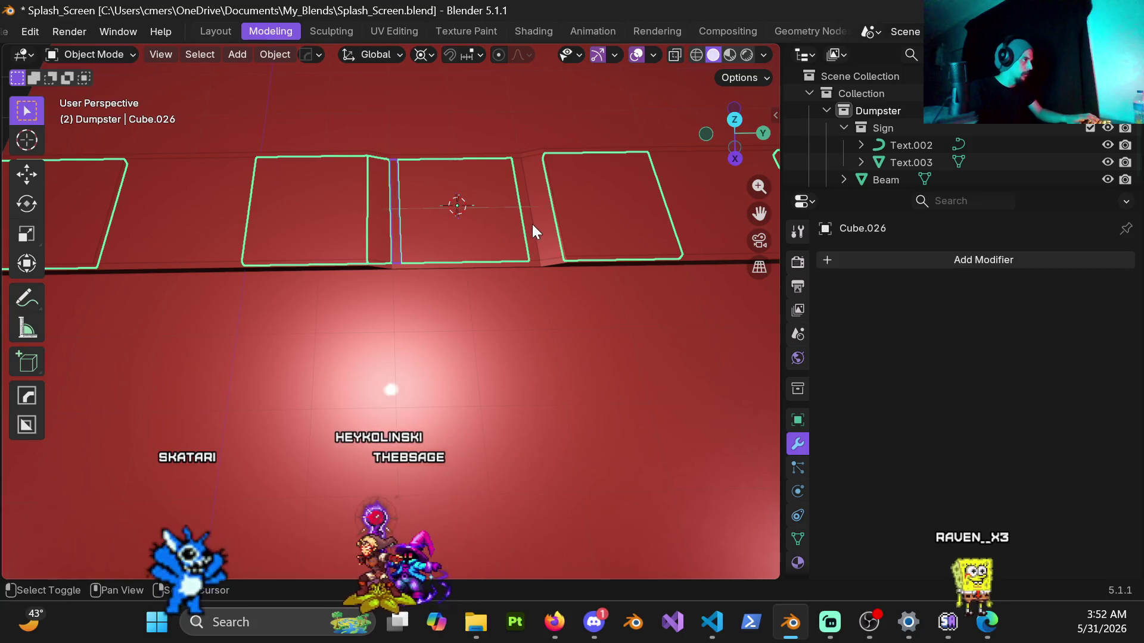
left_click(532, 232, "shift")
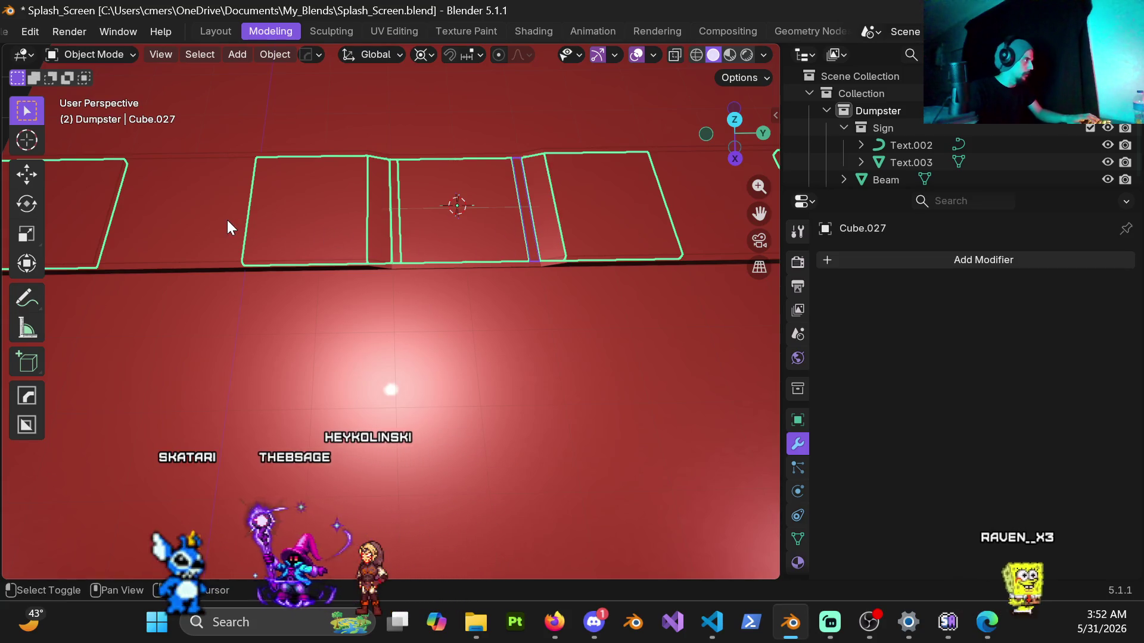
mouse_move(684, 220)
middle_mouse_down()
mouse_move(533, 300)
mouse_move(398, 270)
mouse_move(364, 248)
mouse_move(408, 291)
mouse_move(474, 251)
middle_mouse_up()
key("x")
left_click(531, 301)
left_click(410, 266)
mouse_move(403, 281)
middle_mouse_down()
mouse_move(444, 301)
mouse_move(435, 299)
middle_mouse_up()
key("KP_7")
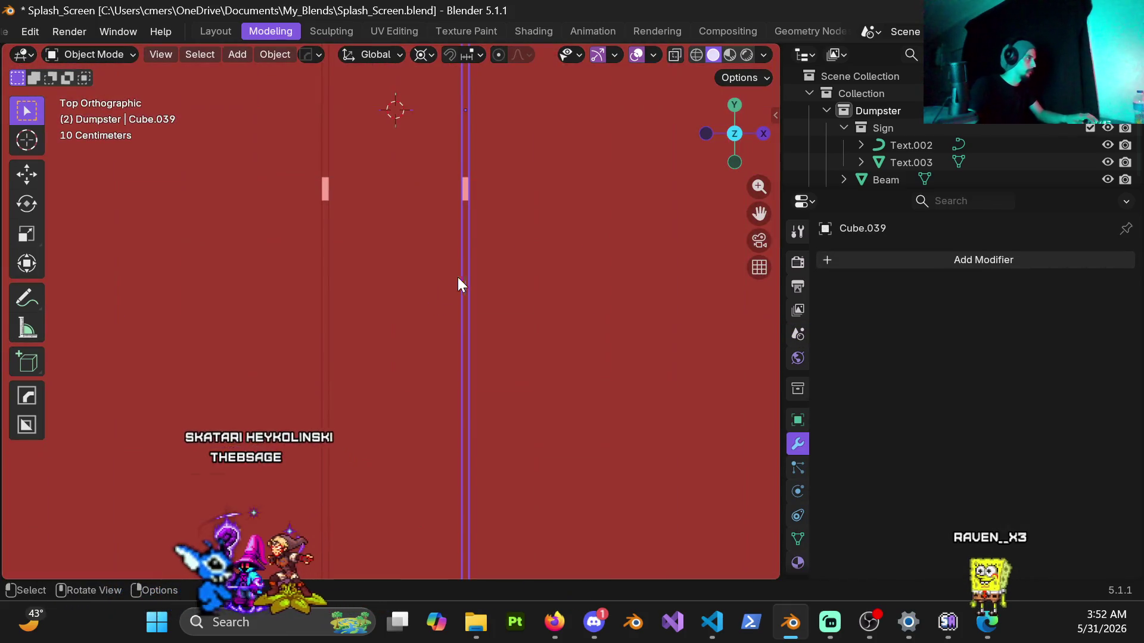
Duplicate the curb slab -1 along X and stretch the copy along X by 8, then 2.3.
key("shift+d")
key("x")
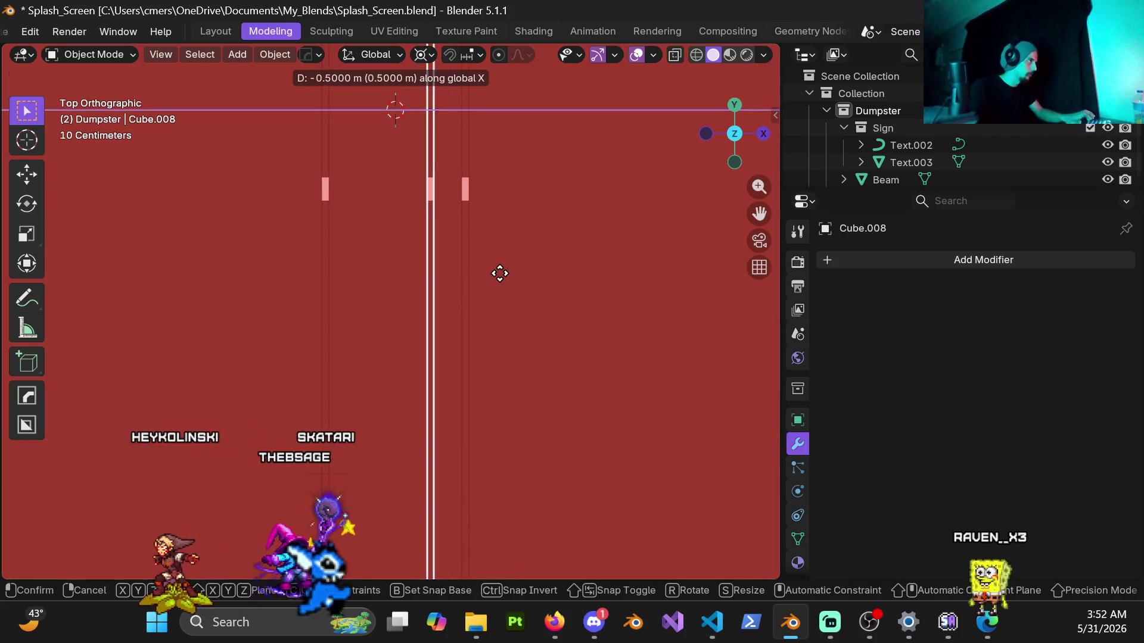
key("Return")
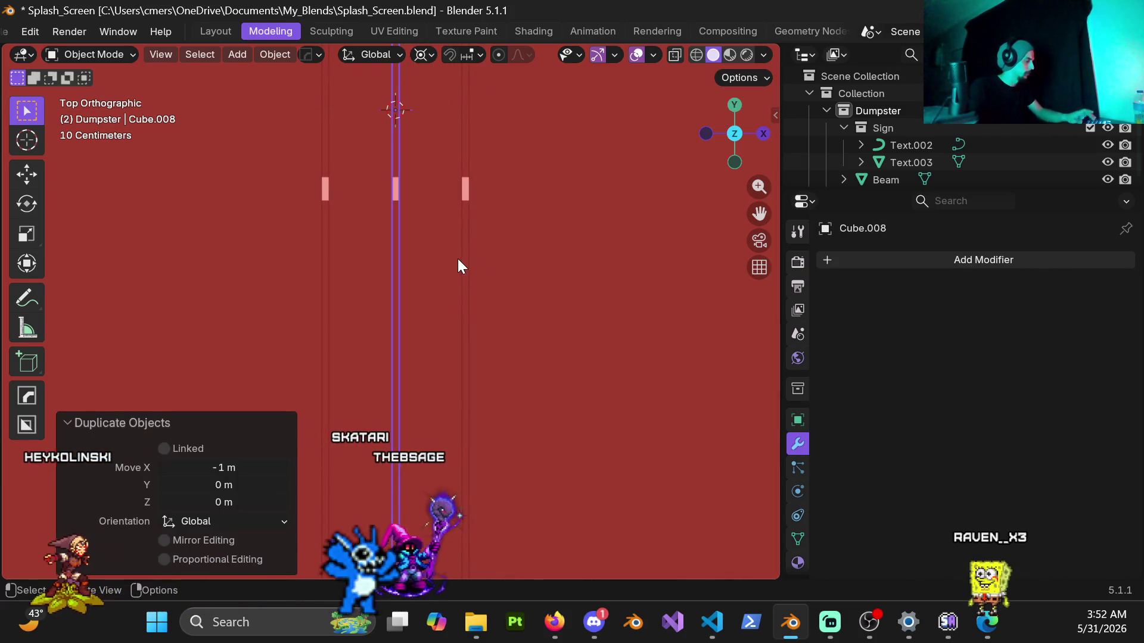
key("s")
key("x")
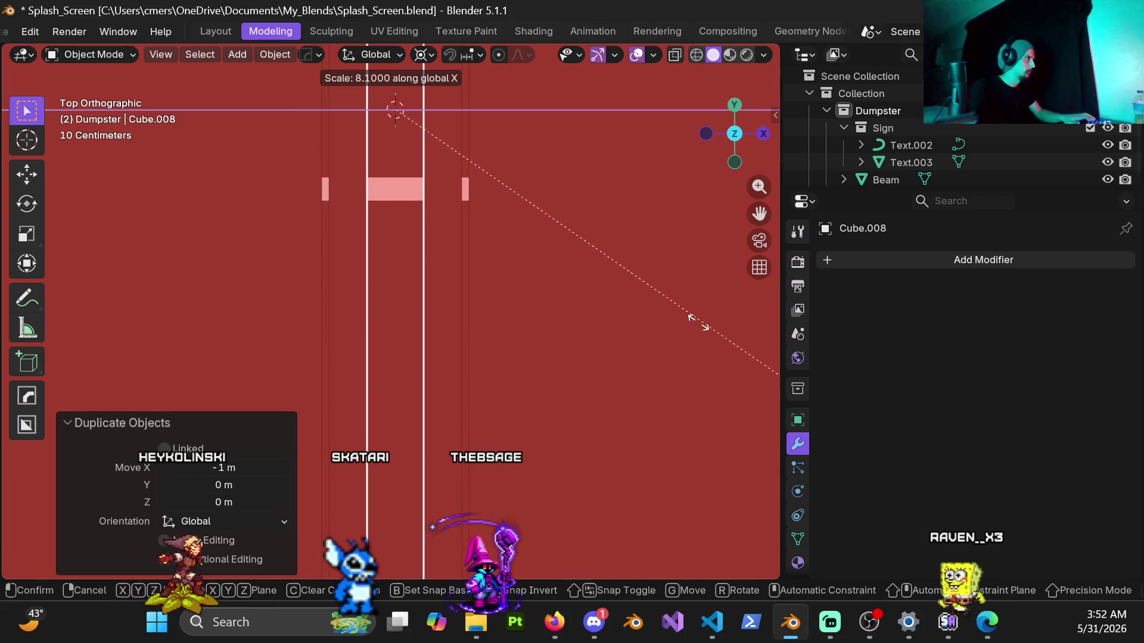
left_click(643, 356)
key("s")
key("x")
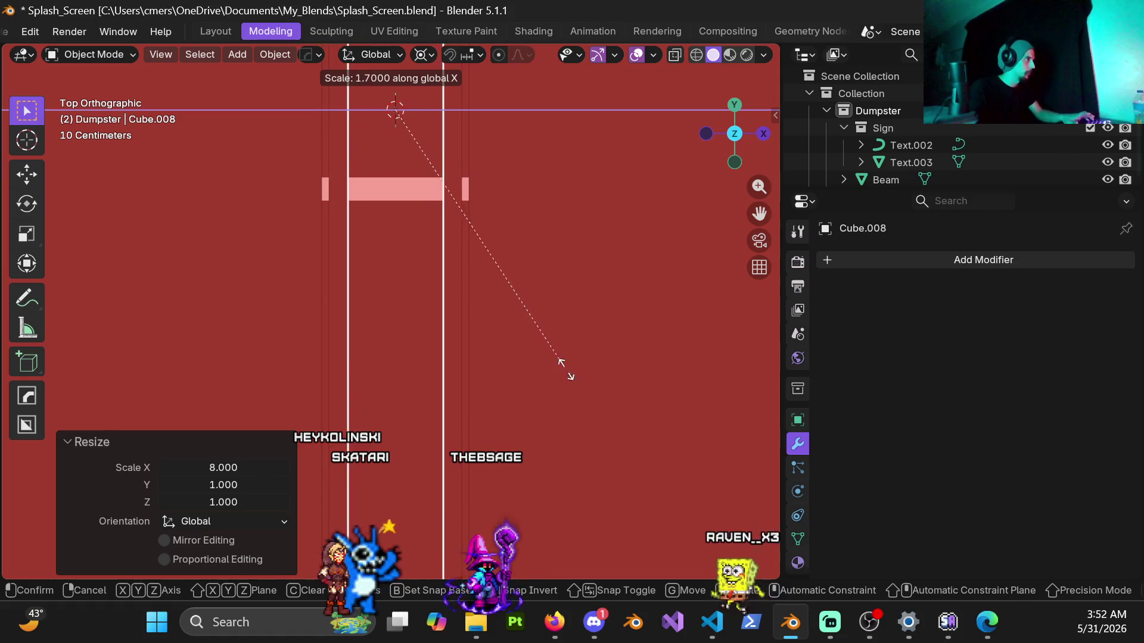
left_click(622, 469)
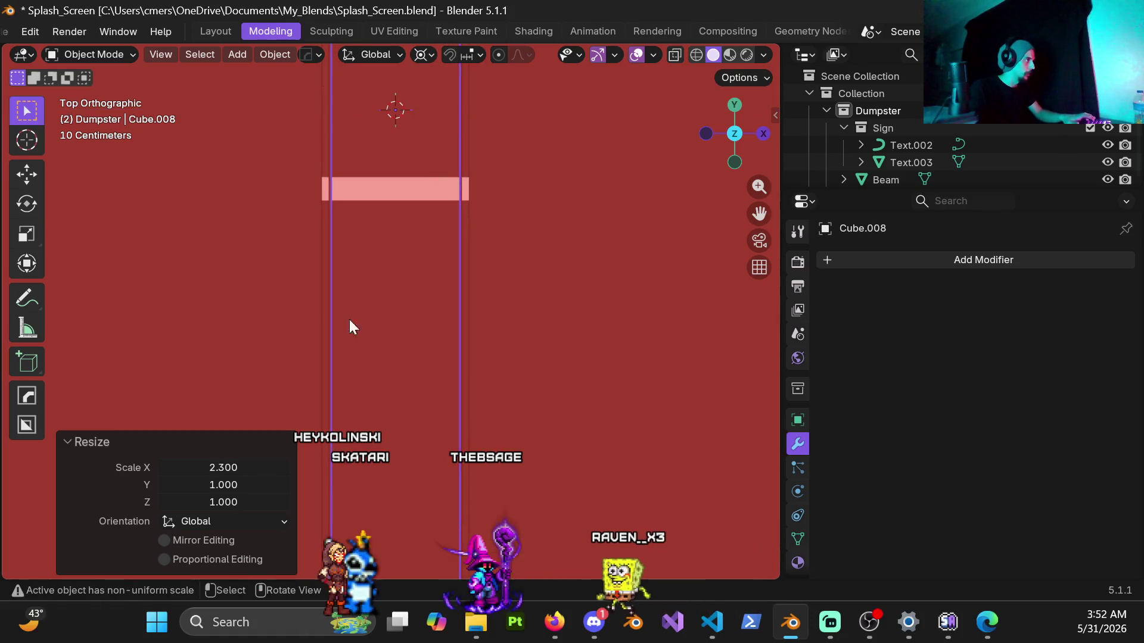
Fine-tune the copy's X width with small scale adjustments until it spans the gap.
scroll(424, 136, "up", 5)
middle_click_drag(334, 397, 417, 294, "shift")
scroll(415, 289, "up", 8)
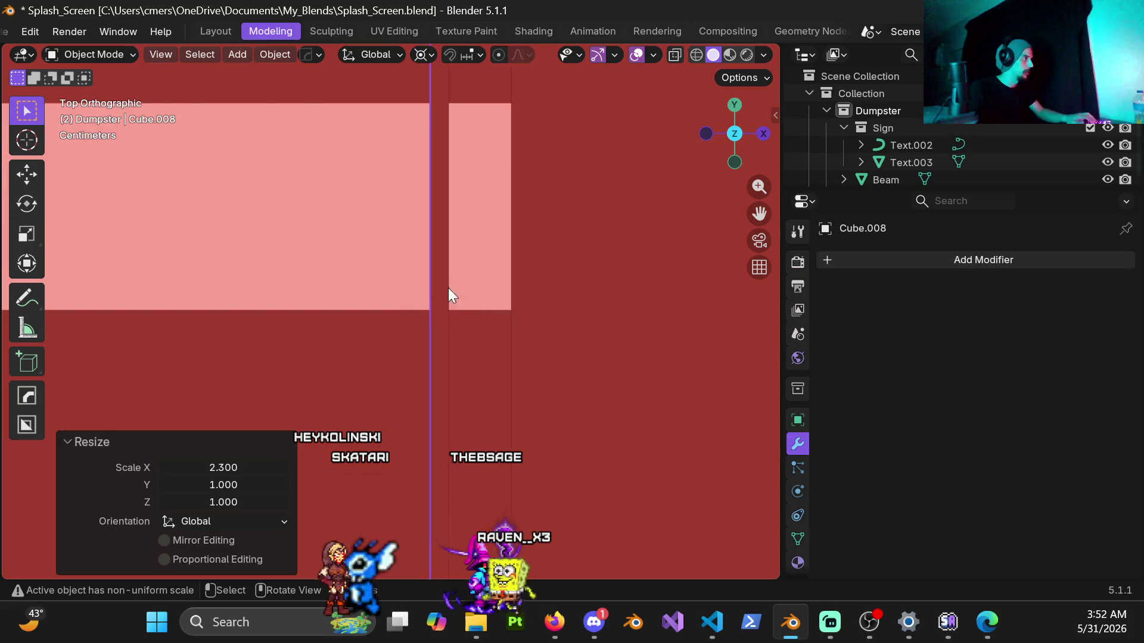
key("s")
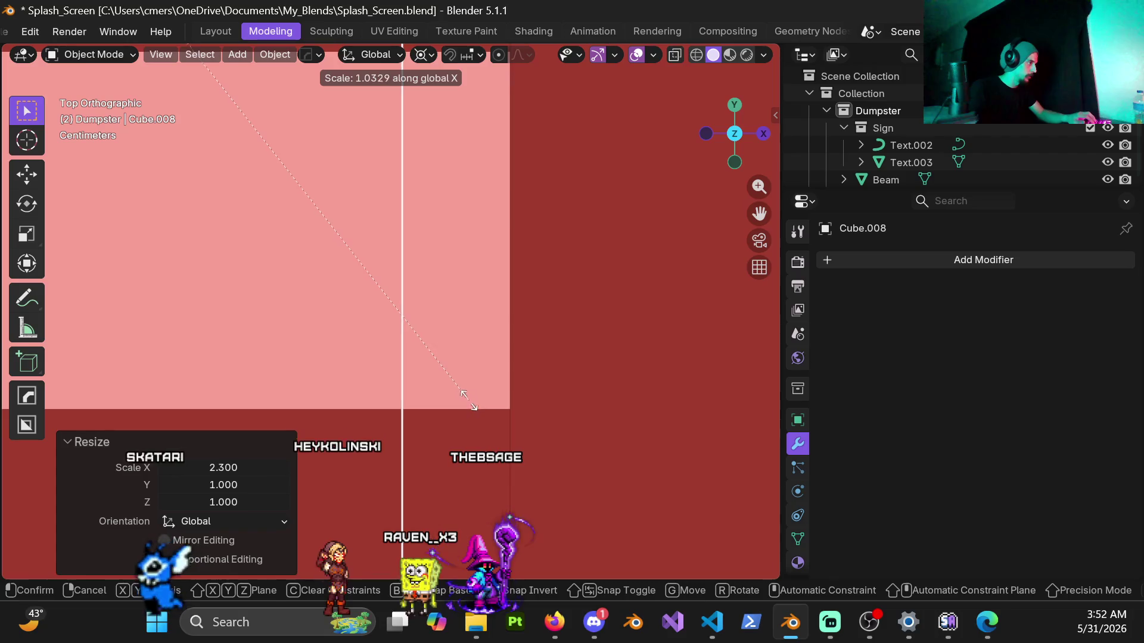
left_click(475, 369)
mouse_move(442, 406)
middle_mouse_down()
mouse_move(403, 273)
mouse_move(455, 427)
mouse_move(398, 320)
mouse_move(434, 306)
mouse_move(376, 294)
mouse_move(421, 260)
middle_mouse_up()
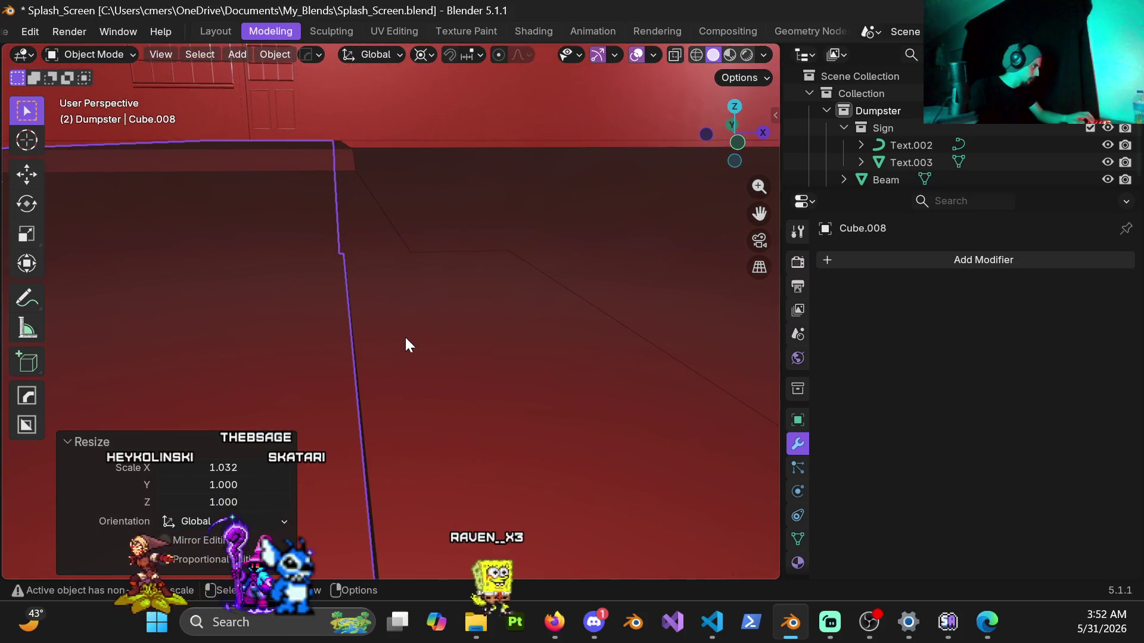
key("s")
key("x")
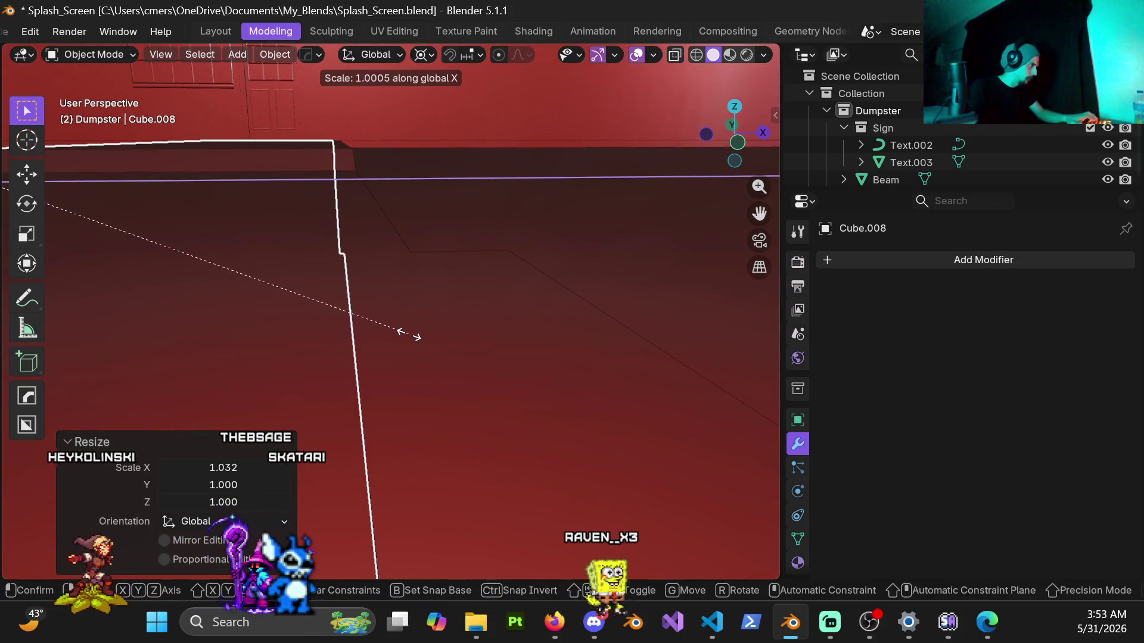
left_click(409, 334)
mouse_move(410, 333)
middle_mouse_down()
mouse_move(390, 347)
mouse_move(386, 316)
mouse_move(387, 394)
mouse_move(410, 441)
mouse_move(396, 442)
mouse_move(417, 435)
mouse_move(363, 338)
mouse_move(412, 356)
mouse_move(309, 327)
mouse_move(374, 288)
mouse_move(408, 284)
mouse_move(328, 247)
mouse_move(407, 179)
mouse_move(405, 284)
mouse_move(462, 296)
mouse_move(537, 271)
mouse_move(399, 302)
mouse_move(455, 387)
mouse_move(567, 276)
mouse_move(501, 258)
mouse_move(422, 263)
mouse_move(375, 283)
mouse_move(434, 258)
mouse_move(465, 296)
mouse_move(511, 304)
mouse_move(470, 298)
mouse_move(457, 319)
middle_mouse_up()
Apply the stretched curb's scale, then separate its two thin strip faces by selection.
key("ctrl+a")
left_click(374, 289)
key("ctrl+Tab")
left_click(574, 293)
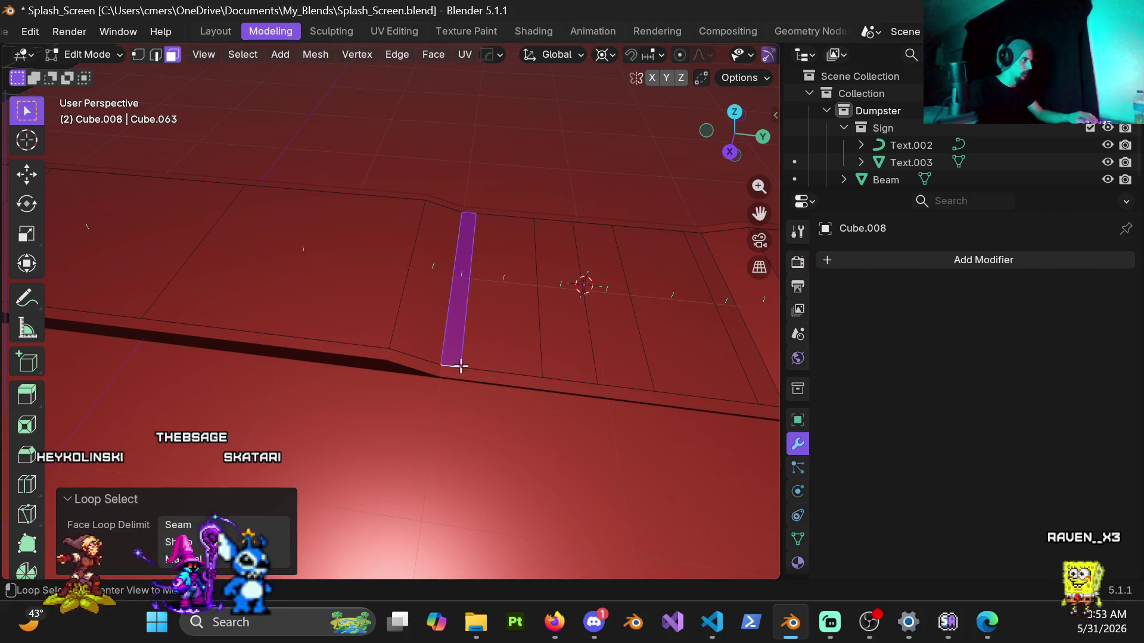
middle_click_drag(460, 367, 385, 341, "shift")
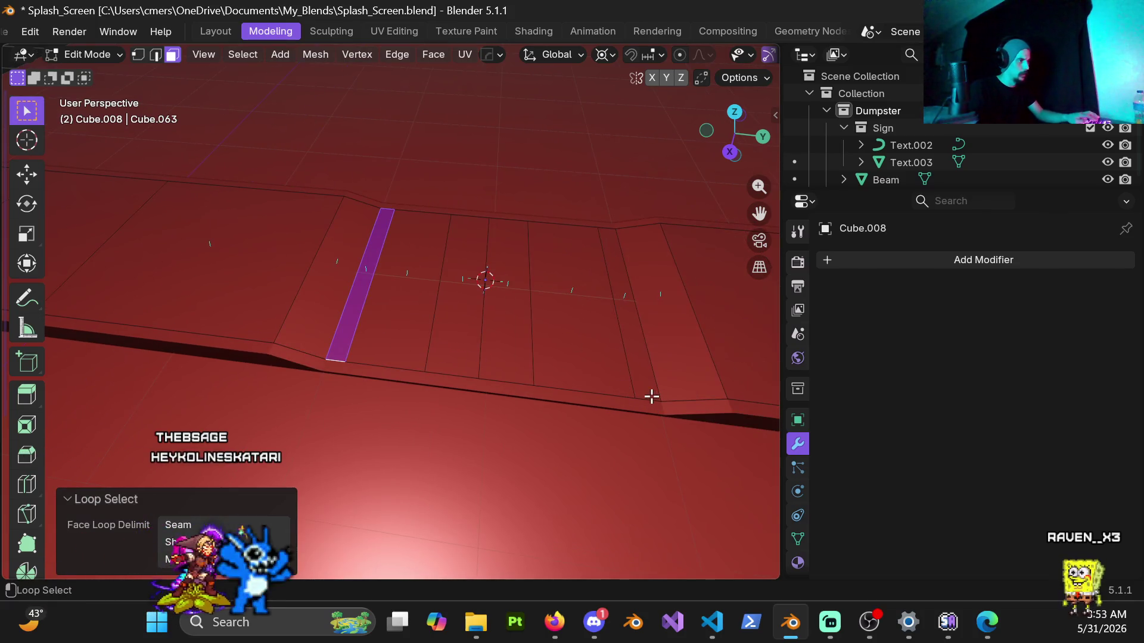
key("p")
left_click(549, 372)
key("ctrl+Tab")
left_click(395, 373)
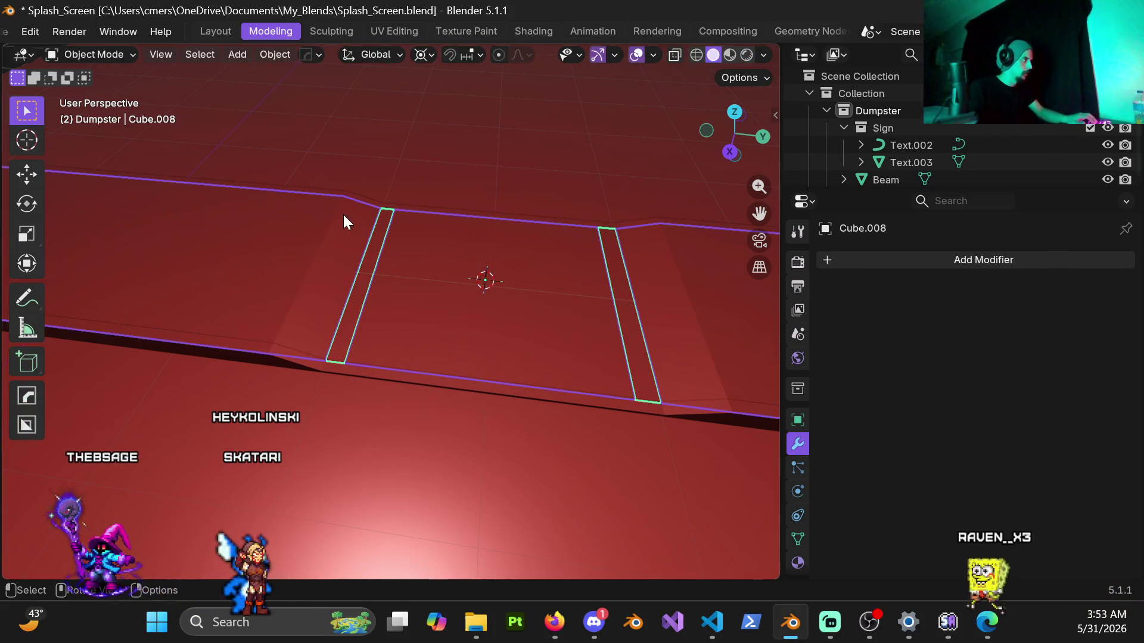
Hide the main curb Cube.008 and inspect the split-off strips, selecting their long edge loop.
key("h")
left_click(362, 286)
mouse_move(362, 286)
middle_mouse_down()
mouse_move(448, 288)
mouse_move(411, 291)
mouse_move(438, 239)
mouse_move(418, 310)
middle_mouse_up()
scroll(422, 305, "down", 3)
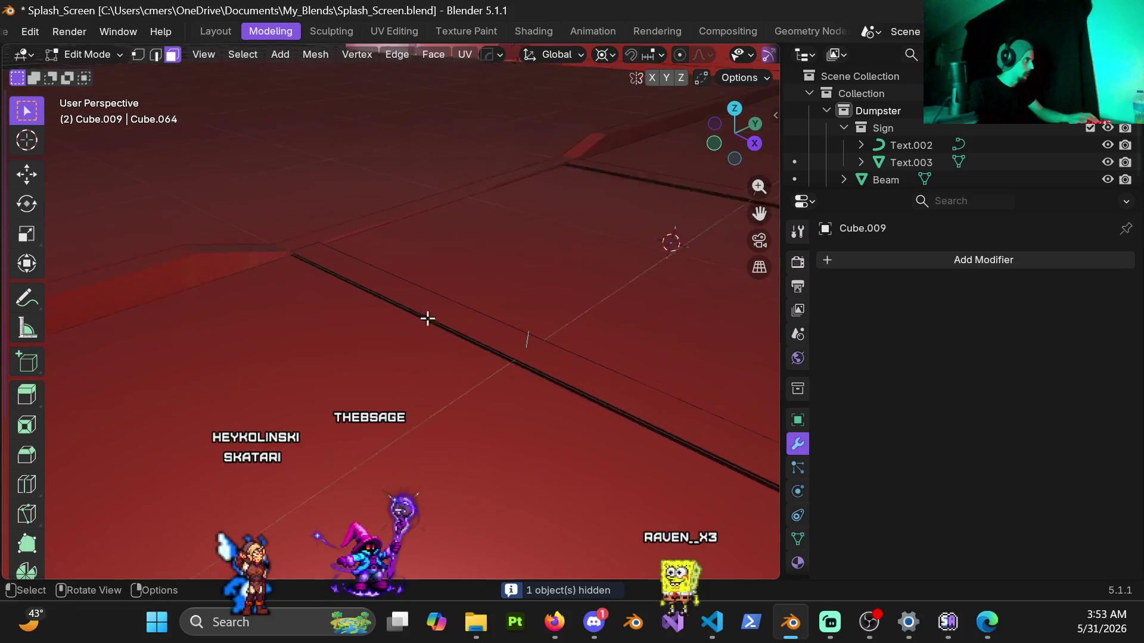
key("1")
left_click(424, 318, "alt")
mouse_move(424, 318)
middle_mouse_down()
mouse_move(449, 283)
mouse_move(276, 286)
mouse_move(410, 339)
mouse_move(544, 284)
mouse_move(411, 309)
mouse_move(524, 349)
mouse_move(455, 354)
mouse_move(544, 407)
mouse_move(431, 322)
mouse_move(480, 329)
middle_mouse_up()
scroll(408, 337, "up", 3)
Return to Object Mode and unhide the main curb object.
key("ctrl+Tab")
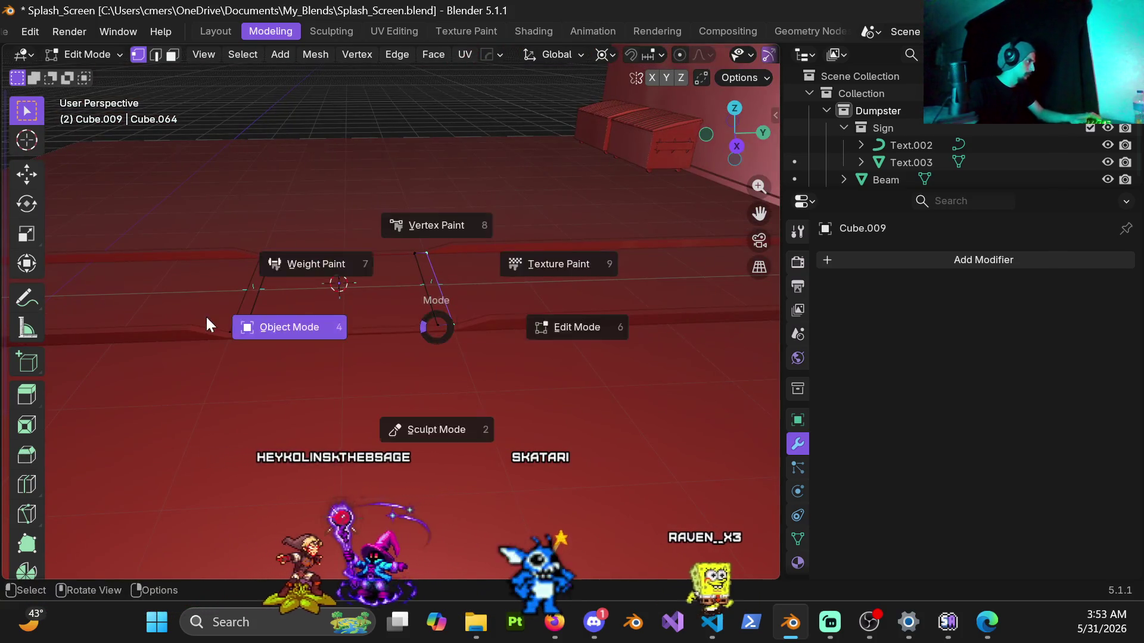
left_click(206, 315)
key("alt+h")
scroll(332, 228, "down", 3)
scroll(331, 228, "up", 4)
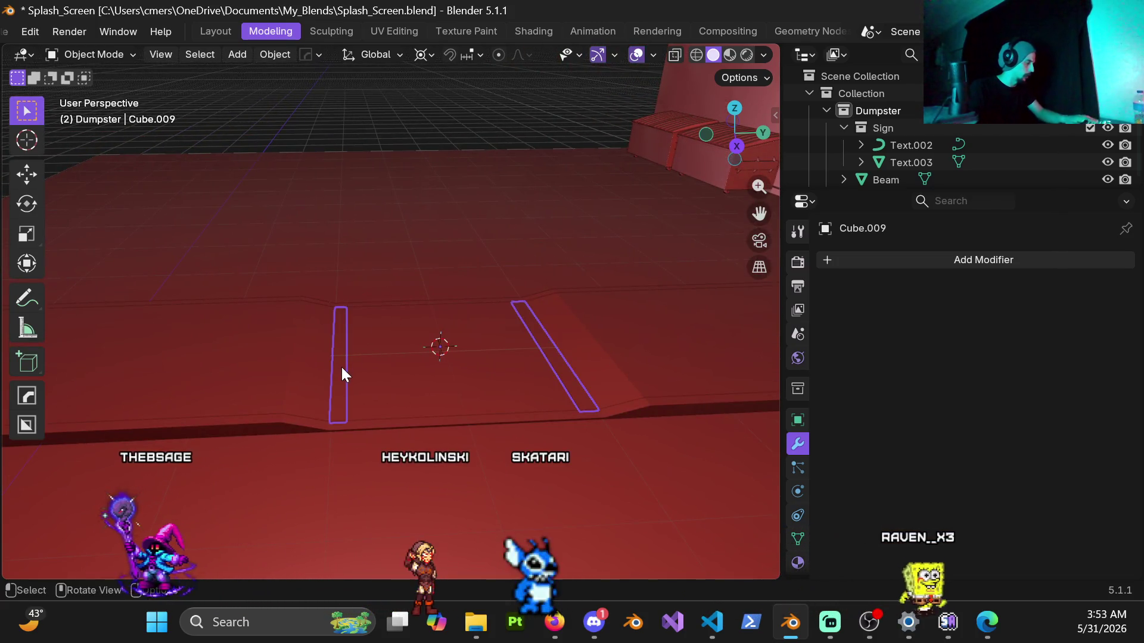
Hide the thin strips and, in Edit Mode, select edge loops along the curb's ramp edge.
key("h")
key("ctrl+Tab")
left_click(357, 353)
scroll(452, 365, "up", 4)
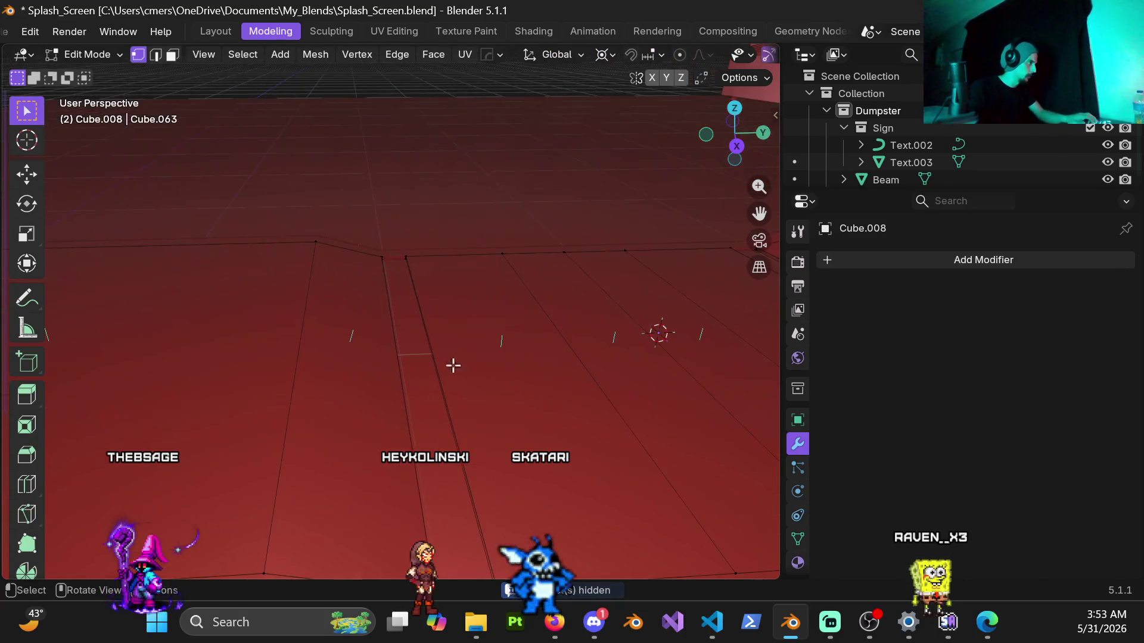
scroll(467, 328, "up", 2)
left_click(446, 341, "alt")
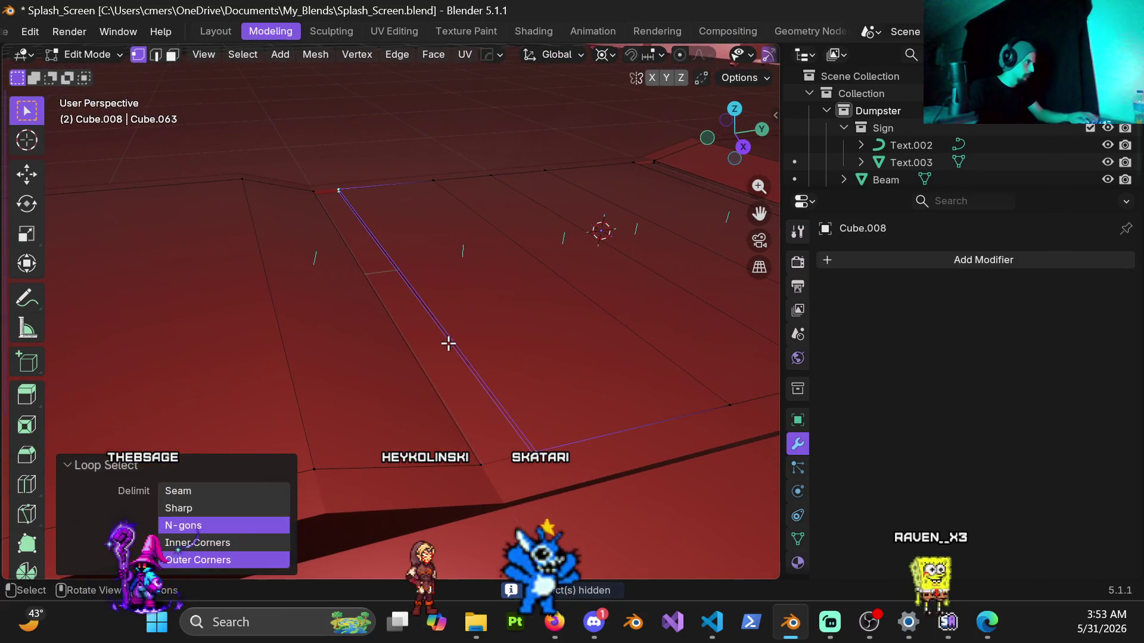
middle_click_drag(467, 330, 380, 325)
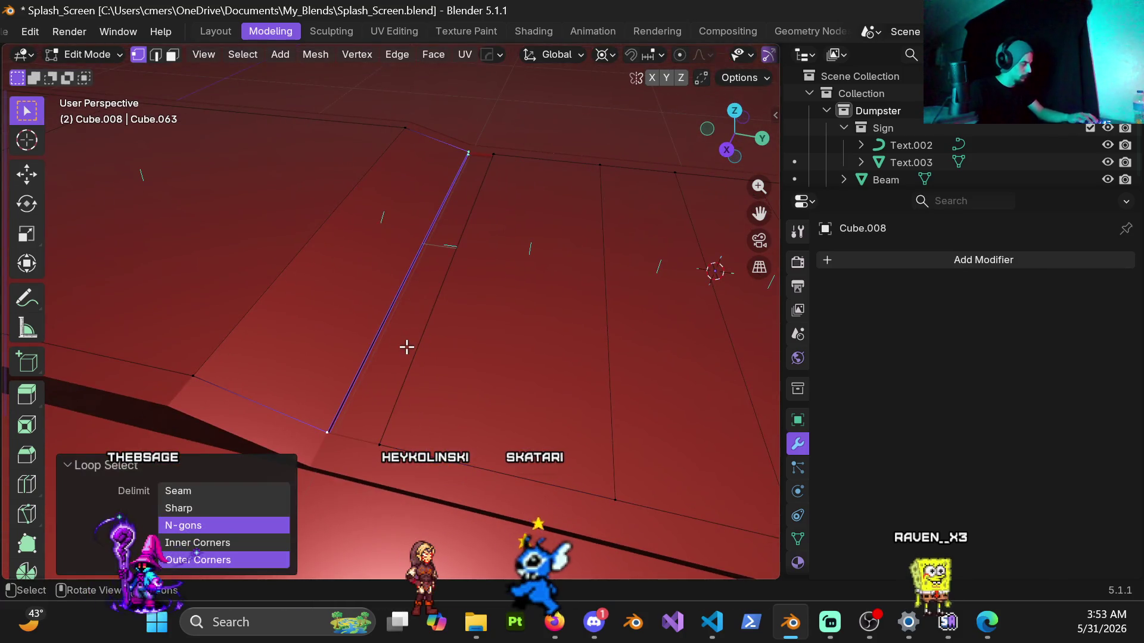
mouse_move(534, 286)
middle_mouse_down()
mouse_move(613, 314)
mouse_move(444, 323)
middle_mouse_up()
left_click(453, 322, "alt")
mouse_move(459, 383)
middle_mouse_down()
mouse_move(457, 373)
mouse_move(574, 304)
mouse_move(545, 319)
mouse_move(510, 301)
mouse_move(227, 320)
mouse_move(360, 304)
mouse_move(383, 252)
mouse_move(388, 145)
mouse_move(432, 319)
mouse_move(493, 308)
mouse_move(376, 293)
mouse_move(447, 319)
mouse_move(485, 302)
mouse_move(441, 342)
middle_mouse_up()
left_click(544, 319, "alt")
Unhide everything and, in face select mode, select the strip of faces across the curb.
key("Tab")
key("alt+h")
key("Tab")
key("3")
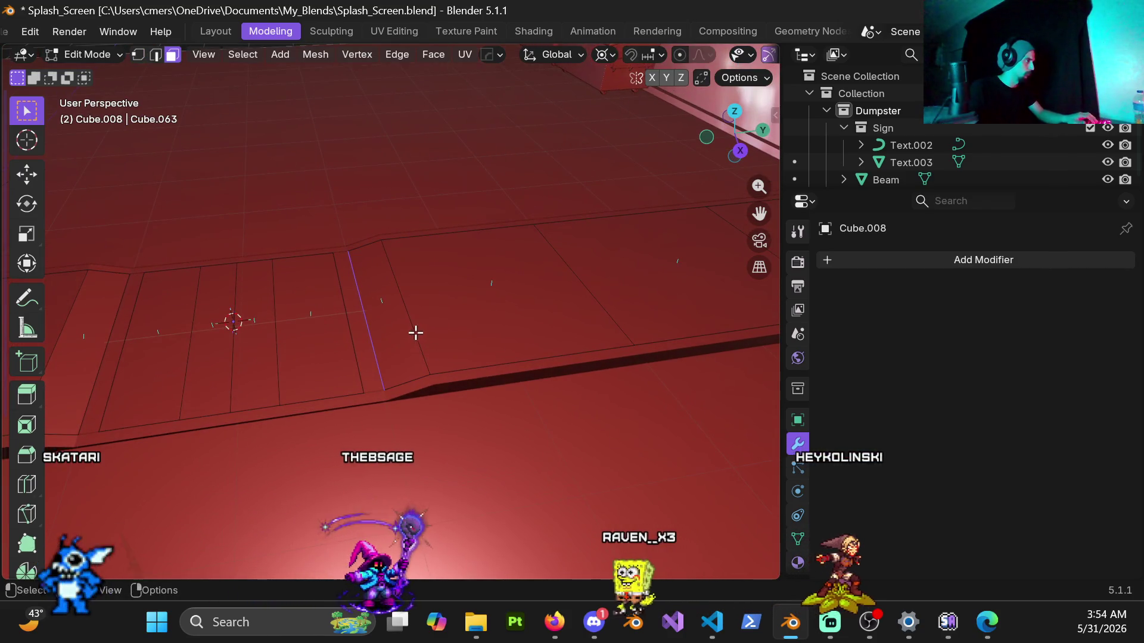
left_click(477, 304)
middle_click_drag(484, 324, 400, 325)
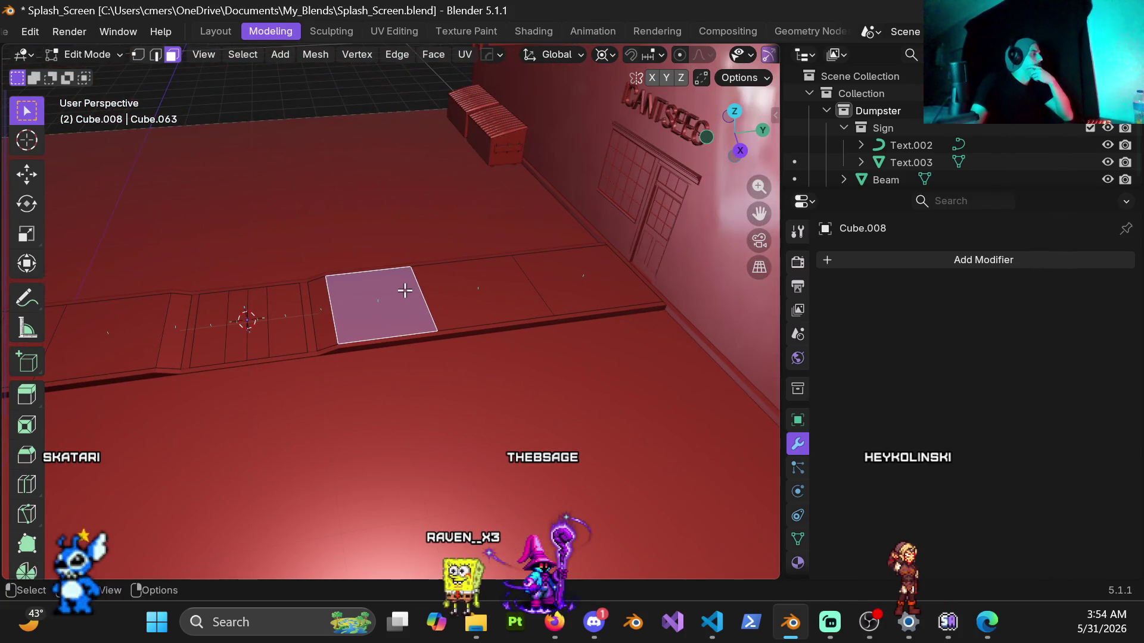
scroll(364, 309, "up", 4)
mouse_move(272, 359)
middle_mouse_down("shift")
mouse_move(407, 386)
mouse_move(223, 314)
mouse_move(419, 349)
mouse_move(494, 341)
mouse_move(462, 352)
middle_mouse_up("shift")
left_click(436, 380, "alt")
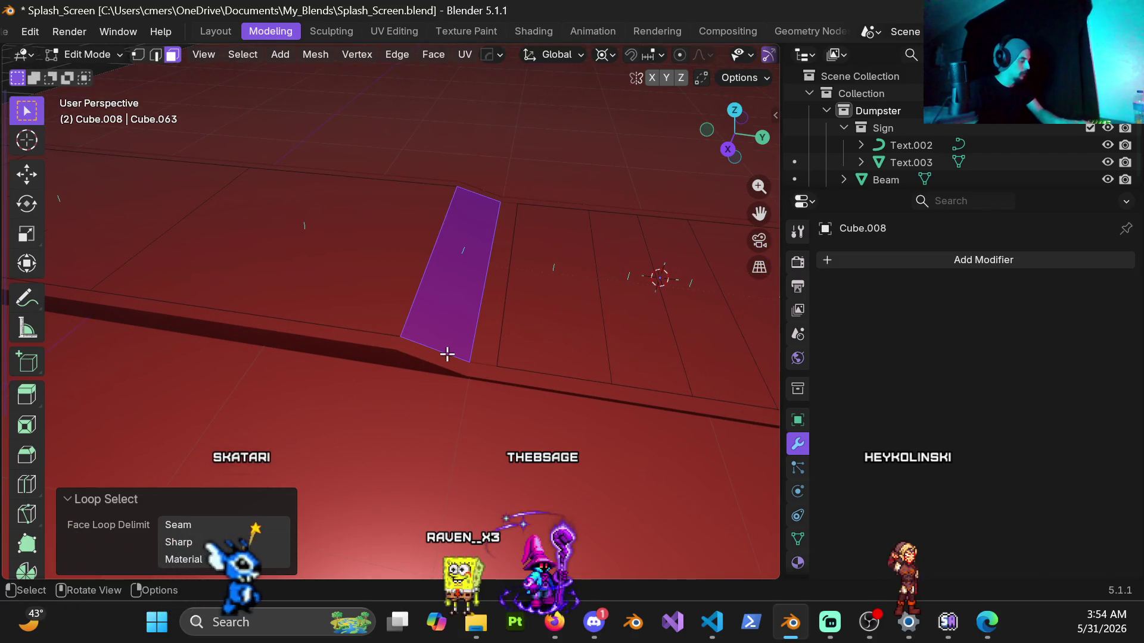
Separate the face strip into its own object and select the curb slab beside the ramp.
key("p")
left_click(445, 352)
key("ctrl+Tab")
left_click(364, 355)
scroll(331, 271, "down", 3)
left_click(321, 300)
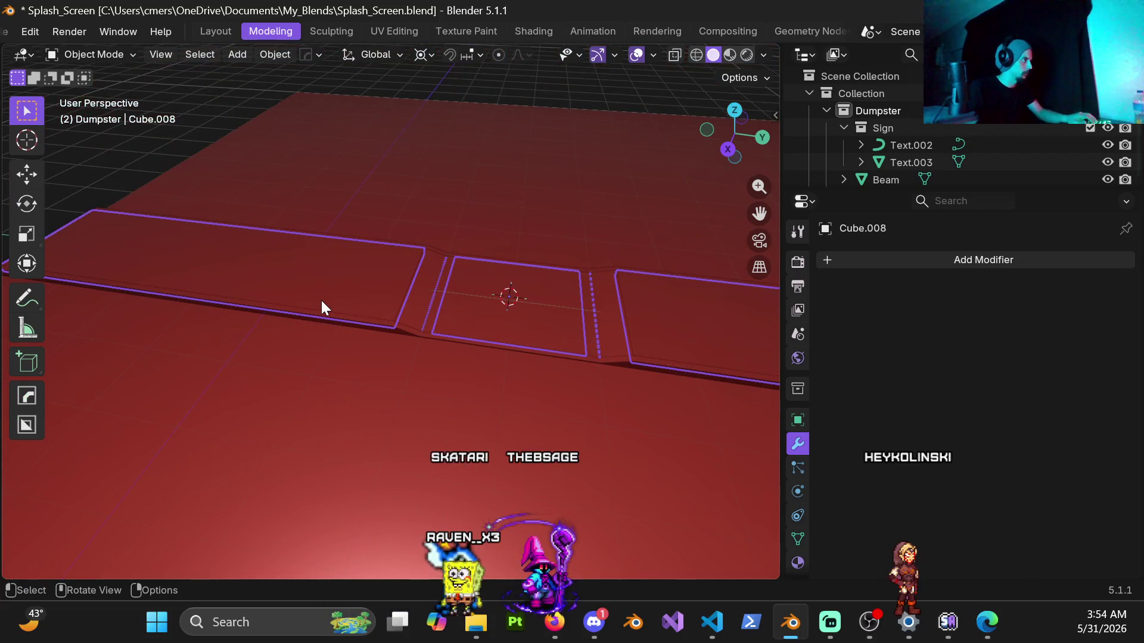
key("alt+a")
left_click(440, 301)
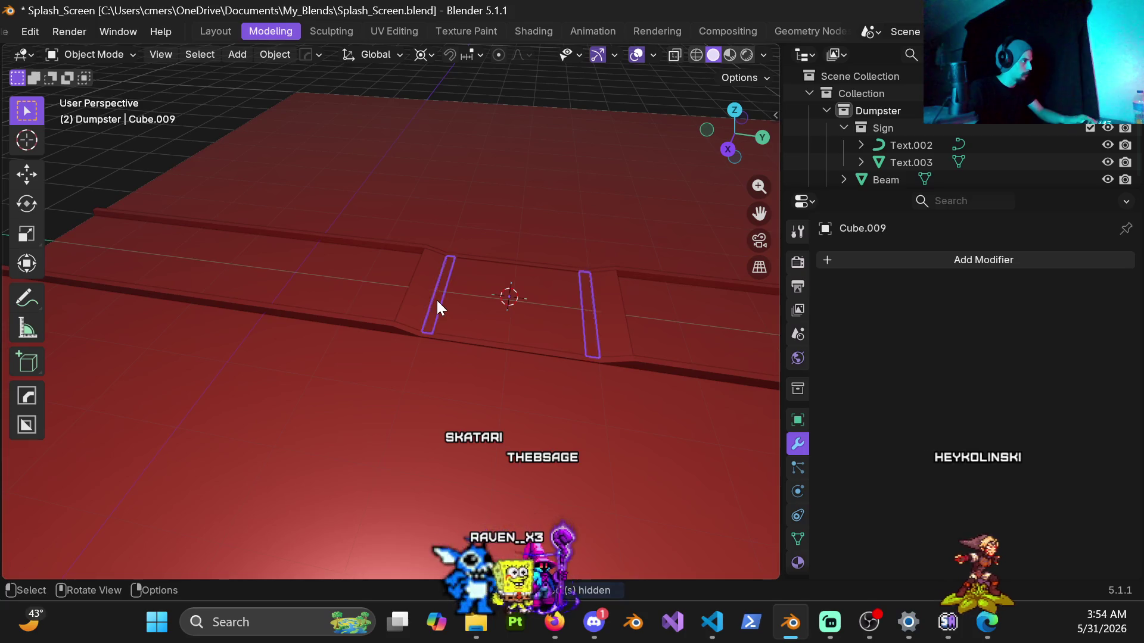
In Edit Mode on Cube.026, use vertex select to pick edge loops along the ramp edge and dark strip.
scroll(440, 303, "up", 2)
key("Tab")
mouse_move(492, 293)
middle_mouse_down()
mouse_move(375, 317)
mouse_move(302, 272)
mouse_move(312, 258)
mouse_move(331, 335)
mouse_move(377, 319)
mouse_move(399, 349)
mouse_move(473, 333)
mouse_move(204, 337)
mouse_move(352, 327)
mouse_move(421, 345)
mouse_move(526, 334)
mouse_move(423, 366)
middle_mouse_up()
key("1")
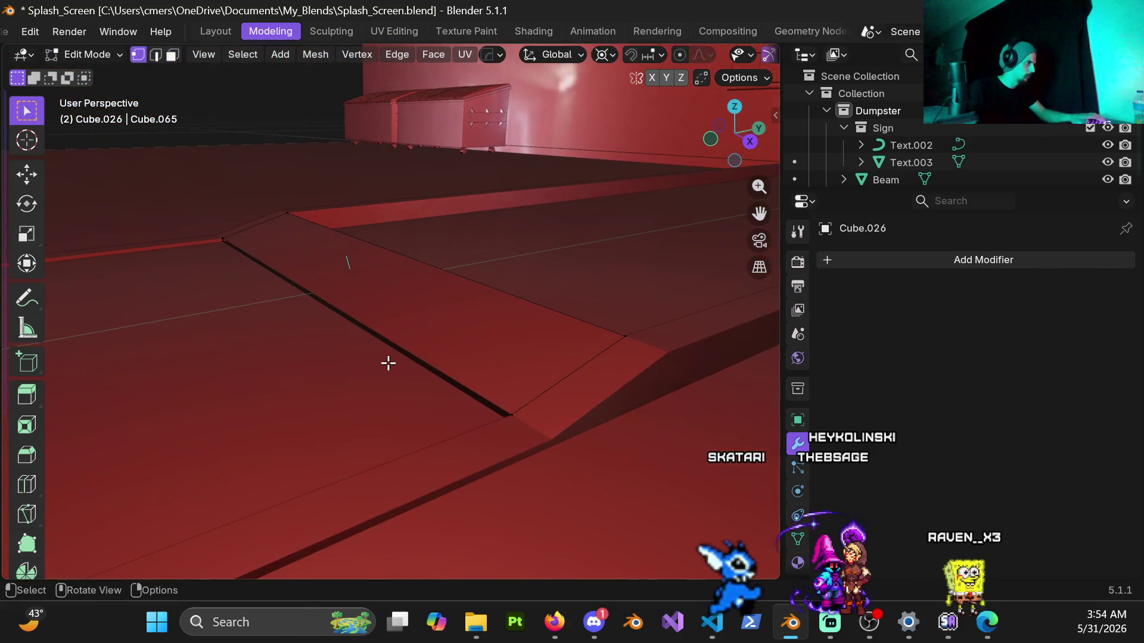
left_click(408, 362, "alt")
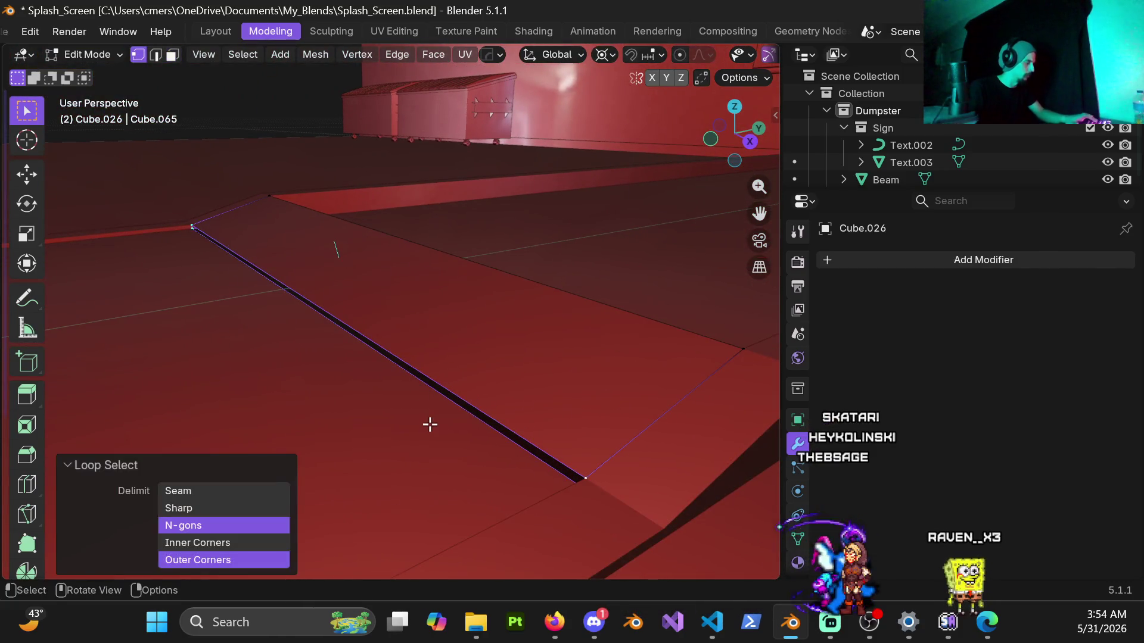
mouse_move(429, 423)
middle_mouse_down()
mouse_move(381, 327)
mouse_move(572, 263)
mouse_move(245, 327)
mouse_move(396, 276)
mouse_move(365, 265)
mouse_move(335, 201)
mouse_move(487, 234)
mouse_move(549, 169)
mouse_move(745, 256)
middle_mouse_up()
left_click(380, 295, "alt")
left_click(482, 197, "alt")
mouse_move(427, 171)
middle_mouse_down()
mouse_move(312, 170)
mouse_move(439, 286)
mouse_move(436, 247)
mouse_move(505, 251)
middle_mouse_up()
left_click(493, 246, "alt")
left_click(513, 271, "shift")
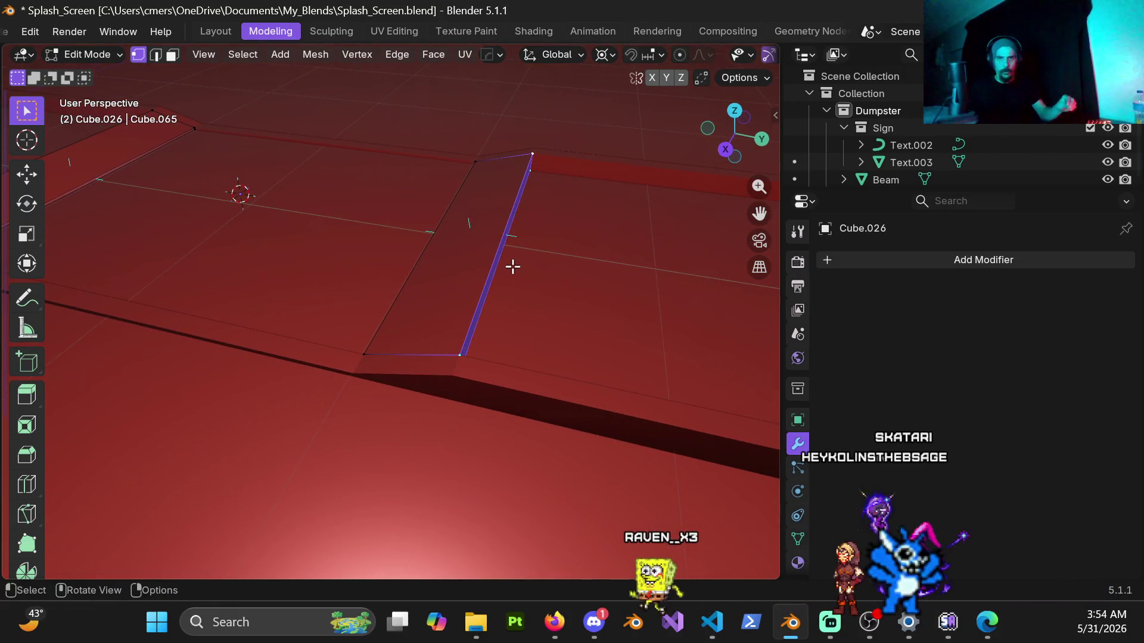
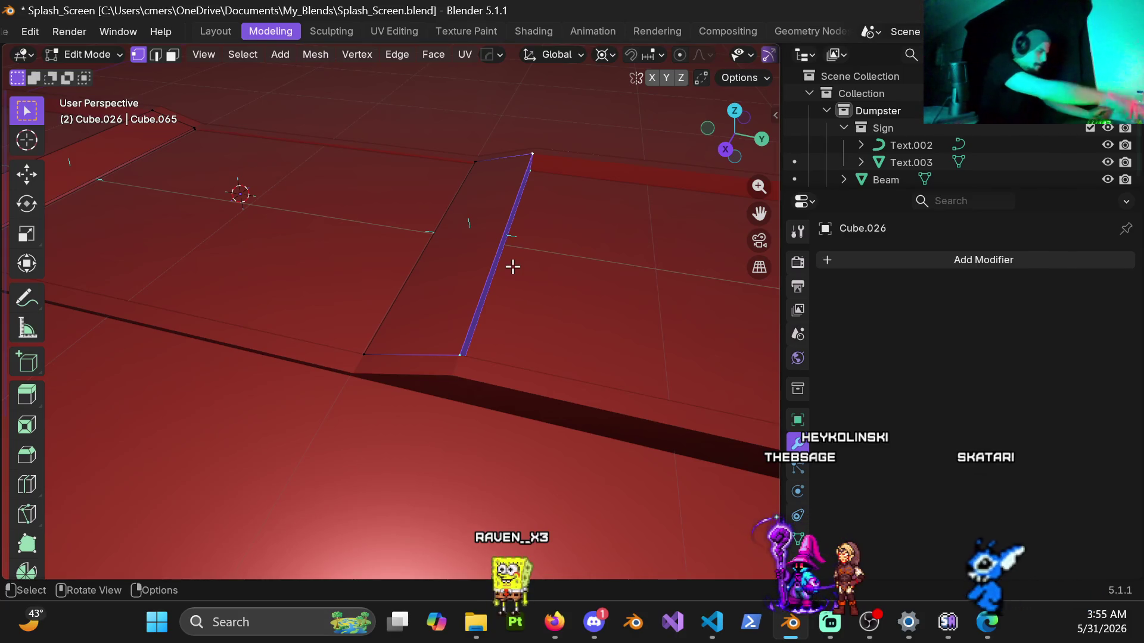
Return to Object Mode and reveal all hidden objects.
scroll(571, 226, "down", 3)
key("ctrl+Tab")
left_click(338, 243)
key("alt+h")
scroll(349, 229, "down", 2)
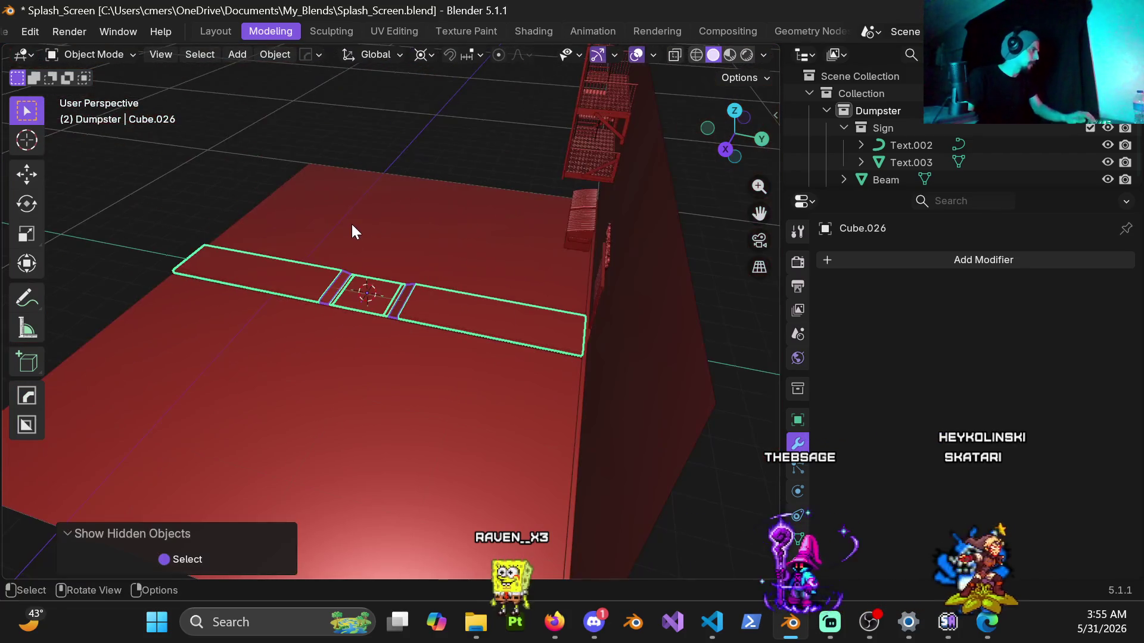
Enter Edit Mode on slab Cube.008 and select one floor panel face in face mode.
left_click(288, 249)
scroll(452, 277, "up", 5)
key("ctrl+Tab")
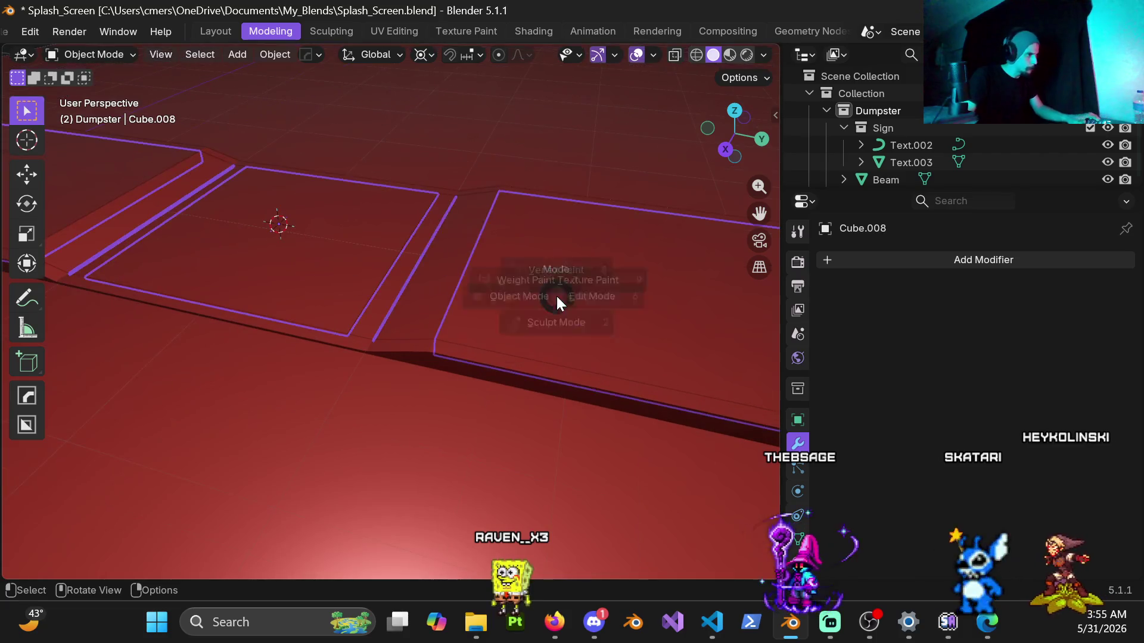
left_click(695, 282)
scroll(695, 282, "down", 2)
key("3")
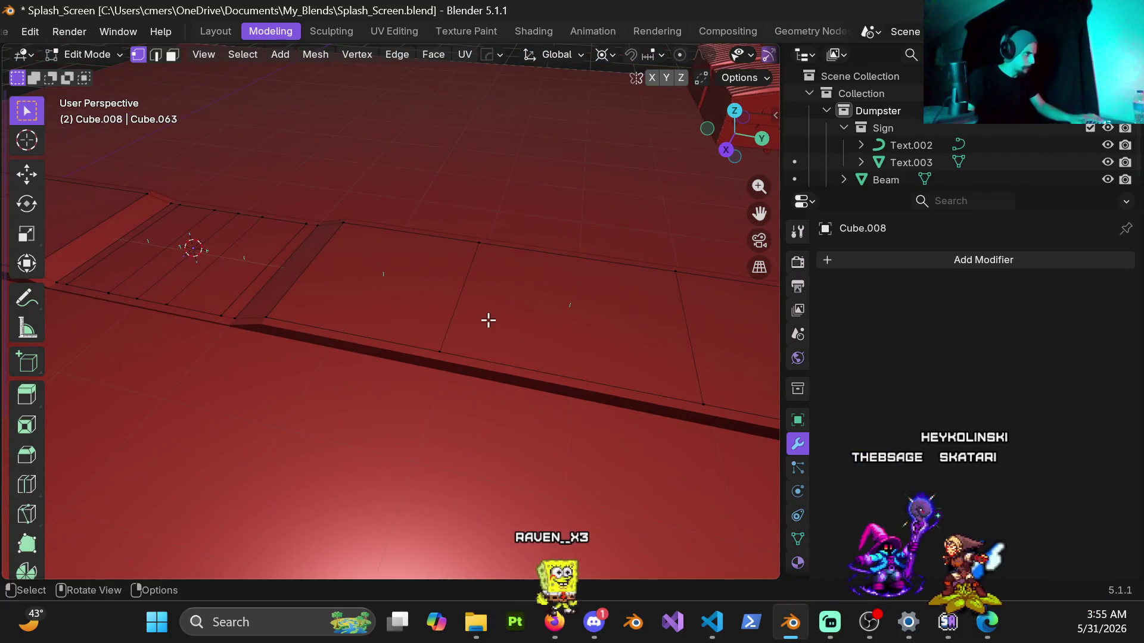
left_click(487, 320)
left_click(517, 367, "alt")
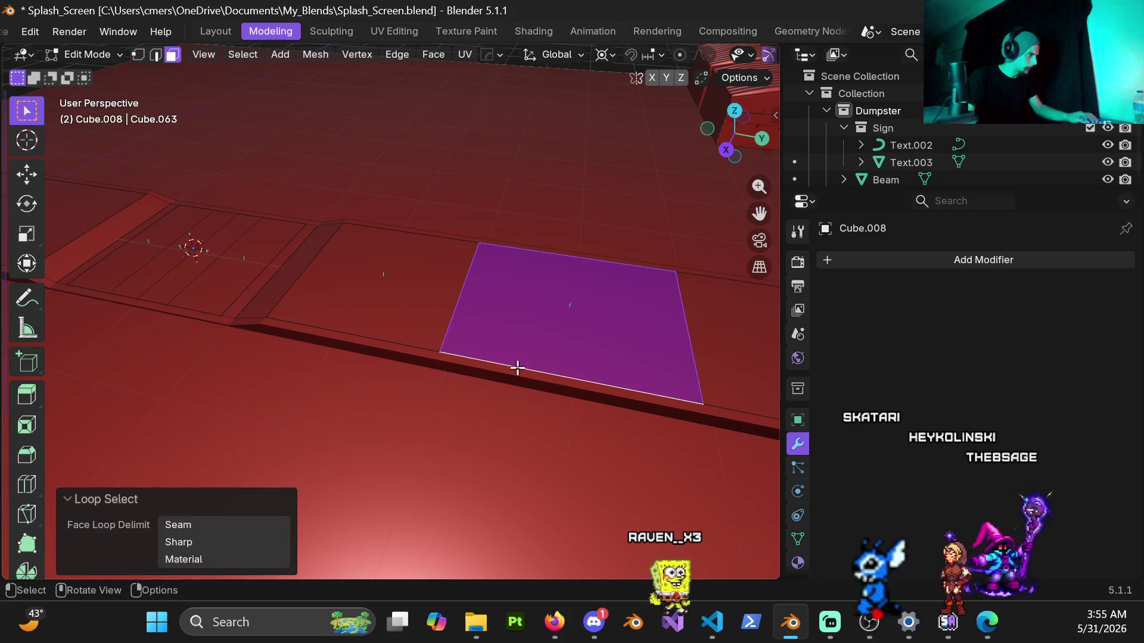
Separate the selected panel face into its own object and return to Object Mode.
scroll(314, 286, "down", 3)
mouse_move(314, 286)
middle_mouse_down("shift")
mouse_move(416, 314)
mouse_move(455, 351)
middle_mouse_up("shift")
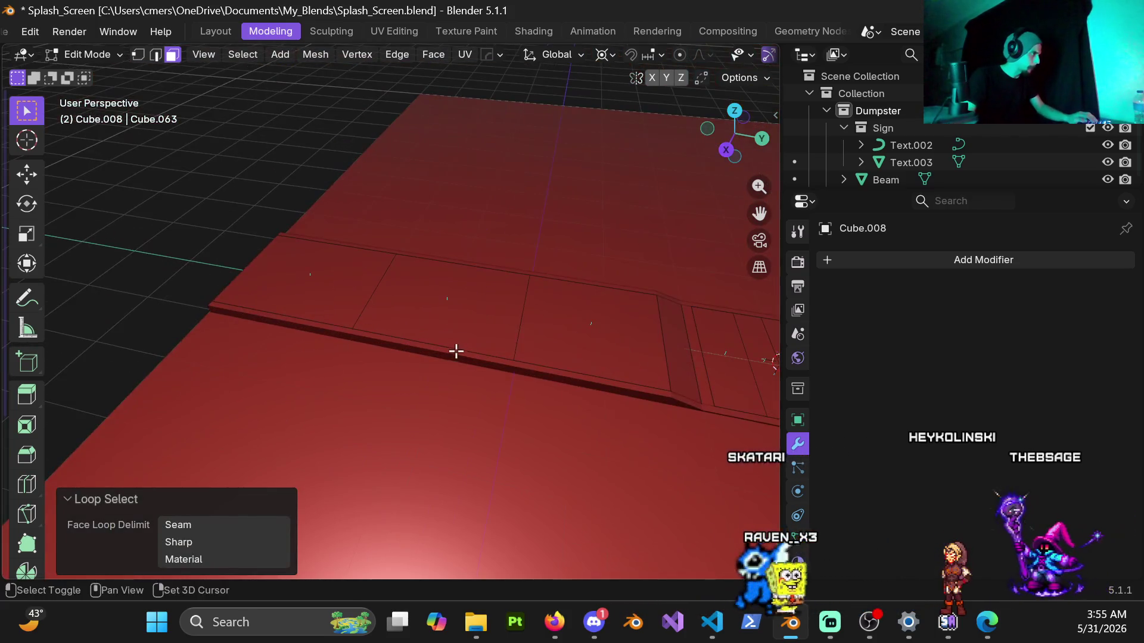
key("p")
left_click(525, 353)
key("Tab")
left_click(403, 345, "shift")
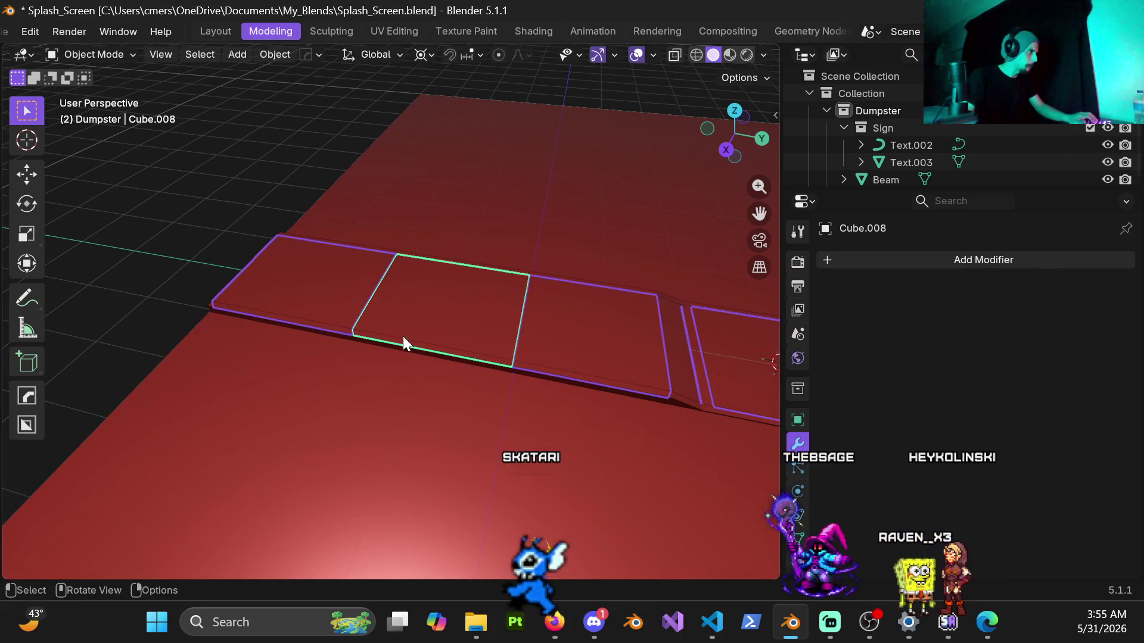
Hide Cube.008 and edit the new panel Cube.027 in vertex mode, selecting the slanted seam loop.
middle_click_drag(552, 330, 414, 319, "shift")
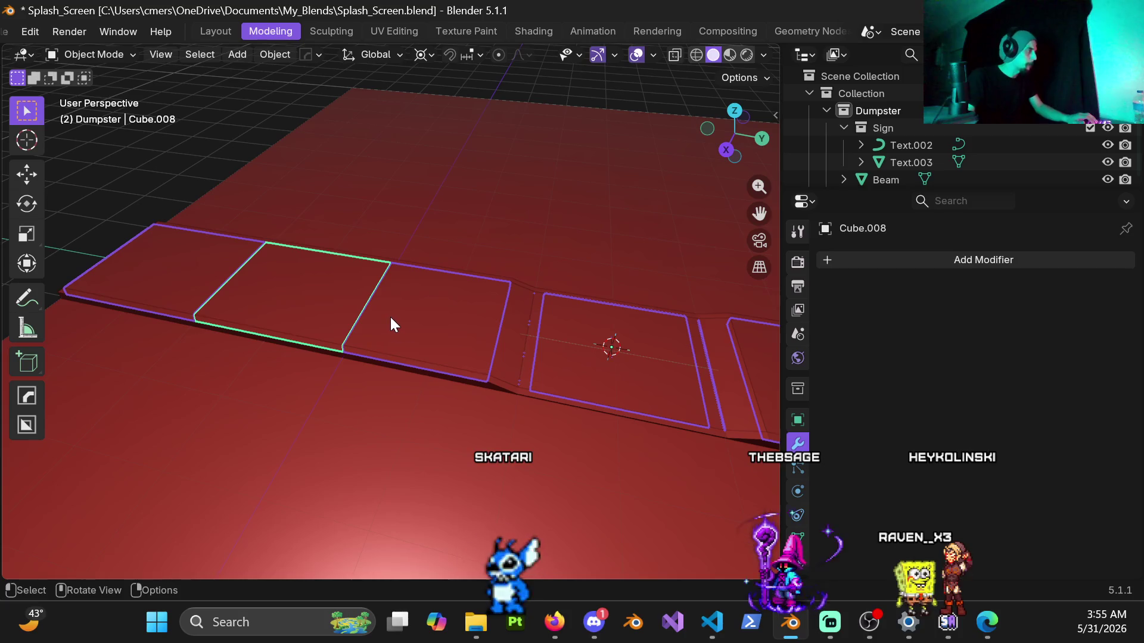
key("h")
left_click(362, 293)
key("ctrl+Tab")
key("Tab")
scroll(320, 300, "up", 1)
key("1")
left_click(348, 312, "alt")
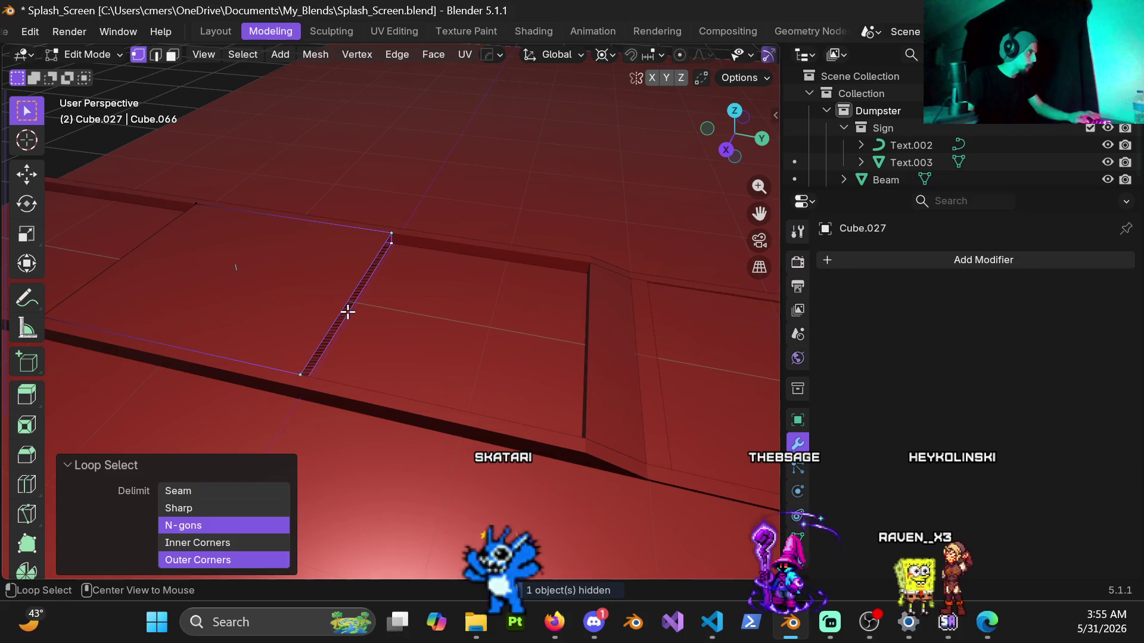
Select the edge loops along the panel's dark groove, then go back to Object Mode.
mouse_move(276, 252)
middle_mouse_down()
mouse_move(460, 314)
mouse_move(434, 342)
mouse_move(288, 344)
mouse_move(215, 243)
mouse_move(416, 327)
mouse_move(524, 298)
middle_mouse_up()
left_click(417, 354, "alt")
scroll(419, 328, "up", 3)
left_click(509, 313, "alt")
mouse_move(516, 350)
middle_mouse_down()
mouse_move(559, 280)
mouse_move(483, 276)
mouse_move(582, 301)
middle_mouse_up()
left_click(551, 312, "alt")
mouse_move(518, 350)
middle_mouse_down()
mouse_move(524, 329)
mouse_move(490, 296)
middle_mouse_up()
left_click(403, 292)
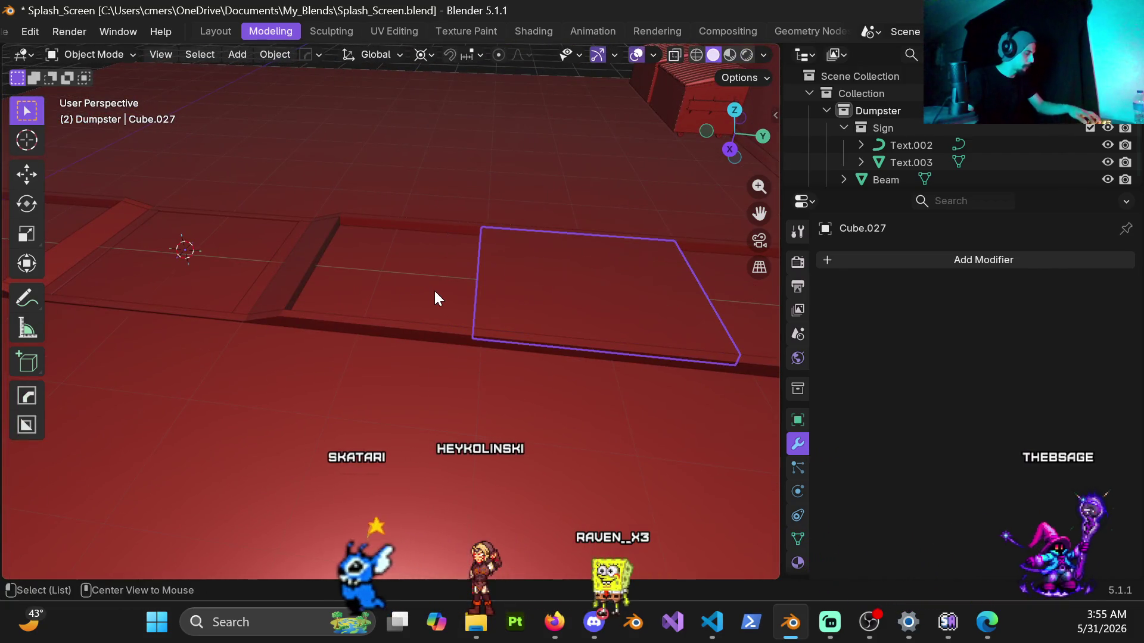
Hide panel Cube.027, reselect slab Cube.008 and enter its Edit Mode.
key("alt+h")
middle_click_drag(474, 298, 433, 302)
key("ctrl+z")
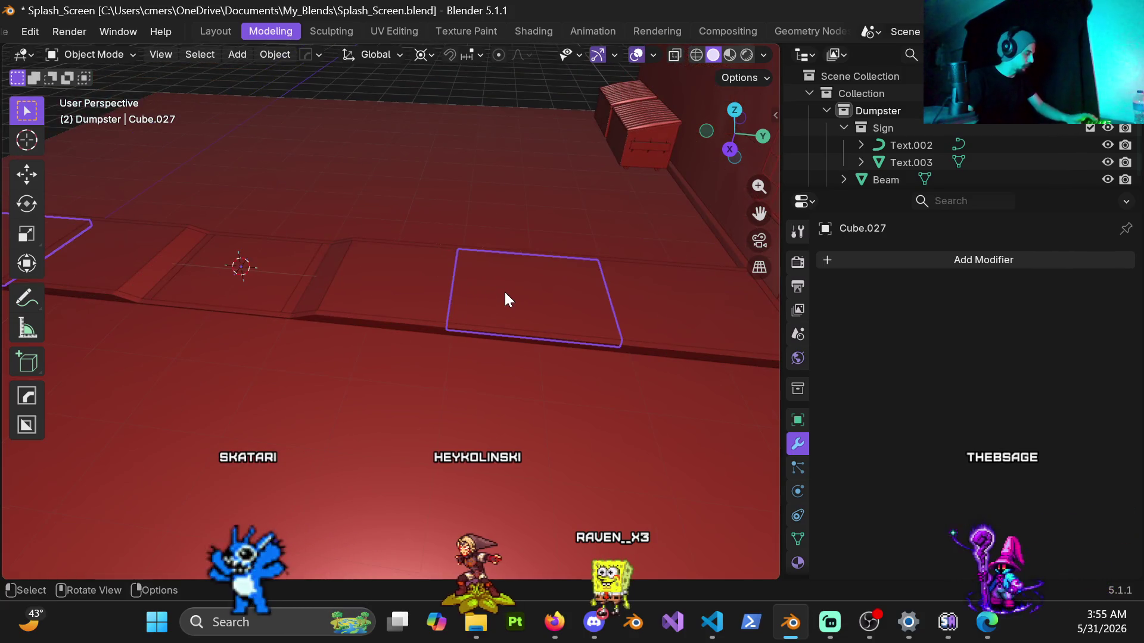
key("h")
left_click(449, 294)
mouse_move(449, 294)
middle_mouse_down()
mouse_move(380, 286)
mouse_move(492, 298)
mouse_move(342, 313)
mouse_move(303, 356)
mouse_move(439, 290)
mouse_move(379, 392)
mouse_move(341, 366)
mouse_move(380, 370)
mouse_move(444, 342)
mouse_move(319, 373)
mouse_move(234, 342)
mouse_move(252, 368)
mouse_move(296, 378)
mouse_move(355, 378)
mouse_move(401, 358)
mouse_move(273, 365)
mouse_move(309, 388)
mouse_move(441, 367)
mouse_move(343, 370)
mouse_move(342, 391)
mouse_move(468, 412)
middle_mouse_up()
left_click(379, 392)
left_click(444, 342)
key("ctrl+Tab")
left_click(480, 352)
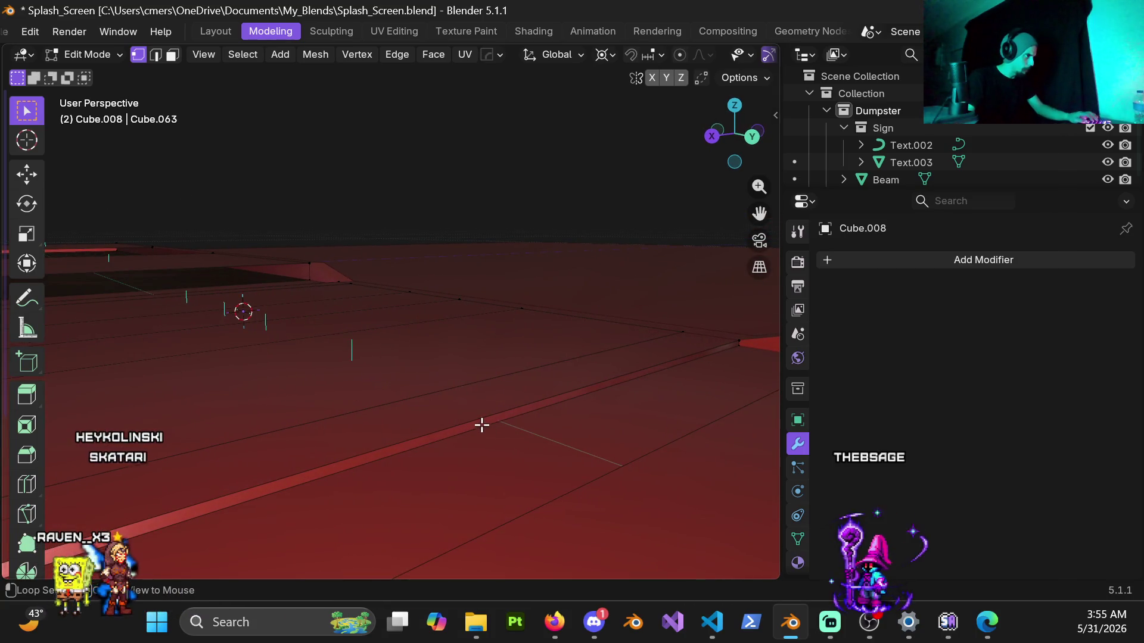
Select and then clear the top slab's linked faces, switching to face mode before leaving Edit Mode.
left_click(482, 425, "alt")
mouse_move(510, 447)
middle_mouse_down()
mouse_move(547, 413)
mouse_move(551, 442)
mouse_move(595, 413)
mouse_move(623, 447)
mouse_move(572, 455)
mouse_move(475, 380)
mouse_move(442, 328)
mouse_move(411, 327)
mouse_move(404, 380)
mouse_move(409, 248)
mouse_move(380, 260)
mouse_move(463, 335)
mouse_move(452, 373)
mouse_move(419, 319)
mouse_move(395, 306)
mouse_move(422, 288)
middle_mouse_up()
key("l")
key("alt+a")
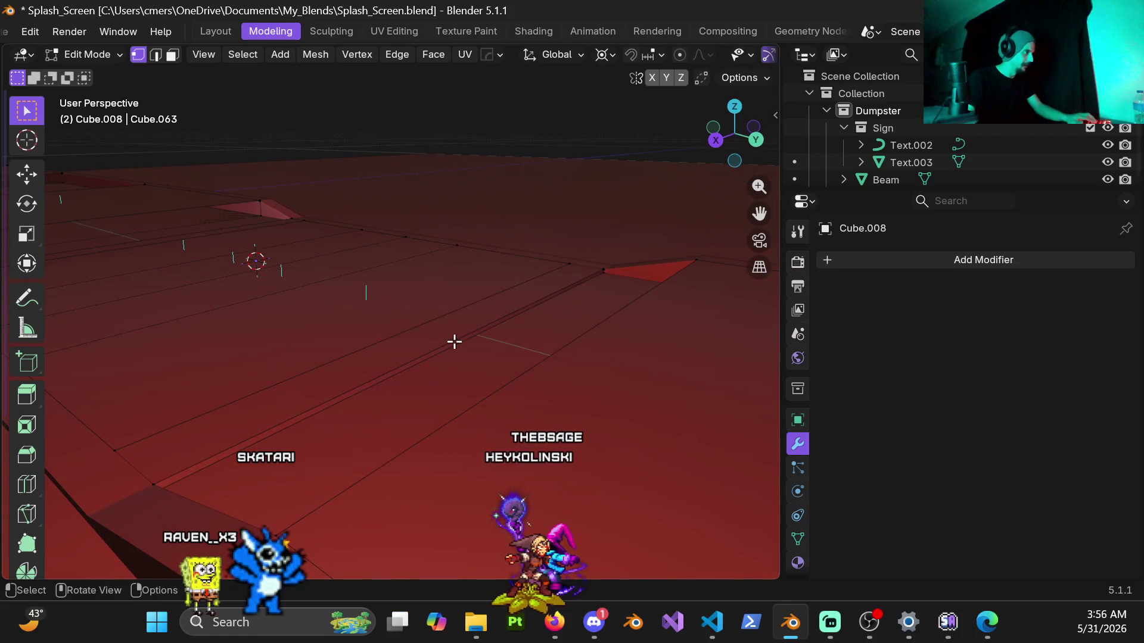
key("3")
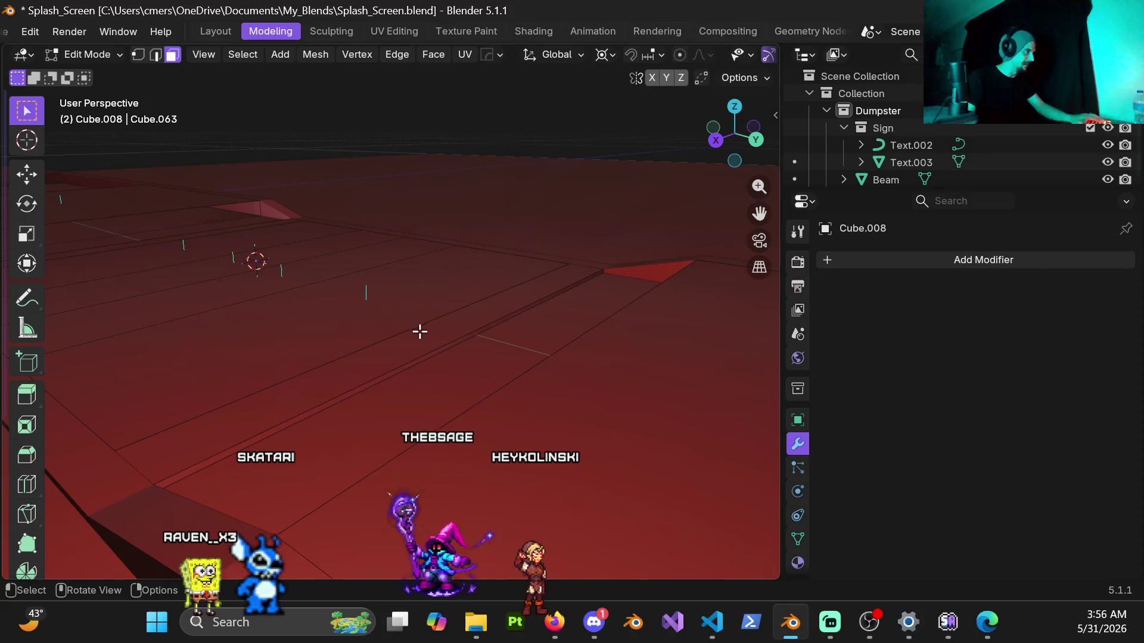
middle_click_drag(494, 347, 428, 370)
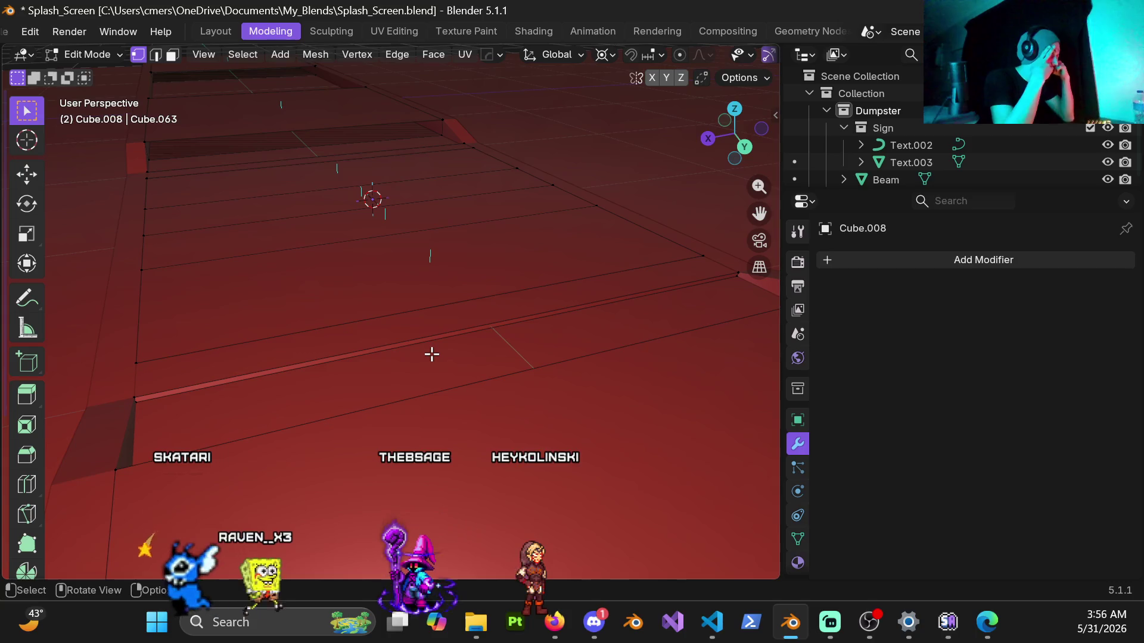
mouse_move(435, 246)
middle_mouse_down()
mouse_move(431, 306)
mouse_move(492, 288)
middle_mouse_up()
key("ctrl+Tab")
left_click(286, 316)
Hide piece Cube.039, then select the large slabs Cube.008 and enter Edit Mode.
left_click(442, 343)
key("h")
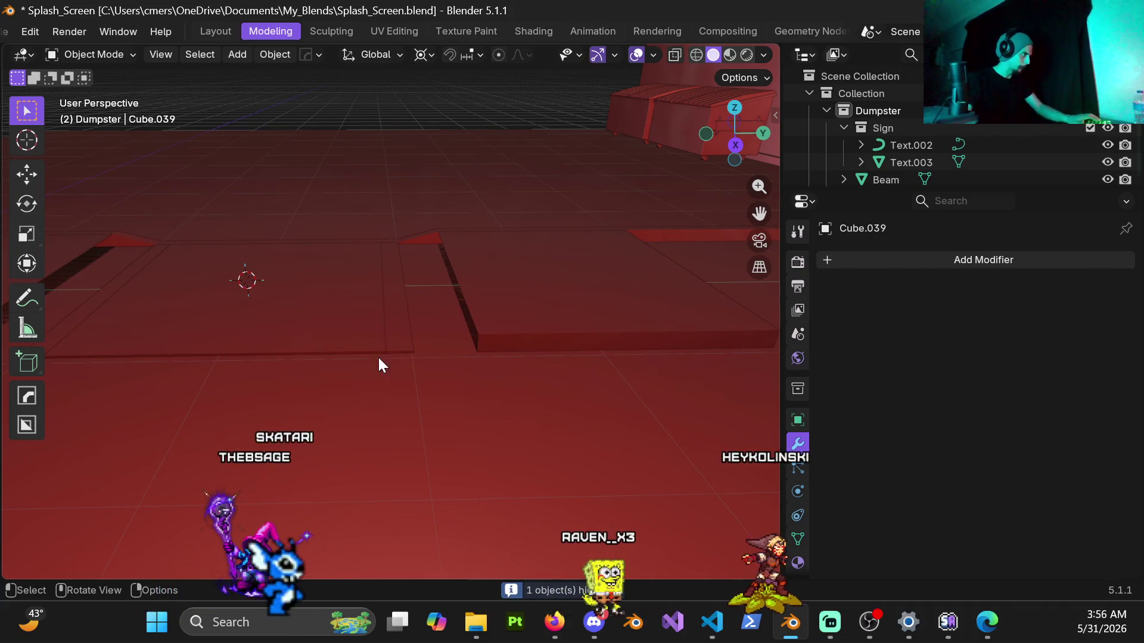
left_click(399, 338)
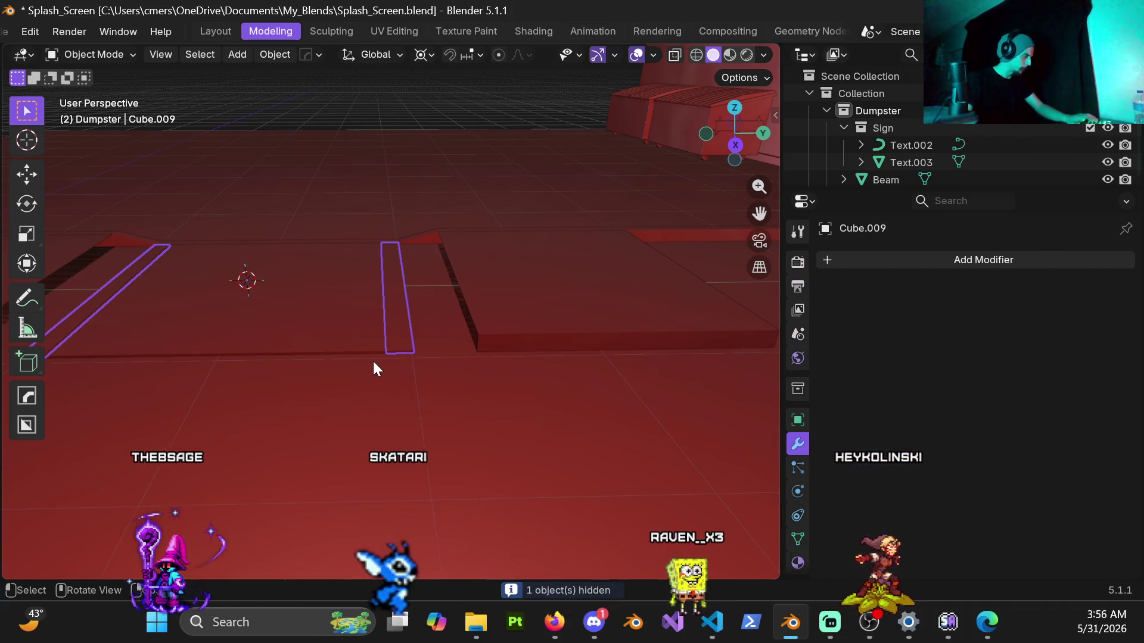
left_click(373, 361)
left_click(373, 344)
scroll(374, 343, "up", 5)
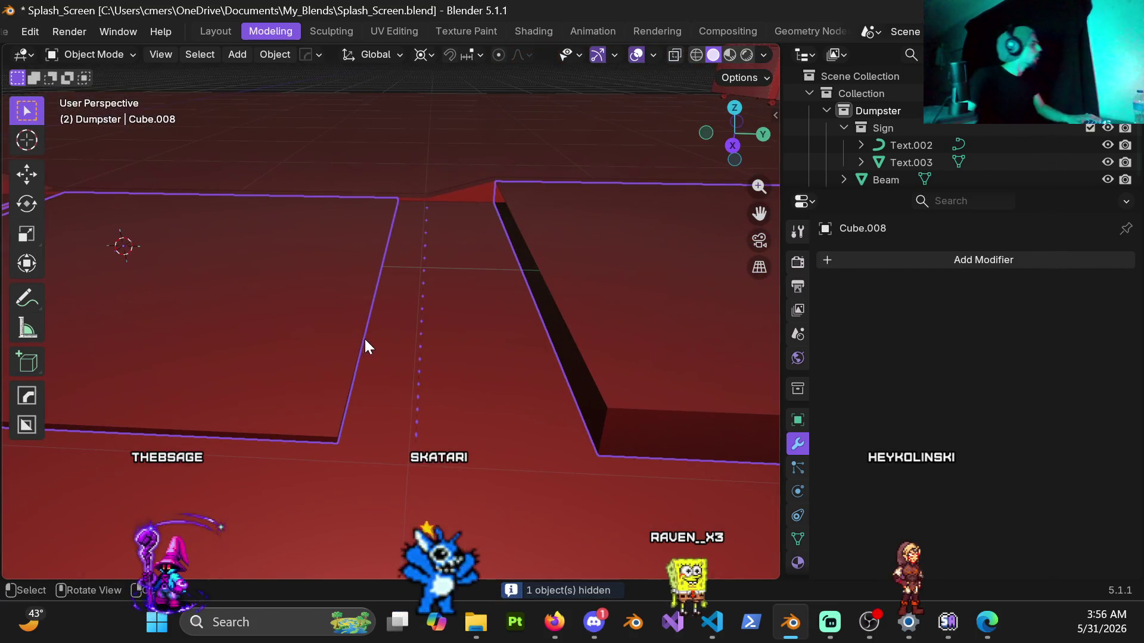
key("ctrl+Tab")
left_click(522, 333)
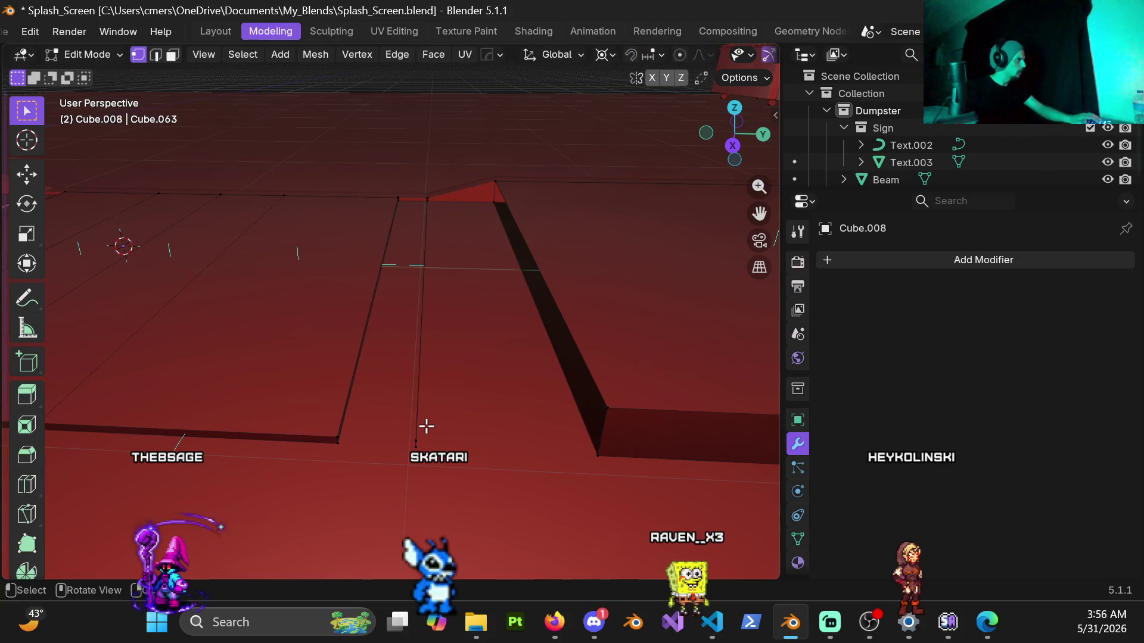
Delete the selected faces and the leftover edge in the gap between slabs.
middle_click_drag(408, 388, 409, 373)
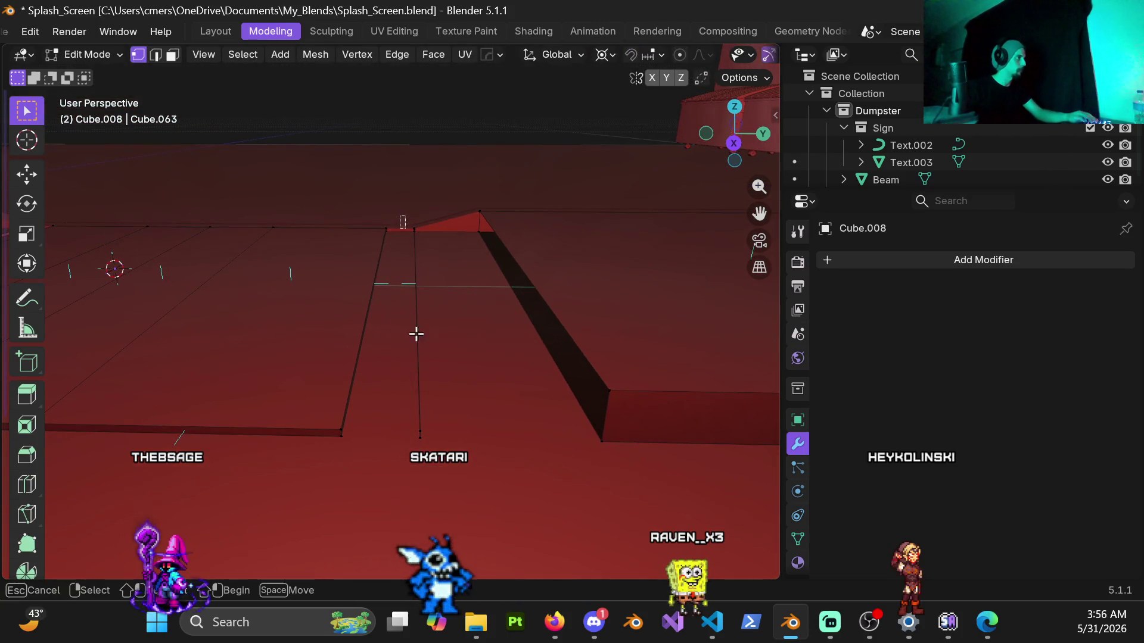
key("x")
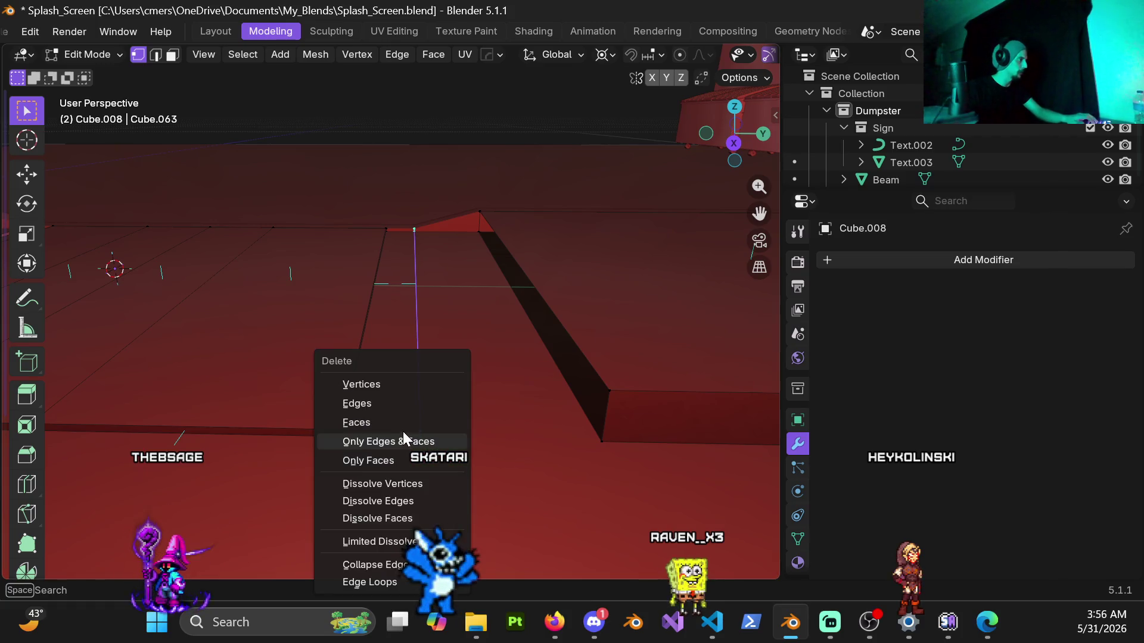
left_click(398, 422)
middle_click_drag(398, 424, 462, 314)
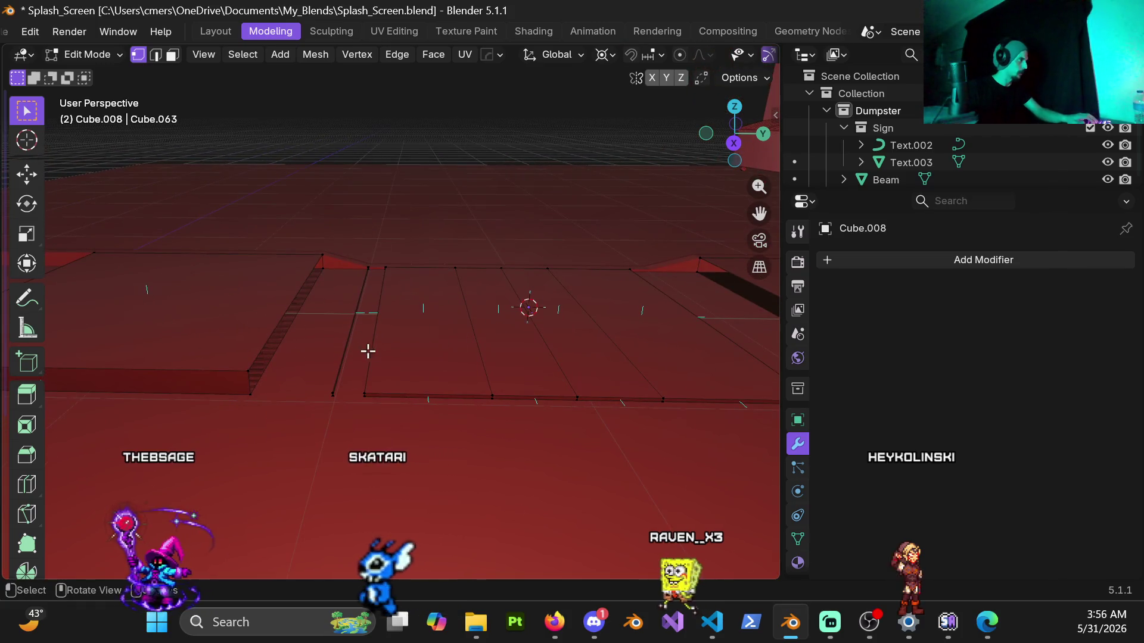
middle_click_drag(364, 321, 370, 350)
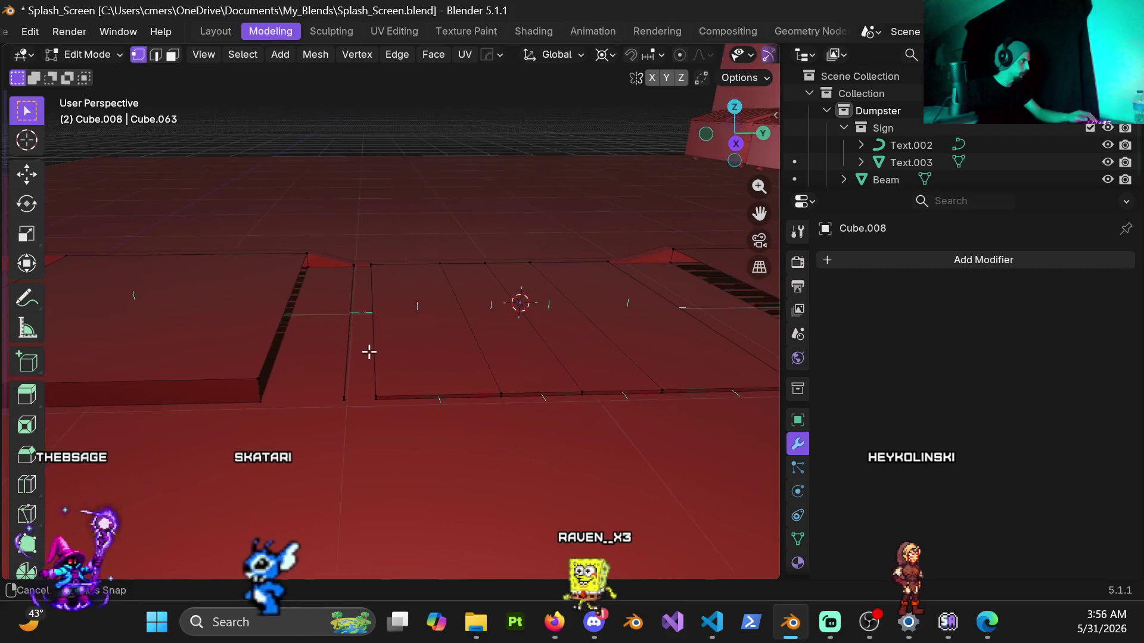
left_click_drag(331, 243, 361, 444)
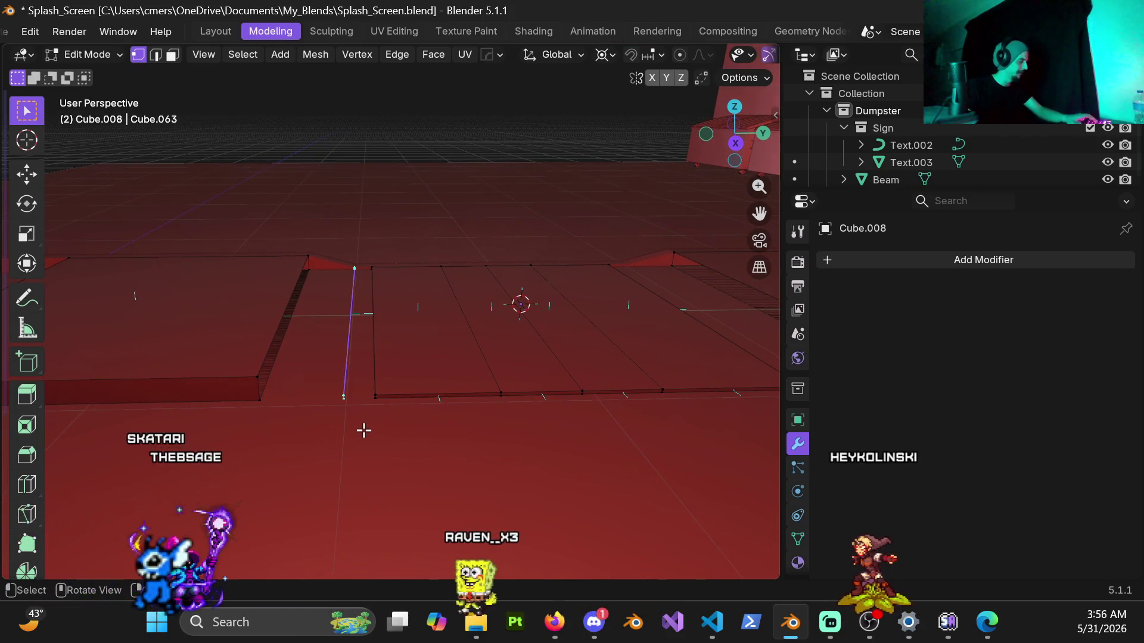
key("x")
left_click(364, 423)
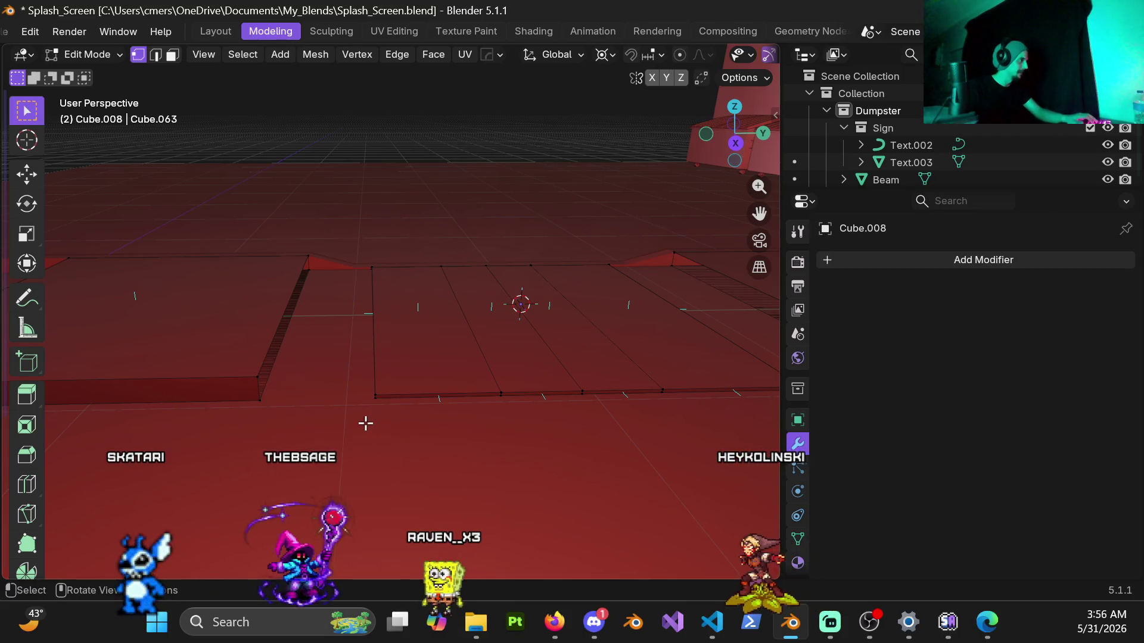
Select all and recalculate the slab normals to face outside, then pick its front edge loops.
mouse_move(464, 370)
middle_mouse_down()
mouse_move(549, 334)
mouse_move(539, 358)
mouse_move(329, 327)
mouse_move(391, 340)
mouse_move(373, 310)
mouse_move(430, 359)
mouse_move(406, 321)
mouse_move(375, 358)
mouse_move(390, 375)
mouse_move(465, 370)
mouse_move(475, 342)
mouse_move(320, 327)
mouse_move(258, 355)
middle_mouse_up()
key("a")
key("alt+n")
left_click(464, 345)
left_click(422, 393, "alt")
scroll(421, 410, "down", 5)
left_click(259, 356, "alt")
mouse_move(260, 356)
middle_mouse_down()
mouse_move(493, 330)
mouse_move(449, 294)
middle_mouse_up()
Return to Object Mode and hide the long beam Cube.007.
key("Tab")
scroll(241, 351, "up", 5)
left_click(261, 329)
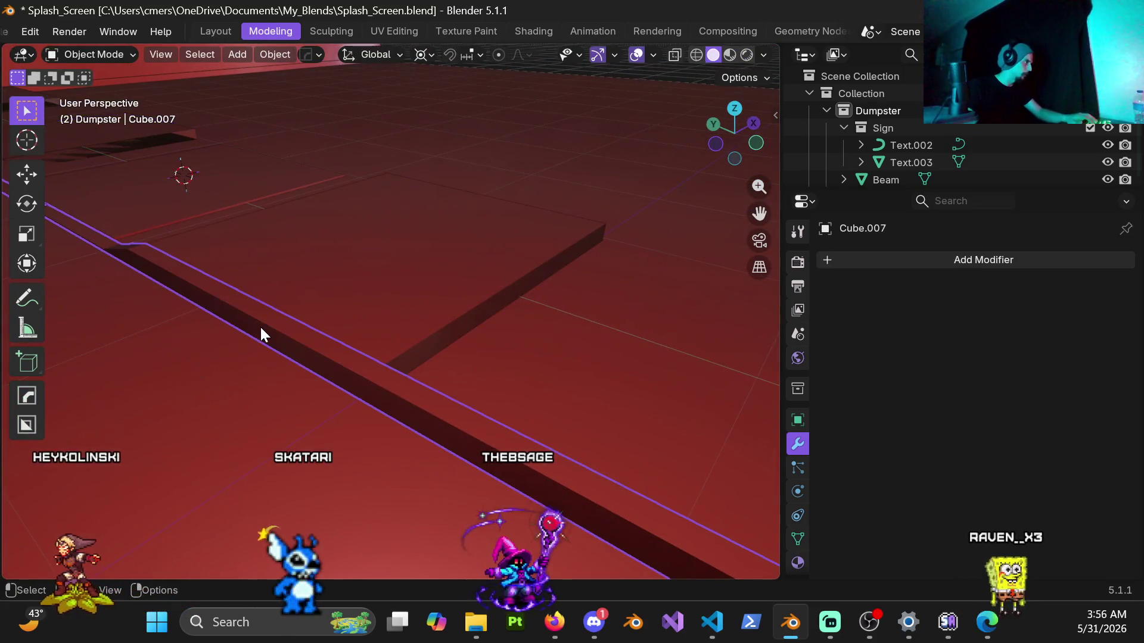
key("h")
mouse_move(261, 329)
middle_mouse_down()
mouse_move(370, 286)
mouse_move(424, 298)
mouse_move(275, 306)
middle_mouse_up()
Edit slab Cube.008, selecting its front face loop and the back slab's edge loop.
left_click(449, 286)
key("Tab")
mouse_move(431, 322)
middle_mouse_down()
mouse_move(406, 328)
mouse_move(446, 352)
middle_mouse_up()
left_click(388, 339, "alt")
mouse_move(317, 315)
middle_mouse_down()
mouse_move(623, 327)
mouse_move(380, 317)
mouse_move(230, 383)
mouse_move(511, 429)
mouse_move(345, 329)
middle_mouse_up()
left_click(411, 351, "alt+shift")
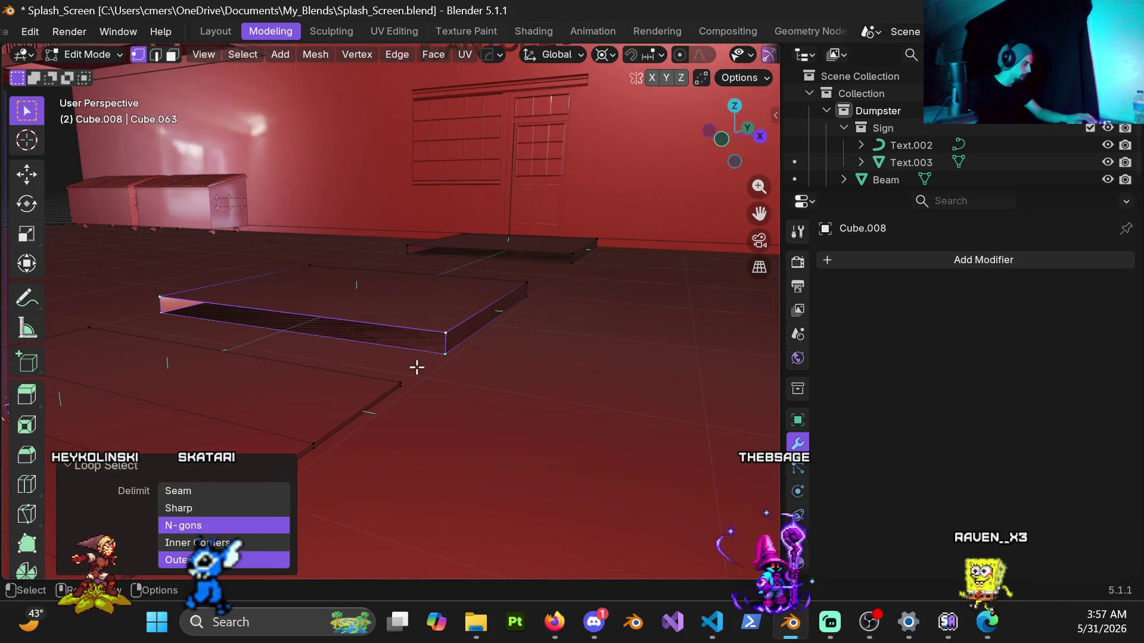
mouse_move(408, 360)
middle_mouse_down()
mouse_move(398, 414)
mouse_move(555, 292)
mouse_move(294, 303)
mouse_move(331, 247)
mouse_move(548, 247)
mouse_move(388, 334)
mouse_move(222, 334)
mouse_move(443, 375)
mouse_move(327, 376)
mouse_move(317, 334)
mouse_move(465, 389)
mouse_move(413, 330)
mouse_move(419, 337)
mouse_move(399, 330)
mouse_move(477, 327)
mouse_move(434, 338)
middle_mouse_up()
left_click(555, 292, "alt")
Place the 3D cursor on the floor and return to Object Mode.
right_click(385, 312, "shift")
scroll(444, 374, "up", 5)
key("ctrl+Tab")
left_click(204, 313)
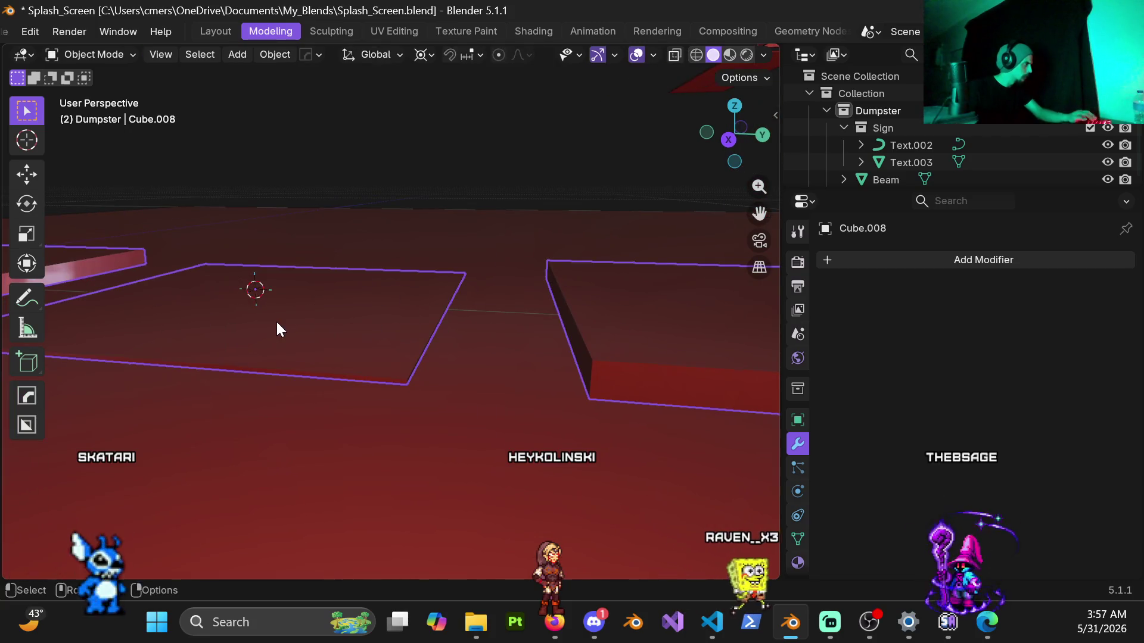
Reveal hidden objects, clear the selection, and hide panel Cube.026.
key("alt+h")
left_click(366, 301)
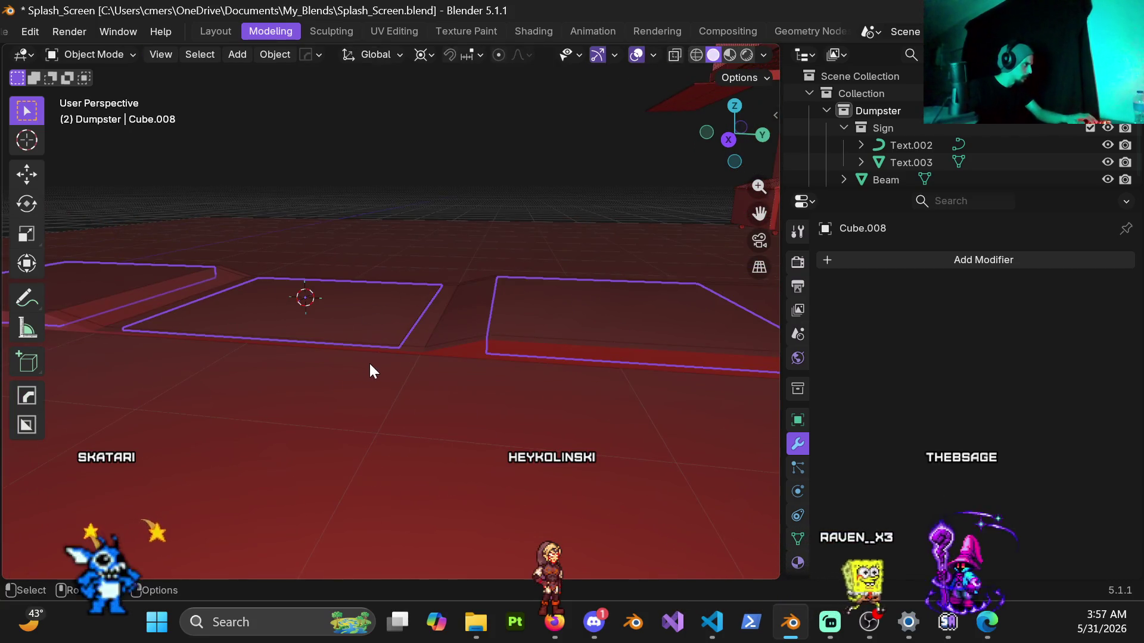
key("alt+a")
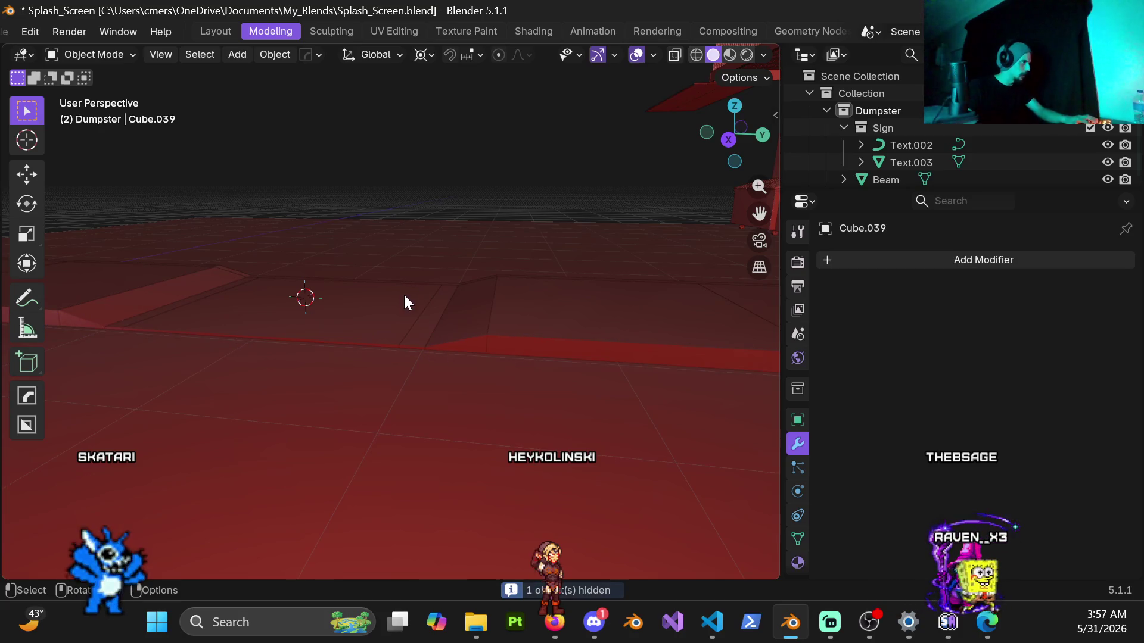
mouse_move(400, 313)
middle_mouse_down()
mouse_move(495, 355)
mouse_move(411, 324)
mouse_move(369, 328)
mouse_move(413, 334)
mouse_move(322, 337)
mouse_move(373, 352)
middle_mouse_up()
left_click(343, 347)
key("h")
Select the thin floor slab Cube.009, inspect its mesh in Edit Mode, then return to Object Mode.
left_click(383, 412)
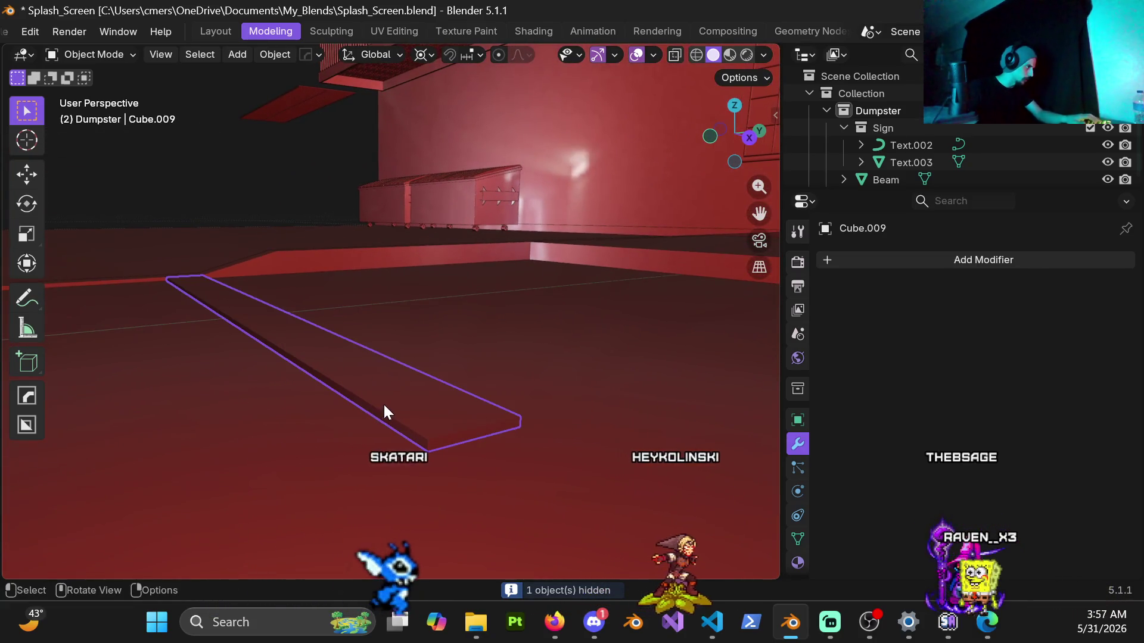
key("Tab")
mouse_move(440, 388)
middle_mouse_down()
mouse_move(289, 367)
mouse_move(360, 391)
mouse_move(383, 413)
mouse_move(366, 488)
mouse_move(268, 411)
mouse_move(584, 393)
mouse_move(536, 441)
mouse_move(423, 369)
mouse_move(543, 378)
middle_mouse_up()
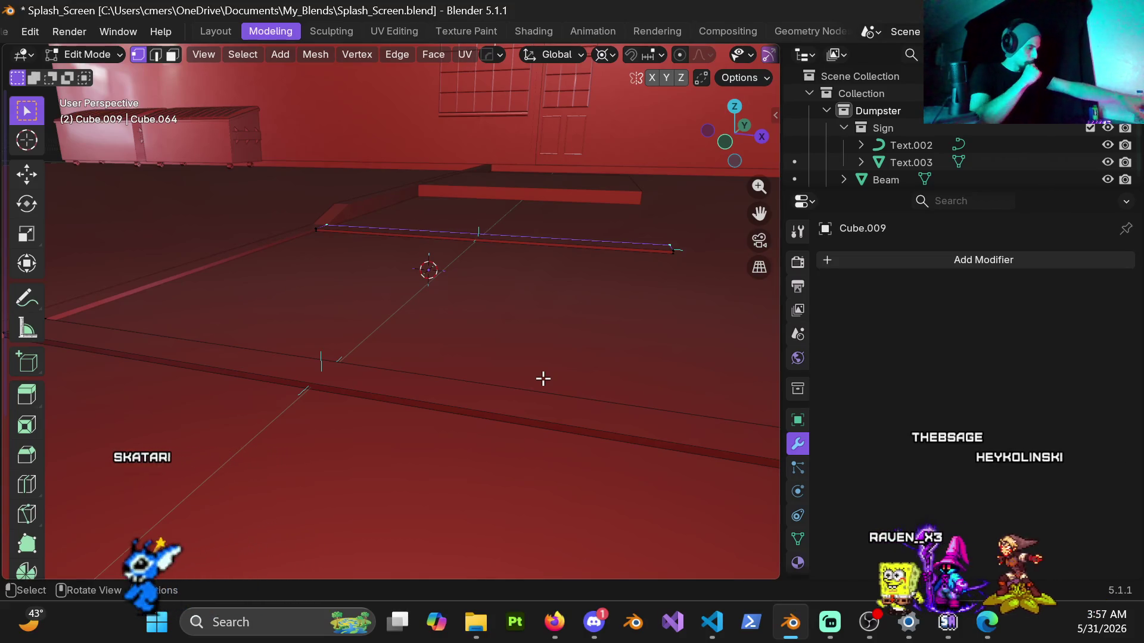
middle_click_drag(458, 316, 424, 246)
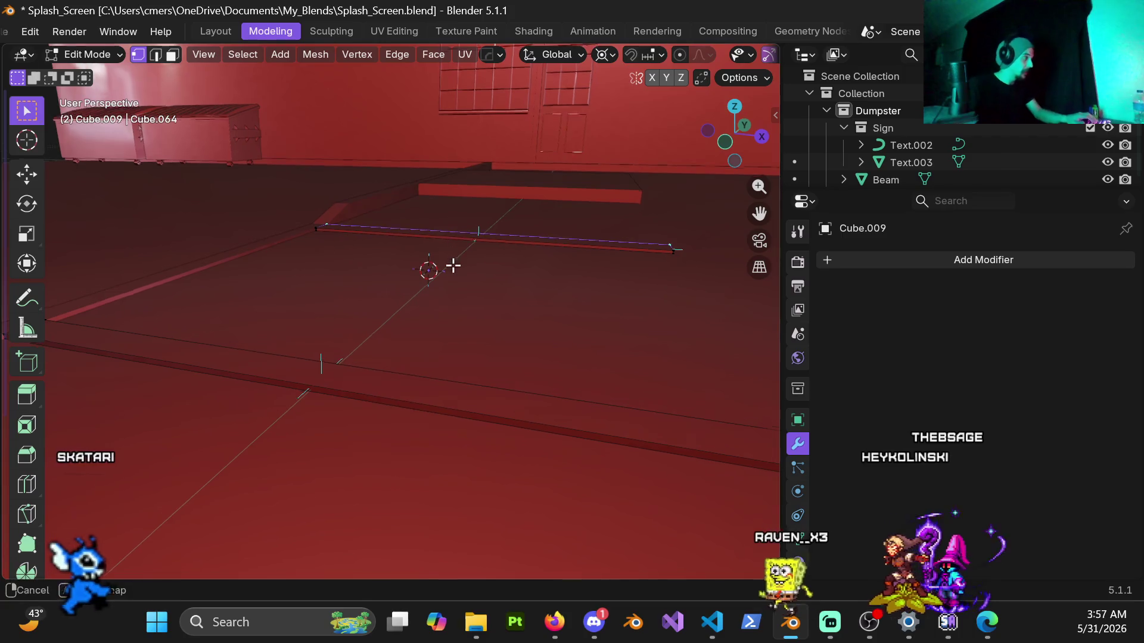
key("ctrl+Tab")
left_click(279, 252)
mouse_move(279, 252)
middle_mouse_down()
mouse_move(367, 267)
mouse_move(298, 276)
middle_mouse_up()
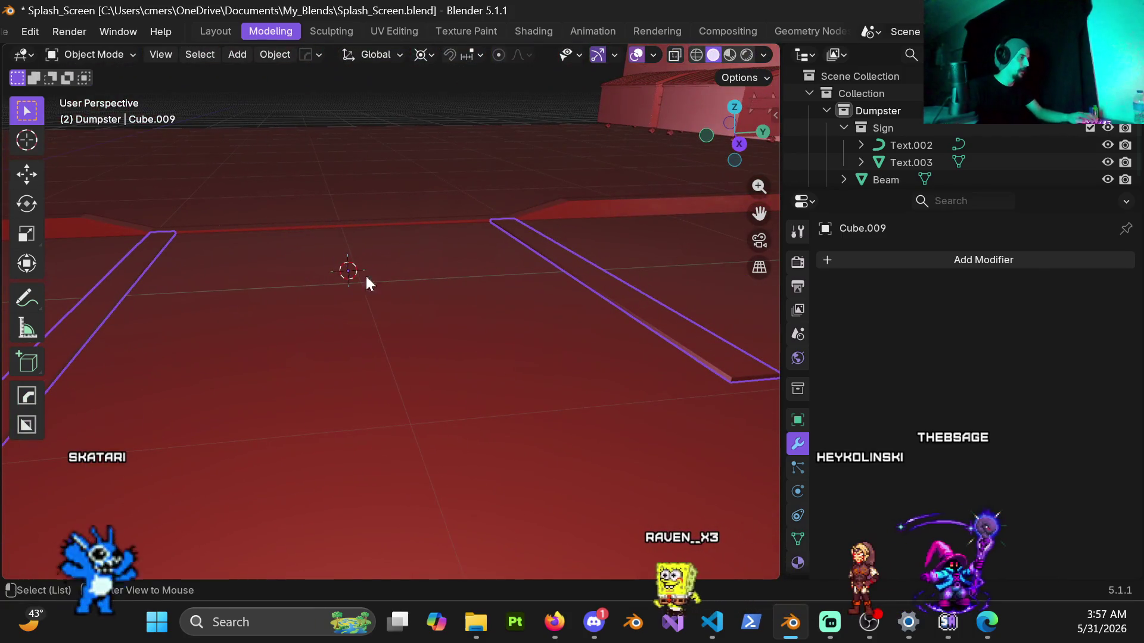
Reveal all hidden floor pieces to check the square slabs, then hide them again.
scroll(422, 315, "down", 4)
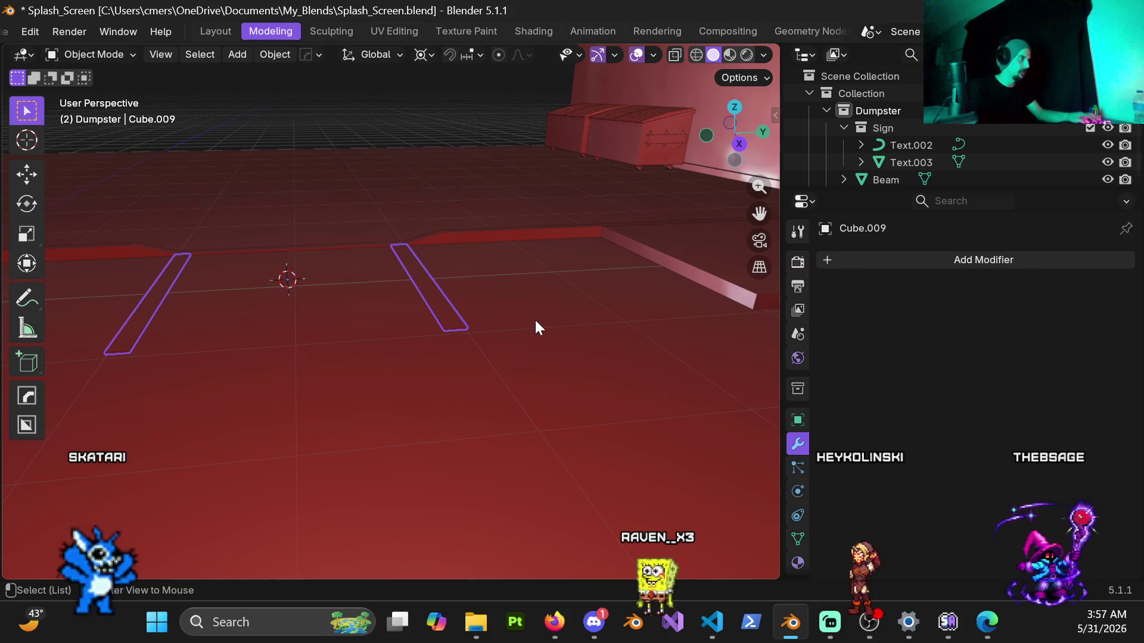
key("alt+h")
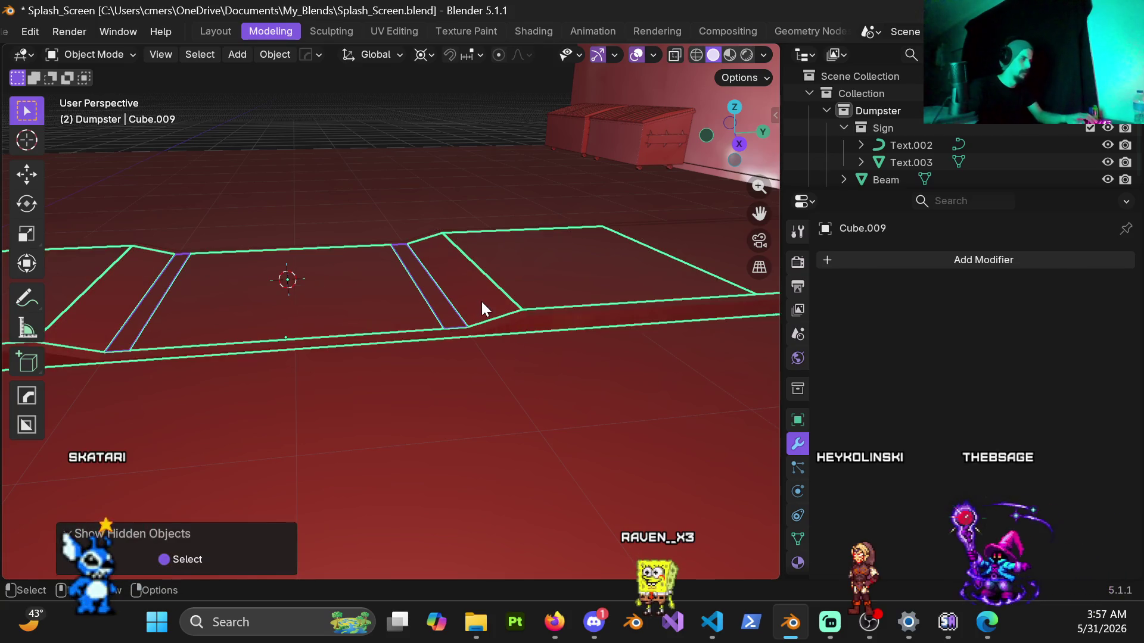
mouse_move(420, 288)
middle_mouse_down()
mouse_move(392, 316)
mouse_move(412, 345)
middle_mouse_up()
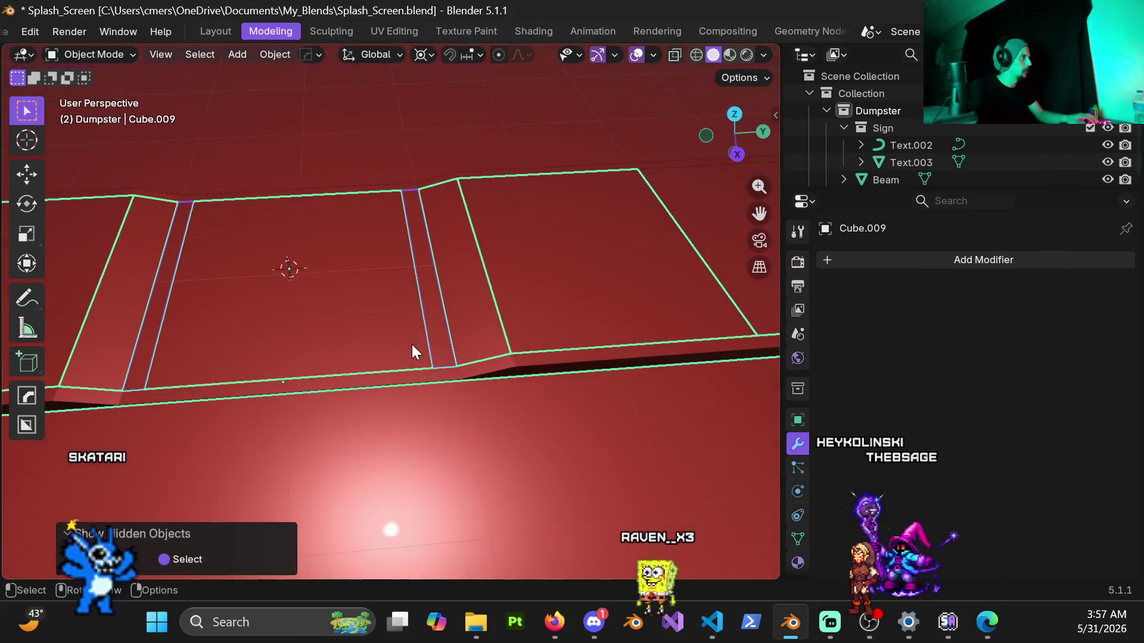
key("h")
mouse_move(582, 360)
middle_mouse_down()
mouse_move(672, 337)
mouse_move(335, 330)
middle_mouse_up()
Try selecting the square planes and thin slab, finally selecting the long curb strip Cube.039.
left_click(442, 309)
middle_click_drag(442, 309, 319, 308)
scroll(318, 306, "down", 3)
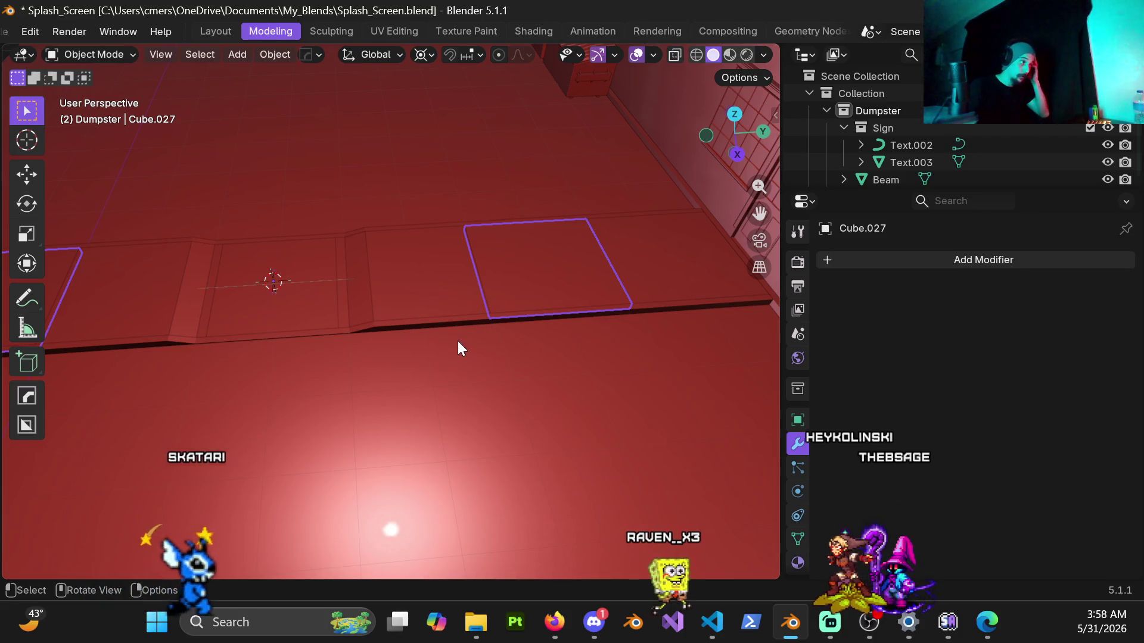
key("ctrl+z")
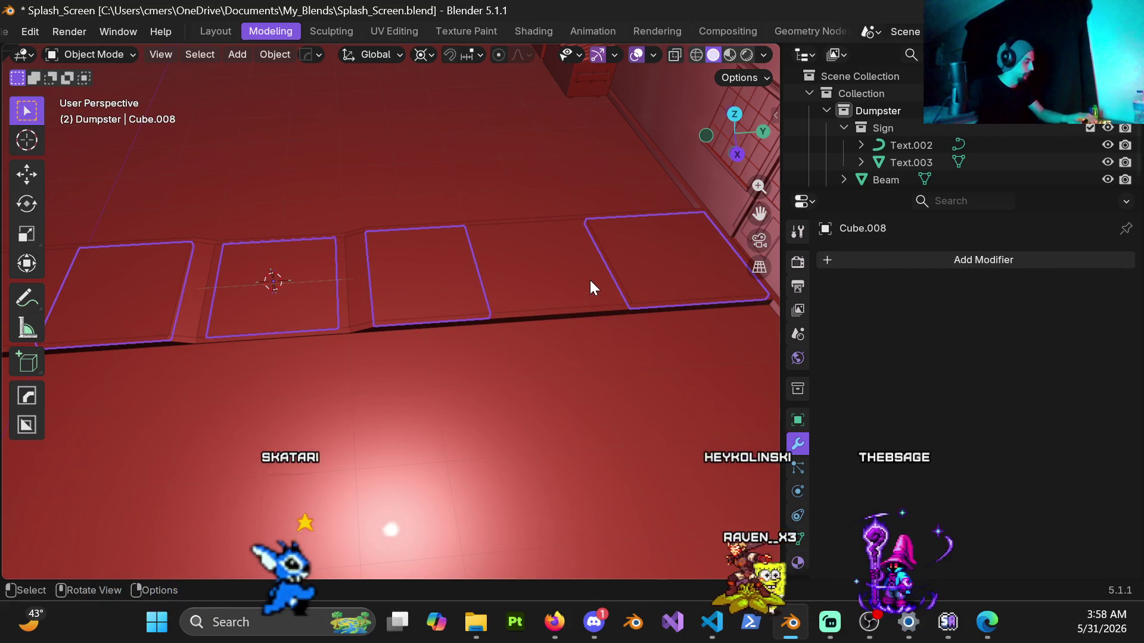
key("ctrl+z")
left_click(518, 263)
mouse_move(519, 264)
middle_mouse_down()
mouse_move(535, 272)
mouse_move(613, 233)
mouse_move(395, 232)
mouse_move(446, 230)
mouse_move(422, 262)
mouse_move(553, 302)
mouse_move(446, 281)
mouse_move(488, 276)
middle_mouse_up()
left_click(421, 271)
left_click(416, 245, "shift")
left_click(463, 280)
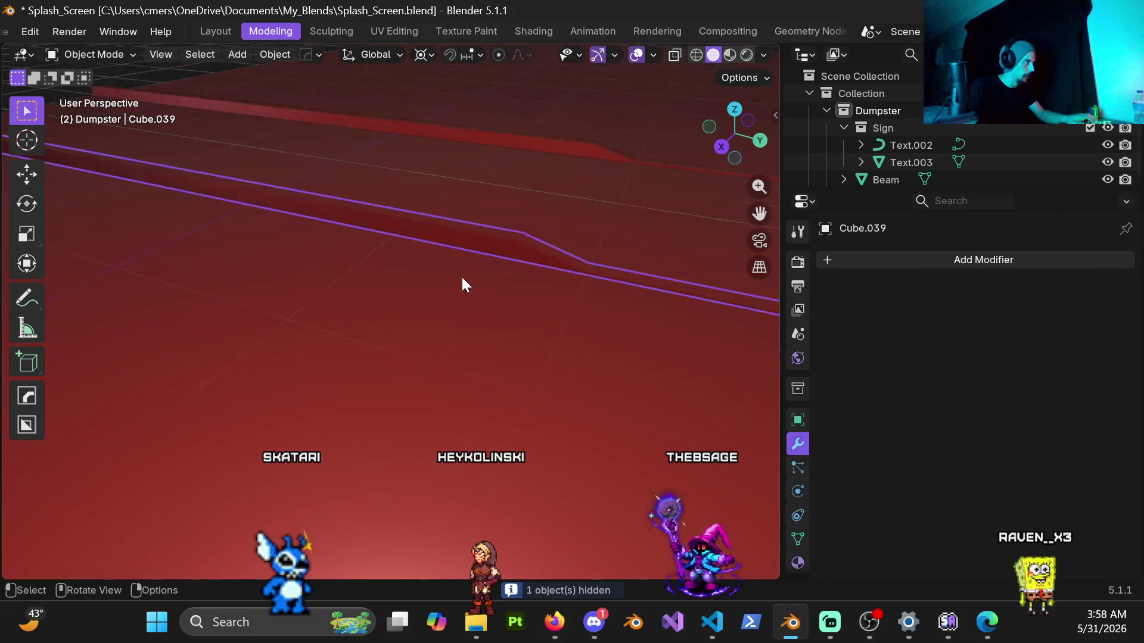
On curb strip Cube.039, select a face loop and separate it into its own object.
key("ctrl+Tab")
left_click(619, 273)
mouse_move(631, 268)
middle_mouse_down()
mouse_move(370, 290)
mouse_move(414, 323)
middle_mouse_up()
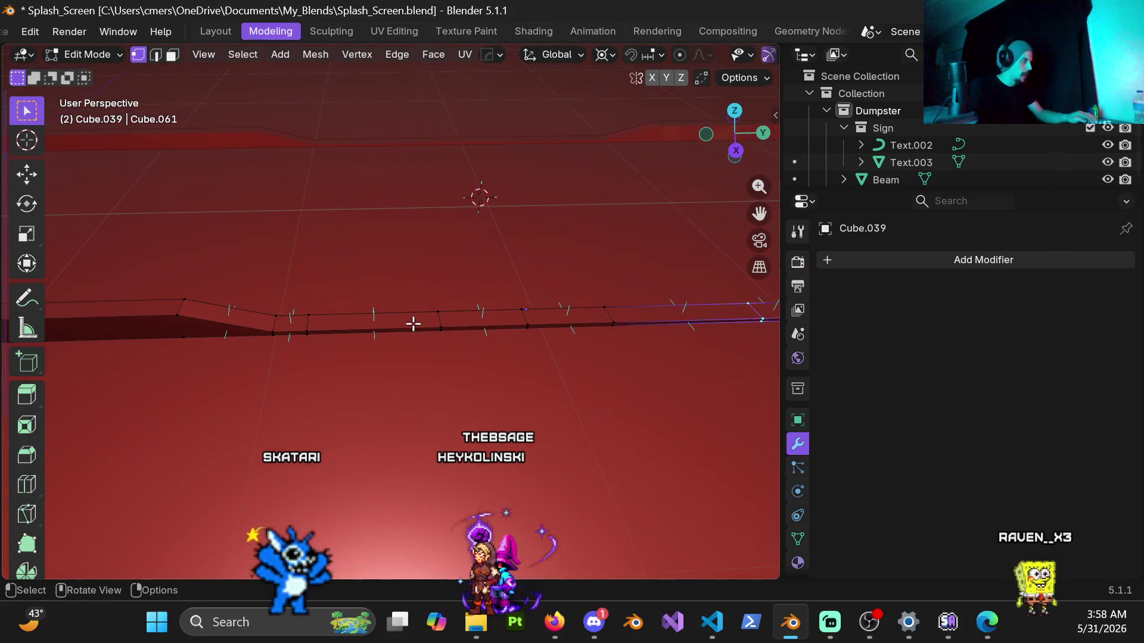
mouse_move(518, 321)
middle_mouse_down()
mouse_move(411, 314)
mouse_move(395, 299)
mouse_move(409, 268)
mouse_move(400, 274)
mouse_move(397, 312)
mouse_move(427, 298)
middle_mouse_up()
mouse_move(324, 289)
middle_mouse_down()
mouse_move(352, 304)
mouse_move(276, 286)
middle_mouse_up()
left_click(273, 276, "alt")
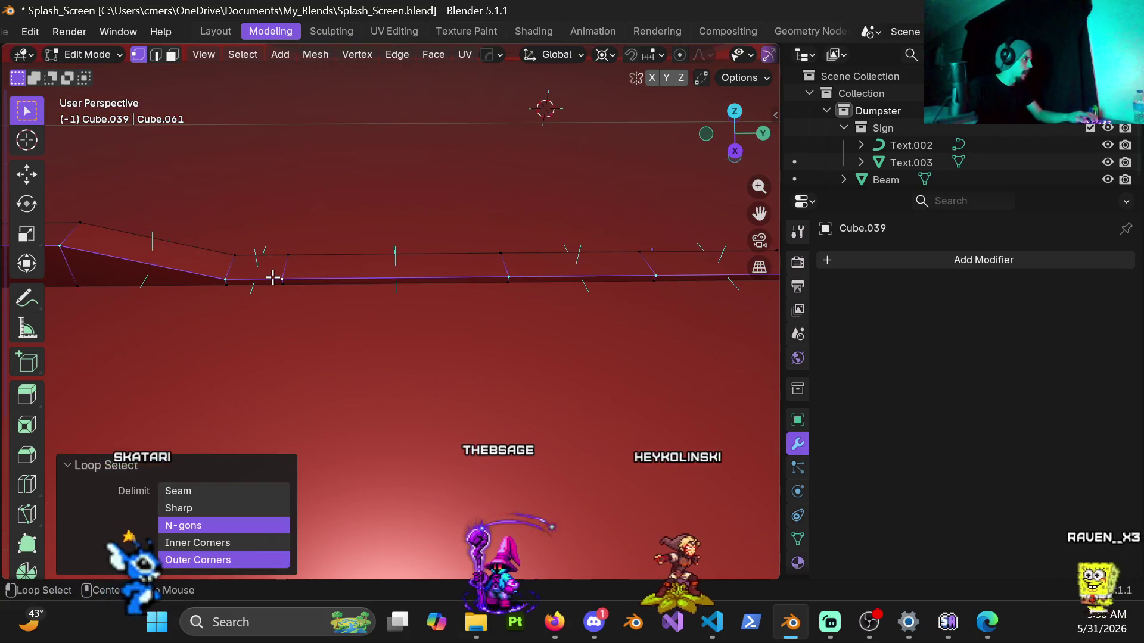
key("3")
left_click(257, 267, "alt")
middle_click_drag(453, 274, 498, 265)
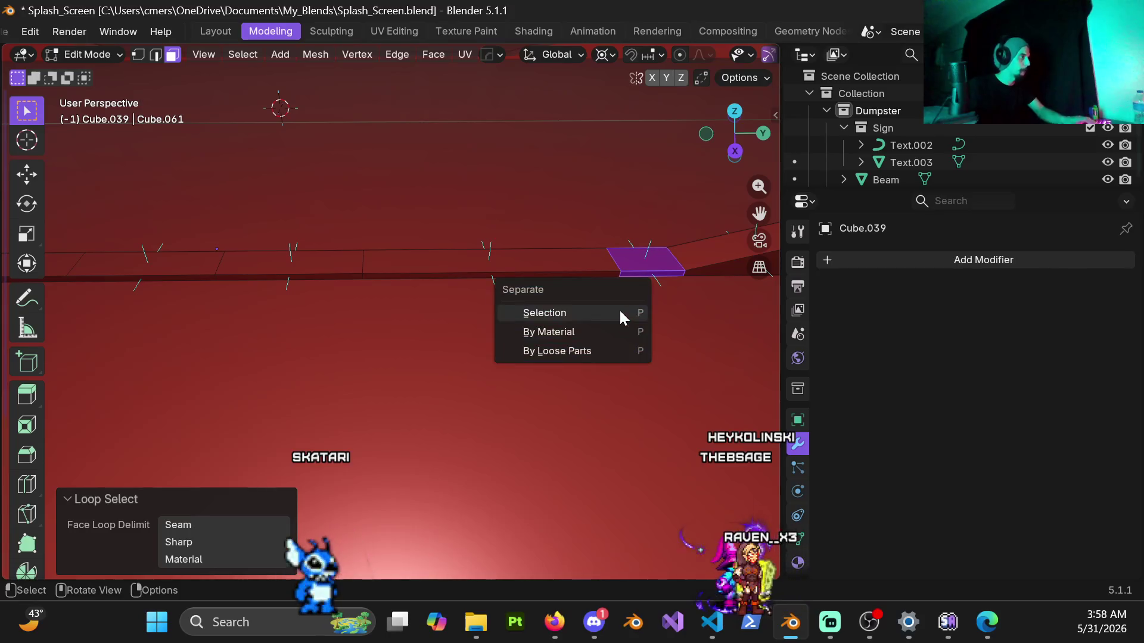
left_click(619, 312)
Separate a second face loop from the strip with P > Selection.
key("ctrl+Tab")
left_click(384, 308)
mouse_move(384, 308)
middle_mouse_down()
mouse_move(429, 309)
mouse_move(321, 274)
mouse_move(605, 288)
mouse_move(454, 273)
mouse_move(331, 284)
middle_mouse_up()
key("ctrl+Tab")
left_click(358, 277)
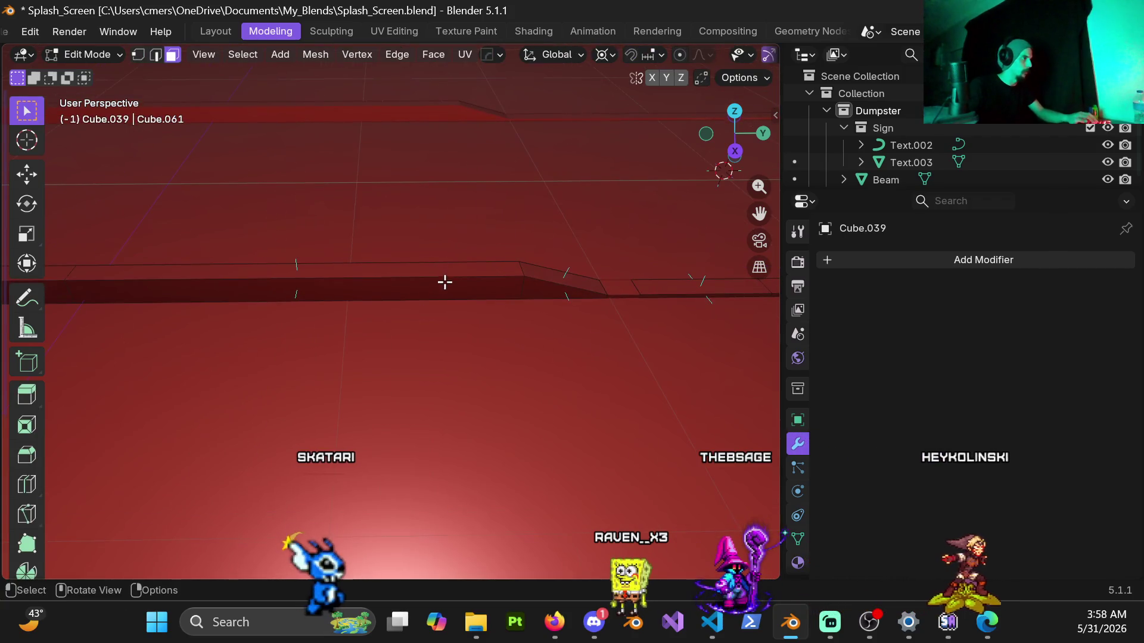
middle_click_drag(401, 298, 442, 291, "ctrl")
left_click(527, 261, "alt")
mouse_move(524, 248)
middle_mouse_down()
mouse_move(638, 262)
mouse_move(494, 271)
mouse_move(411, 296)
middle_mouse_up()
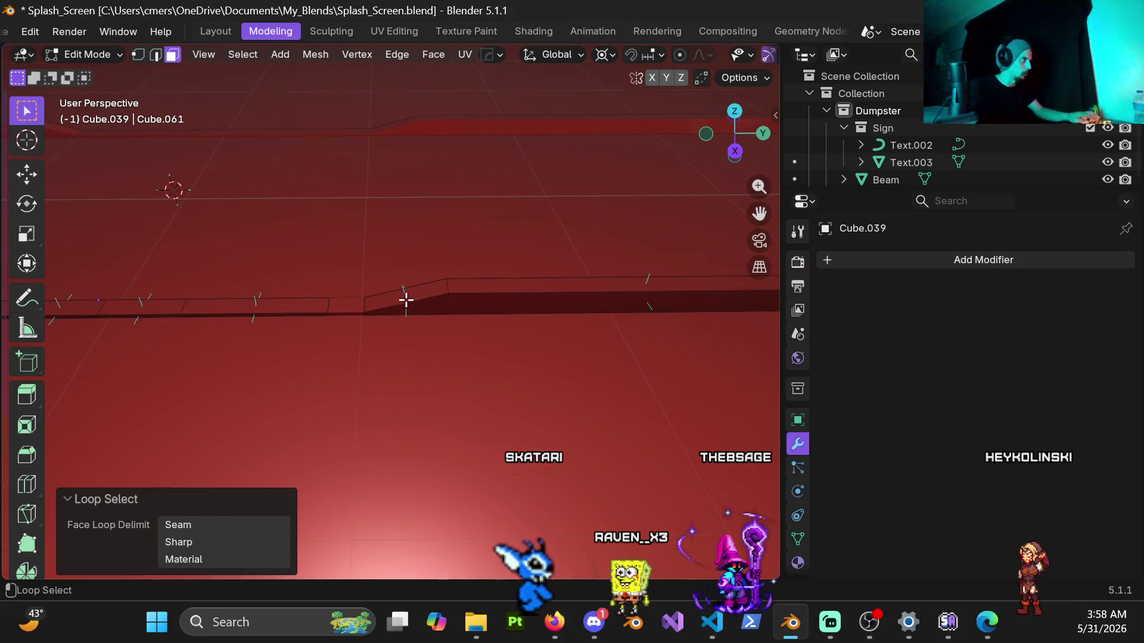
key("p")
left_click(418, 308)
Separate a third face loop from the remaining curb strip and return to Object Mode.
key("ctrl+Tab")
left_click(287, 303)
left_click(508, 302)
key("ctrl+Tab")
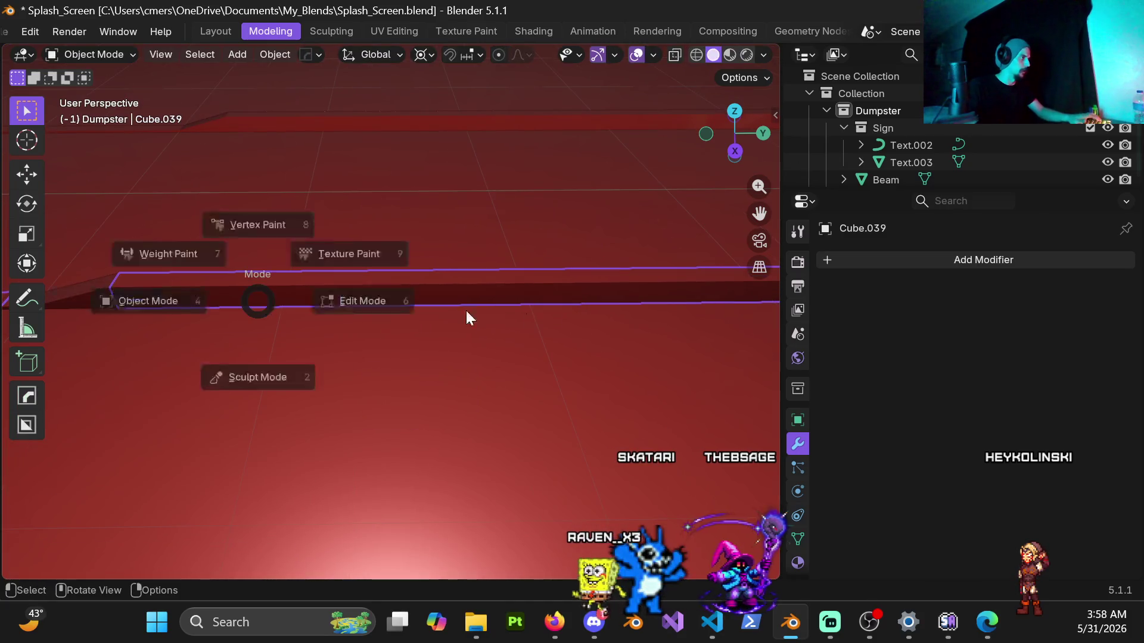
left_click(466, 309)
middle_click_drag(555, 310, 340, 320)
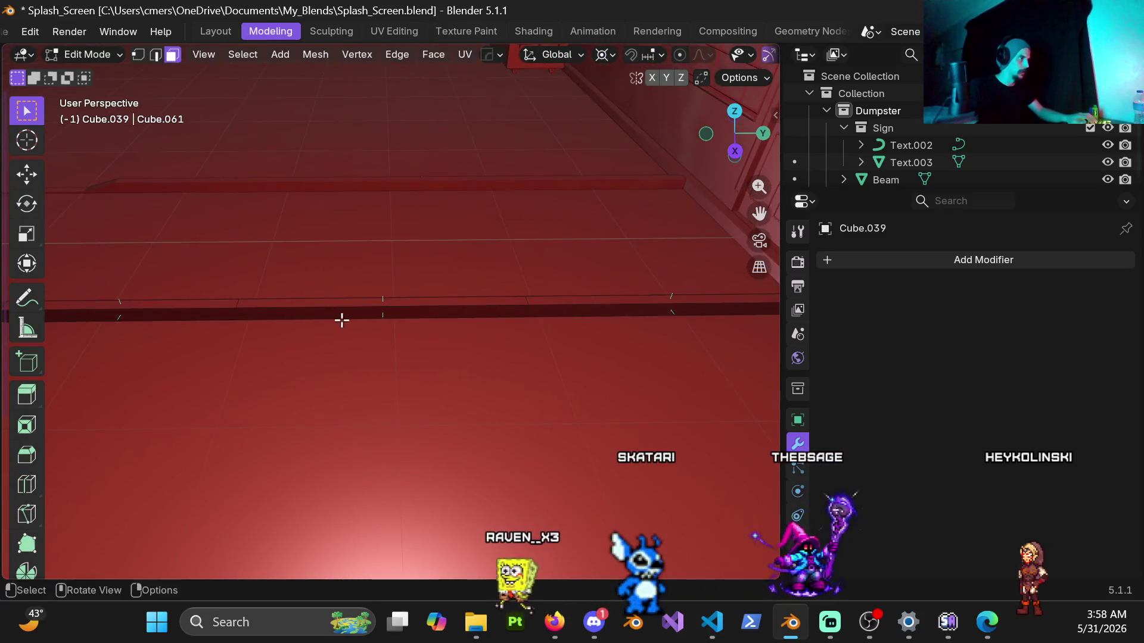
left_click(433, 311, "alt")
mouse_move(434, 313)
middle_mouse_down()
mouse_move(225, 304)
mouse_move(577, 286)
mouse_move(424, 304)
mouse_move(451, 291)
mouse_move(569, 326)
middle_mouse_up()
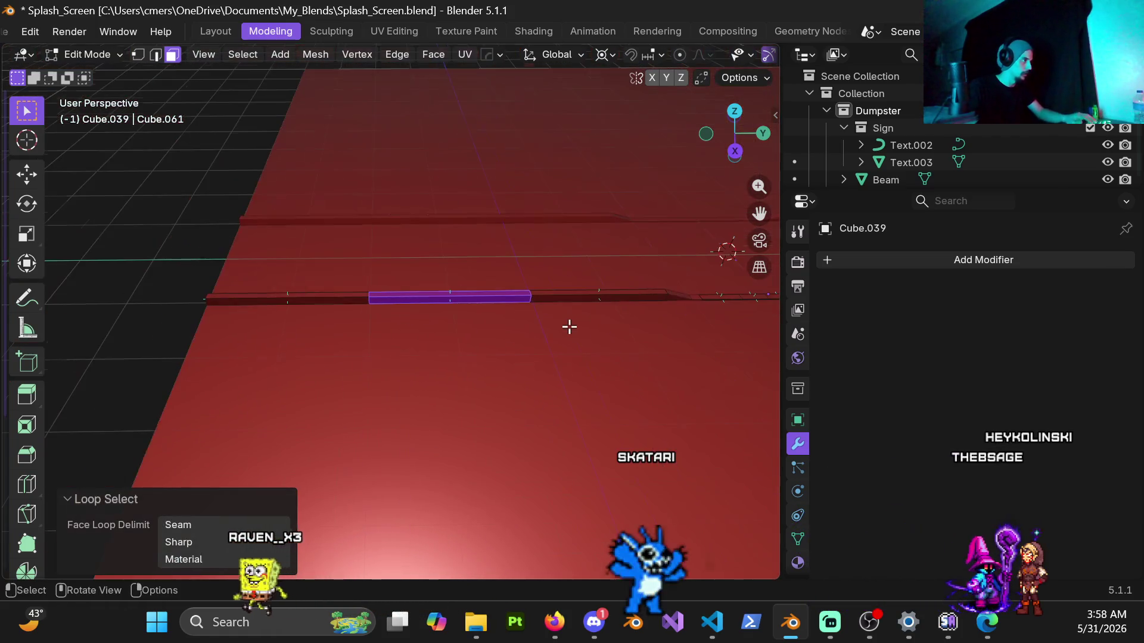
key("p")
left_click(556, 329)
key("Tab")
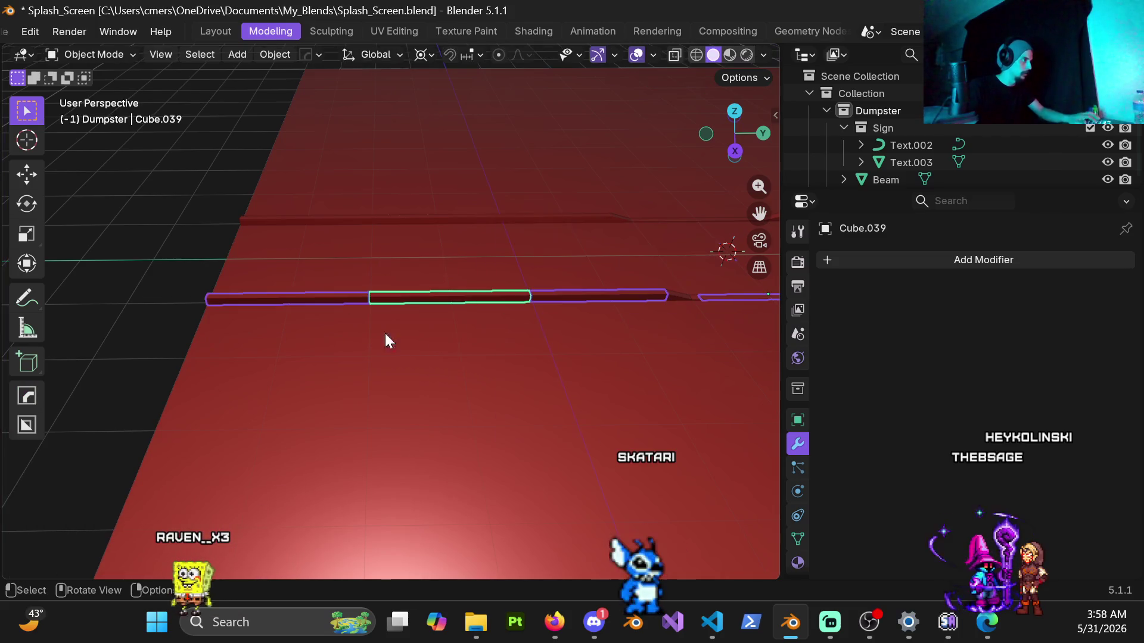
Hide the three separated strip pieces.
mouse_move(142, 258)
middle_mouse_down()
mouse_move(363, 320)
mouse_move(318, 282)
middle_mouse_up()
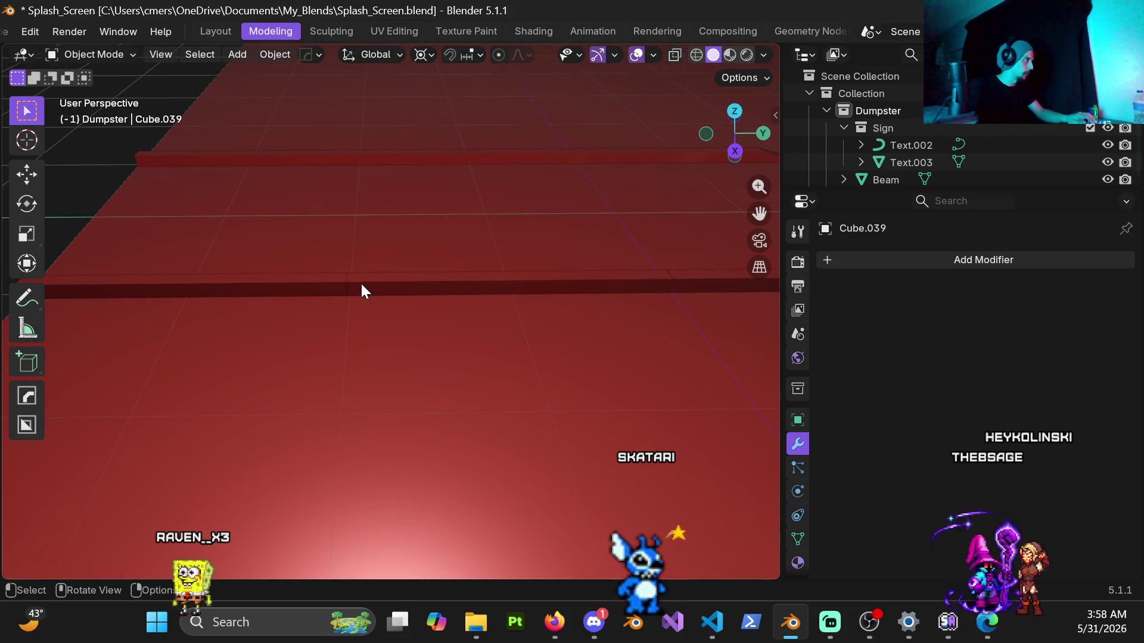
left_click(384, 291)
mouse_move(518, 304)
middle_mouse_down()
mouse_move(337, 284)
mouse_move(352, 288)
middle_mouse_up()
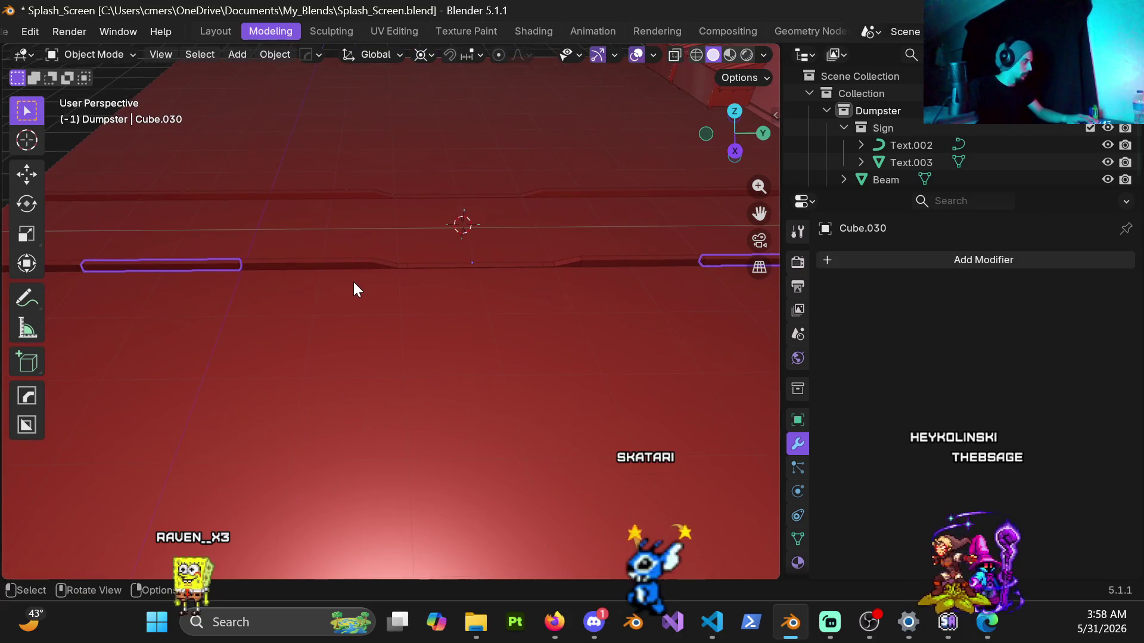
key("h")
middle_click_drag(404, 259, 383, 204)
left_click(381, 204)
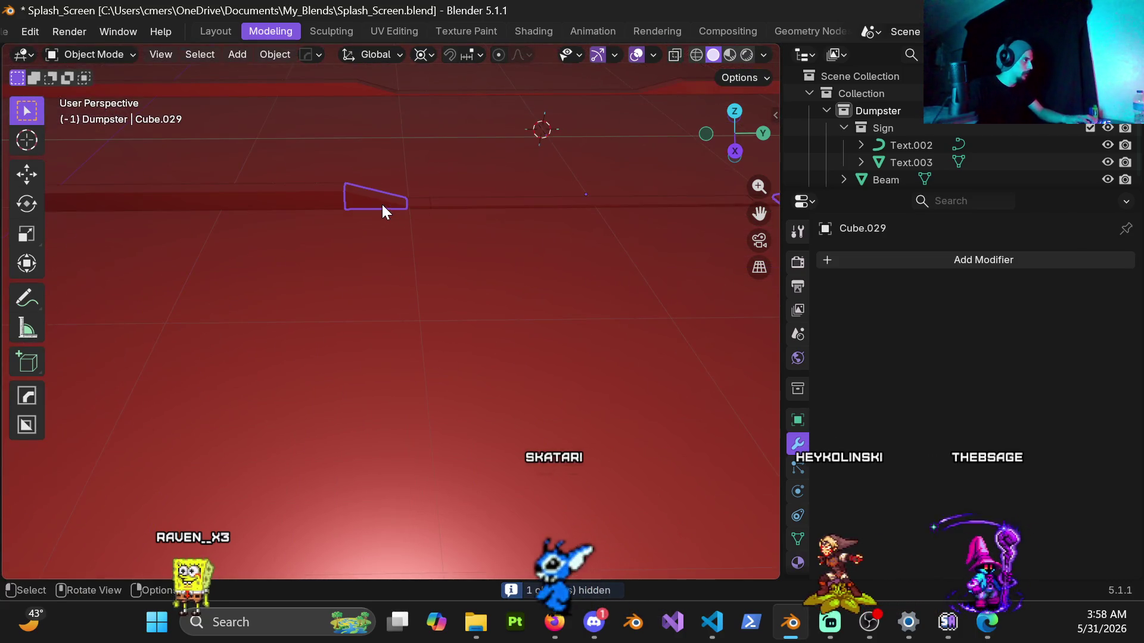
key("h")
left_click(424, 205)
key("h")
mouse_move(425, 222)
middle_mouse_down()
mouse_move(404, 253)
mouse_move(472, 280)
middle_mouse_up()
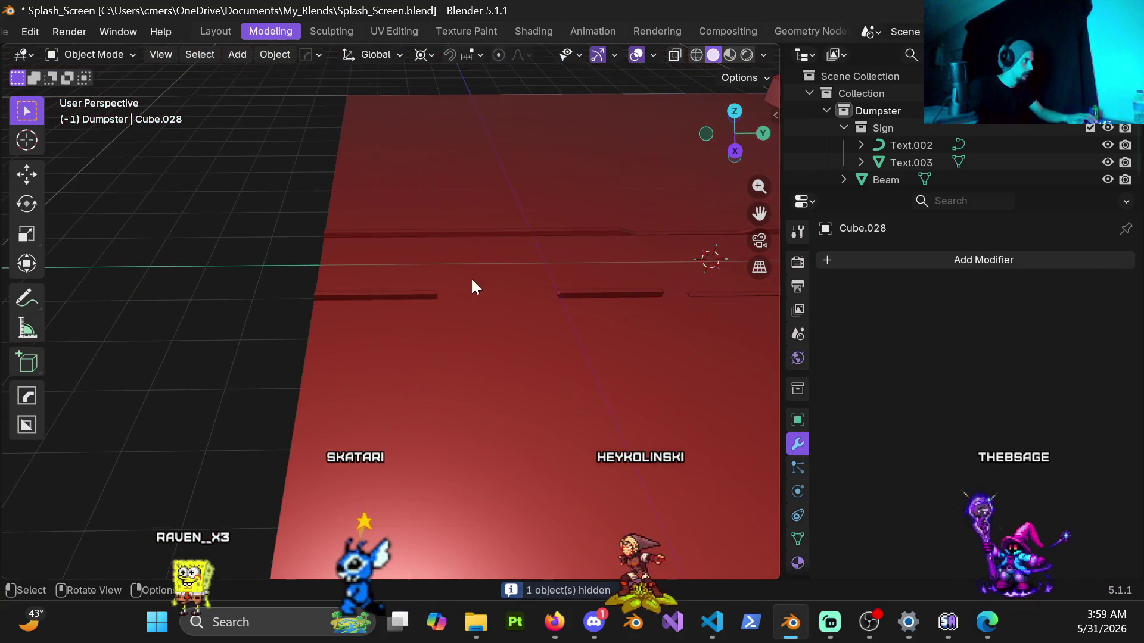
Select edge loops along the long curb strip in Edit Mode.
left_click(384, 298)
mouse_move(384, 297)
middle_mouse_down()
mouse_move(513, 319)
mouse_move(562, 288)
mouse_move(493, 302)
mouse_move(392, 270)
mouse_move(238, 317)
mouse_move(398, 260)
mouse_move(309, 245)
mouse_move(340, 244)
middle_mouse_up()
key("ctrl+Tab")
left_click(544, 298)
left_click(420, 243, "alt")
mouse_move(420, 243)
middle_mouse_down()
mouse_move(149, 349)
mouse_move(402, 325)
middle_mouse_up()
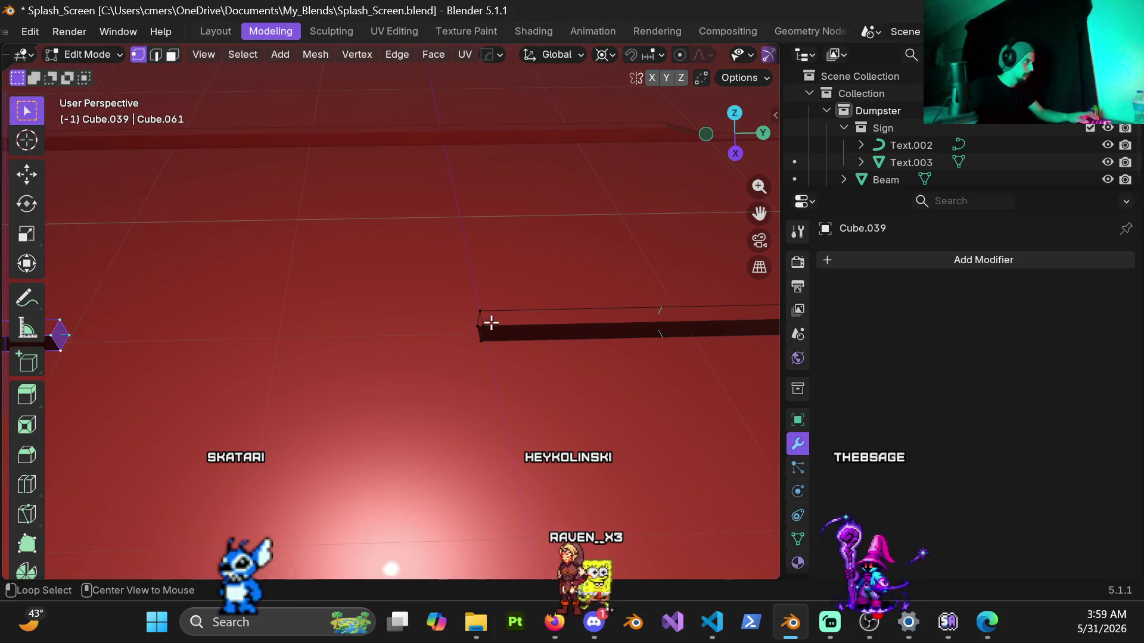
left_click(483, 319, "alt")
mouse_move(526, 327)
middle_mouse_down("shift")
mouse_move(430, 290)
mouse_move(560, 288)
mouse_move(327, 331)
mouse_move(530, 238)
mouse_move(433, 304)
middle_mouse_up("shift")
left_click(400, 282, "alt")
Select the strip's end loops, return to Object Mode and unhide all pieces with Alt+H.
left_click(321, 320, "alt")
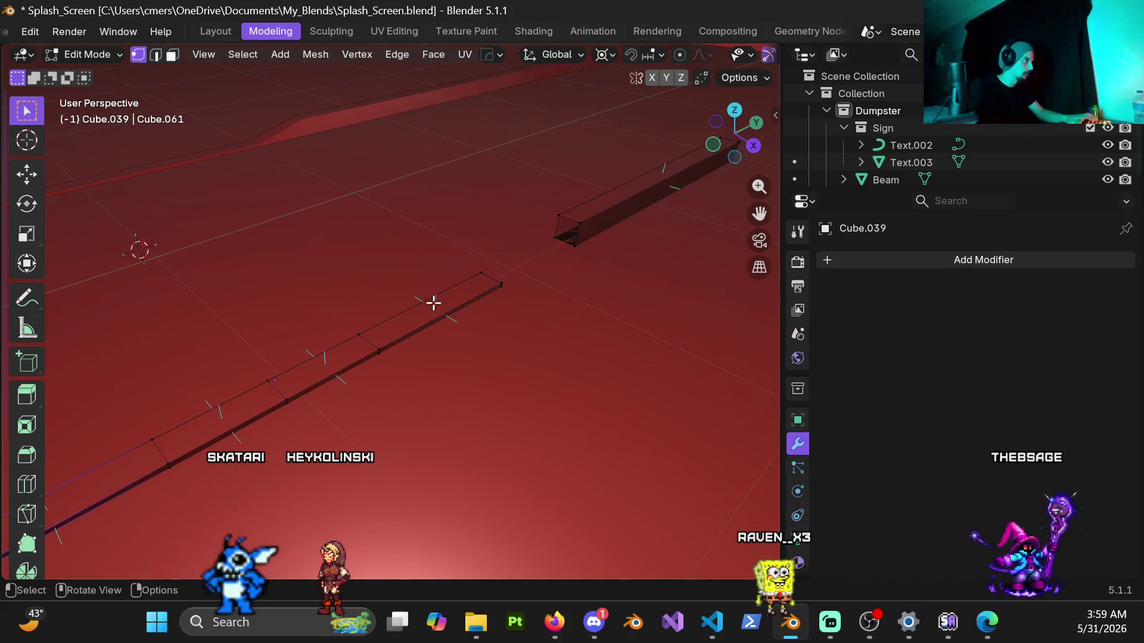
left_click(488, 276, "alt")
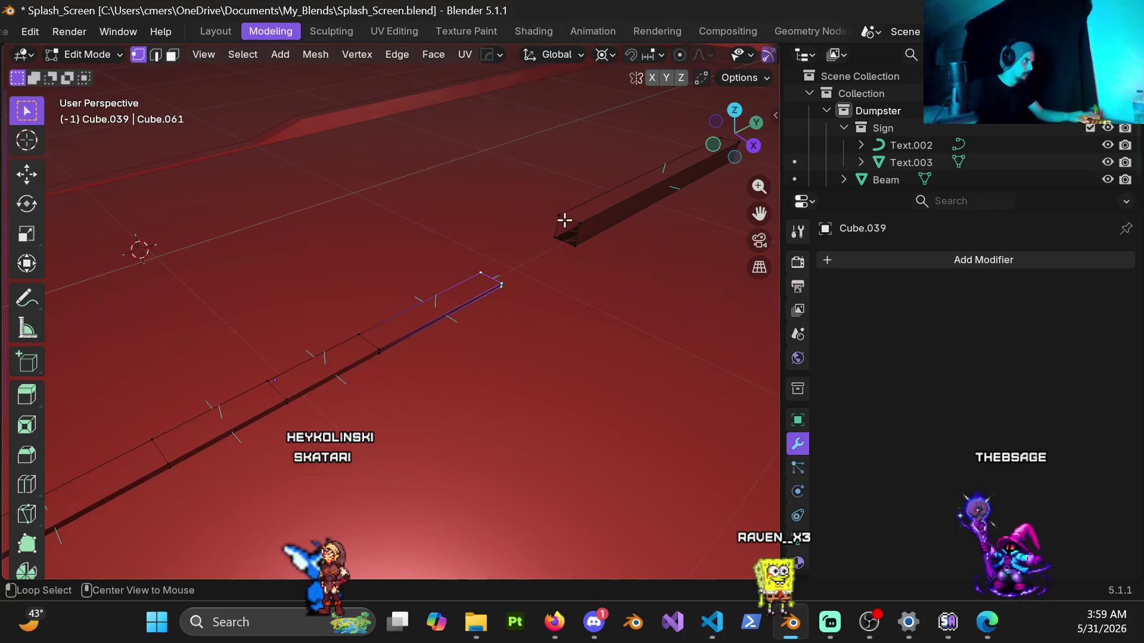
mouse_move(588, 317)
middle_mouse_down()
mouse_move(293, 388)
mouse_move(336, 328)
mouse_move(531, 332)
mouse_move(459, 304)
middle_mouse_up()
left_click(553, 311, "alt")
mouse_move(542, 367)
middle_mouse_down()
mouse_move(439, 296)
mouse_move(597, 260)
mouse_move(362, 338)
mouse_move(344, 270)
mouse_move(421, 350)
mouse_move(416, 334)
middle_mouse_up()
left_click(420, 352, "alt")
mouse_move(429, 378)
middle_mouse_down()
mouse_move(390, 296)
mouse_move(349, 301)
middle_mouse_up()
key("Tab")
mouse_move(273, 314)
middle_mouse_down()
mouse_move(488, 294)
mouse_move(345, 357)
mouse_move(357, 320)
mouse_move(447, 281)
mouse_move(511, 298)
mouse_move(325, 304)
mouse_move(370, 319)
middle_mouse_up()
key("alt+h")
left_click(318, 276)
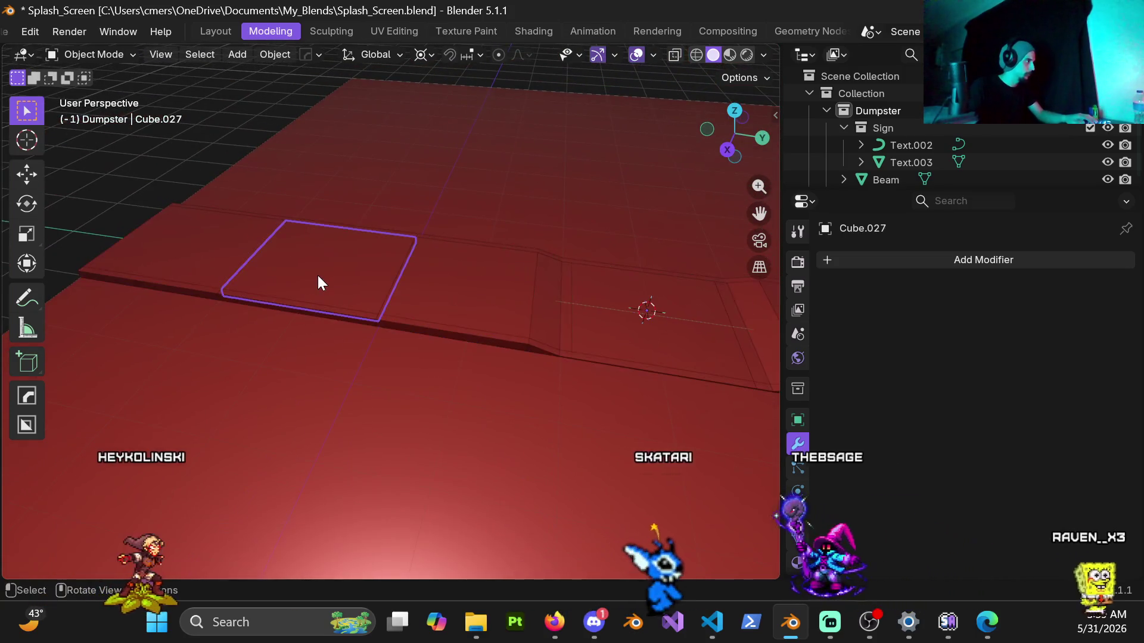
Hide two square floor panels and the selected curb pieces.
key("h")
left_click(531, 295)
key("h")
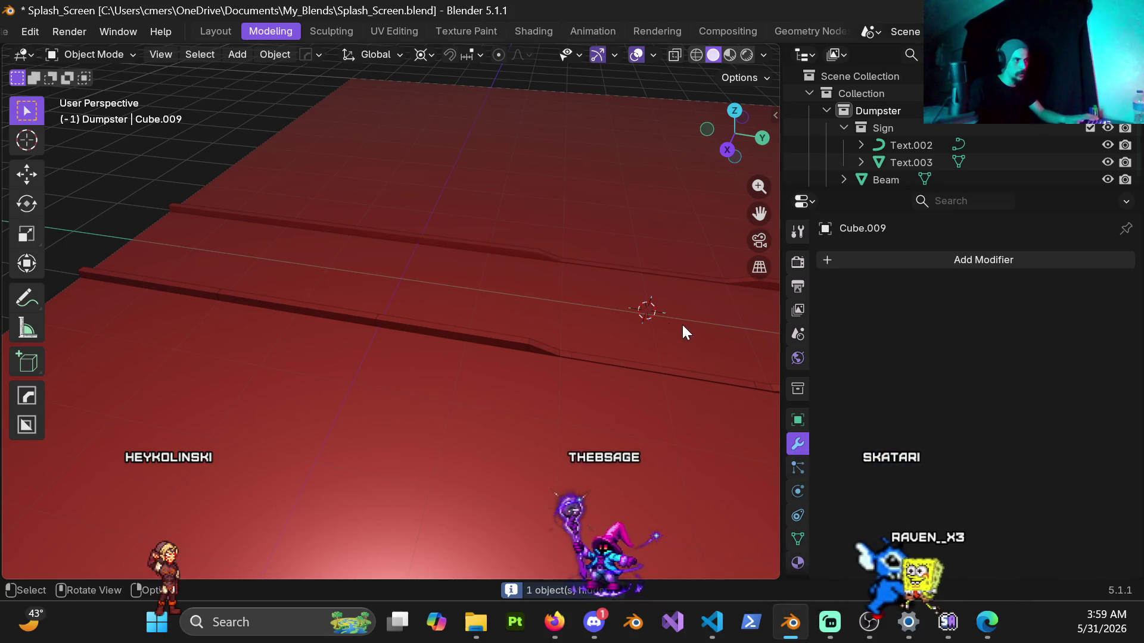
scroll(304, 343, "up", 2)
mouse_move(296, 329)
middle_mouse_down()
mouse_move(515, 326)
mouse_move(307, 280)
middle_mouse_up()
key("h")
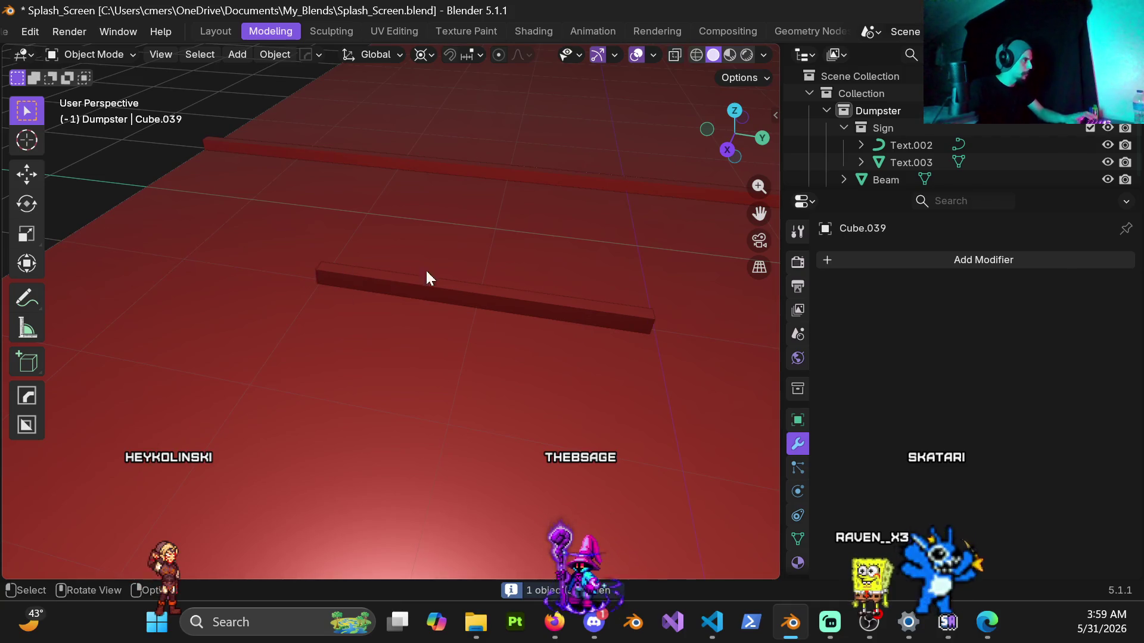
middle_click_drag(426, 269, 258, 286)
Hide the beam in front of the wedge.
key("ctrl+Tab")
left_click(383, 309)
key("Tab")
left_click(212, 322)
key("h")
mouse_move(393, 358)
middle_mouse_down()
mouse_move(487, 313)
mouse_move(228, 316)
mouse_move(307, 339)
middle_mouse_up()
Select edge loops and the end face on the long beam in Edit Mode.
key("Tab")
mouse_move(434, 378)
middle_mouse_down()
mouse_move(411, 383)
mouse_move(480, 347)
mouse_move(468, 338)
mouse_move(542, 314)
mouse_move(324, 309)
mouse_move(492, 232)
mouse_move(433, 356)
mouse_move(445, 306)
mouse_move(319, 345)
mouse_move(334, 327)
middle_mouse_up()
left_click(469, 372, "alt")
left_click(438, 318, "alt")
left_click(347, 327, "alt")
left_click(349, 329, "shift")
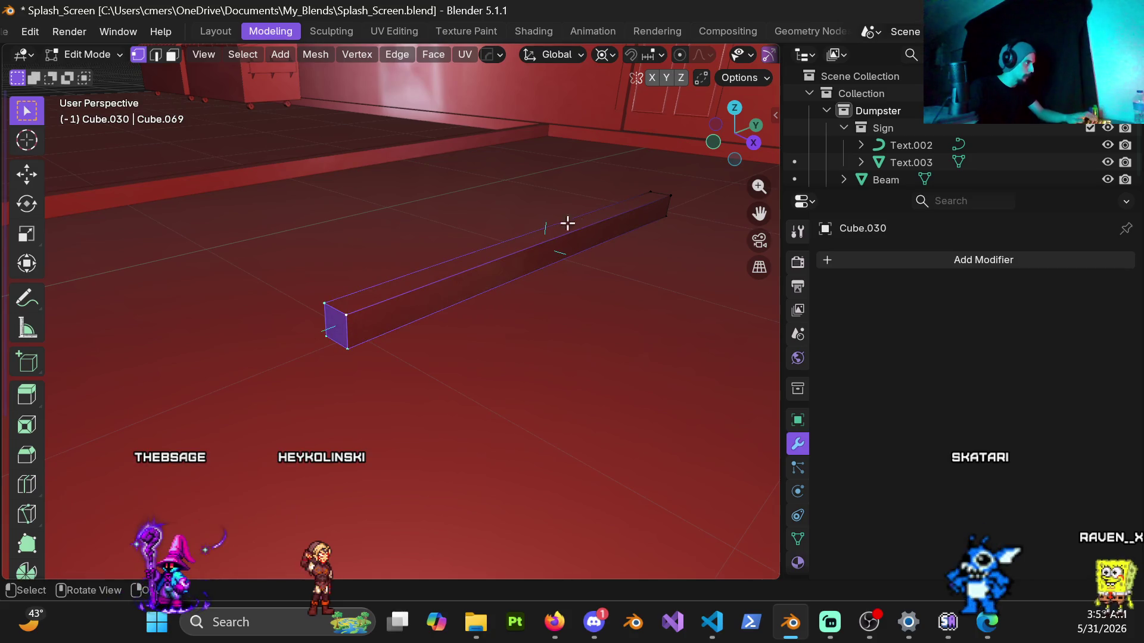
left_click(671, 213, "alt")
left_click(684, 227, "shift")
mouse_move(684, 227)
middle_mouse_down()
mouse_move(386, 301)
mouse_move(474, 279)
middle_mouse_up()
scroll(447, 330, "up", 3)
key("Tab")
Fill the open end of the ramp wedge with a new face.
left_click(440, 320)
middle_click_drag(440, 320, 361, 331)
mouse_move(435, 322)
middle_mouse_down()
mouse_move(517, 313)
mouse_move(445, 316)
mouse_move(449, 329)
mouse_move(370, 306)
mouse_move(380, 322)
middle_mouse_up()
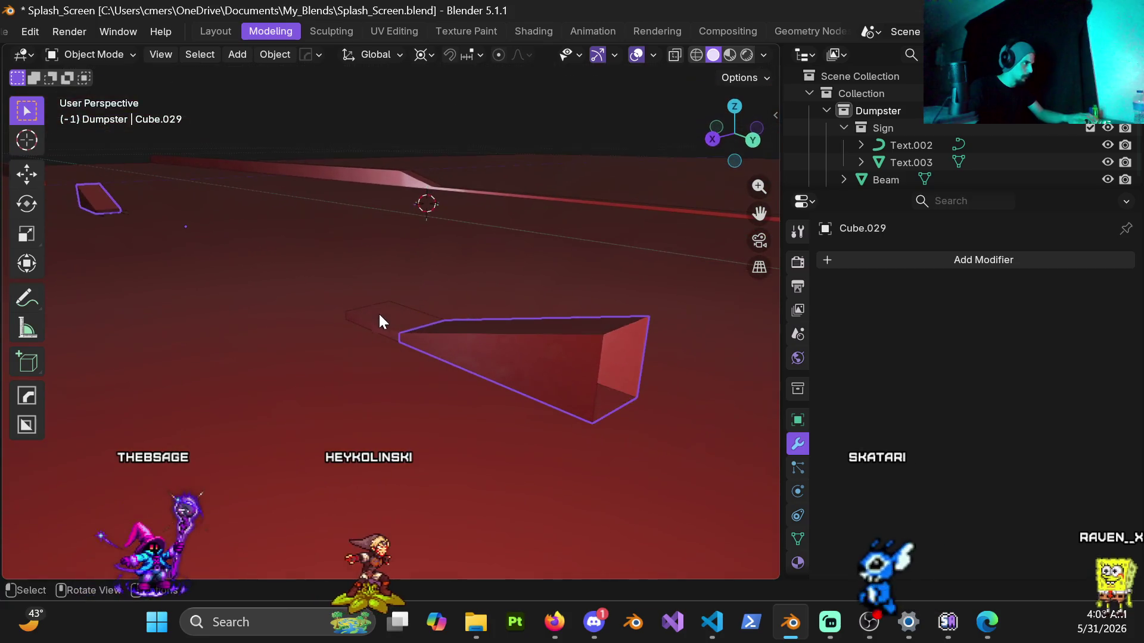
key("Tab")
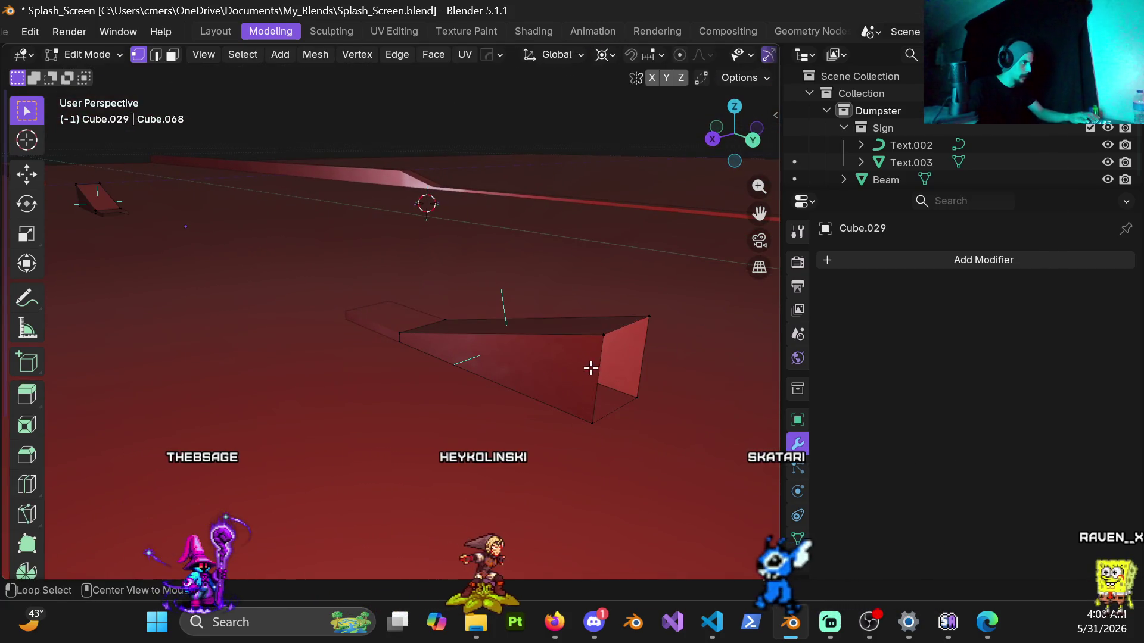
left_click(594, 371, "alt")
key("f")
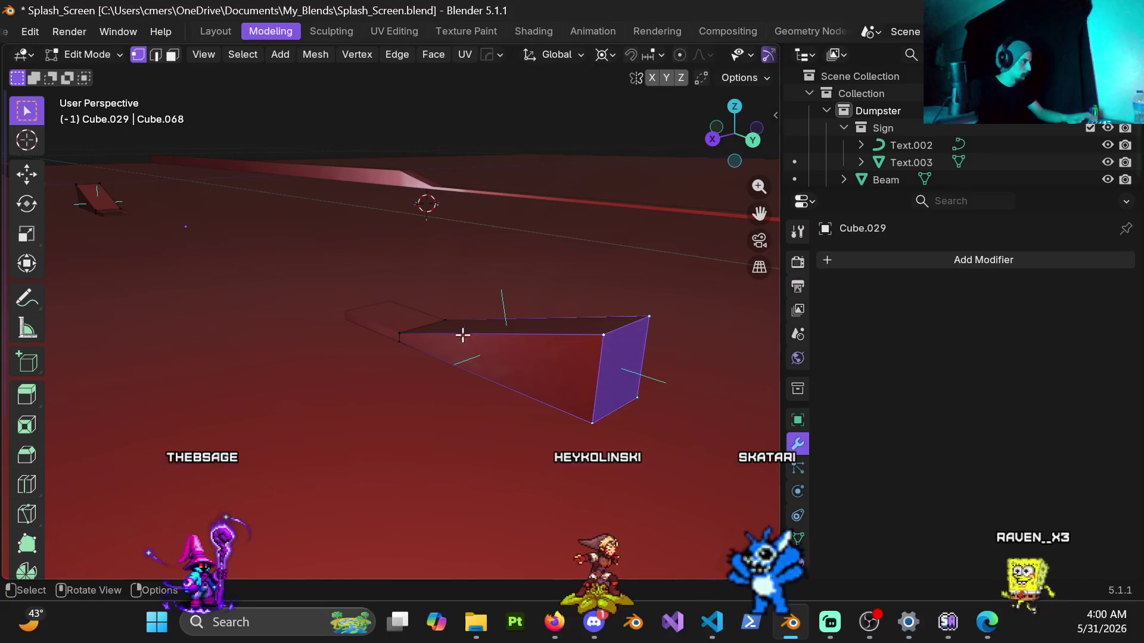
Select the wedge's remaining edge loops, including its left one, then leave Edit Mode.
left_click(417, 327, "alt")
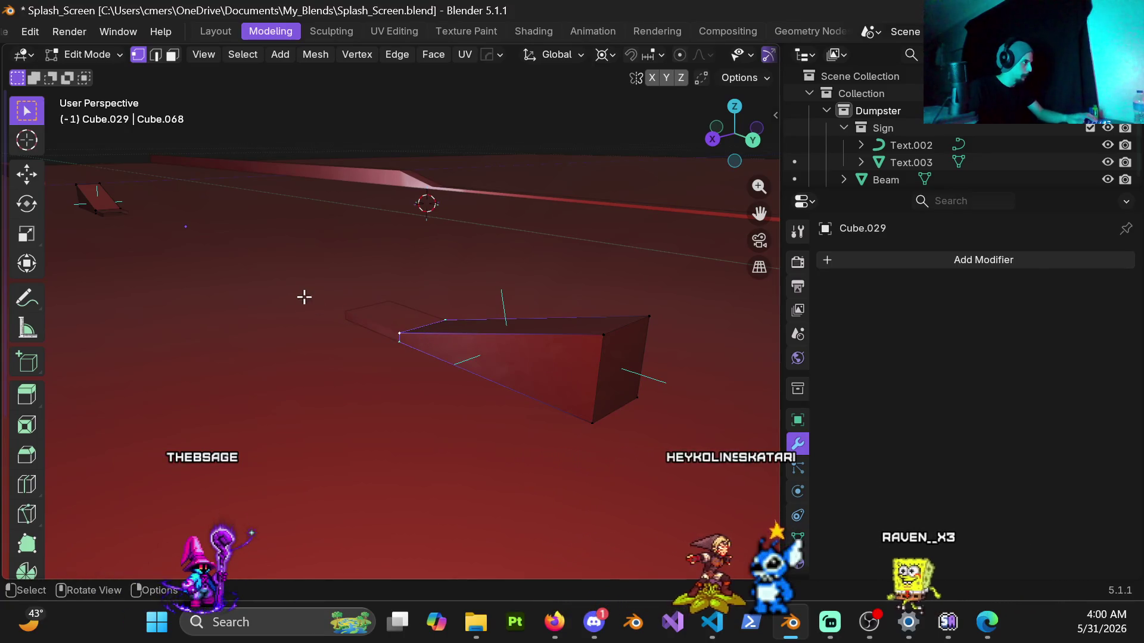
middle_click_drag(304, 297, 272, 283)
scroll(274, 289, "down", 5)
middle_click_drag(395, 300, 383, 311)
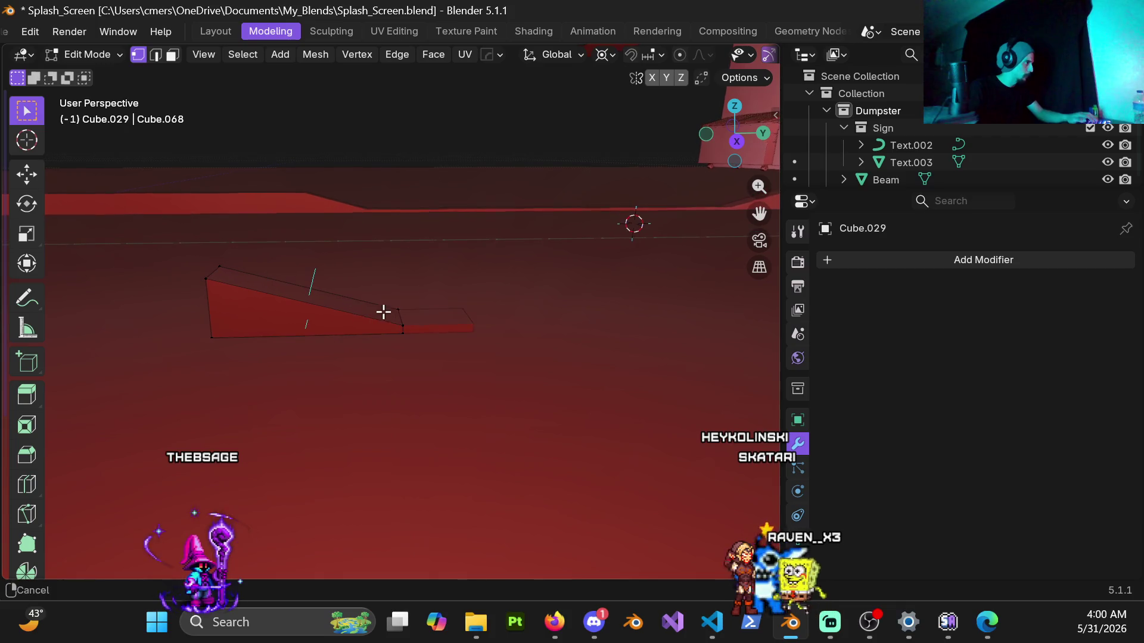
left_click(404, 315, "alt")
left_click(204, 298, "alt")
key("Tab")
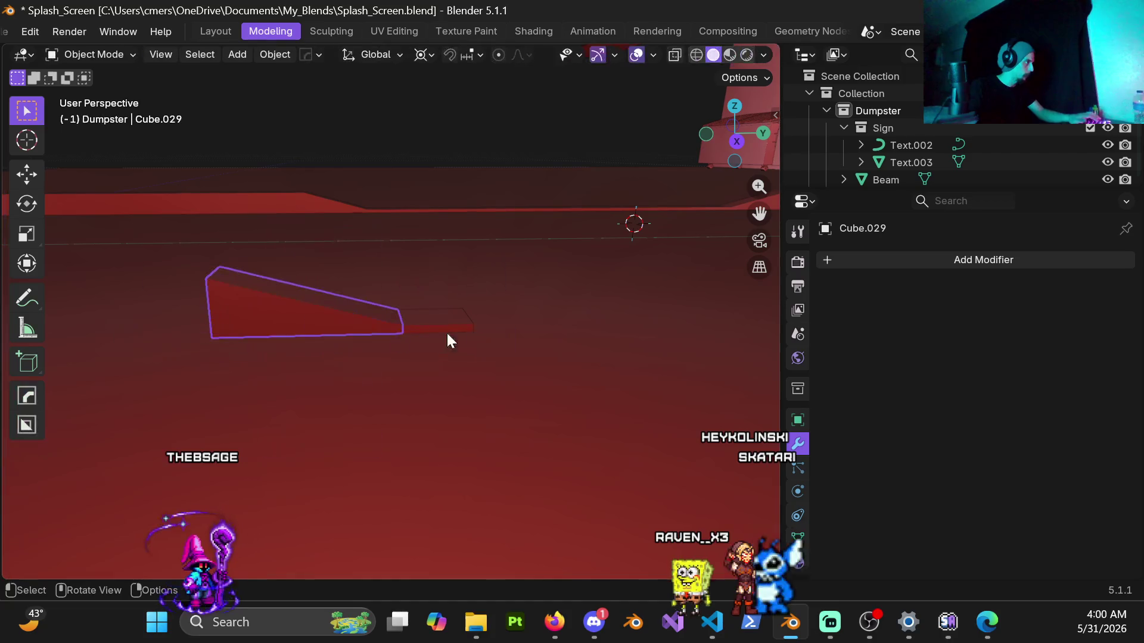
Select the top and bottom edge loops on small piece Cube.028.
left_click(459, 315)
key("Tab")
scroll(449, 324, "up", 3)
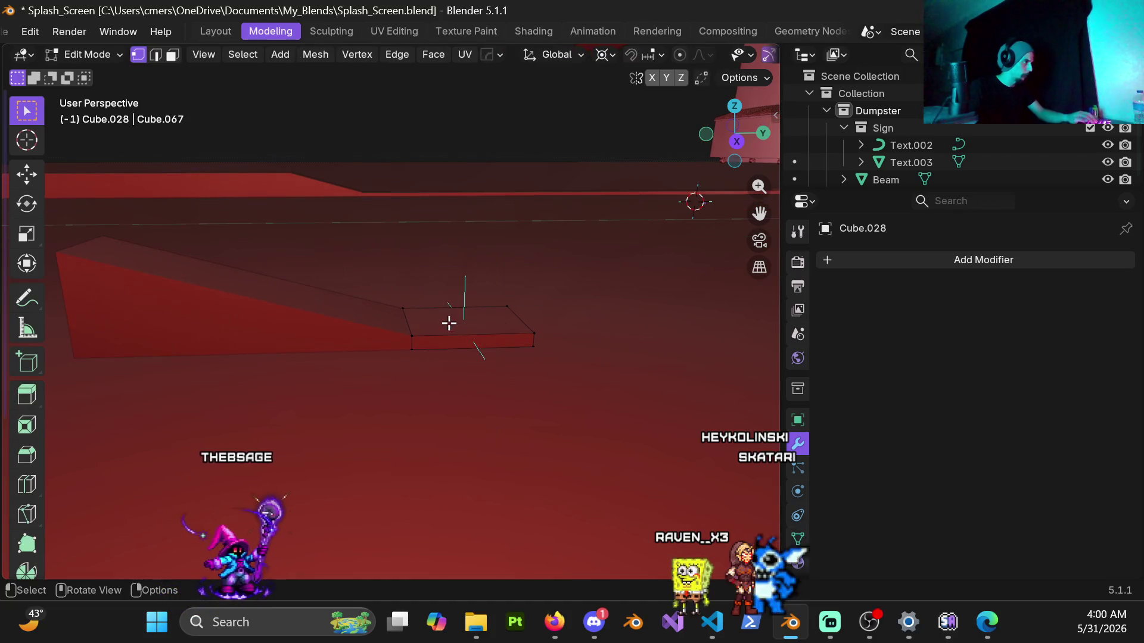
left_click(416, 325, "alt")
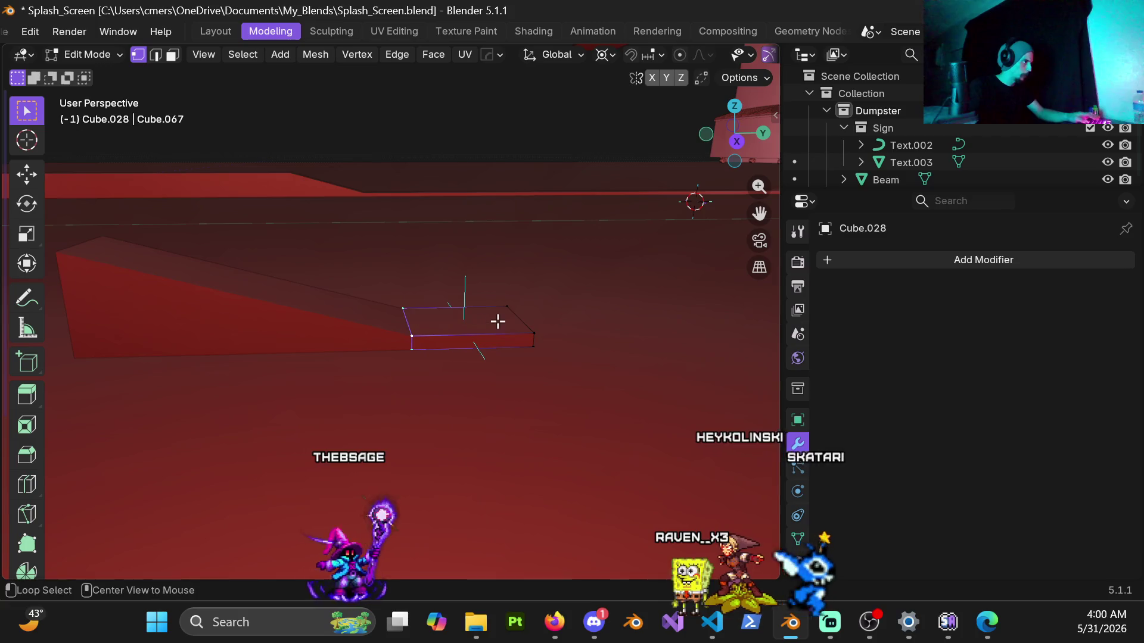
left_click(519, 321, "alt")
mouse_move(518, 320)
middle_mouse_down()
mouse_move(547, 301)
mouse_move(184, 330)
mouse_move(399, 341)
middle_mouse_up()
scroll(400, 340, "up", 2)
left_click(461, 426, "alt")
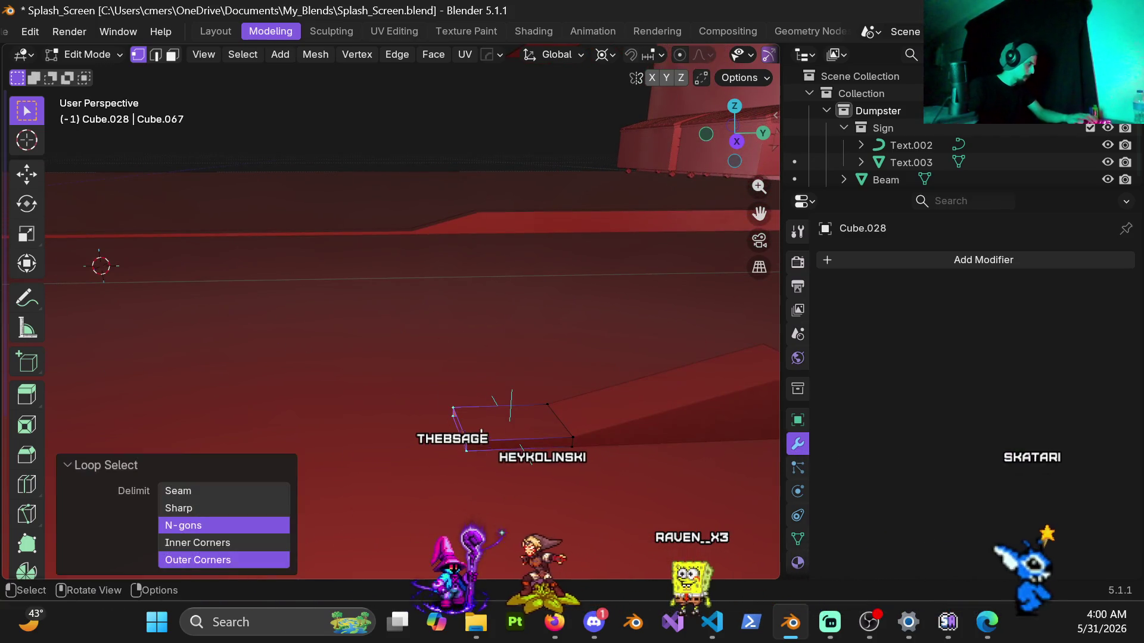
left_click(563, 420, "alt")
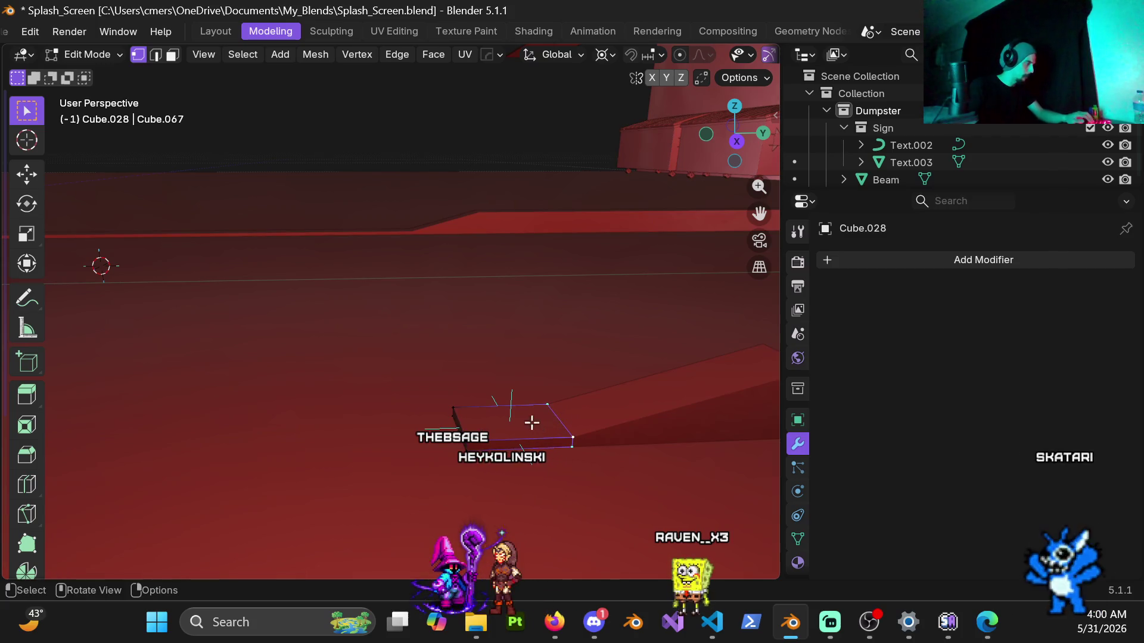
scroll(530, 415, "down", 5)
key("Tab")
Reveal all hidden objects and delete the beam Cube.007.
key("alt+h")
mouse_move(370, 350)
middle_mouse_down()
mouse_move(362, 286)
mouse_move(546, 349)
mouse_move(225, 210)
mouse_move(341, 345)
middle_mouse_up()
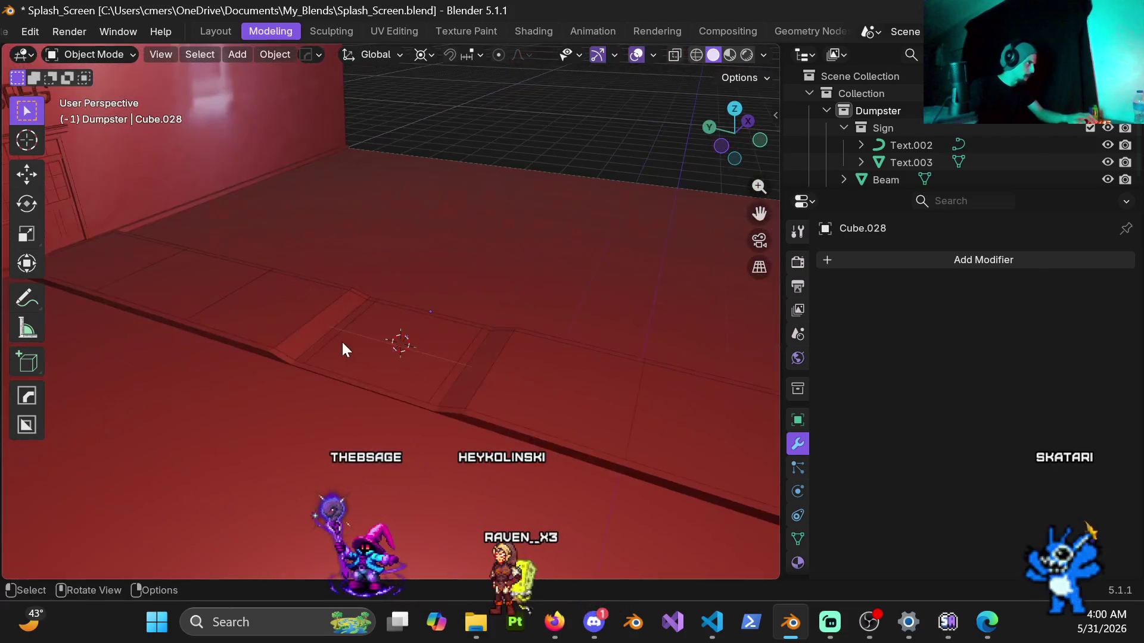
left_click(406, 402)
key("x")
left_click(406, 400)
middle_click_drag(406, 400, 248, 337)
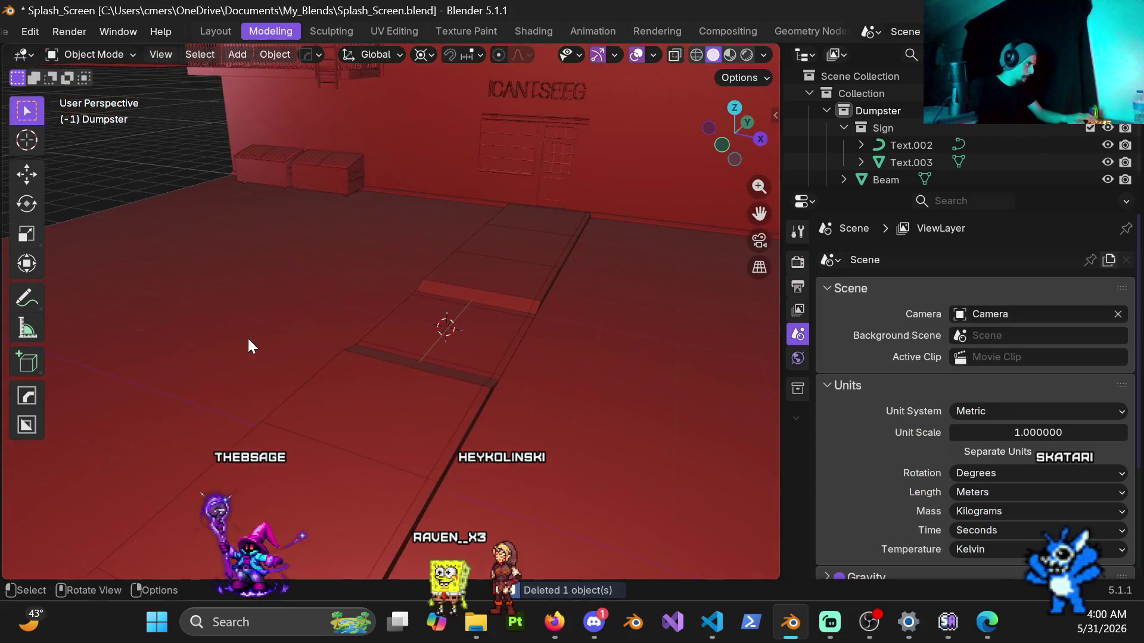
Duplicate curb strip Cube.039, mirror the copy with X scale -1, and apply its scale.
left_click(513, 347)
mouse_move(487, 387)
middle_mouse_down()
mouse_move(487, 283)
mouse_move(469, 320)
mouse_move(516, 330)
mouse_move(454, 299)
mouse_move(512, 304)
middle_mouse_up()
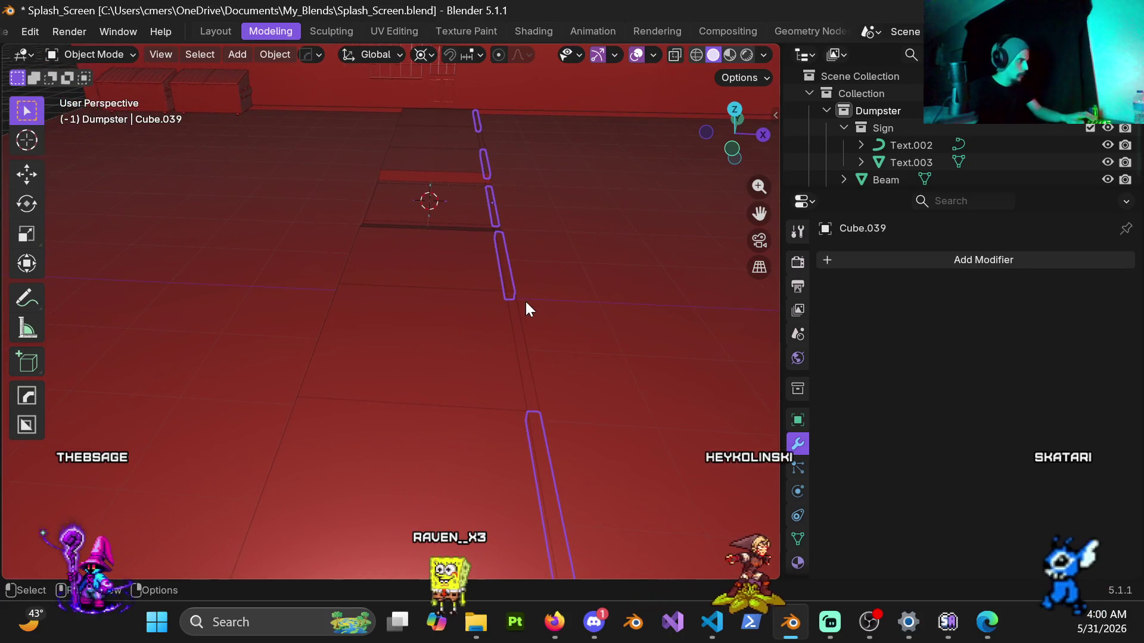
key("shift+d")
type("sx-1")
key("Return")
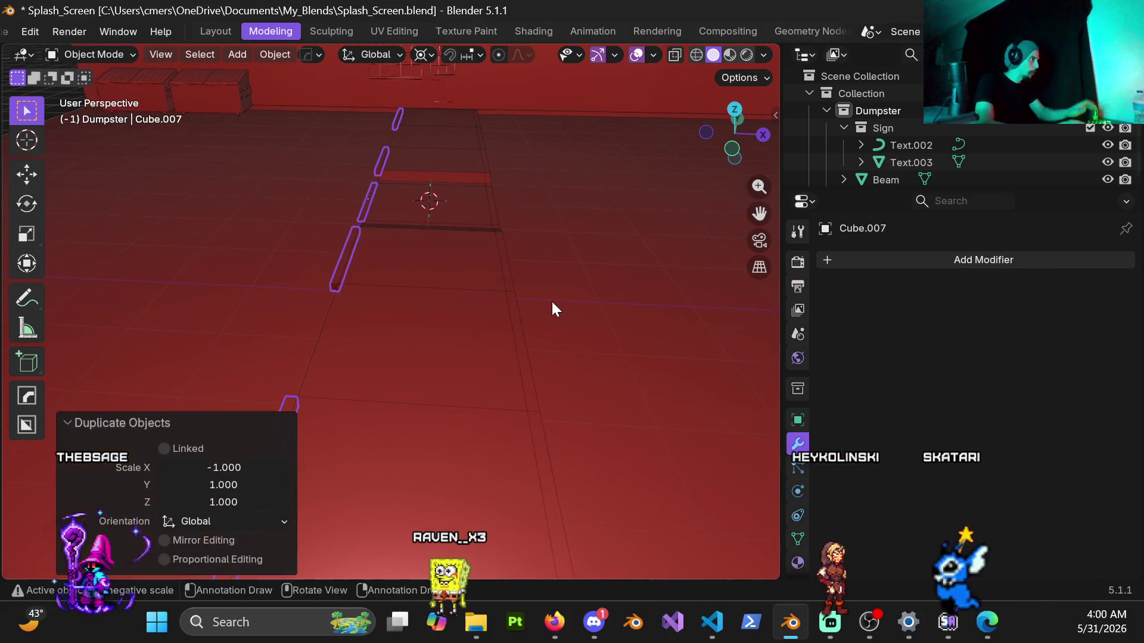
key("ctrl+a")
left_click(518, 302)
Add a mirrored copy (X scale -1) of curb strip Cube.030 and apply the scale.
mouse_move(531, 292)
middle_mouse_down()
mouse_move(452, 315)
mouse_move(517, 329)
mouse_move(559, 322)
mouse_move(533, 319)
middle_mouse_up()
left_click(467, 325)
key("shift+d")
type("sx")
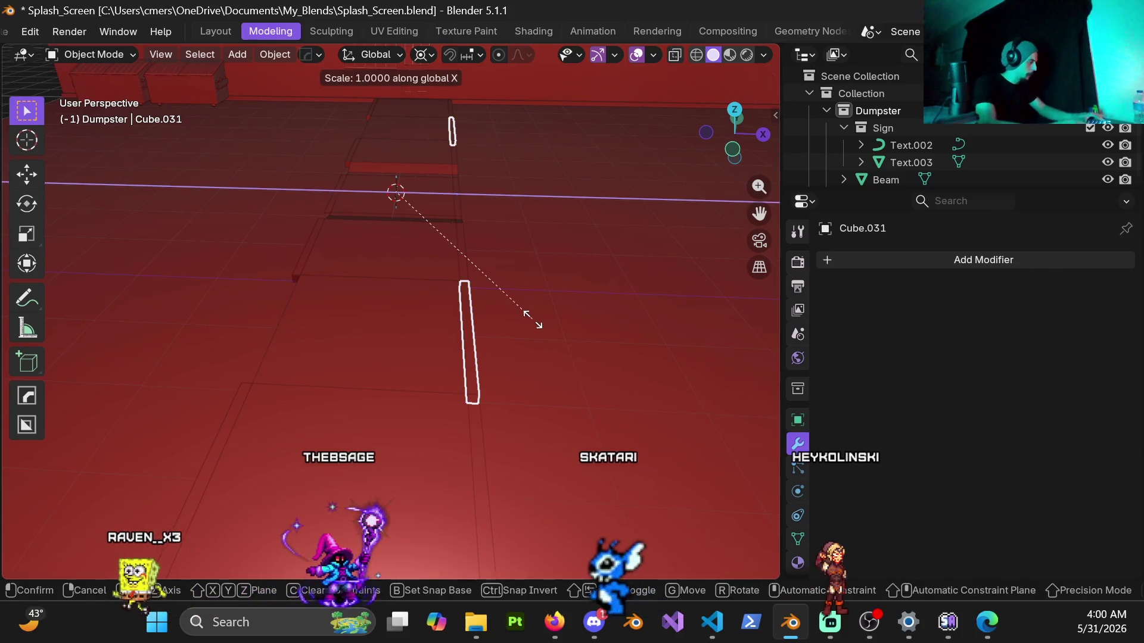
type("-1")
key("Return")
key("ctrl+a")
left_click(497, 314)
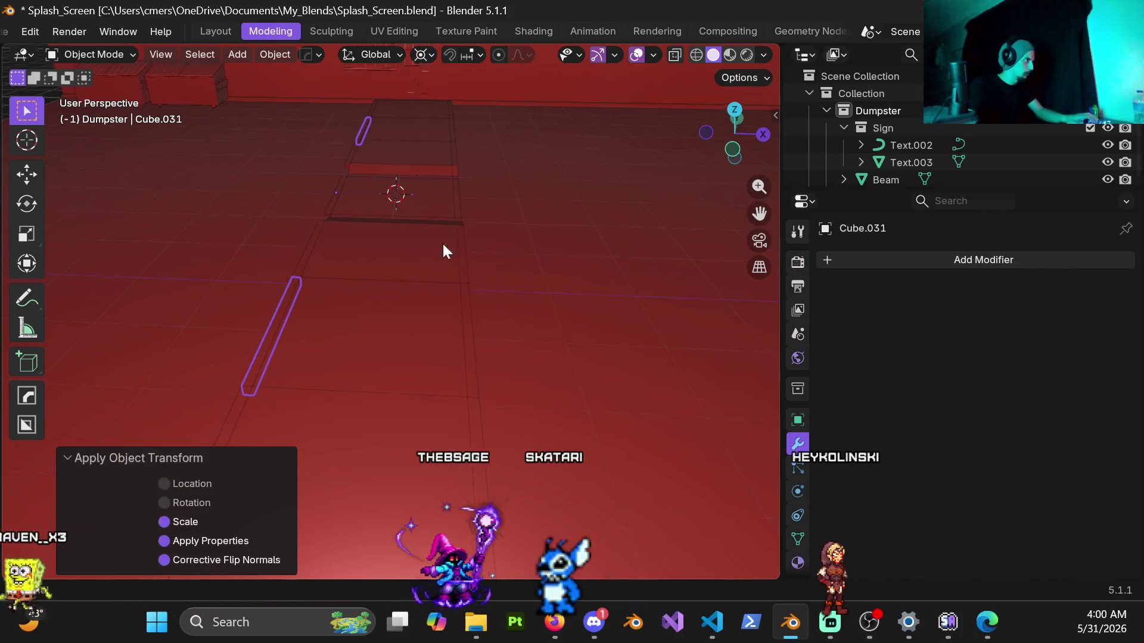
Make two more X-mirrored copies from Cube.031 and Cube.032, applying scale on each.
middle_click_drag(442, 245, 466, 359)
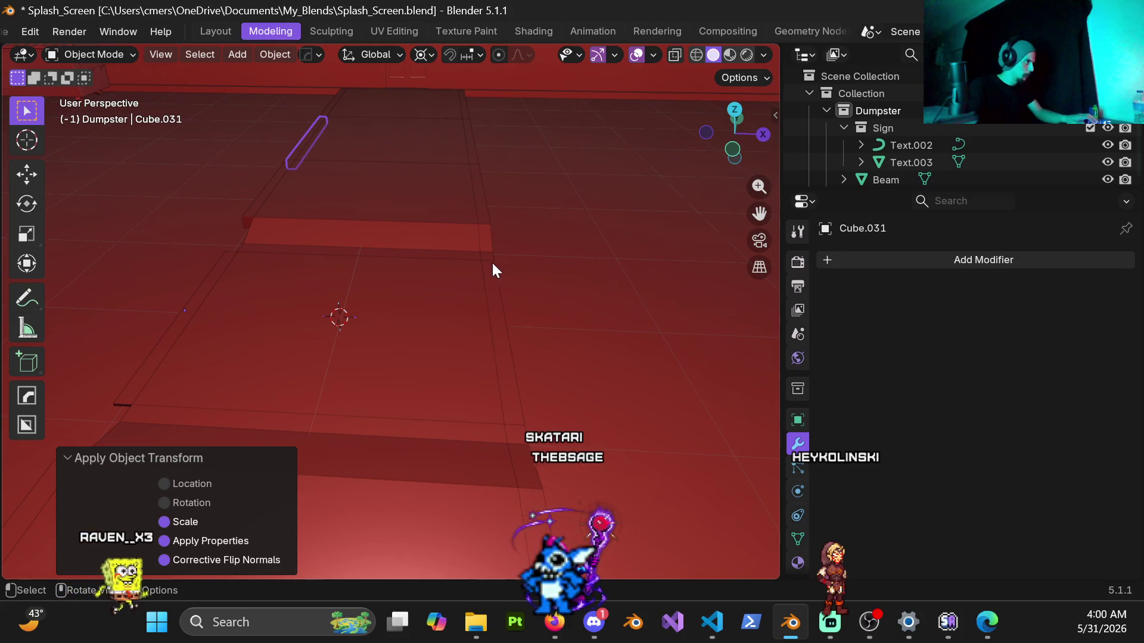
key("shift+d")
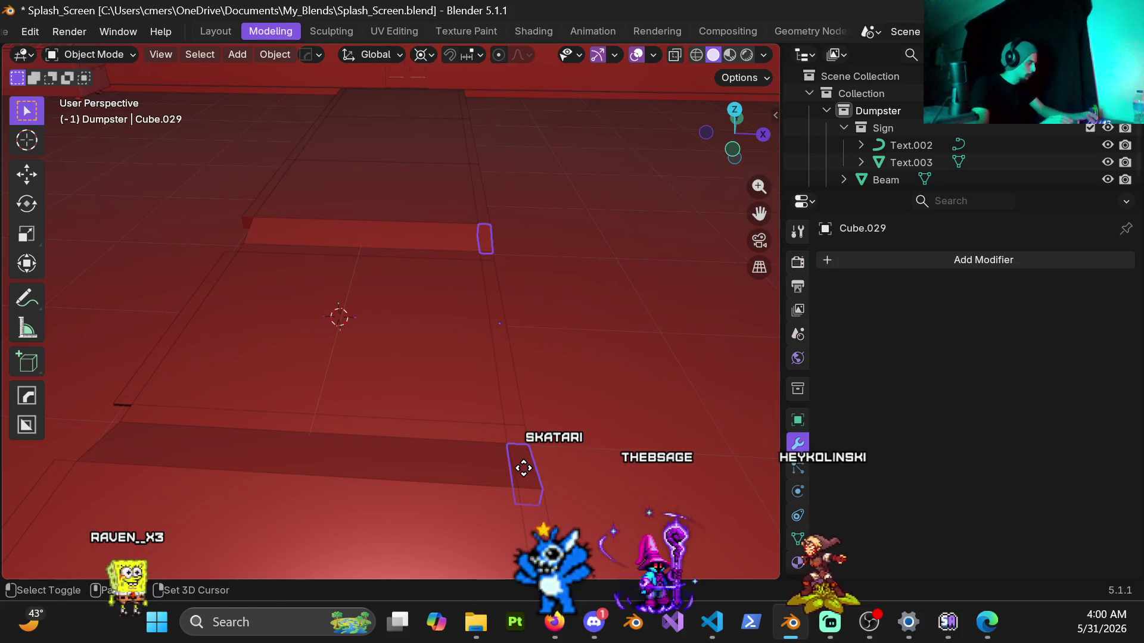
type("sx-1")
key("Return")
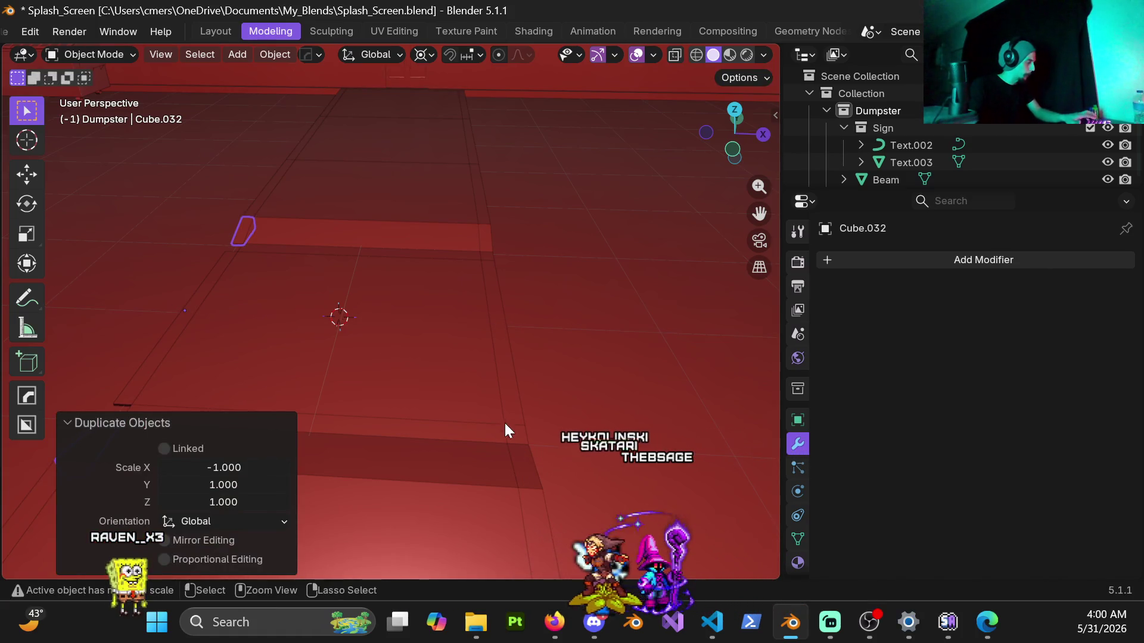
key("ctrl+a")
left_click(449, 328)
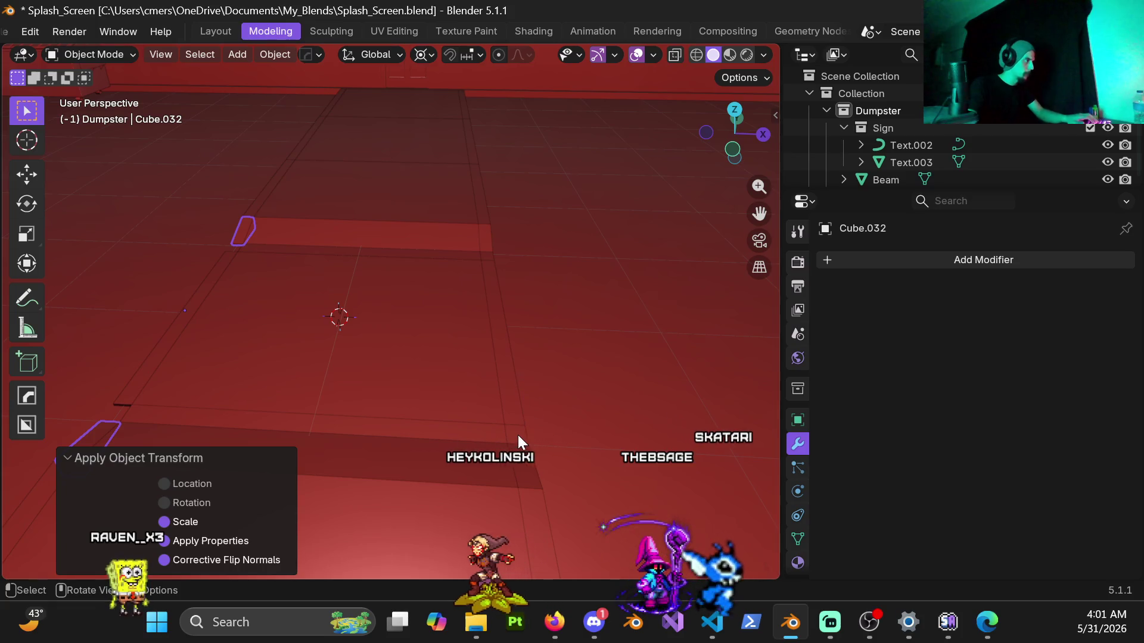
key("shift+d")
key("Escape")
type("sx-1")
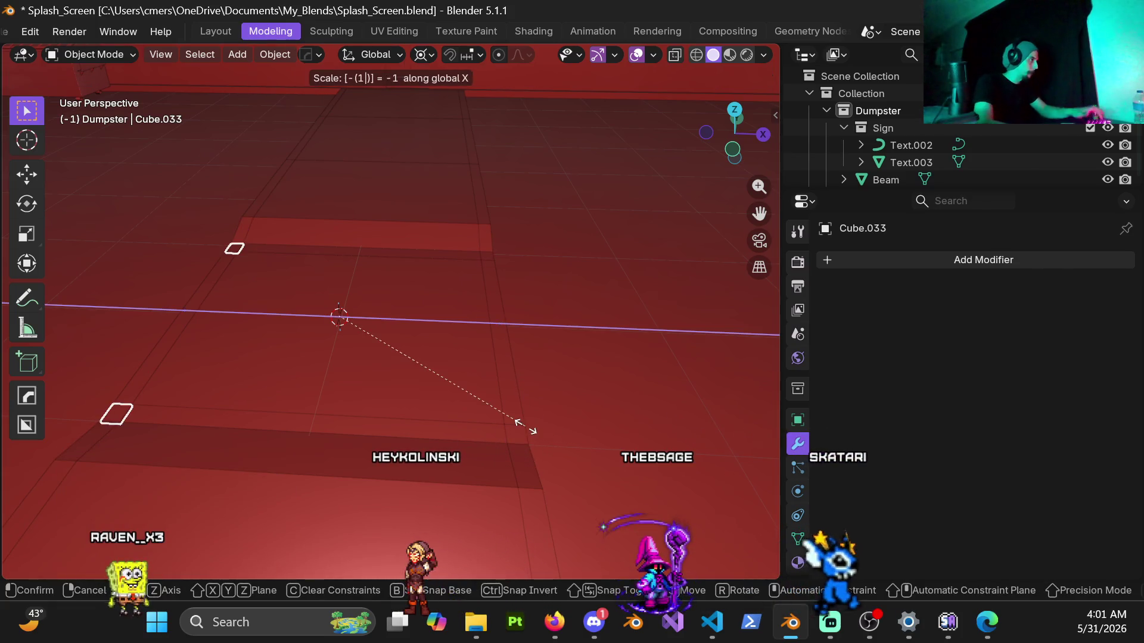
key("Return")
key("ctrl+a")
left_click(434, 362)
Delete the extra strips: Cube.007, Cube.033 and one more unwanted strip.
mouse_move(413, 351)
middle_mouse_down()
mouse_move(223, 285)
mouse_move(371, 227)
middle_mouse_up()
scroll(396, 275, "up", 5)
mouse_move(393, 334)
middle_mouse_down()
mouse_move(490, 352)
mouse_move(518, 345)
mouse_move(535, 369)
middle_mouse_up()
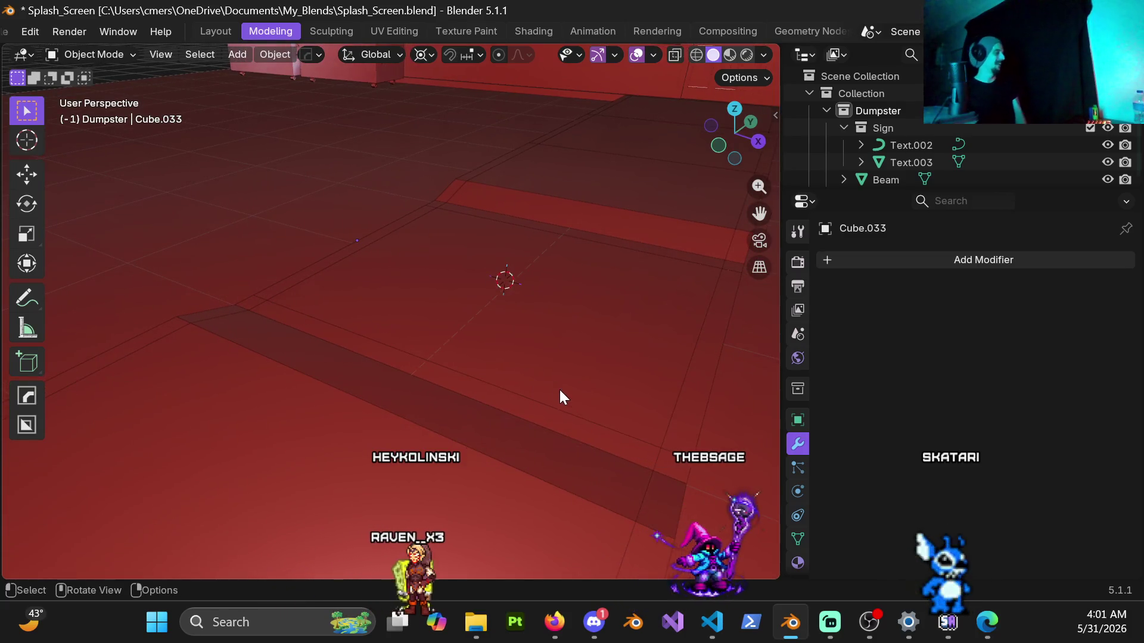
mouse_move(503, 365)
middle_mouse_down()
mouse_move(485, 325)
mouse_move(566, 288)
mouse_move(569, 322)
middle_mouse_up()
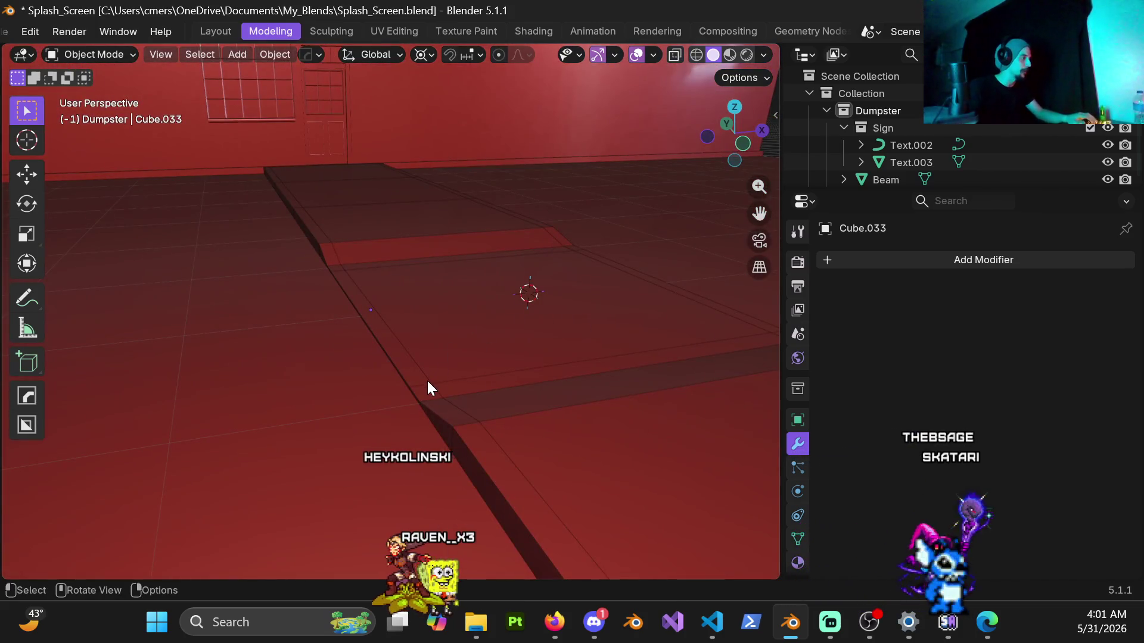
left_click(407, 412)
key("x")
left_click(417, 414)
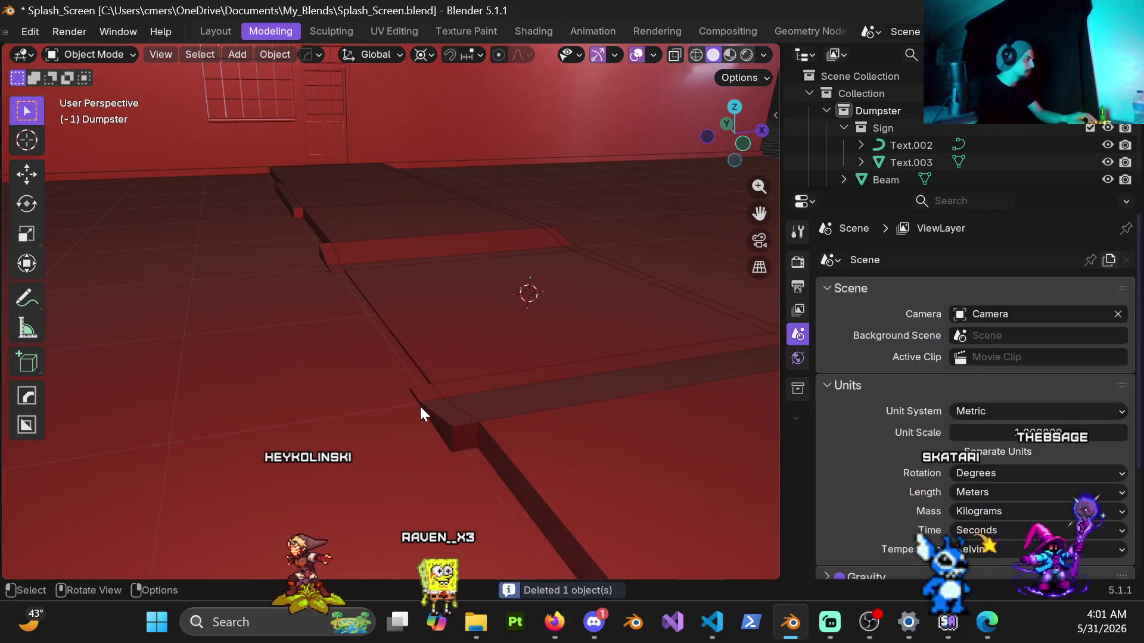
left_click(432, 393)
key("x")
left_click(431, 394)
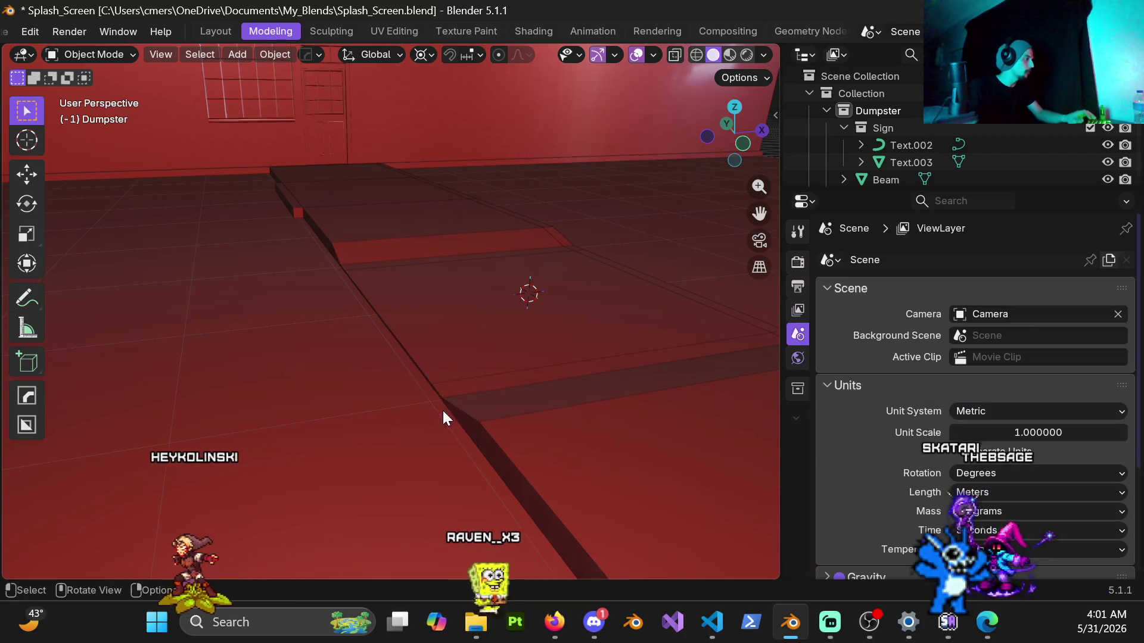
scroll(442, 410, "down", 3)
left_click(335, 252)
key("x")
left_click(334, 251)
Hide the curb strips, including Cube.039, and the wedge pieces to expose the paving slabs.
mouse_move(334, 251)
middle_mouse_down()
mouse_move(506, 410)
mouse_move(358, 346)
mouse_move(460, 242)
mouse_move(427, 367)
mouse_move(248, 299)
mouse_move(83, 280)
middle_mouse_up()
mouse_move(273, 402)
middle_mouse_down("shift")
mouse_move(140, 350)
mouse_move(373, 357)
middle_mouse_up("shift")
left_click(416, 331)
left_click(356, 331)
key("h")
left_click(442, 327)
key("h")
mouse_move(442, 327)
middle_mouse_down("shift")
mouse_move(379, 351)
mouse_move(166, 287)
mouse_move(477, 314)
mouse_move(434, 309)
mouse_move(414, 255)
mouse_move(440, 301)
middle_mouse_up("shift")
key("h")
left_click(417, 347)
scroll(322, 314, "down", 5)
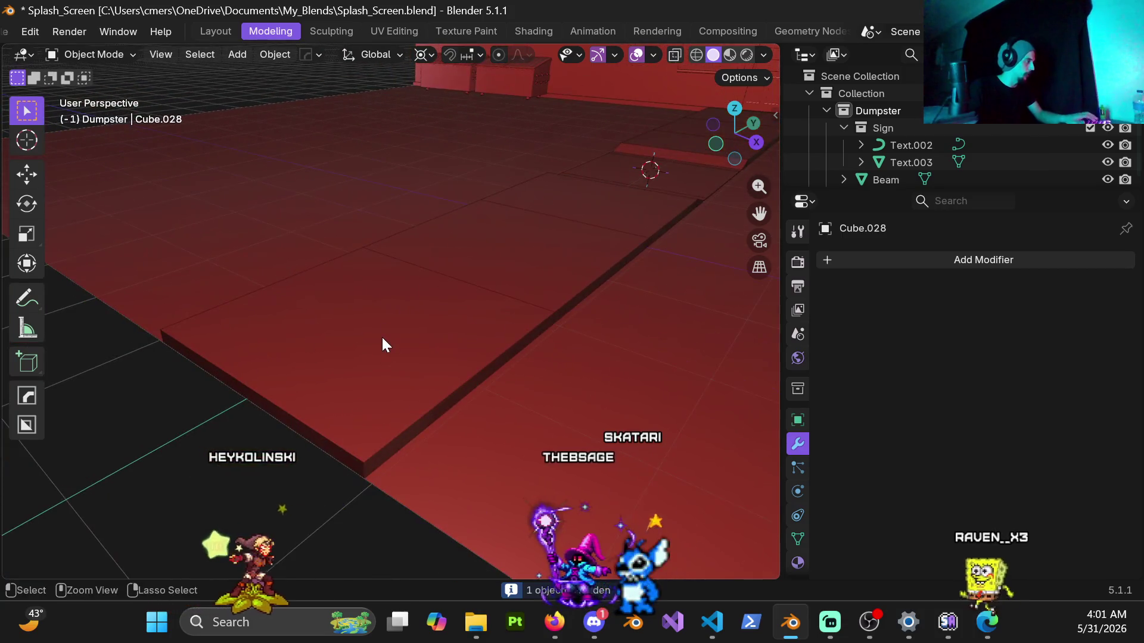
Save, reveal the hidden slabs, and give them a HardOps bevel with 0.005 m amount.
key("ctrl+s")
key("alt+h")
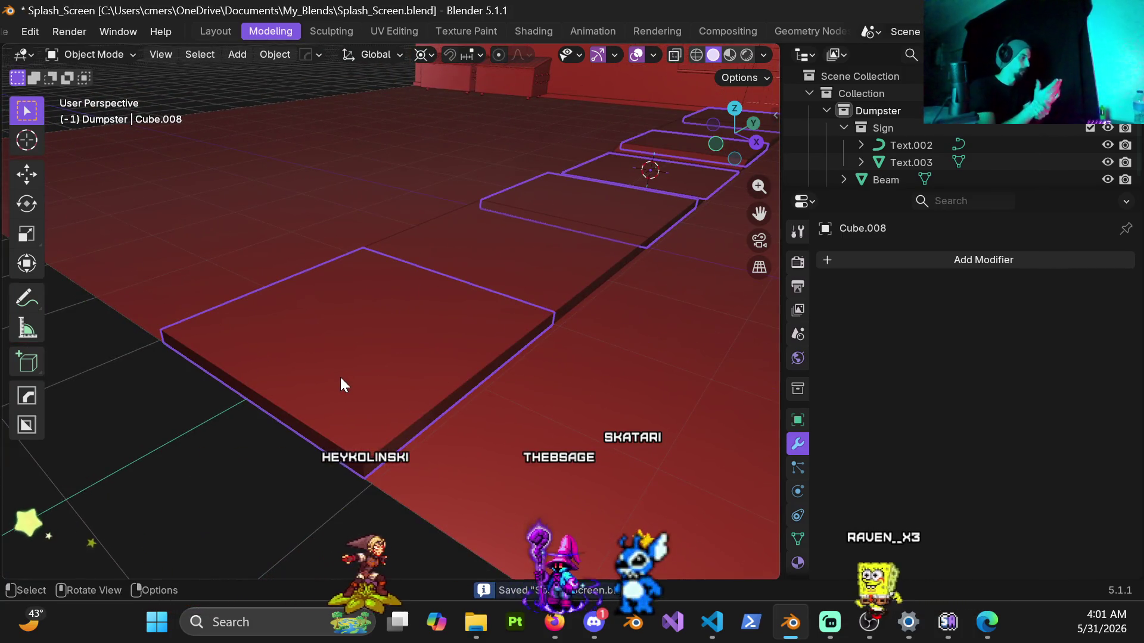
key("q")
left_click(388, 321)
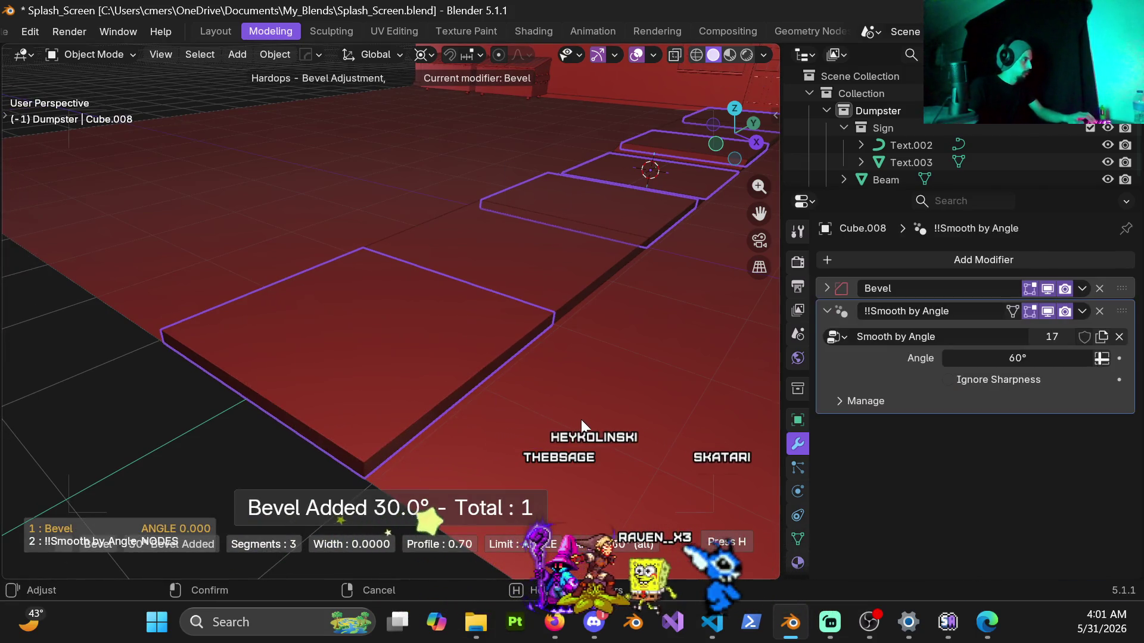
left_click(569, 419)
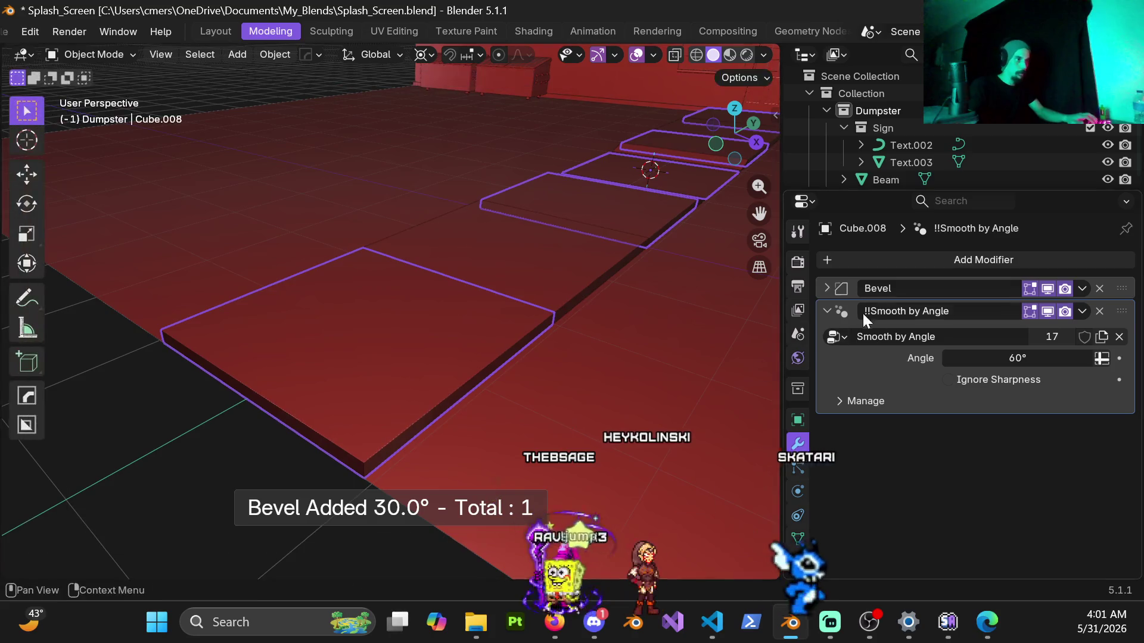
left_click(828, 288)
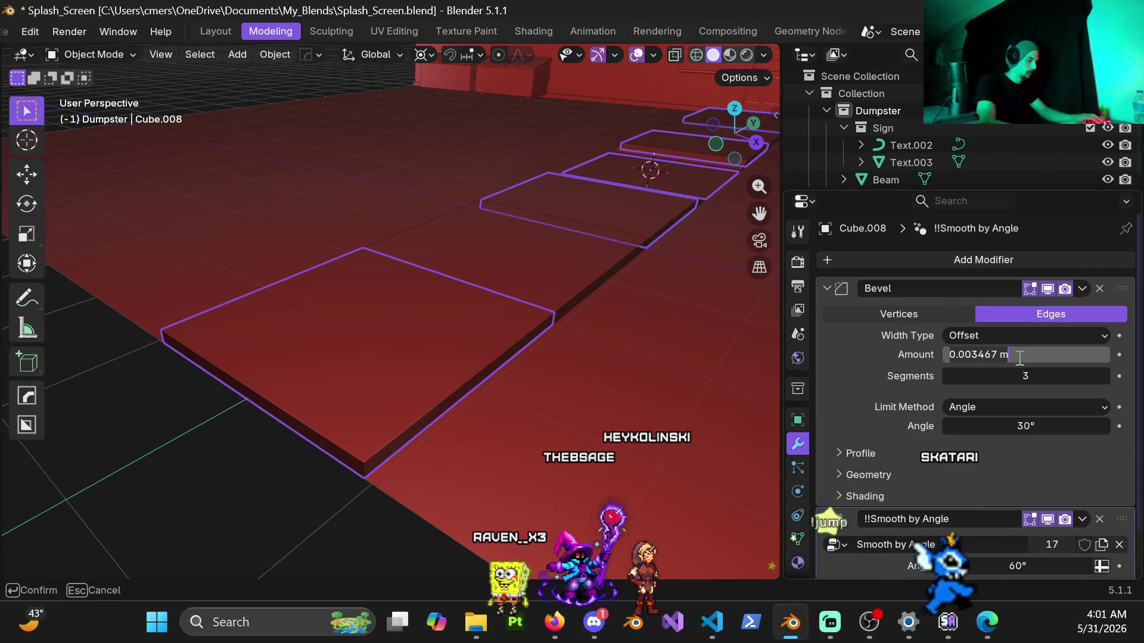
type("5")
key("Return")
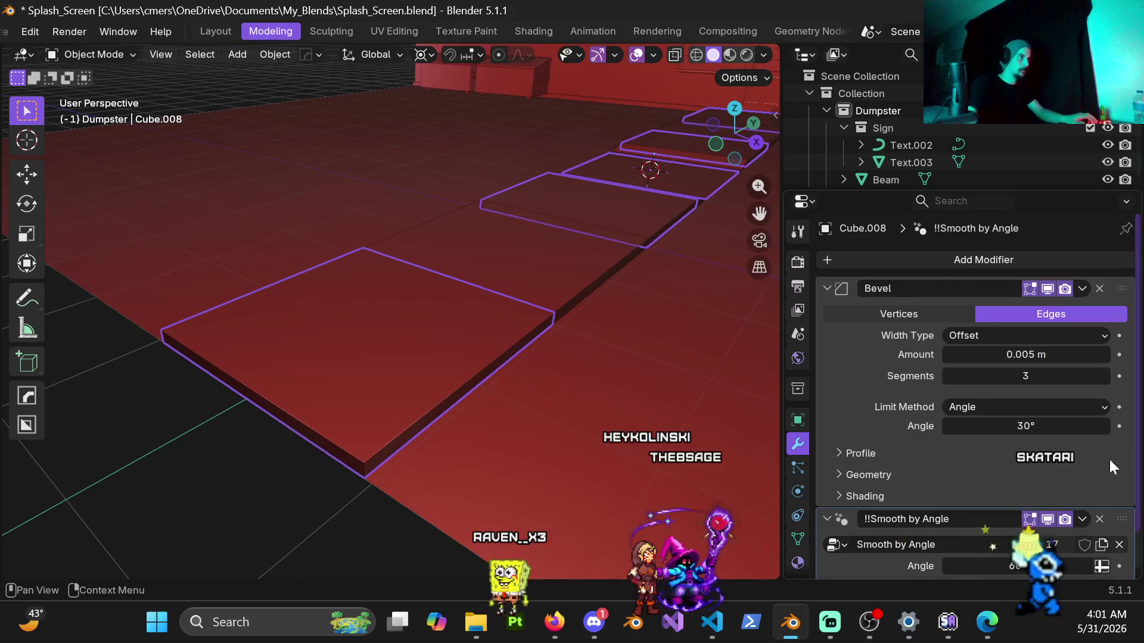
scroll(540, 284, "up", 6)
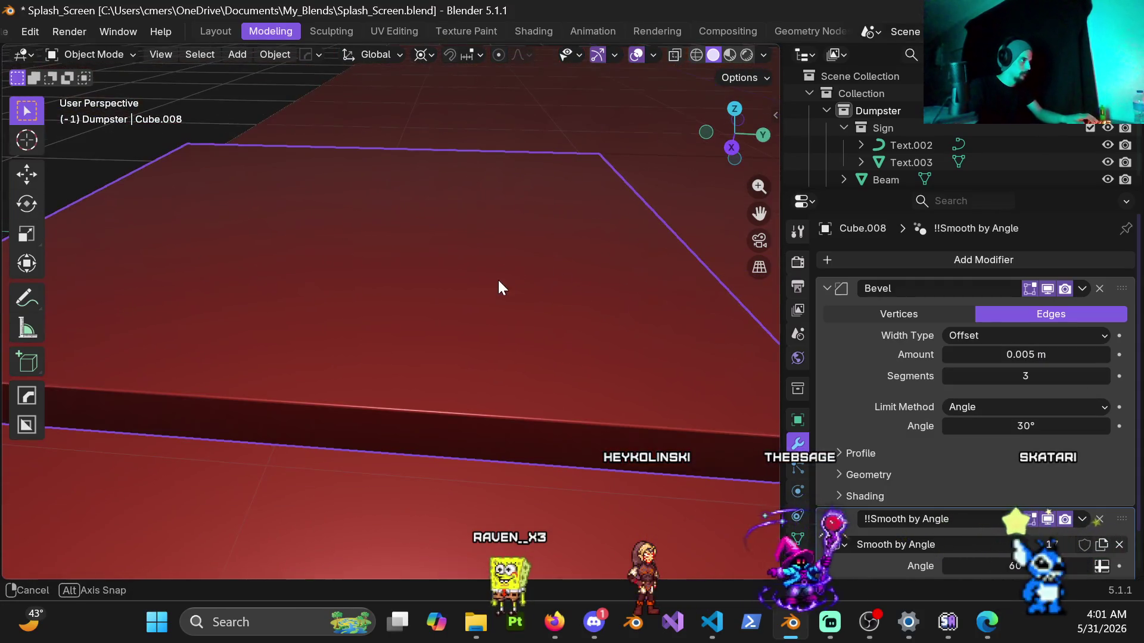
Bevel the neighbouring floor slab Cube.027 with a matching 0.005 m amount.
left_click(463, 287)
mouse_move(443, 337)
middle_mouse_down()
mouse_move(502, 310)
mouse_move(465, 272)
mouse_move(464, 290)
mouse_move(518, 289)
mouse_move(505, 326)
middle_mouse_up()
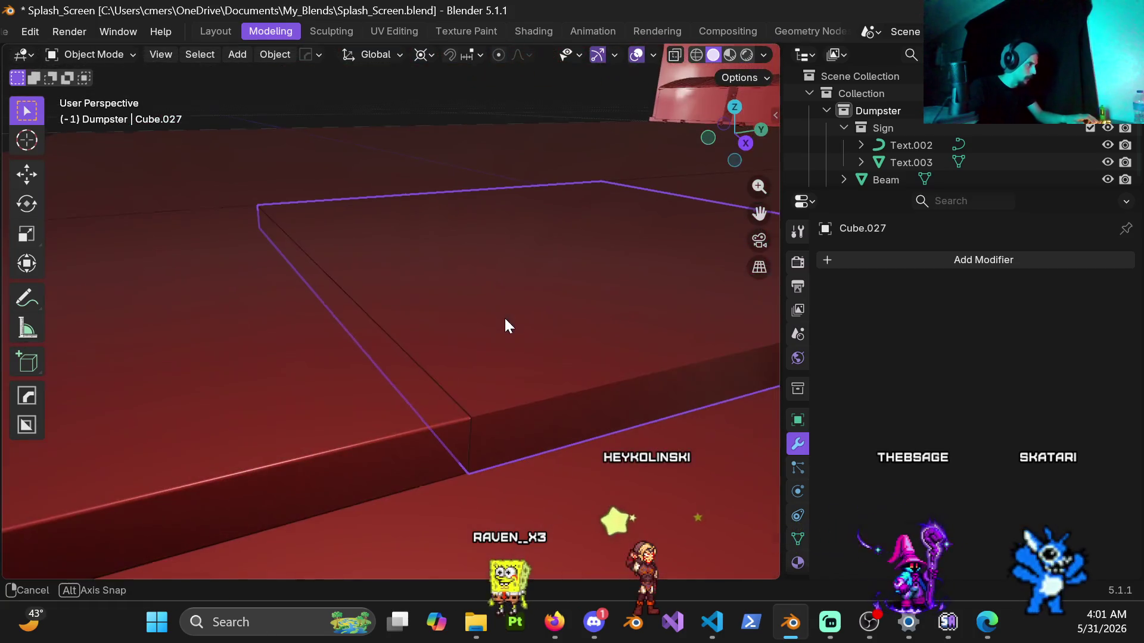
key("ctrl+b")
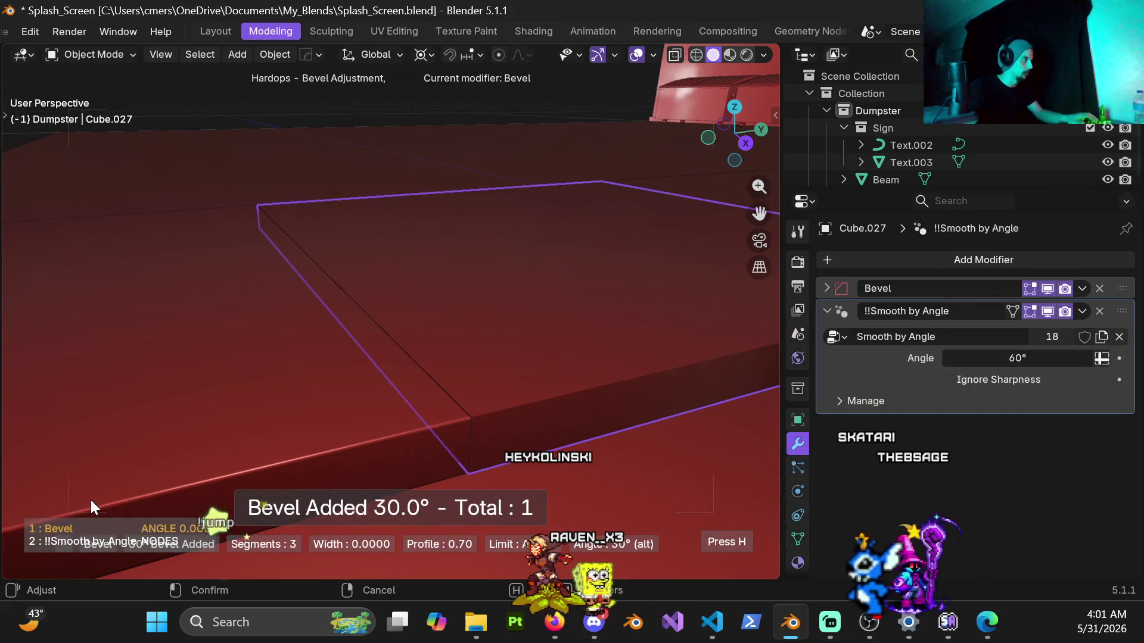
left_click(99, 468)
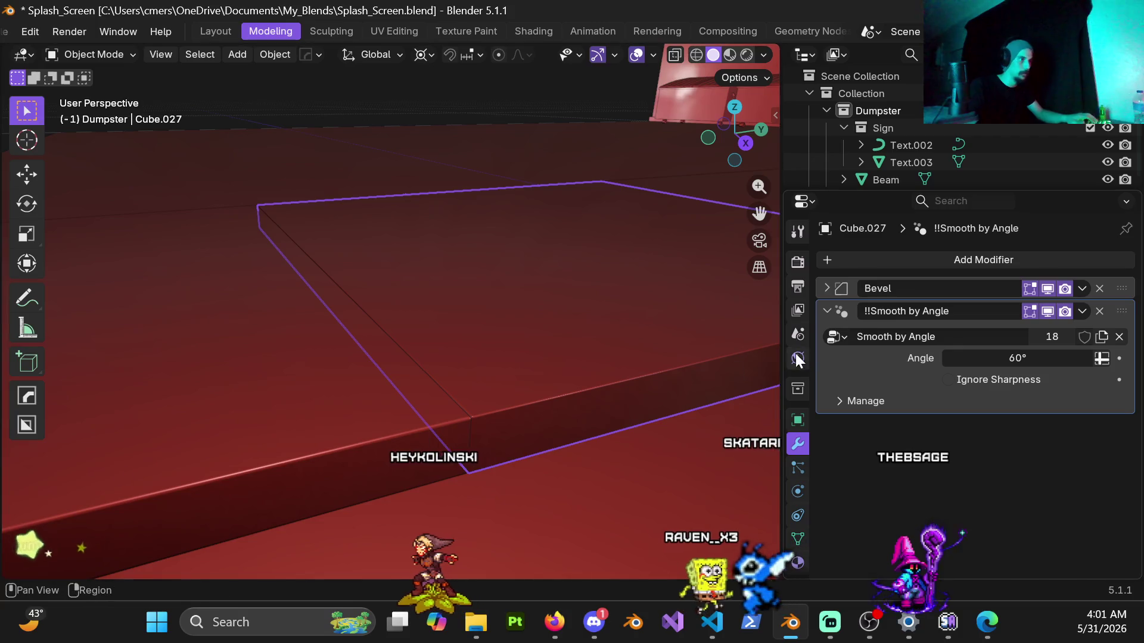
left_click(826, 288)
left_click(1022, 355)
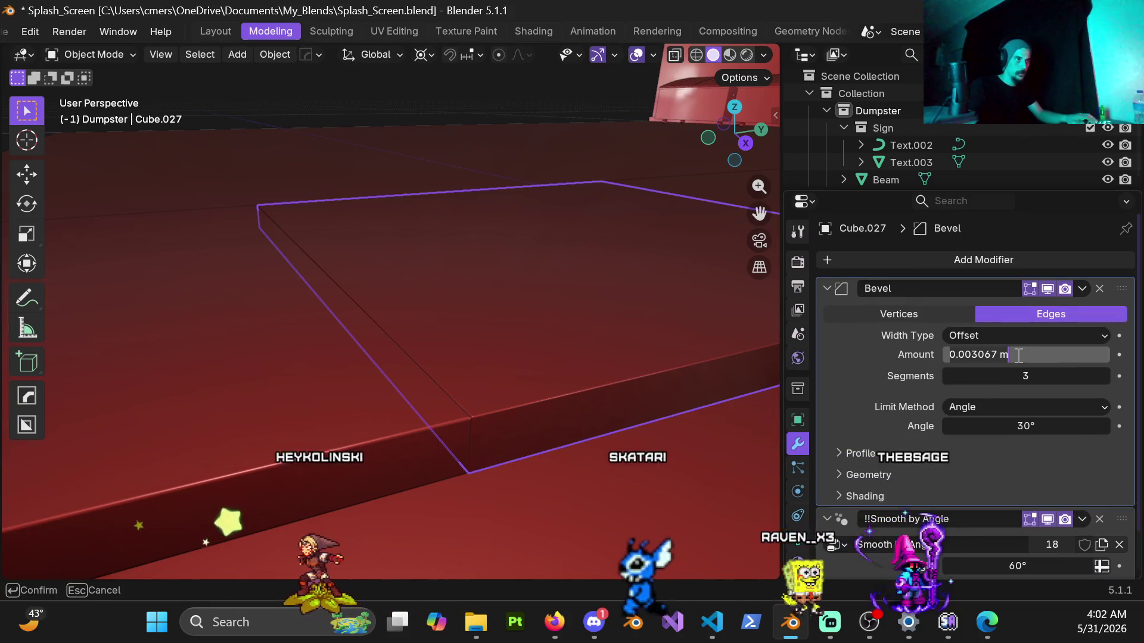
key("BackSpace")
type(".005")
key("Return")
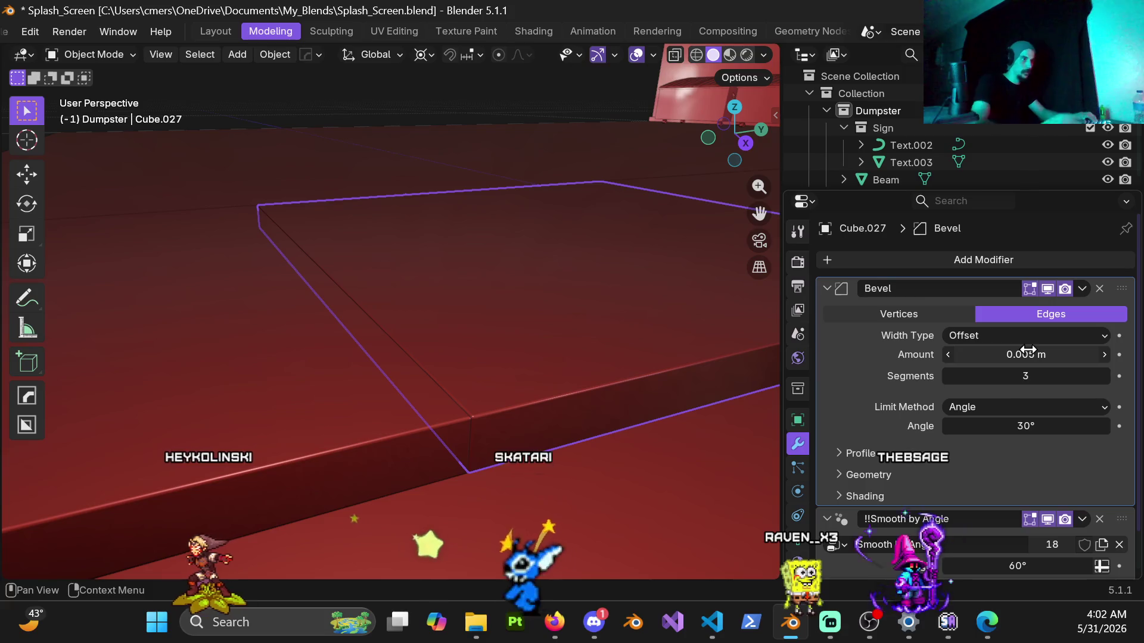
scroll(532, 343, "down", 3)
Apply the floor tiles' bevel and smoothing modifiers on Cube.008.
key("ctrl+Tab")
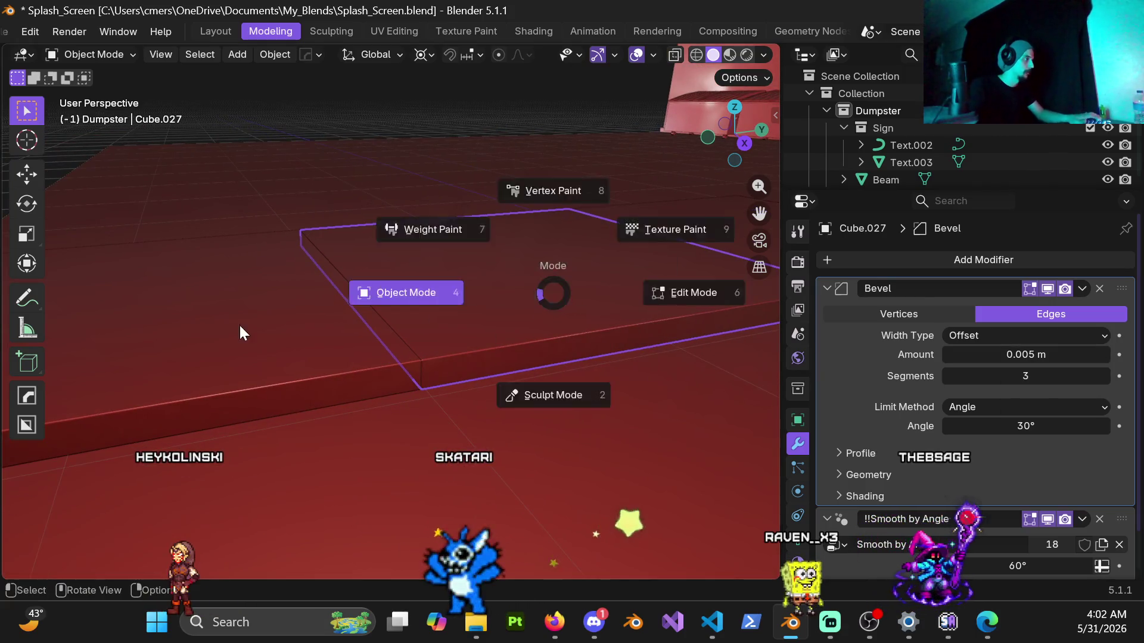
middle_click_drag(498, 306, 260, 331, "shift")
scroll(421, 329, "down", 5)
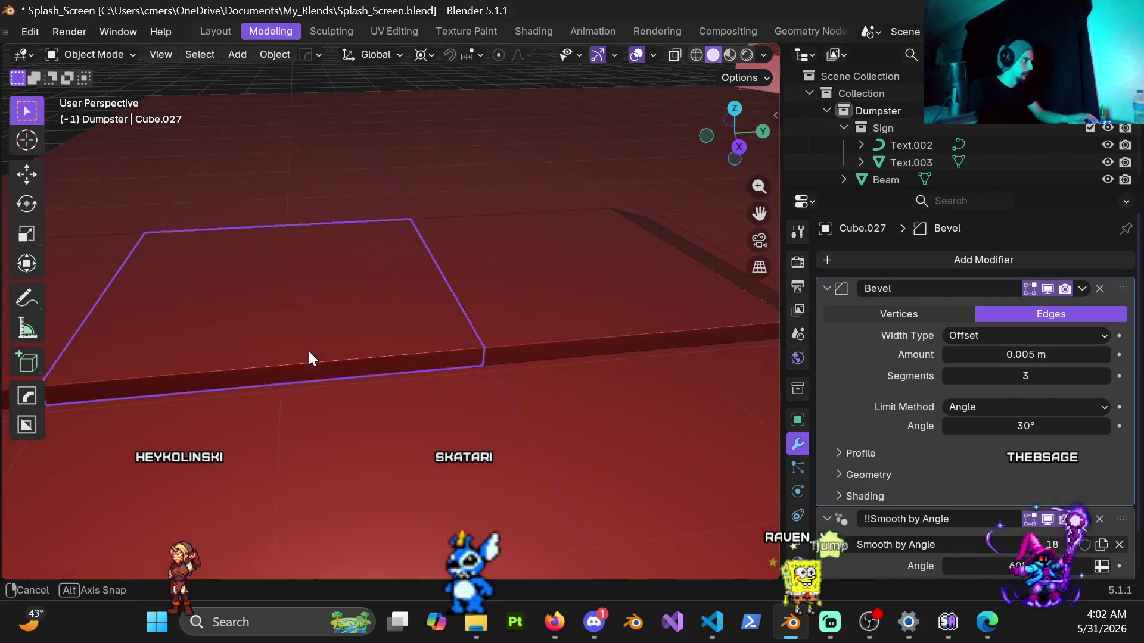
left_click(290, 344)
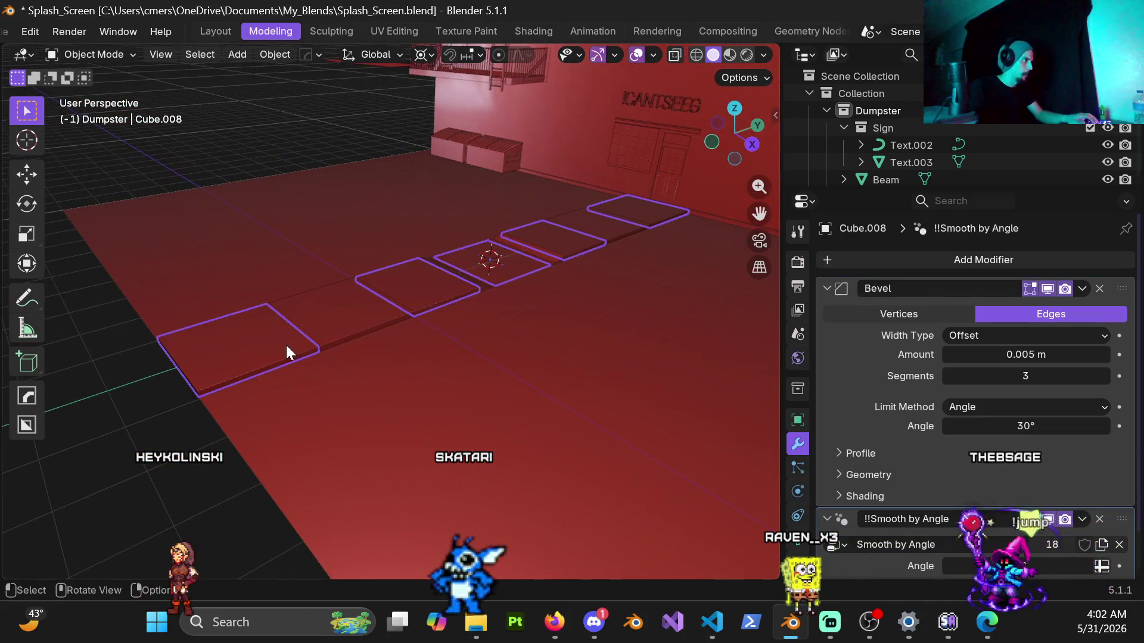
scroll(326, 344, "up", 3)
mouse_move(343, 325)
middle_mouse_down()
mouse_move(297, 338)
mouse_move(397, 310)
mouse_move(377, 255)
mouse_move(298, 273)
mouse_move(464, 286)
mouse_move(402, 291)
mouse_move(395, 235)
mouse_move(370, 228)
mouse_move(371, 209)
mouse_move(282, 251)
mouse_move(347, 250)
mouse_move(348, 271)
mouse_move(421, 288)
middle_mouse_up()
left_click(347, 246)
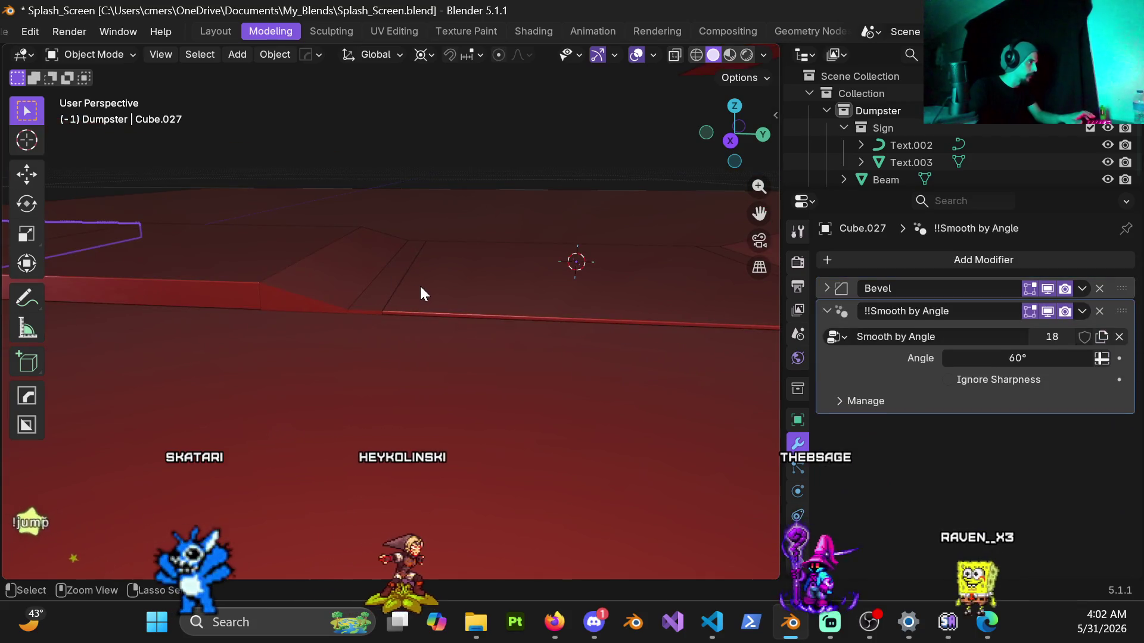
left_click(420, 288)
left_click(420, 288)
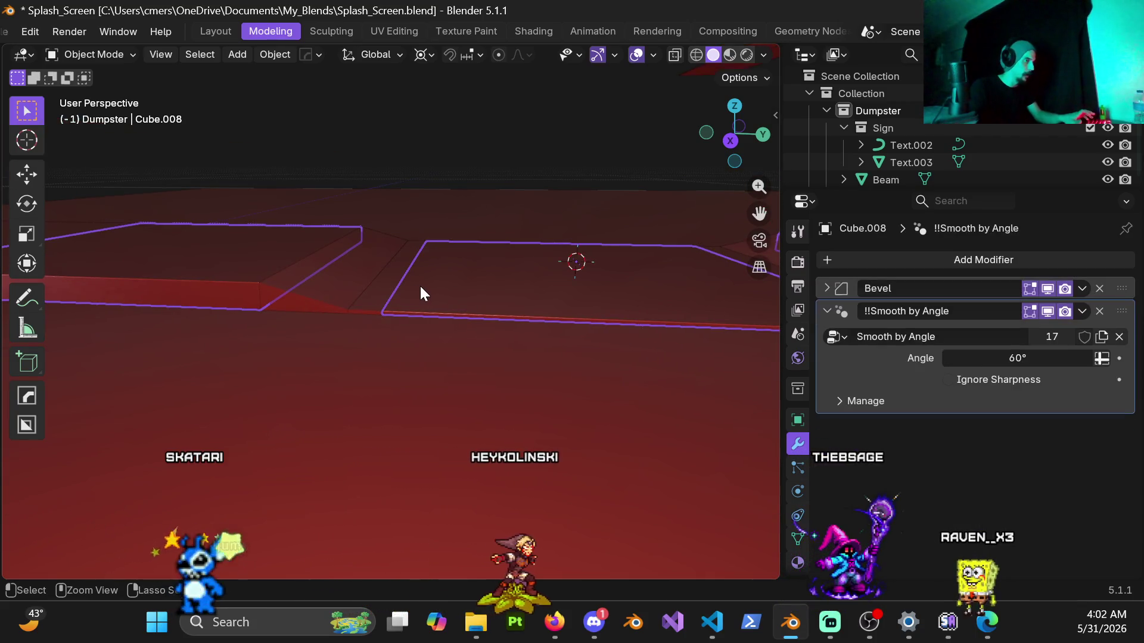
key("ctrl+a")
left_click(421, 288)
Save Splash_Screen.blend.
scroll(456, 438, "up", 3)
mouse_move(421, 288)
middle_mouse_down("shift")
mouse_move(456, 437)
mouse_move(349, 427)
mouse_move(323, 400)
mouse_move(464, 433)
mouse_move(447, 391)
middle_mouse_up("shift")
left_click(423, 438)
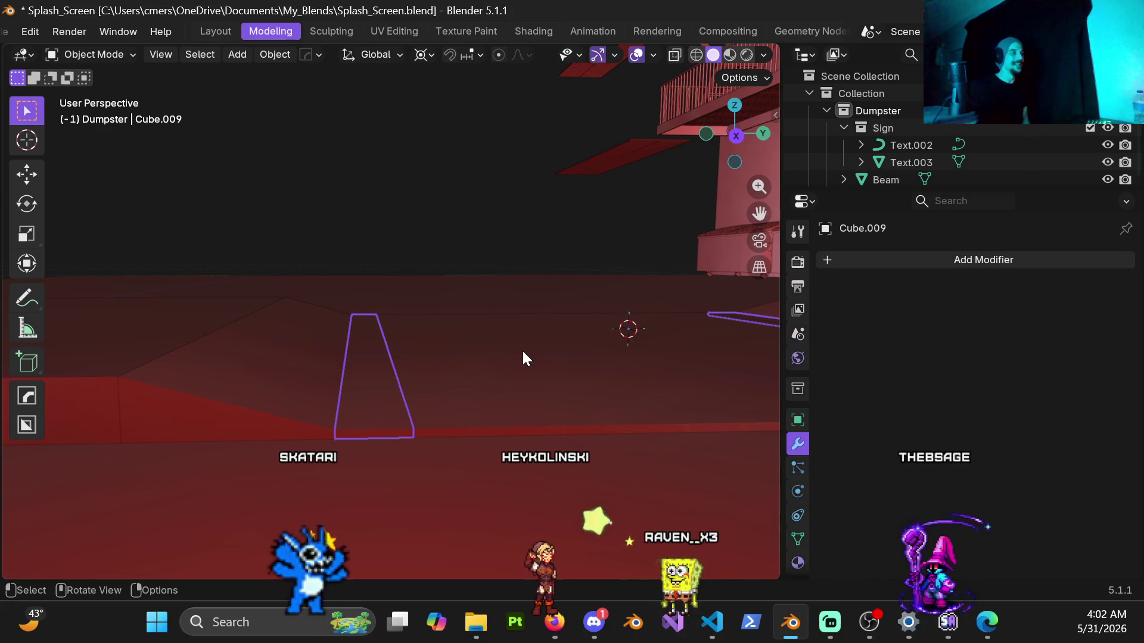
key("ctrl+s")
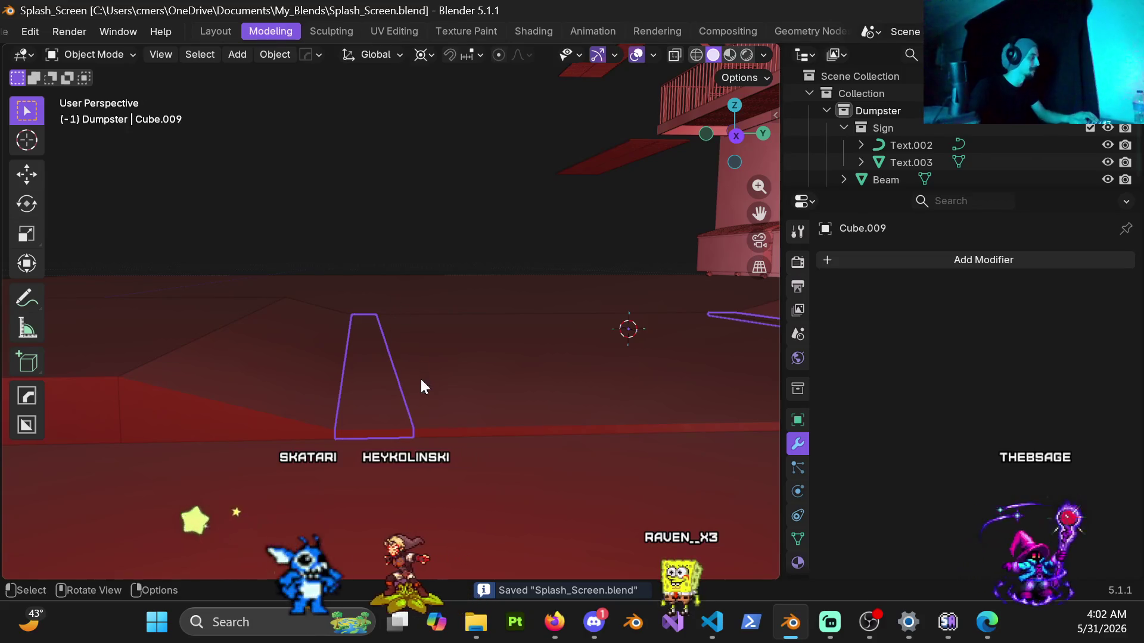
left_click(503, 390)
Select the raised plate's linked faces in Edit Mode and separate them into a new object.
middle_click_drag(505, 407, 477, 393)
key("ctrl+Tab")
left_click(678, 399)
middle_click_drag(592, 411, 439, 393, "shift")
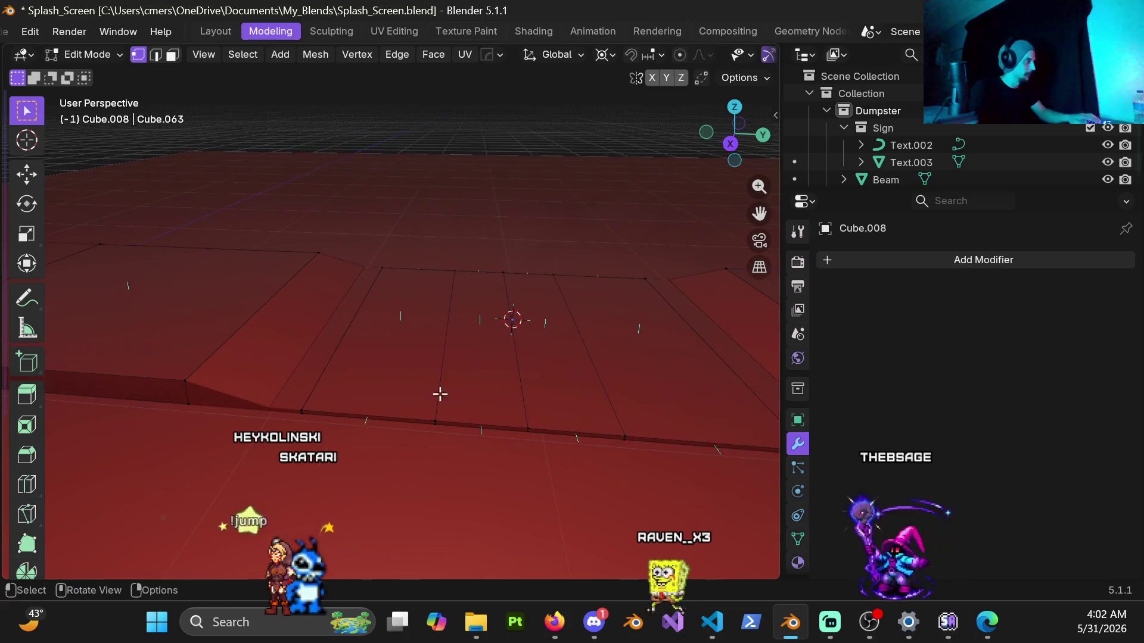
left_click(407, 341)
key("l")
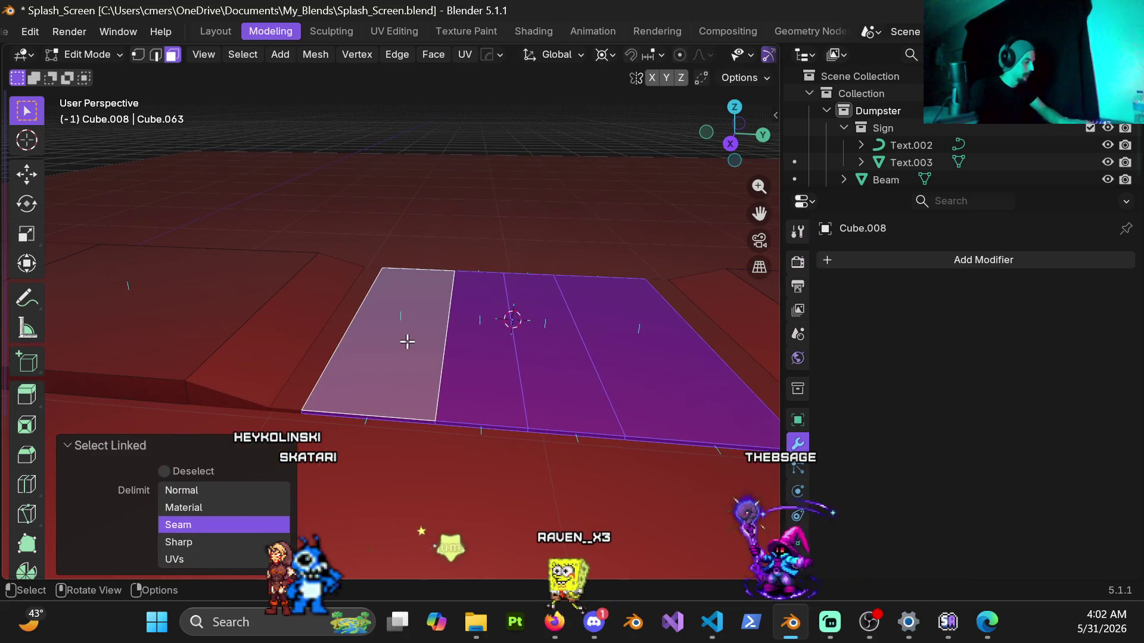
key("p")
left_click(406, 340)
key("Tab")
Hide and reveal the plates, check the mesh in Edit Mode, then return to Object Mode.
scroll(367, 334, "down", 4)
key("h")
mouse_move(314, 332)
middle_mouse_down("shift")
mouse_move(352, 258)
mouse_move(409, 340)
mouse_move(537, 318)
mouse_move(582, 387)
mouse_move(498, 400)
mouse_move(543, 330)
mouse_move(404, 325)
middle_mouse_up("shift")
key("alt+h")
key("ctrl+Tab")
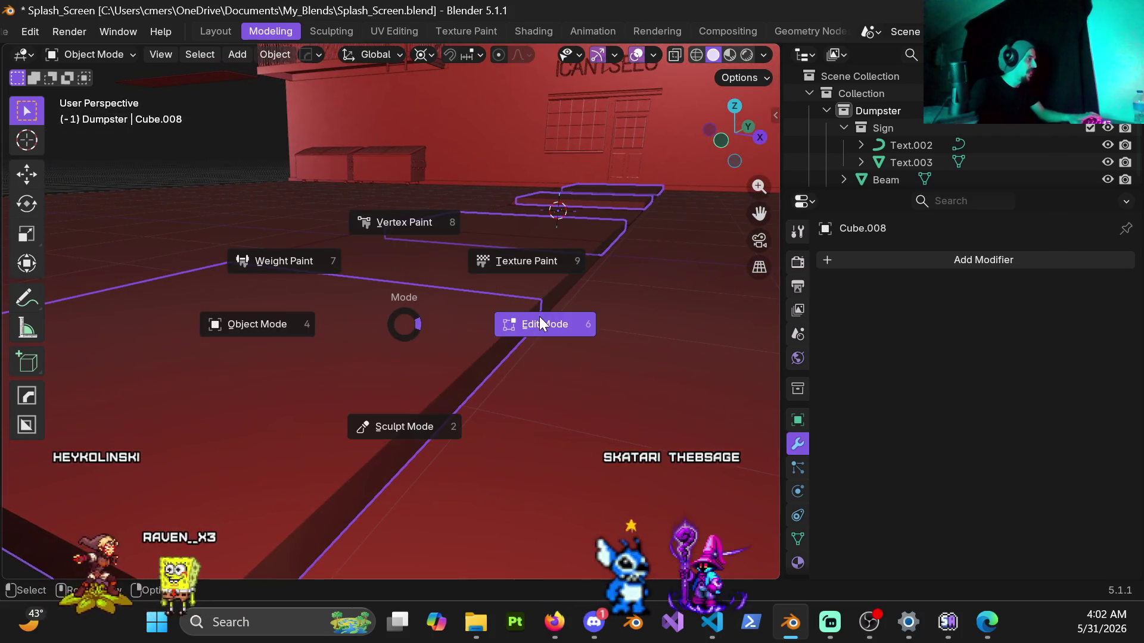
left_click(539, 316)
middle_click_drag(486, 383, 553, 317, "shift")
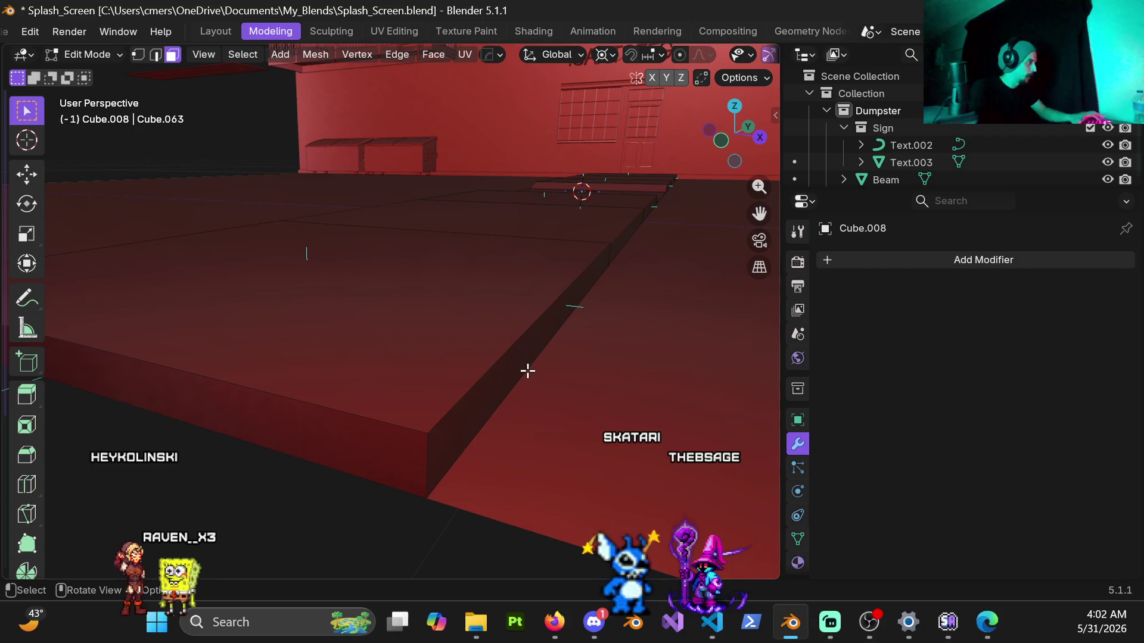
key("ctrl+Tab")
left_click(266, 362)
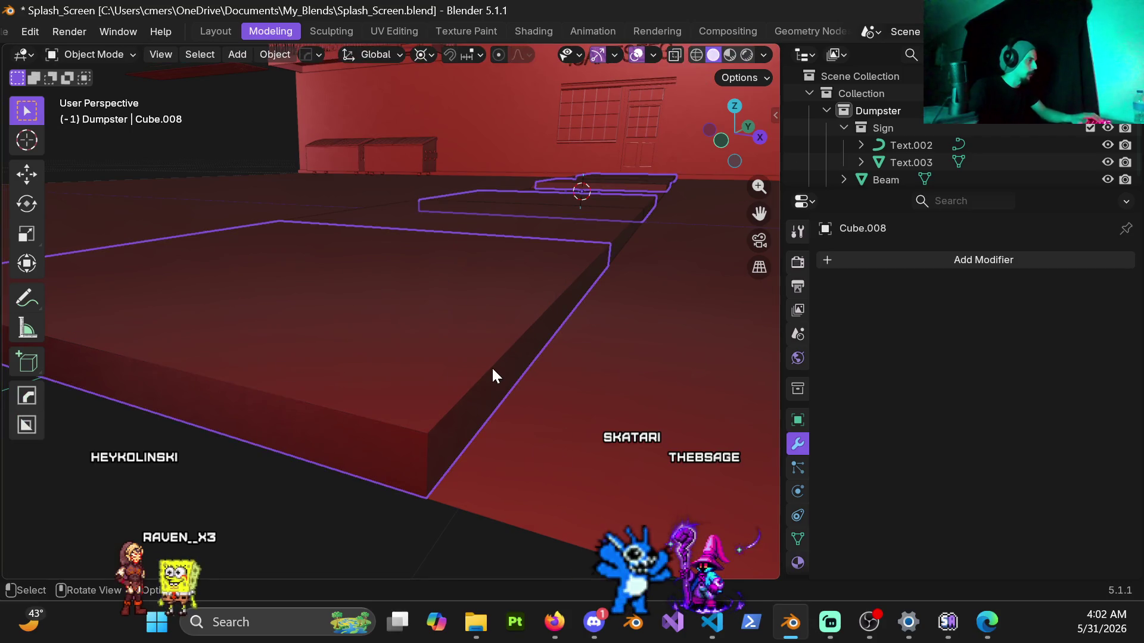
Add a HardOps bevel to the floor plate and confirm its 0.005 m amount.
key("q")
left_click(502, 343)
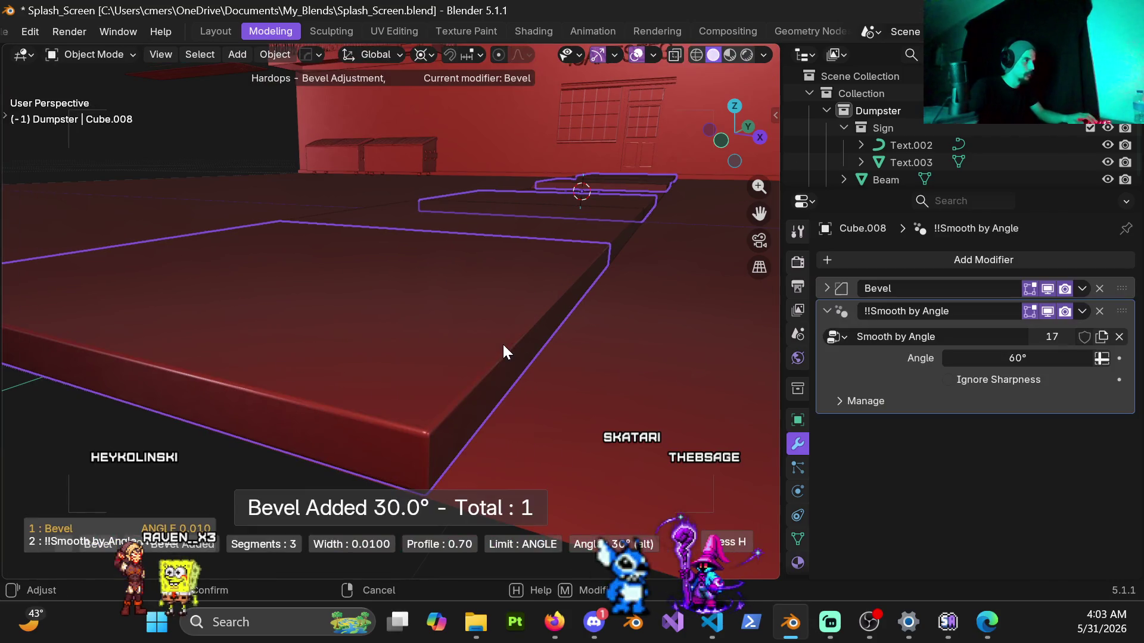
left_click(566, 384)
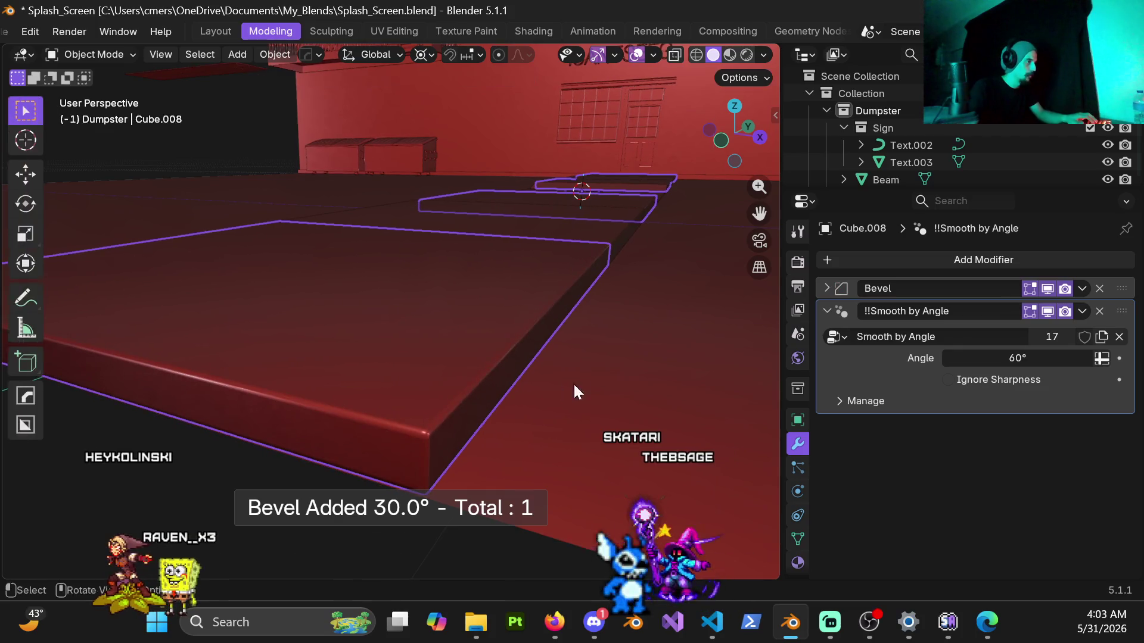
left_click(825, 288)
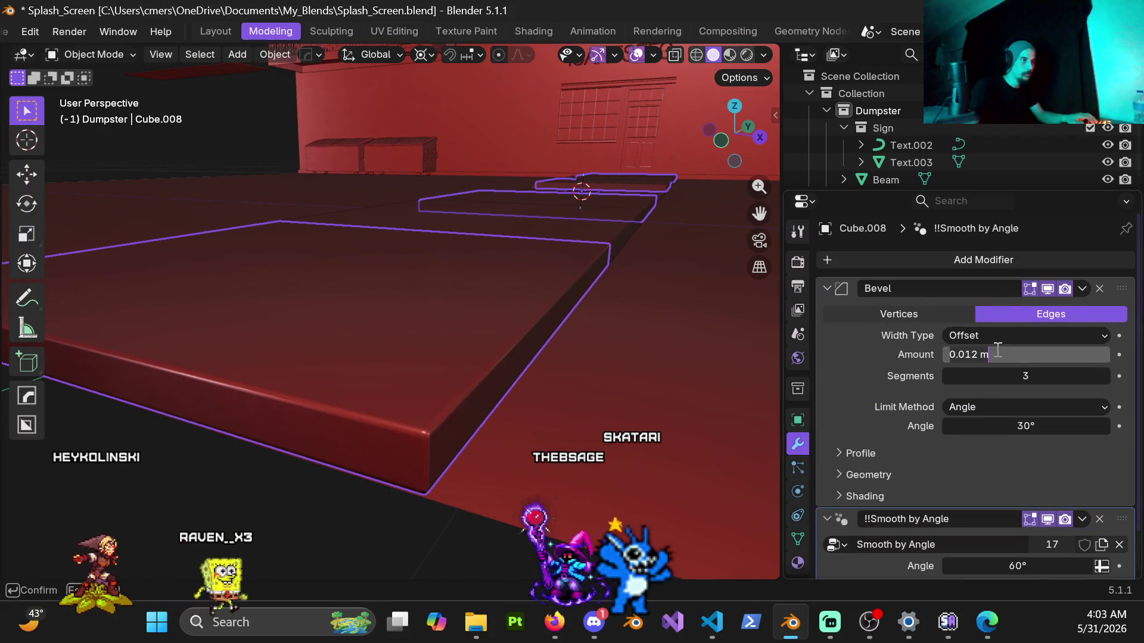
key("Return")
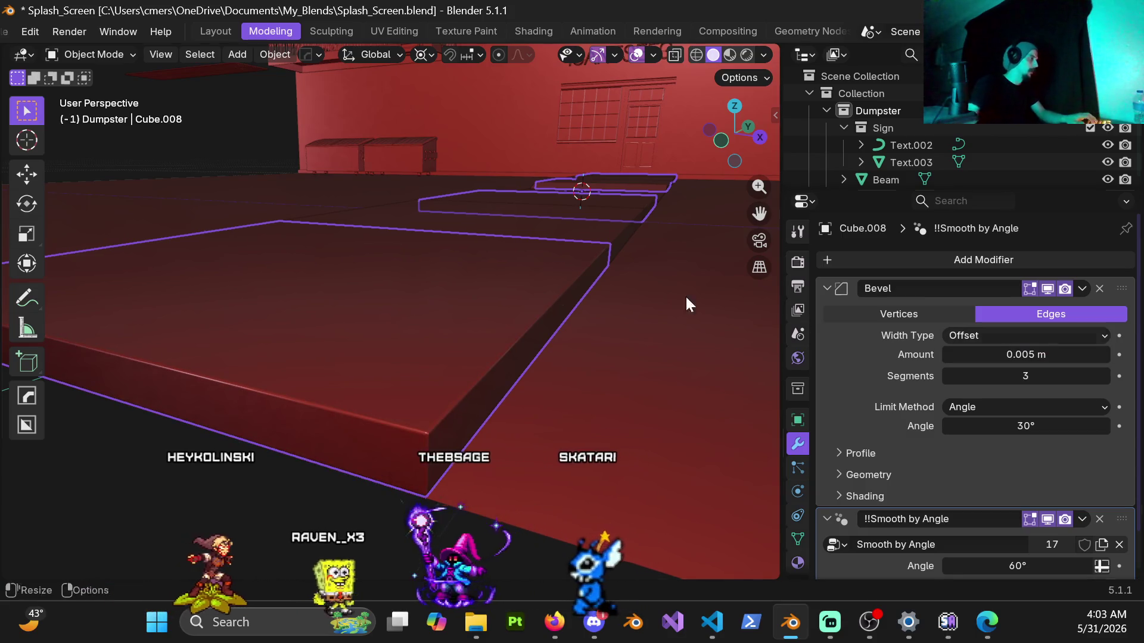
Bevel the neighbouring slab with a 0.005 m amount.
mouse_move(582, 292)
middle_mouse_down()
mouse_move(355, 350)
mouse_move(402, 358)
mouse_move(370, 406)
mouse_move(374, 374)
mouse_move(337, 399)
mouse_move(273, 408)
mouse_move(587, 296)
mouse_move(219, 338)
mouse_move(413, 346)
mouse_move(249, 414)
mouse_move(328, 399)
mouse_move(313, 402)
mouse_move(502, 436)
middle_mouse_up()
left_click(412, 345)
key("q")
left_click(501, 435)
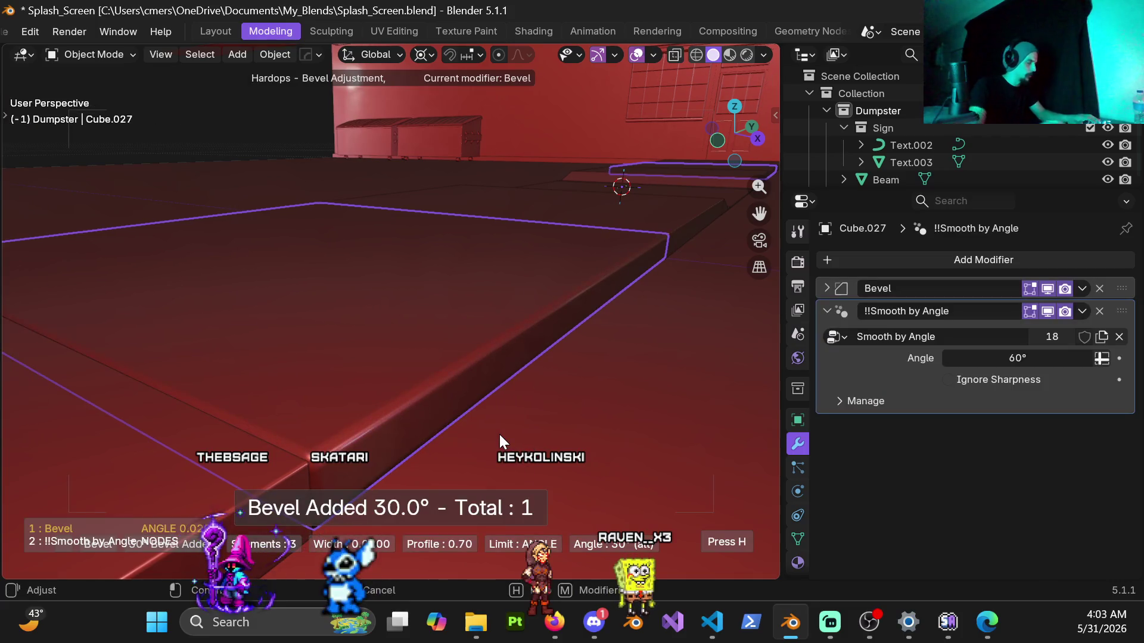
left_click(499, 435)
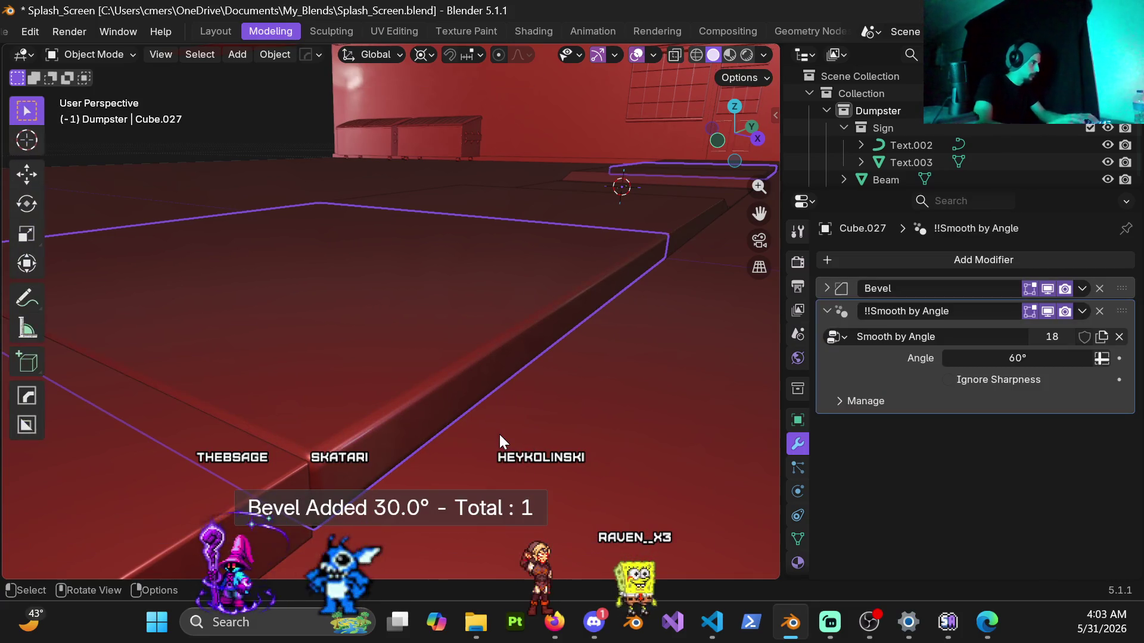
left_click(826, 289)
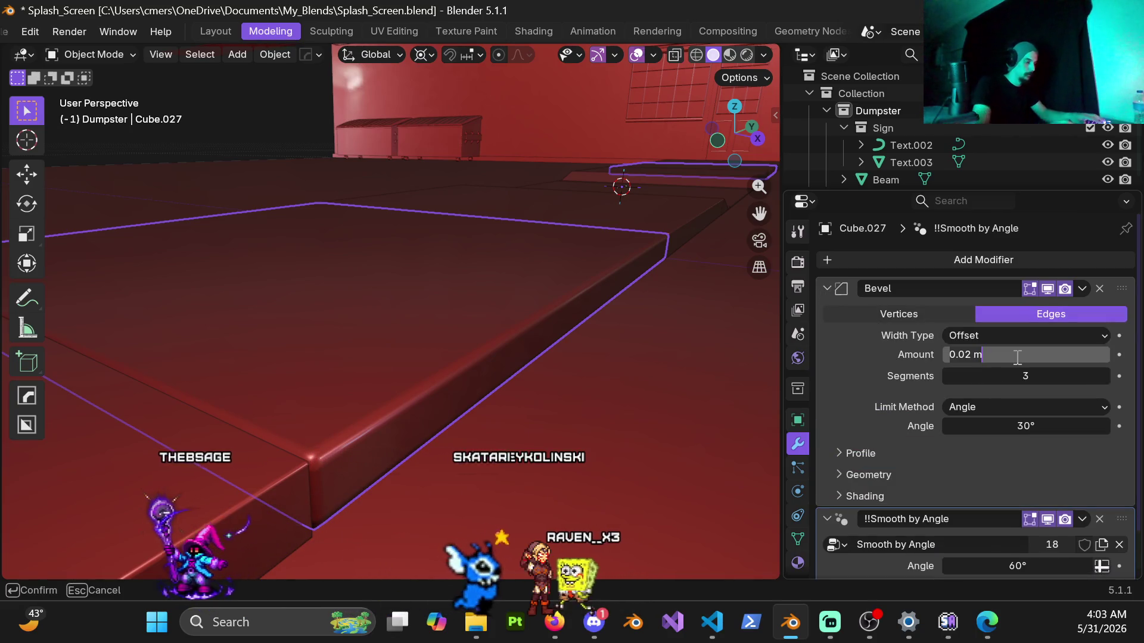
type("005")
key("Return")
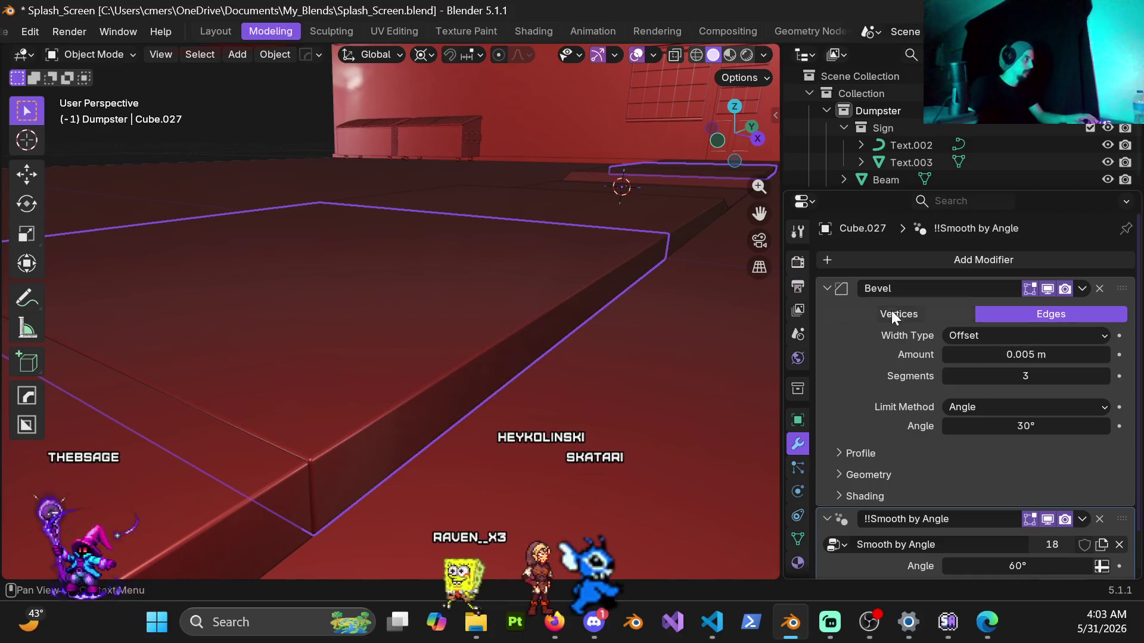
Bevel the wedge-shaped curb piece at 0.005 m.
mouse_move(592, 232)
middle_mouse_down()
mouse_move(430, 335)
mouse_move(541, 329)
mouse_move(458, 364)
mouse_move(306, 368)
mouse_move(517, 377)
mouse_move(381, 341)
middle_mouse_up()
left_click(453, 369)
key("q")
left_click(451, 387)
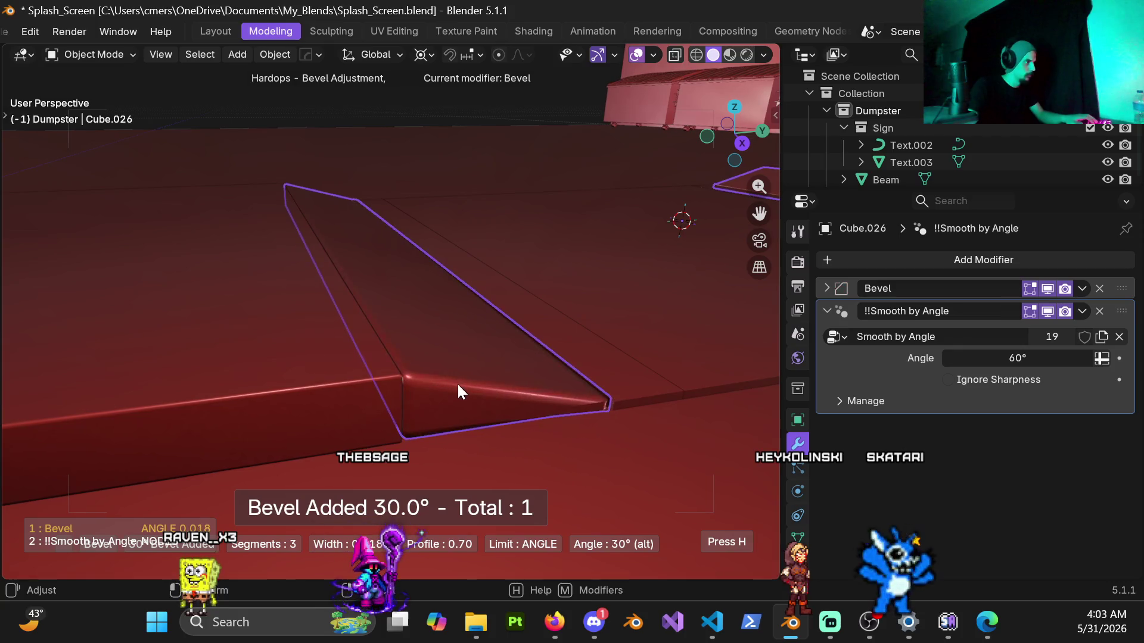
left_click(465, 387)
left_click(834, 289)
type(".005")
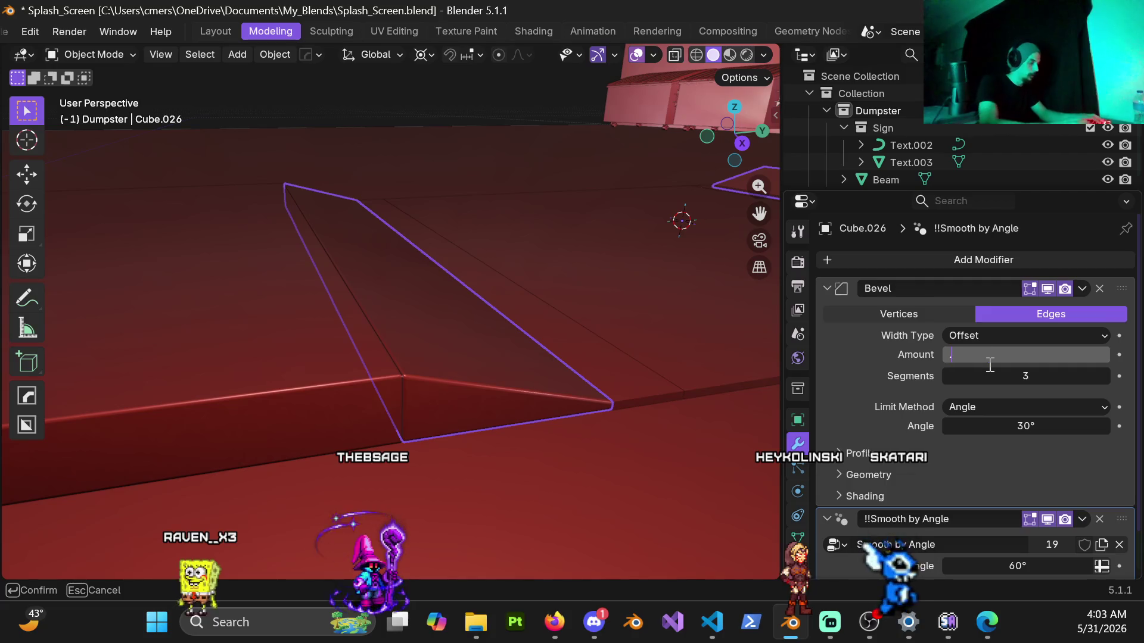
key("Return")
Bevel the thin strip and set its amount to .005 m.
middle_click_drag(485, 337, 353, 353, "shift")
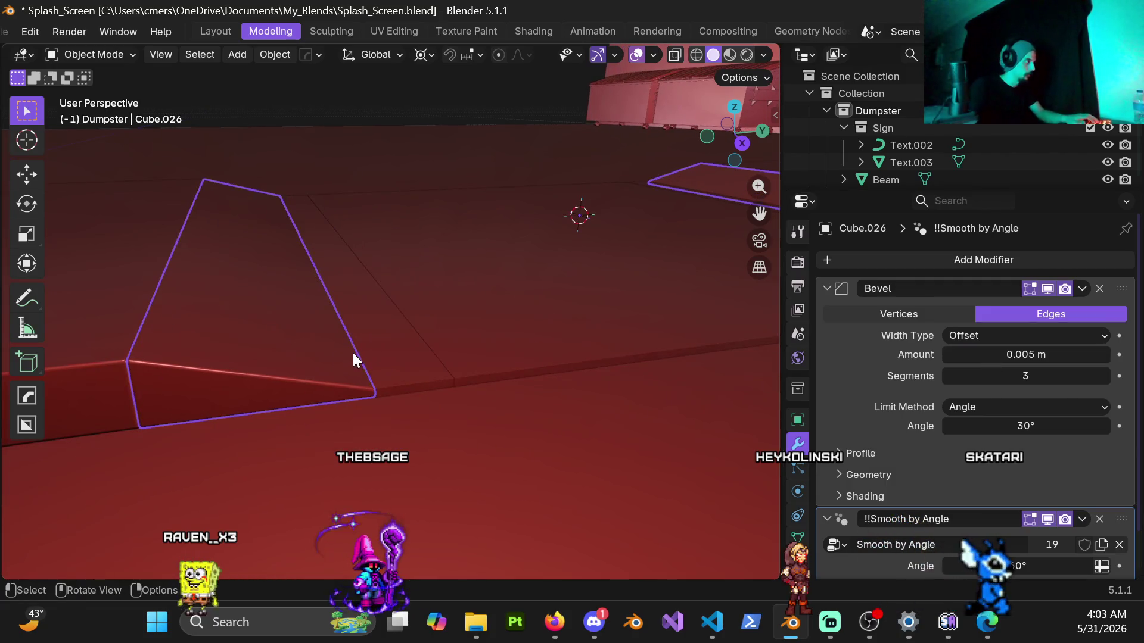
left_click(411, 356)
key("q")
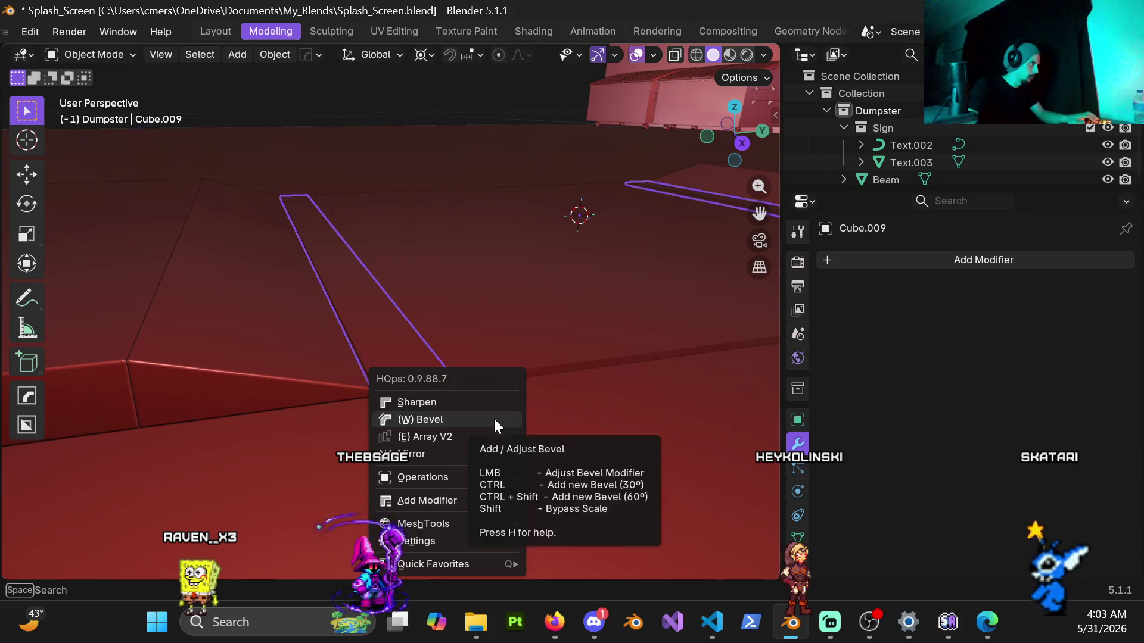
left_click(495, 423)
left_click(503, 417)
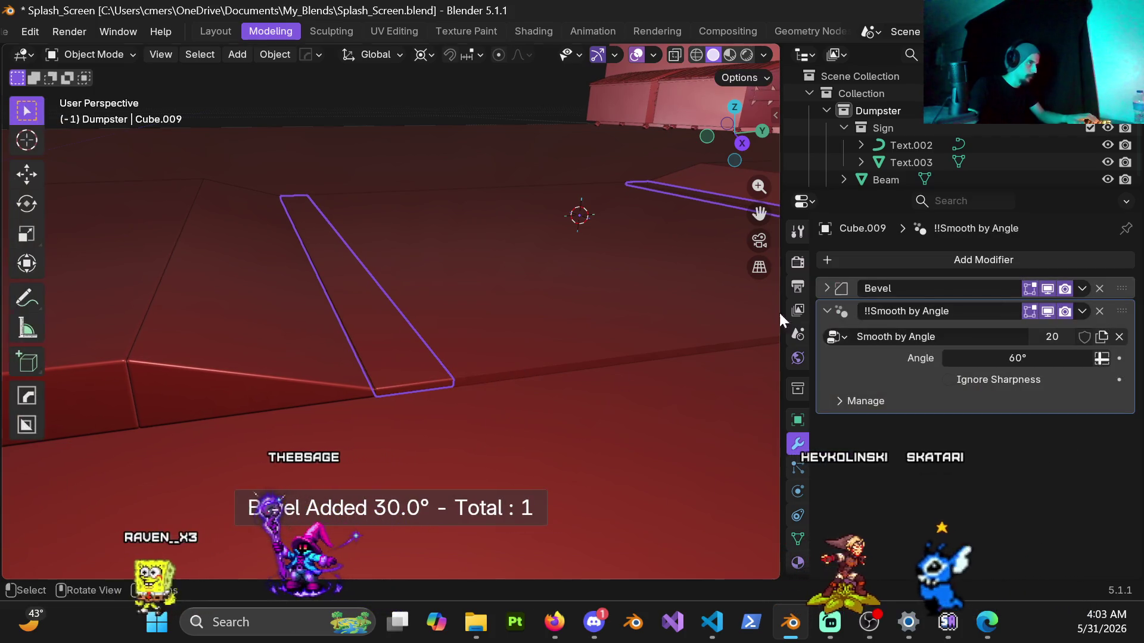
left_click(826, 289)
double_click(1010, 353)
type(".005")
key("Return")
right_click(974, 334)
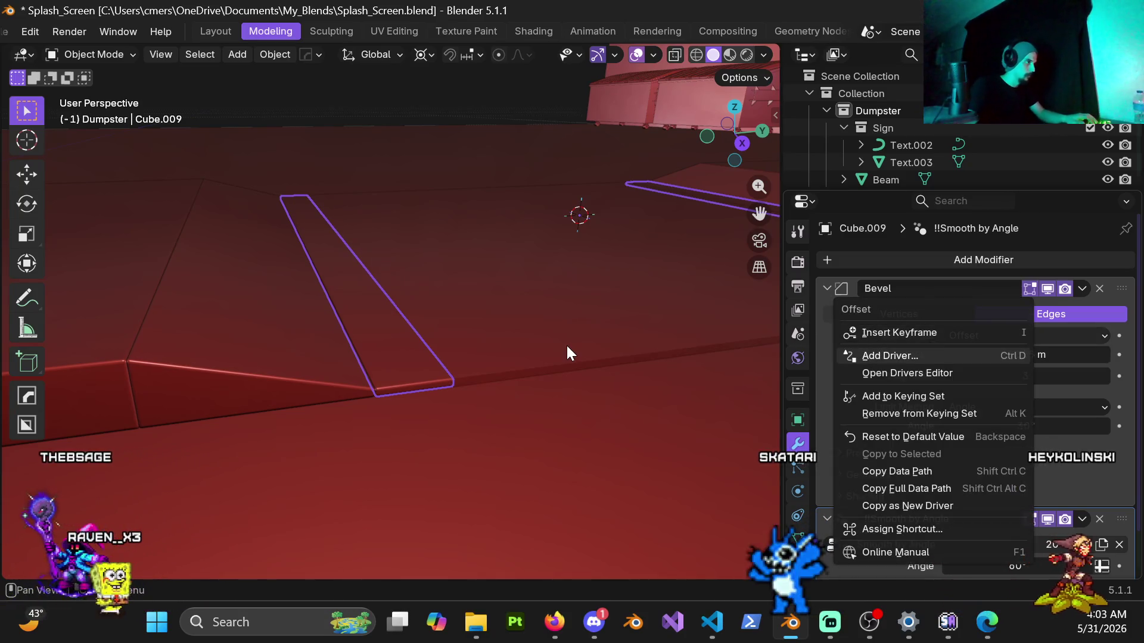
Bevel the large floor slab with a .005 m amount.
left_click(568, 351)
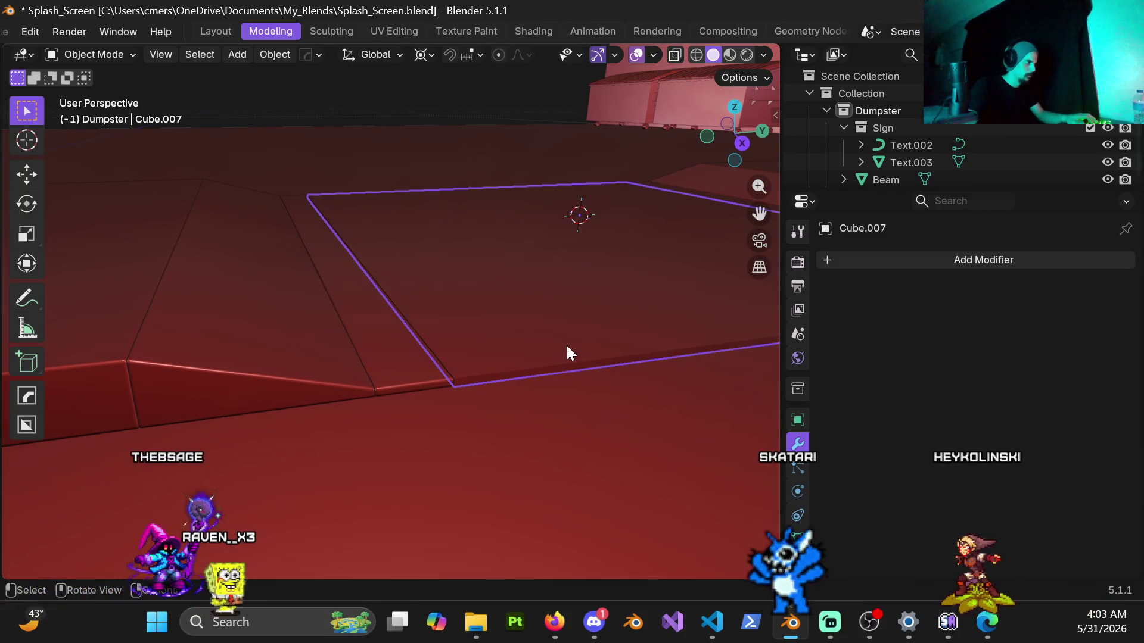
left_click(425, 387)
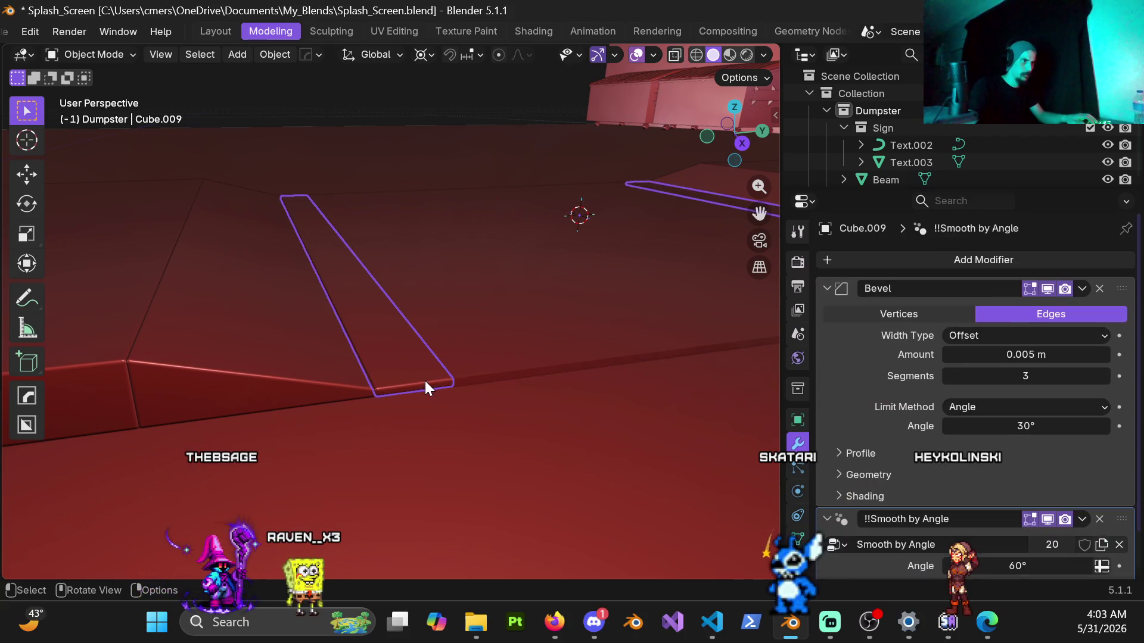
left_click(609, 362)
scroll(588, 362, "up", 3)
key("q")
left_click(540, 399)
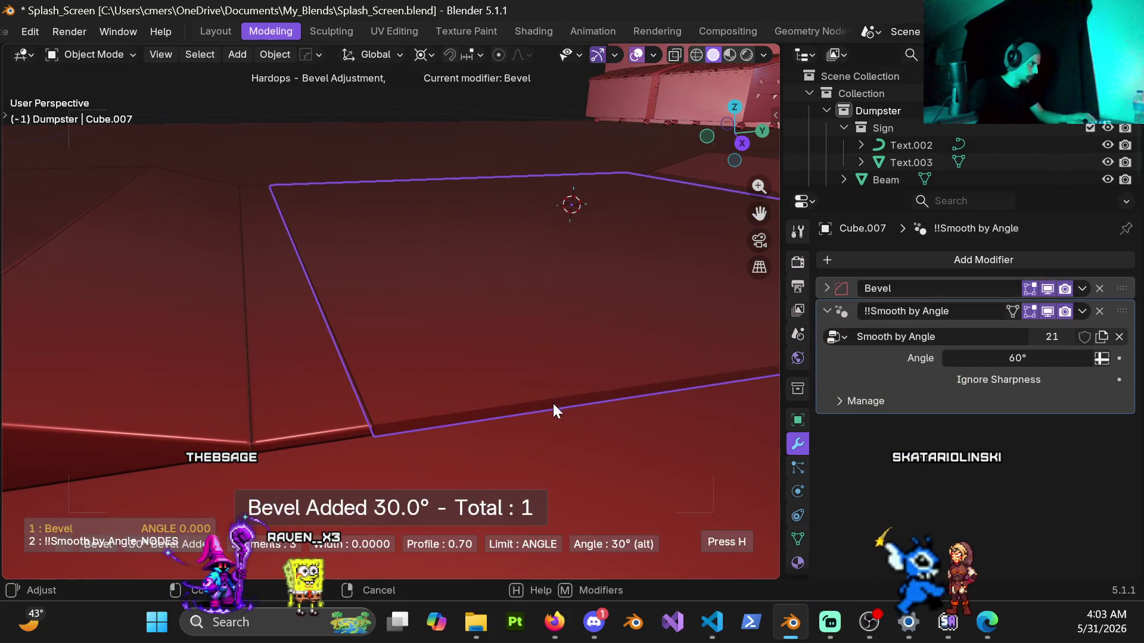
left_click(594, 442)
left_click(826, 288)
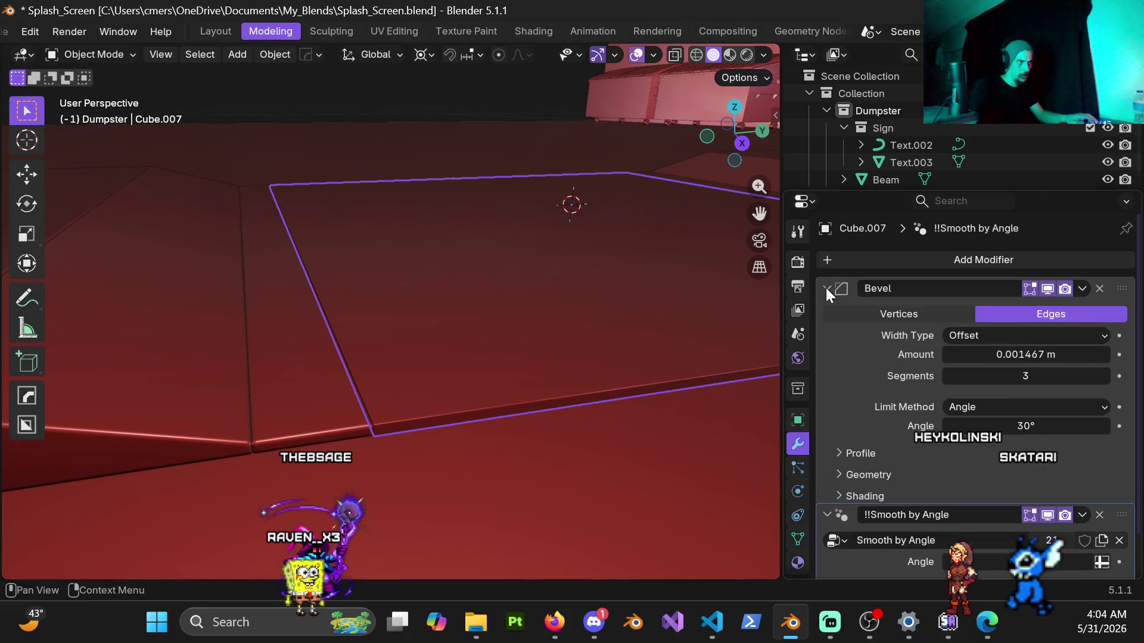
left_click(1014, 356)
type(".005")
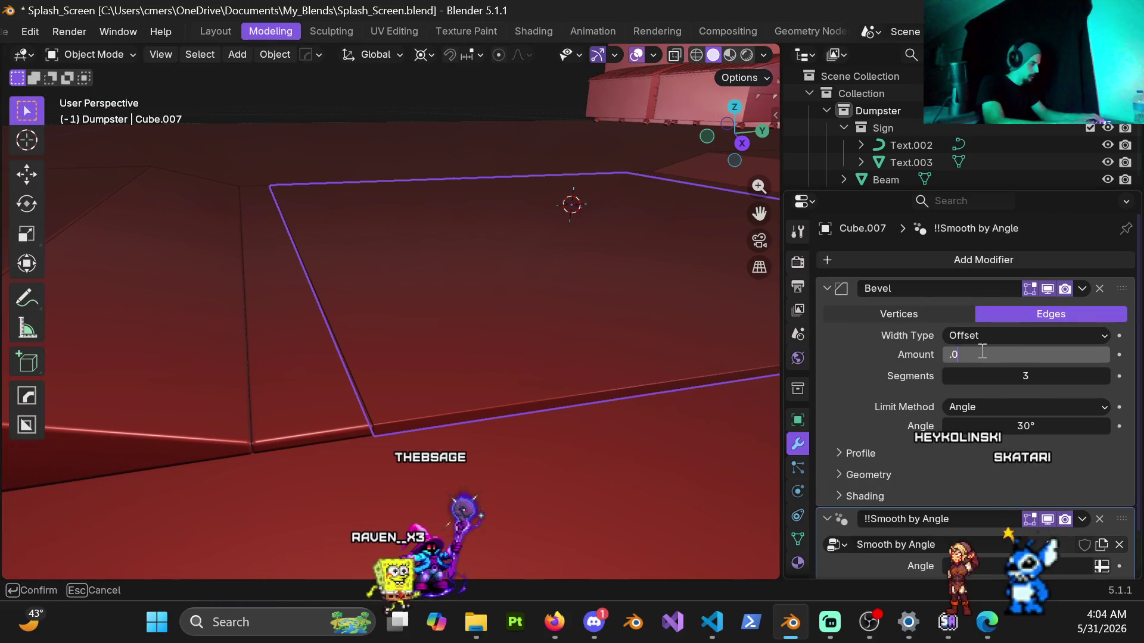
key("Return")
mouse_move(605, 270)
middle_mouse_down()
mouse_move(442, 319)
mouse_move(660, 287)
mouse_move(416, 310)
mouse_move(444, 360)
mouse_move(467, 321)
mouse_move(439, 340)
mouse_move(565, 357)
mouse_move(439, 309)
mouse_move(498, 334)
mouse_move(569, 235)
mouse_move(405, 334)
mouse_move(403, 378)
mouse_move(355, 385)
mouse_move(285, 361)
mouse_move(478, 352)
mouse_move(459, 363)
mouse_move(616, 278)
mouse_move(418, 322)
mouse_move(498, 263)
mouse_move(546, 258)
mouse_move(384, 356)
middle_mouse_up()
Stay in Object Mode and switch to Material Preview to inspect the bevelled floor strip edges.
mouse_move(548, 194)
middle_mouse_down()
mouse_move(574, 370)
mouse_move(521, 299)
mouse_move(588, 276)
mouse_move(527, 381)
mouse_move(472, 296)
mouse_move(509, 292)
mouse_move(556, 258)
mouse_move(576, 262)
mouse_move(505, 293)
mouse_move(498, 267)
mouse_move(554, 424)
middle_mouse_up()
key("ctrl+Tab")
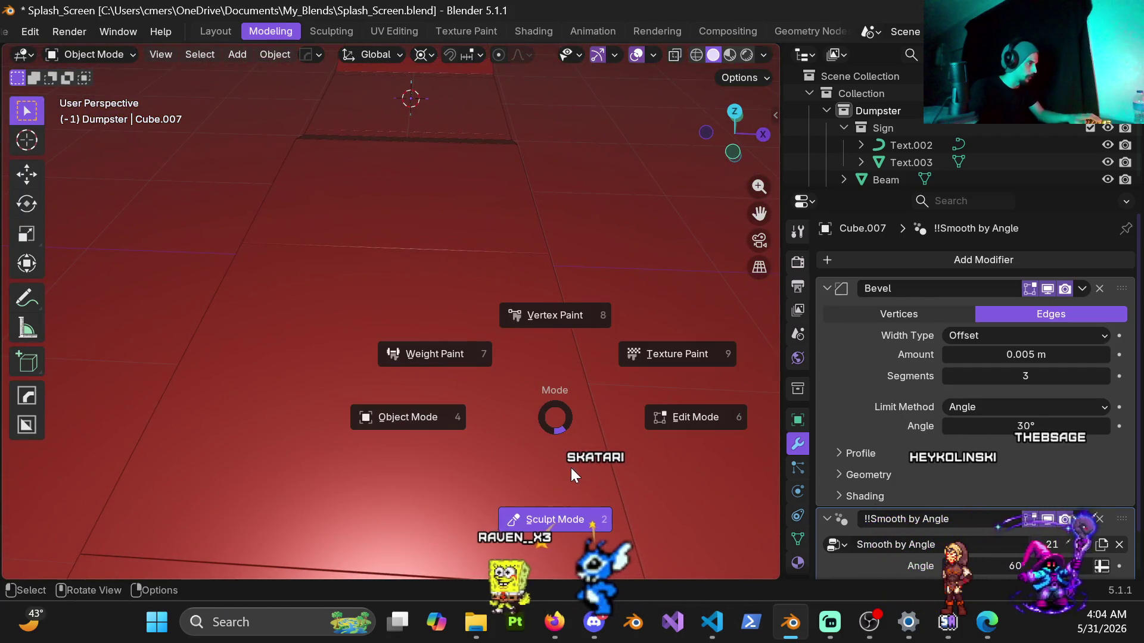
left_click(435, 418)
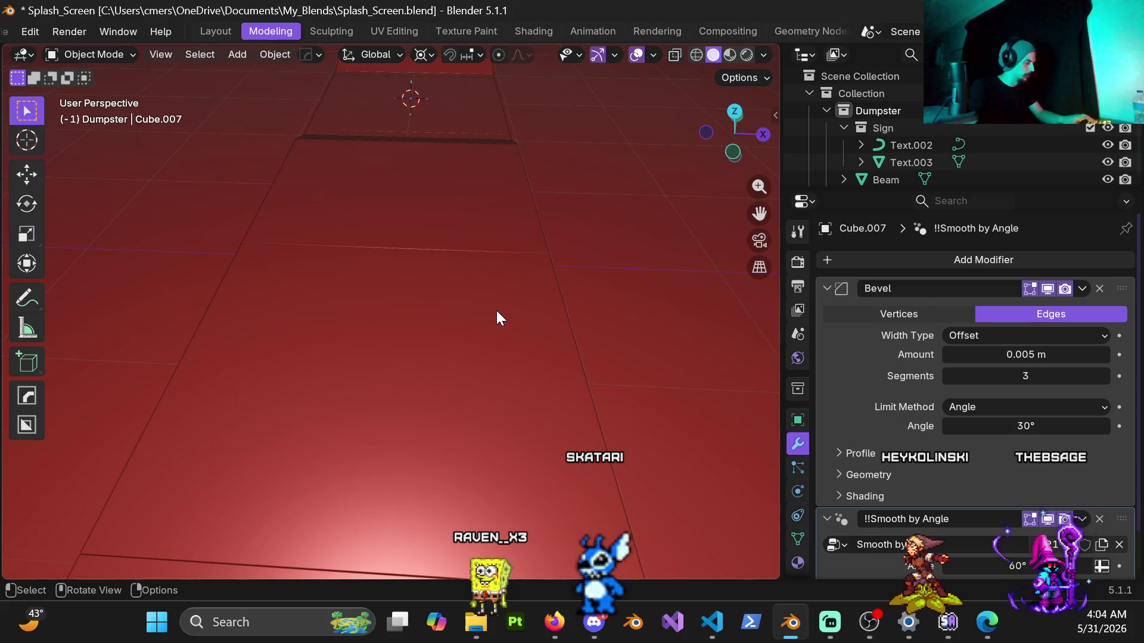
key("z")
left_click(482, 414)
mouse_move(473, 300)
middle_mouse_down()
mouse_move(366, 239)
mouse_move(441, 263)
mouse_move(424, 352)
mouse_move(480, 232)
mouse_move(455, 303)
mouse_move(392, 357)
mouse_move(520, 294)
mouse_move(412, 317)
mouse_move(383, 366)
mouse_move(406, 289)
mouse_move(430, 373)
mouse_move(576, 365)
mouse_move(423, 242)
mouse_move(429, 278)
mouse_move(613, 327)
mouse_move(441, 309)
mouse_move(470, 307)
mouse_move(459, 274)
mouse_move(456, 307)
mouse_move(445, 307)
mouse_move(492, 301)
mouse_move(377, 329)
mouse_move(385, 334)
mouse_move(482, 273)
middle_mouse_up()
scroll(481, 272, "down", 4)
Change the flat panel's bevel amount to .007 m, then deselect it.
scroll(584, 319, "up", 4)
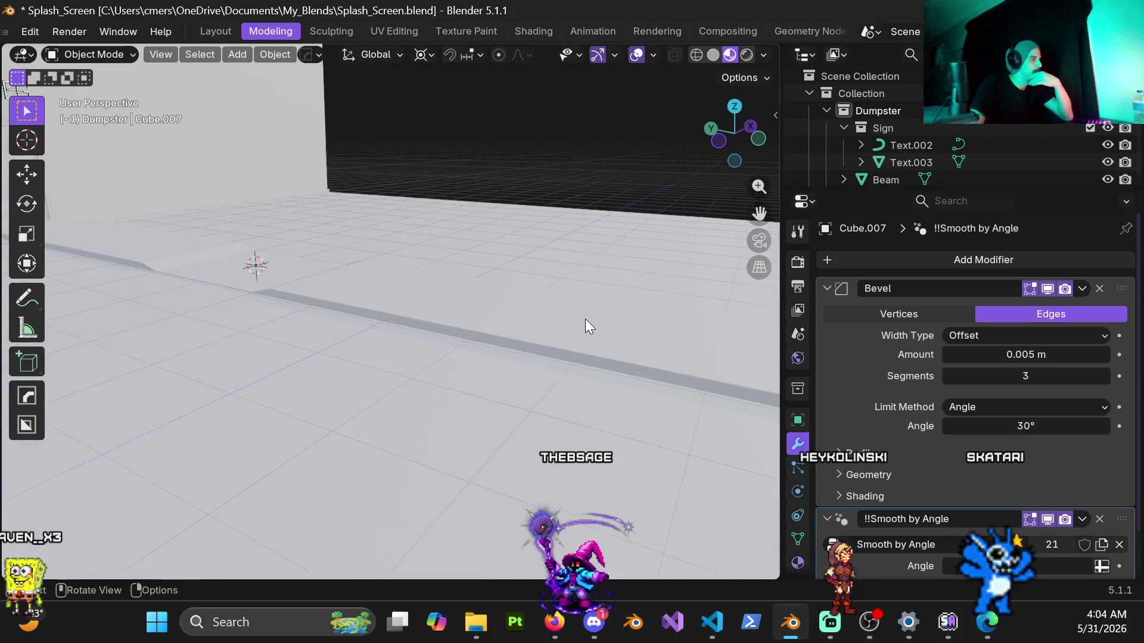
mouse_move(596, 336)
middle_mouse_down()
mouse_move(416, 305)
mouse_move(504, 319)
mouse_move(405, 286)
mouse_move(558, 321)
middle_mouse_up()
scroll(557, 320, "down", 2)
left_click(439, 352)
left_click(1027, 355)
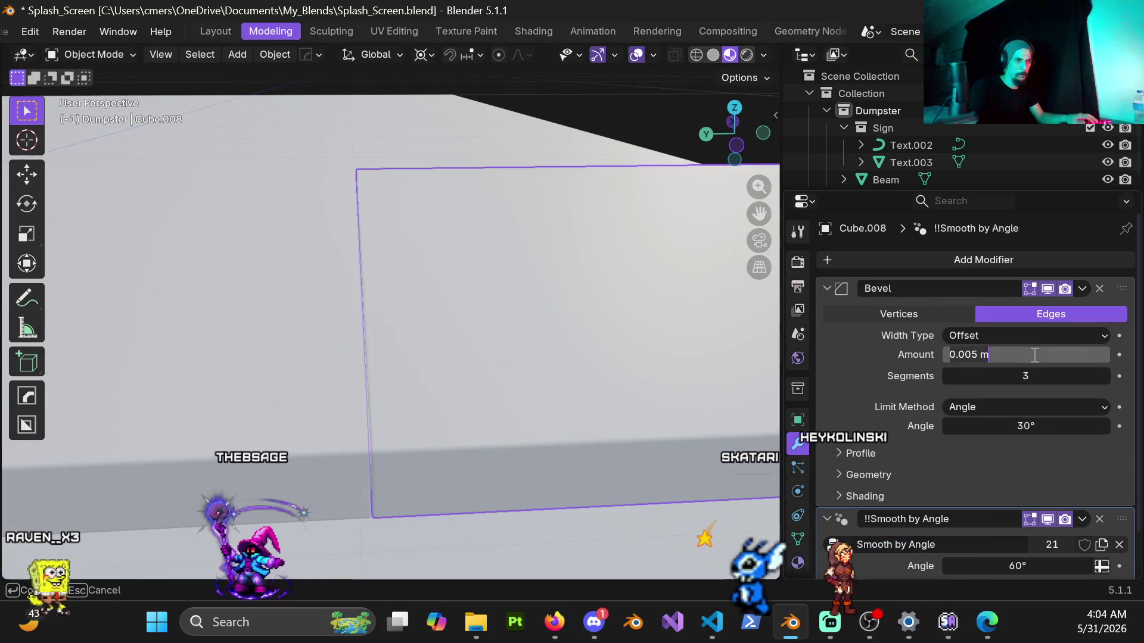
type(".00")
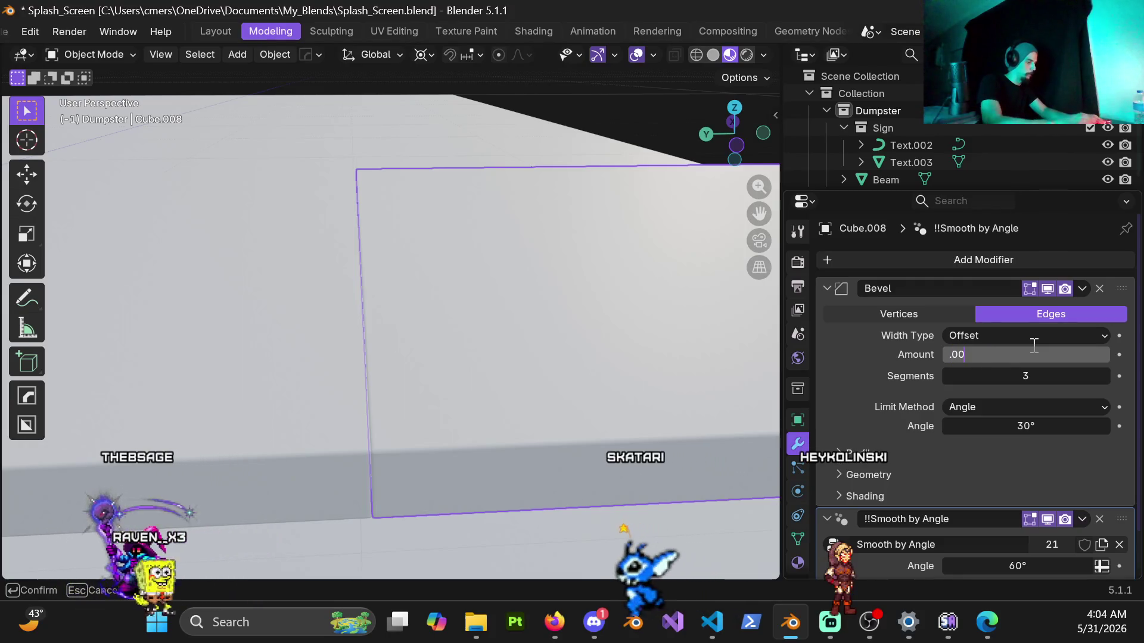
type("7")
key("Return")
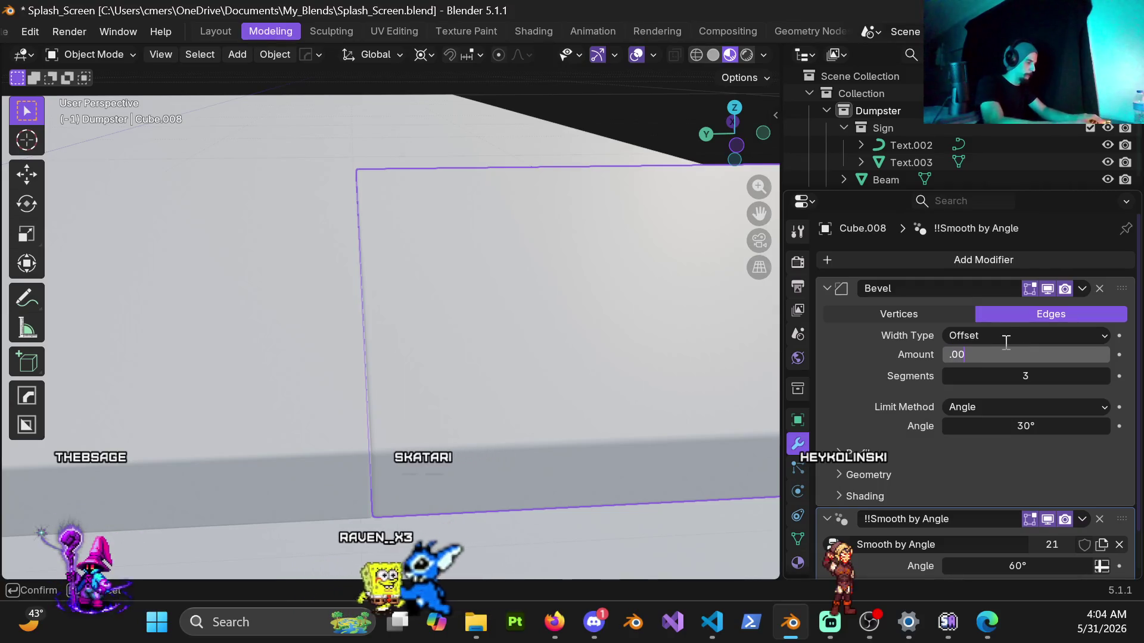
scroll(562, 227, "down", 3)
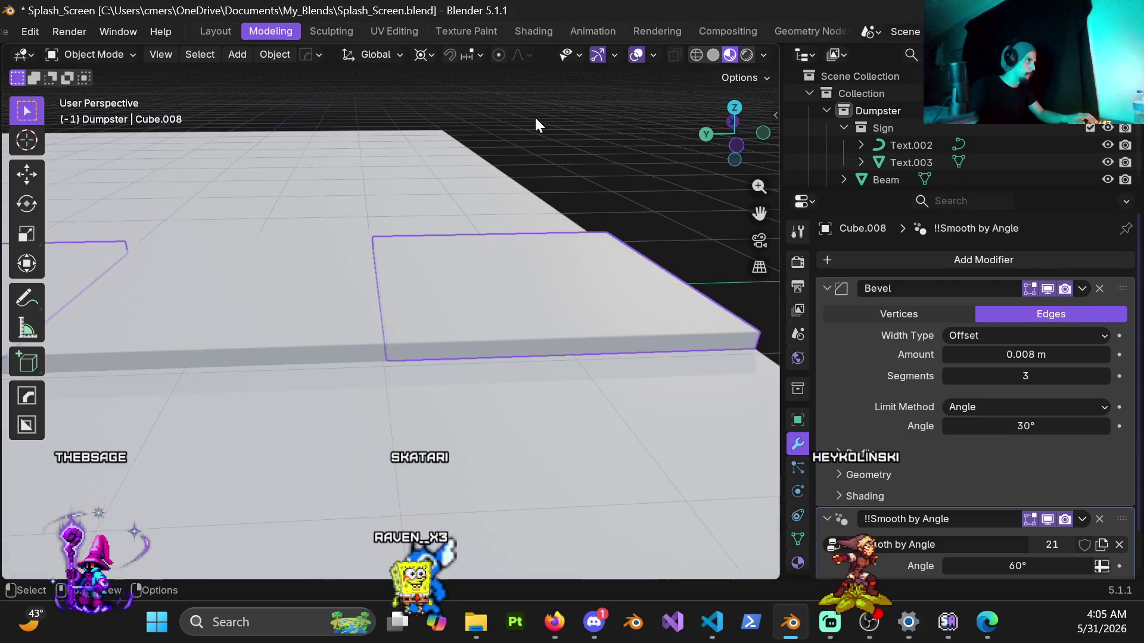
scroll(534, 115, "up", 3)
left_click(504, 255, "shift")
Select the wedge piece and start editing its bevel amount, then cancel the edit.
mouse_move(273, 391)
middle_mouse_down()
mouse_move(368, 322)
mouse_move(406, 320)
mouse_move(401, 299)
mouse_move(454, 304)
mouse_move(388, 347)
mouse_move(363, 437)
mouse_move(281, 377)
middle_mouse_up()
left_click(280, 377)
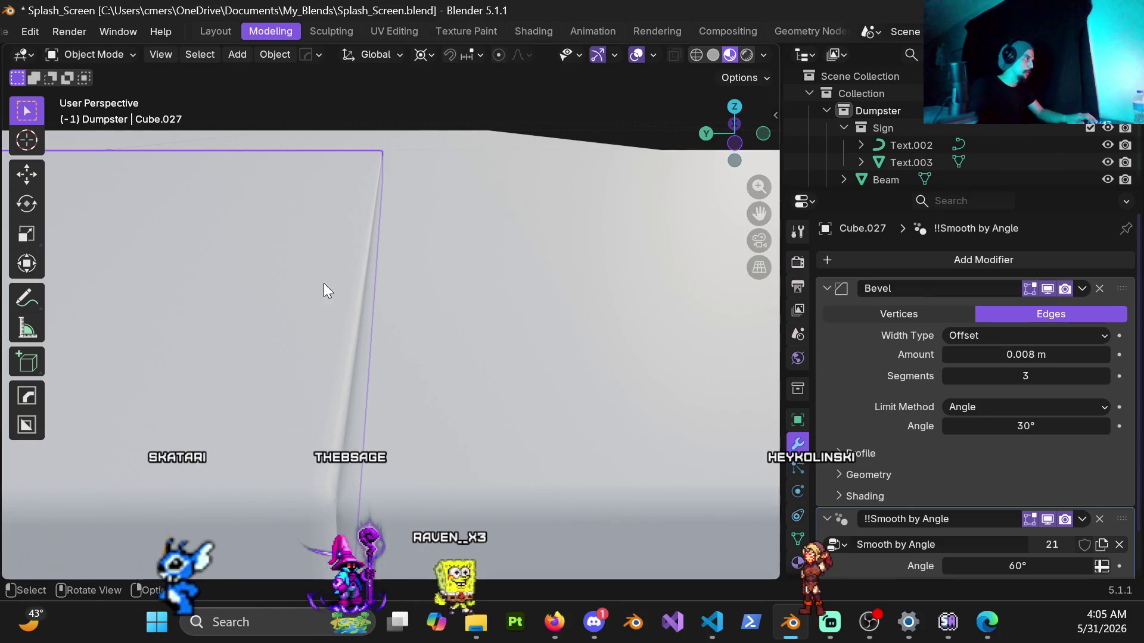
scroll(328, 291, "down", 6)
middle_click_drag(207, 286, 409, 317, "shift")
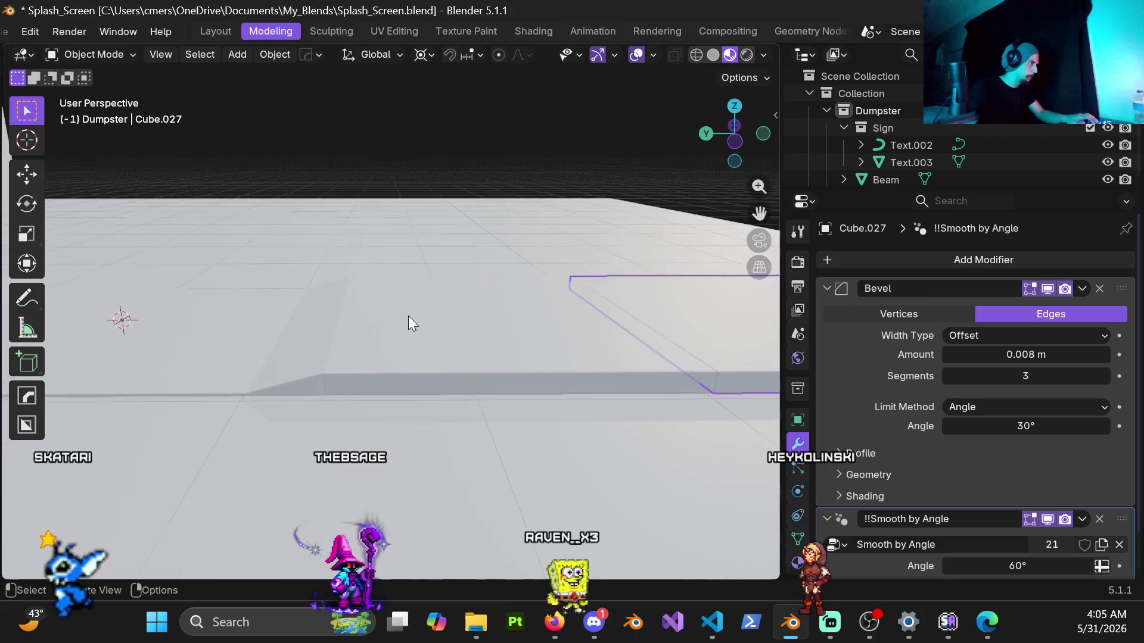
left_click(379, 364)
left_click(276, 377)
left_click(953, 354)
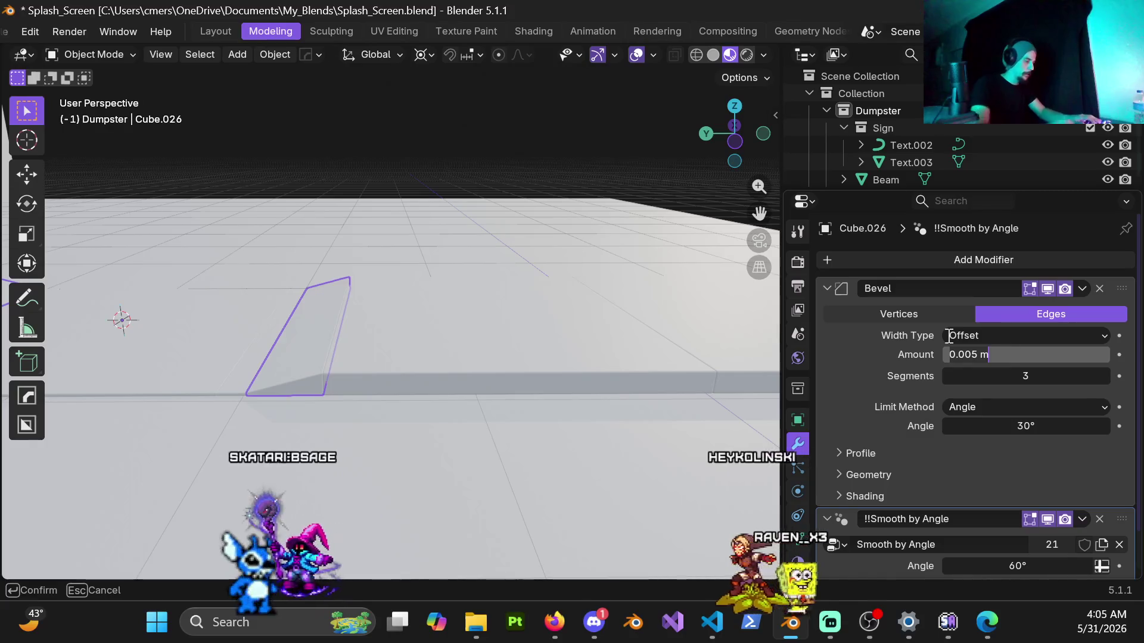
key("BackSpace")
key("Escape")
Set the thin strip's bevel amount to .008 m, then select the large slab.
left_click(243, 376)
left_click(948, 353)
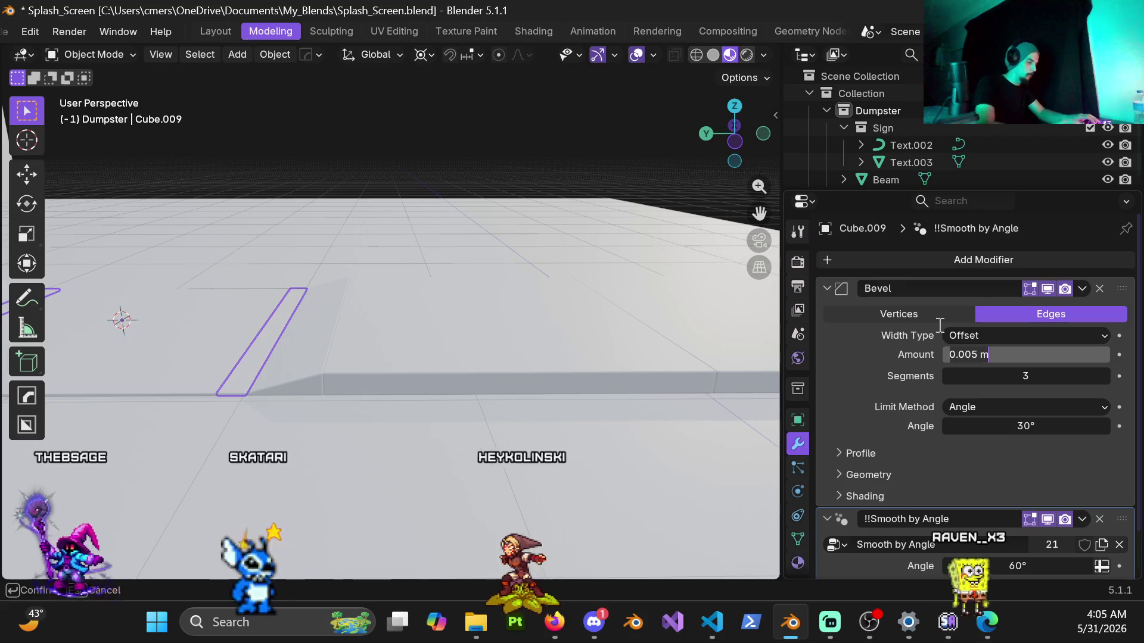
type(".008")
key("Return")
left_click(189, 331)
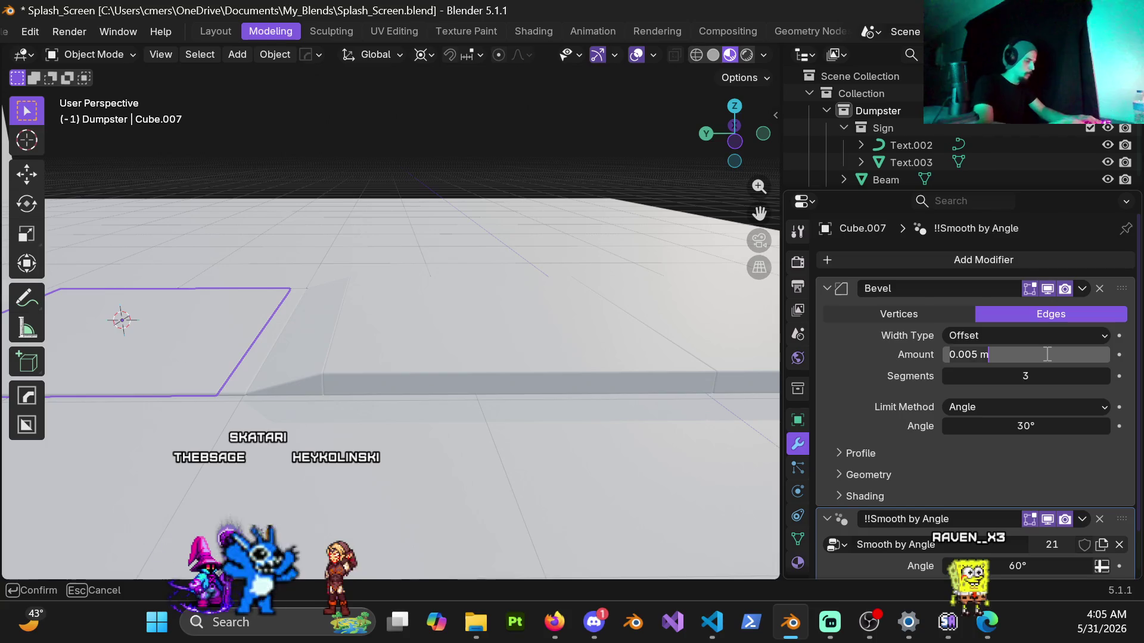
mouse_move(423, 339)
middle_mouse_down()
mouse_move(277, 305)
mouse_move(449, 341)
mouse_move(438, 395)
mouse_move(459, 340)
mouse_move(378, 337)
mouse_move(374, 391)
mouse_move(399, 313)
mouse_move(343, 366)
mouse_move(290, 298)
mouse_move(584, 308)
mouse_move(444, 310)
mouse_move(506, 324)
middle_mouse_up()
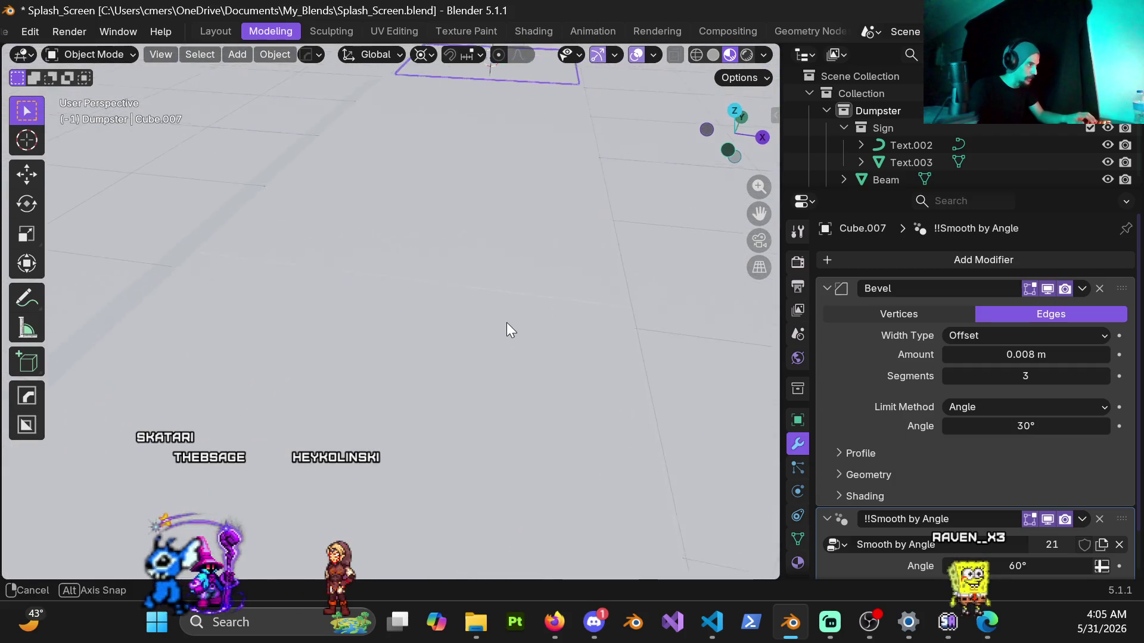
Return to Solid shading, unhide all objects with Alt+H, and select the long thin strip.
key("z")
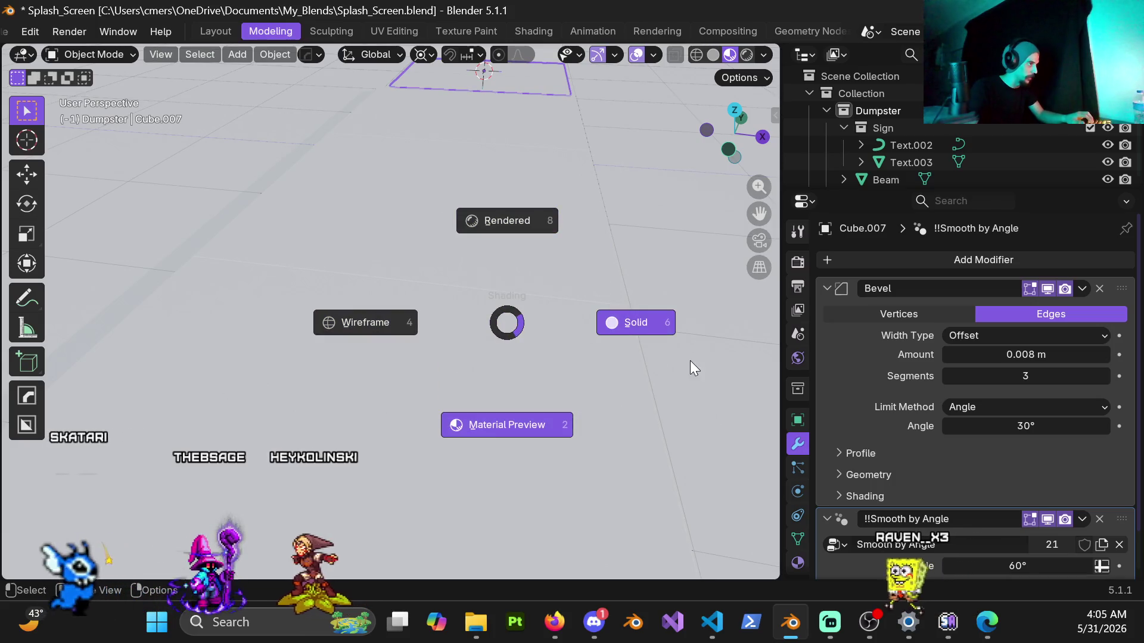
left_click(690, 359)
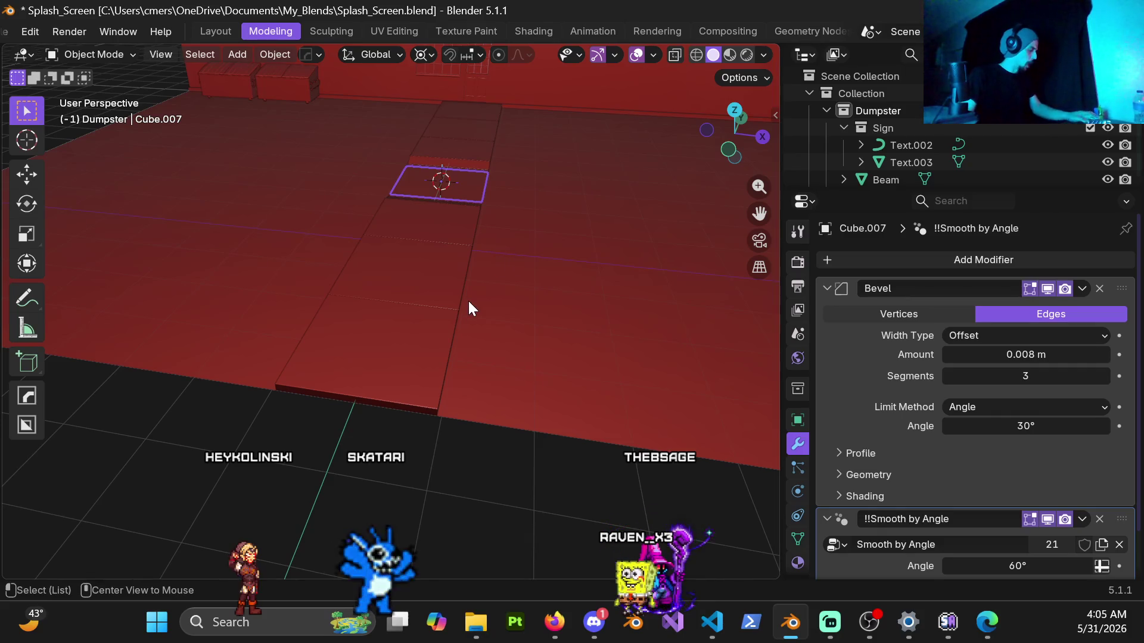
key("alt+h")
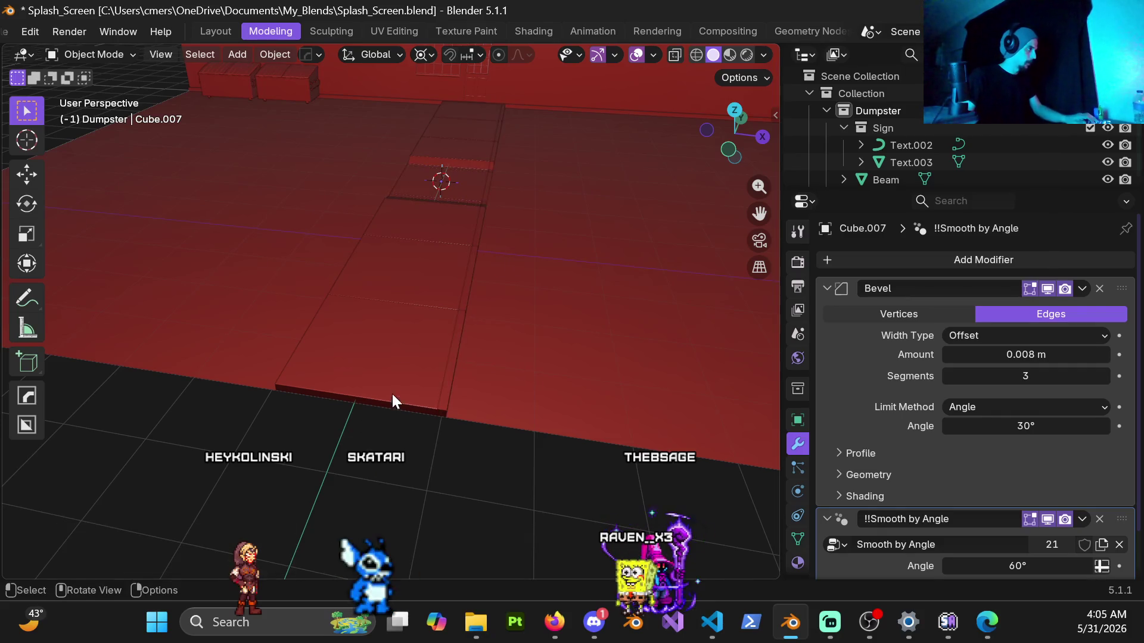
mouse_move(442, 287)
middle_mouse_down("shift")
mouse_move(361, 302)
mouse_move(447, 330)
mouse_move(437, 345)
mouse_move(484, 391)
middle_mouse_up("shift")
left_click(345, 282)
Add a HardOps bevel to curb strip Cube.030 with a 0.008 m amount.
key("q")
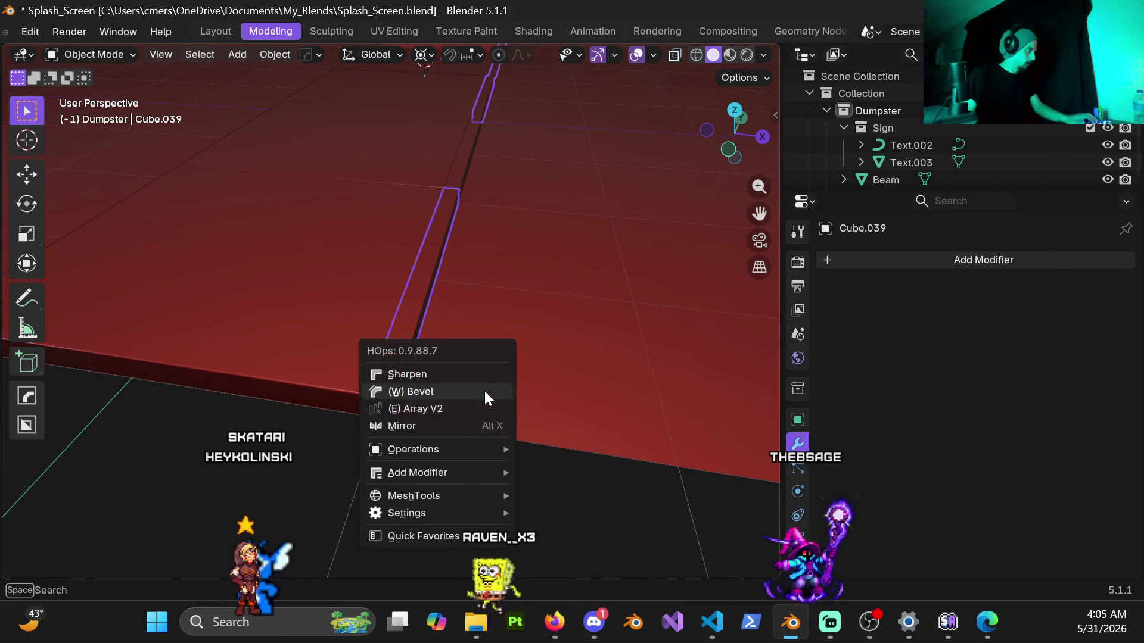
left_click(484, 391)
left_click(488, 392)
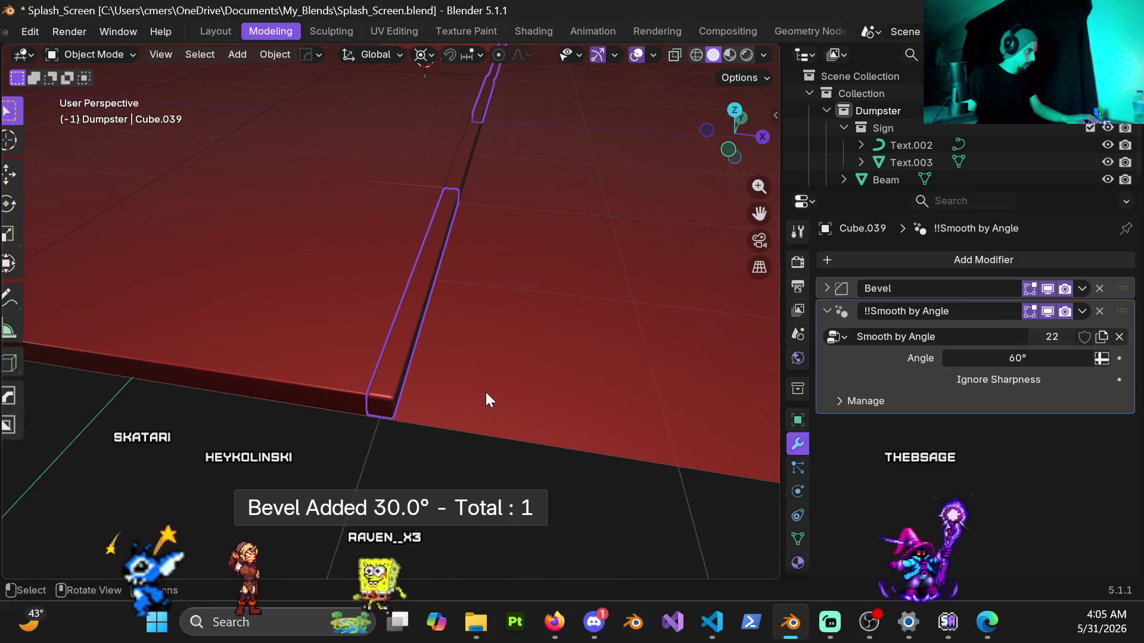
left_click(827, 289)
left_click(1016, 355)
type("0.008")
key("Return")
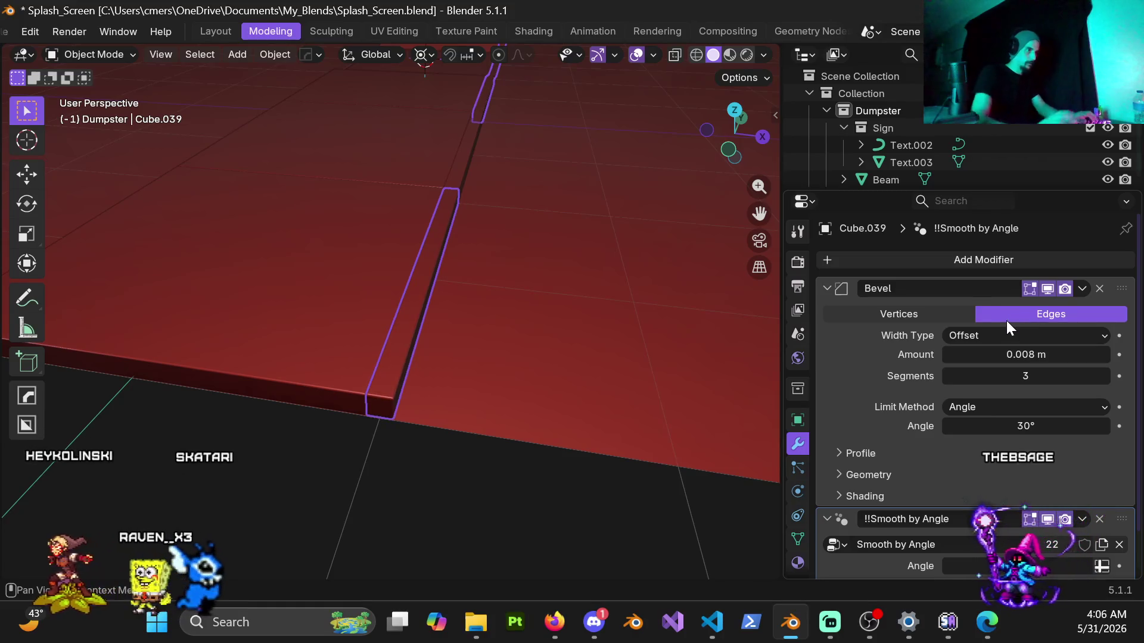
Bevel the neighbouring curb strip, raising its amount to 0.008 m, then select the small wedge slab.
left_click(463, 167)
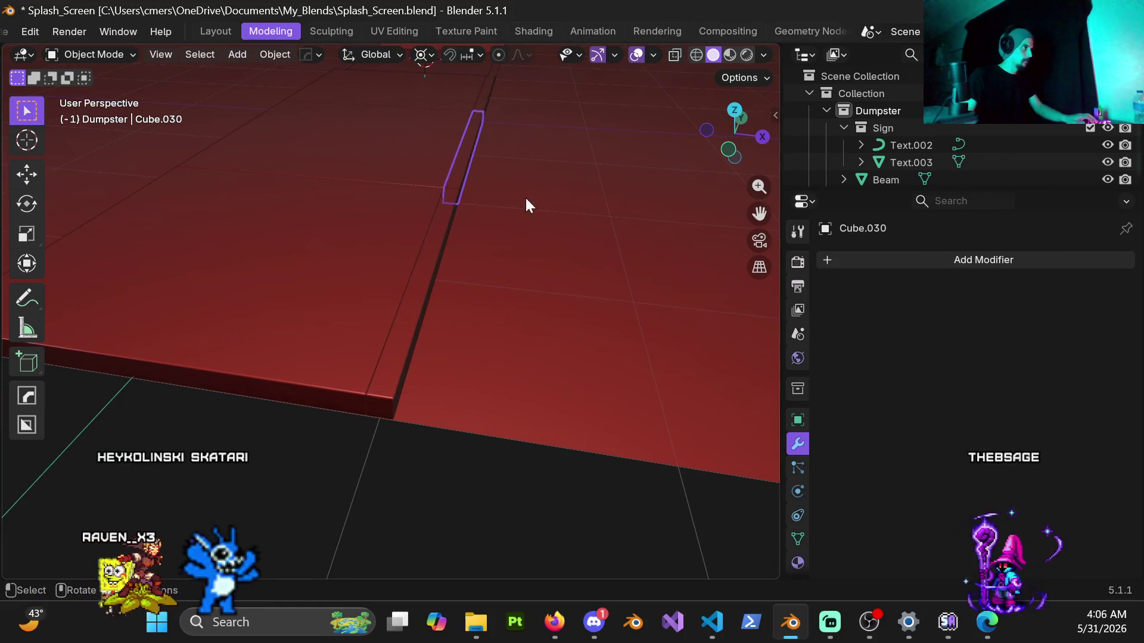
left_click(930, 260)
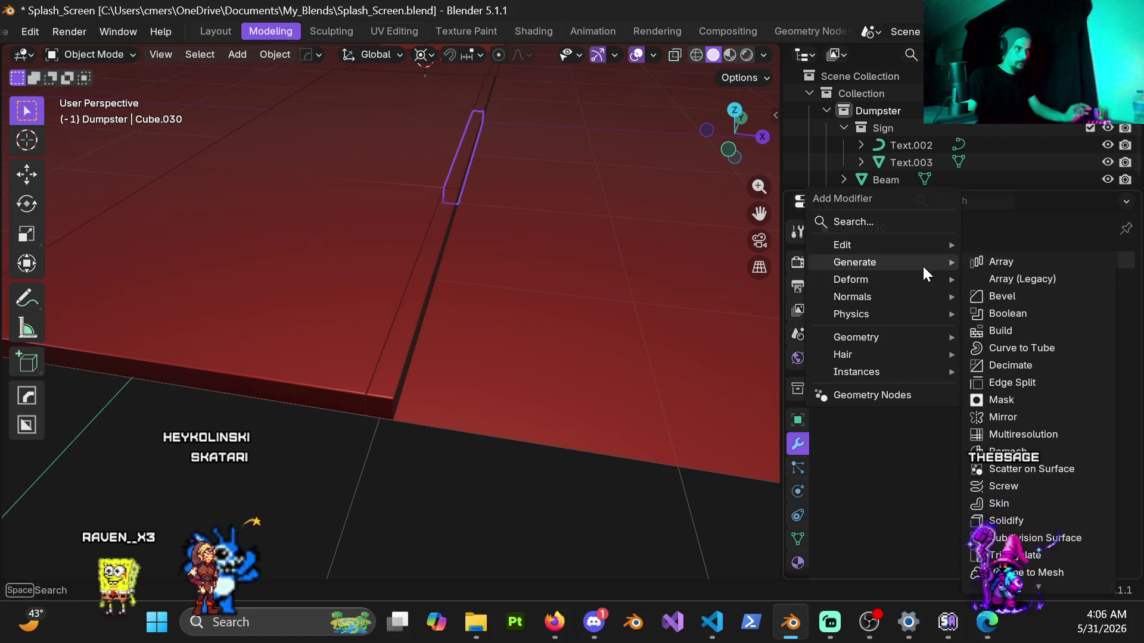
left_click(442, 438)
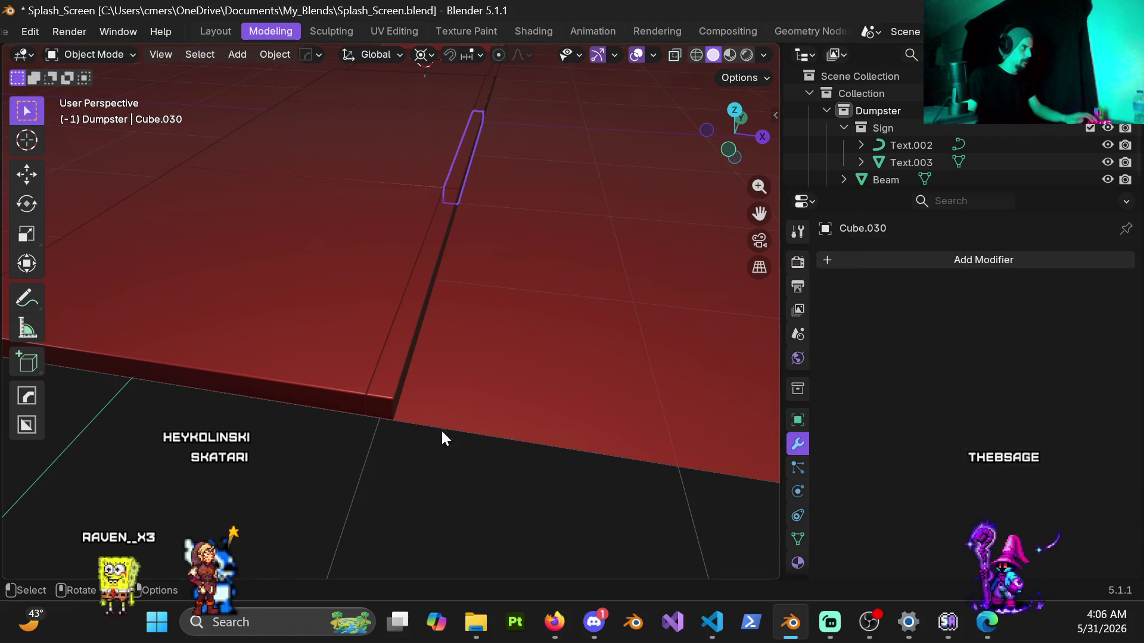
key("q")
left_click(546, 284)
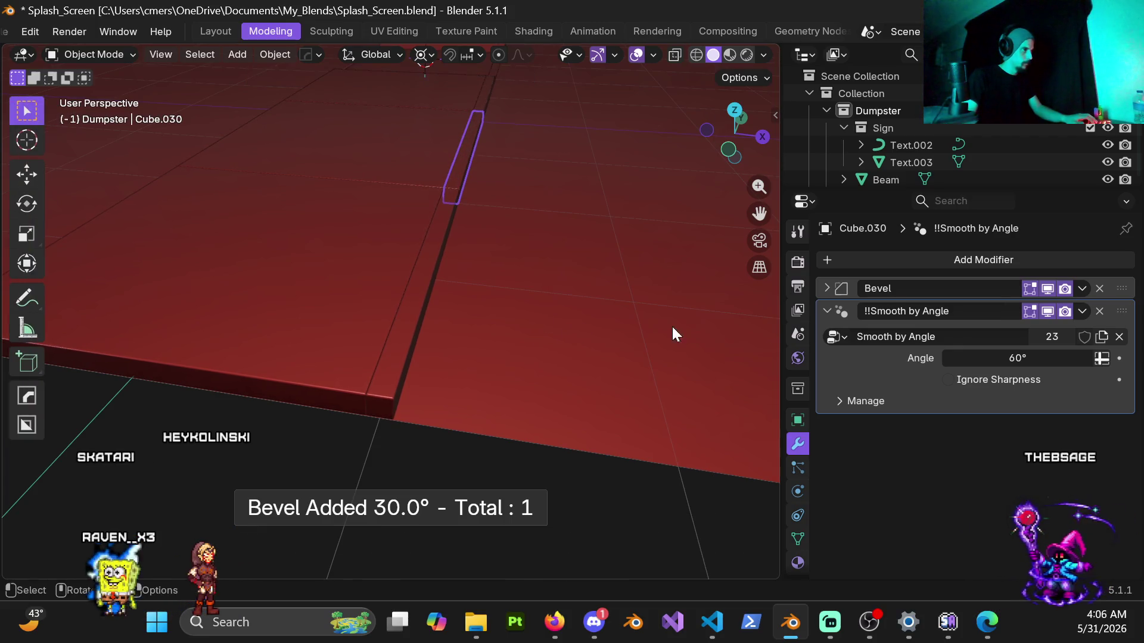
left_click(836, 290)
left_click(827, 288)
left_click_drag(1013, 356, 1006, 352)
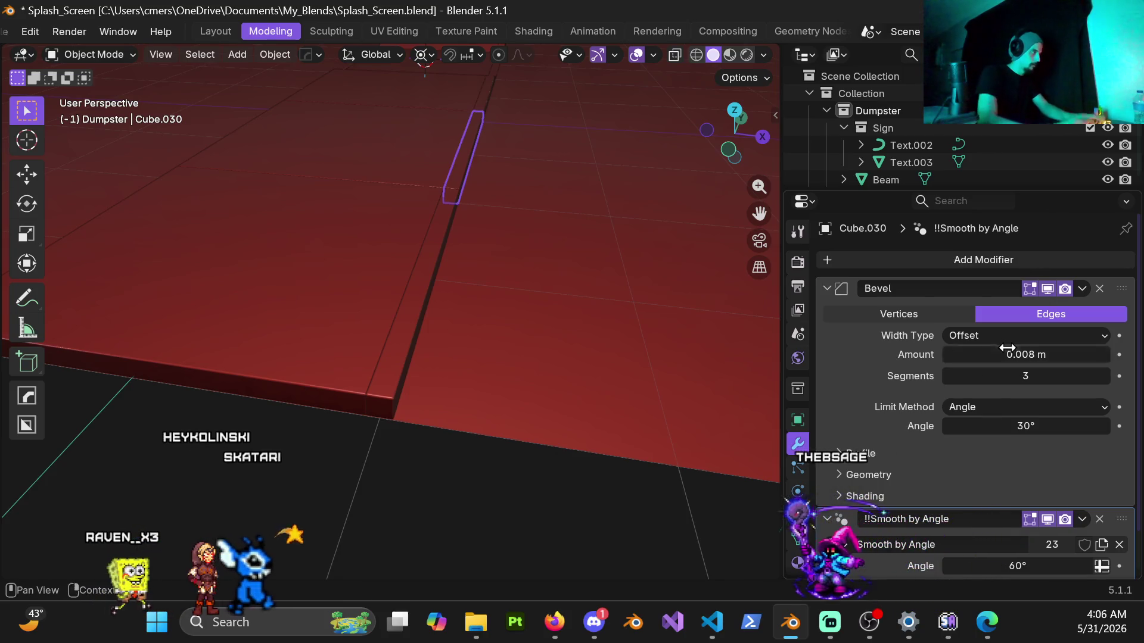
scroll(458, 285, "up", 5)
mouse_move(448, 312)
middle_mouse_down()
mouse_move(424, 289)
mouse_move(440, 296)
mouse_move(307, 319)
middle_mouse_up()
left_click(433, 279)
scroll(307, 320, "up", 2)
left_click(398, 308)
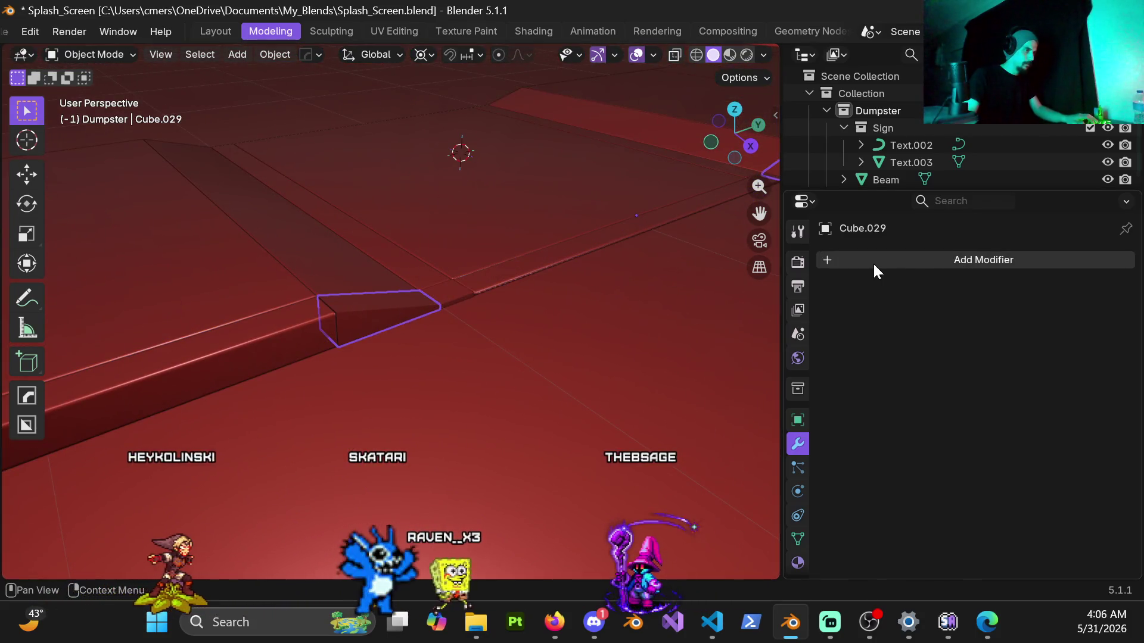
Add a HardOps bevel to wedge slab Cube.029 with a .008 m amount.
key("q")
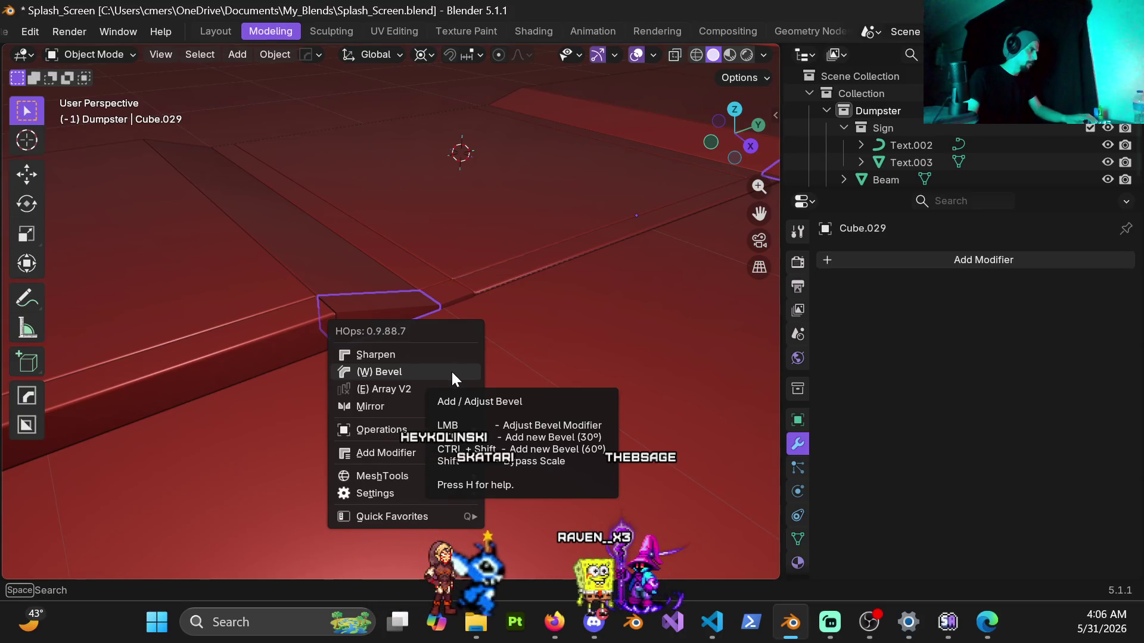
left_click(452, 370)
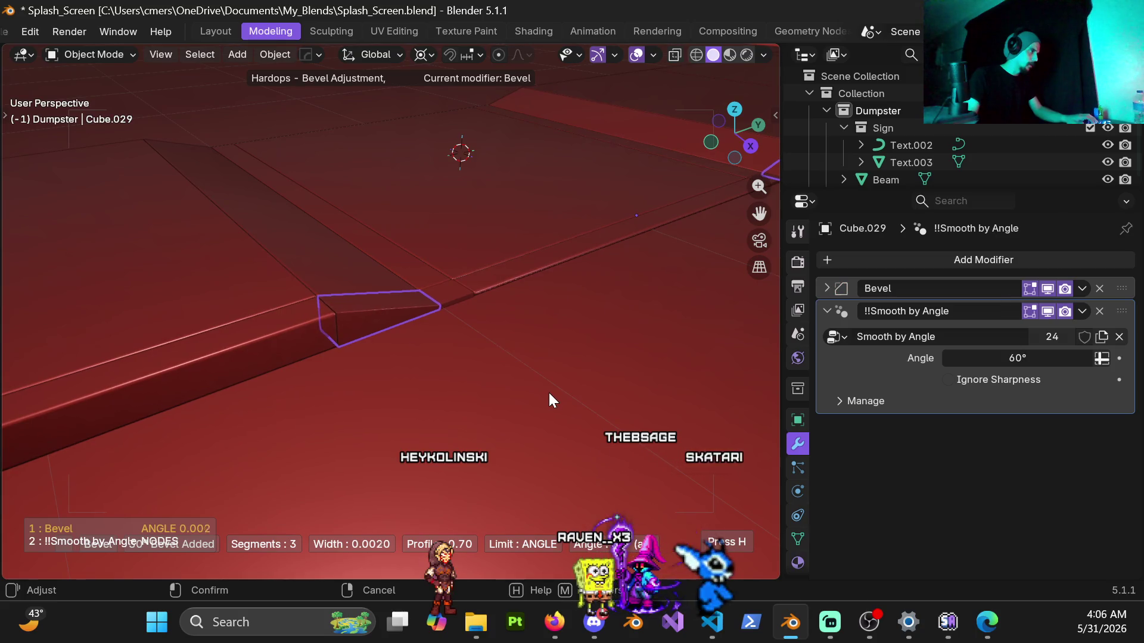
left_click(548, 391)
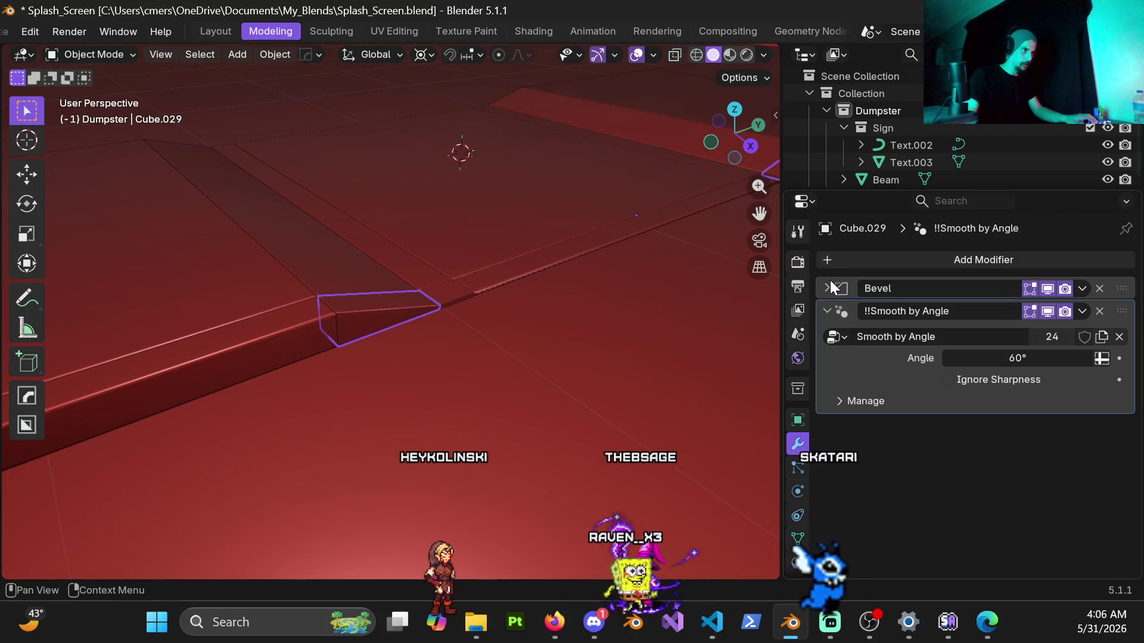
left_click(828, 288)
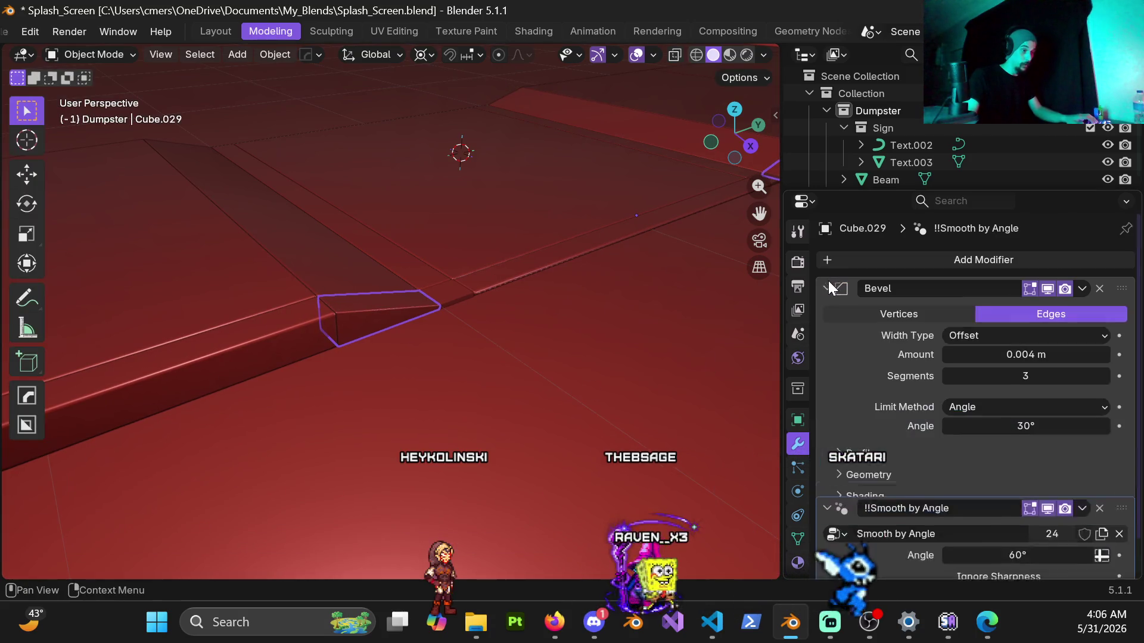
left_click(1030, 354)
type(".008")
key("Return")
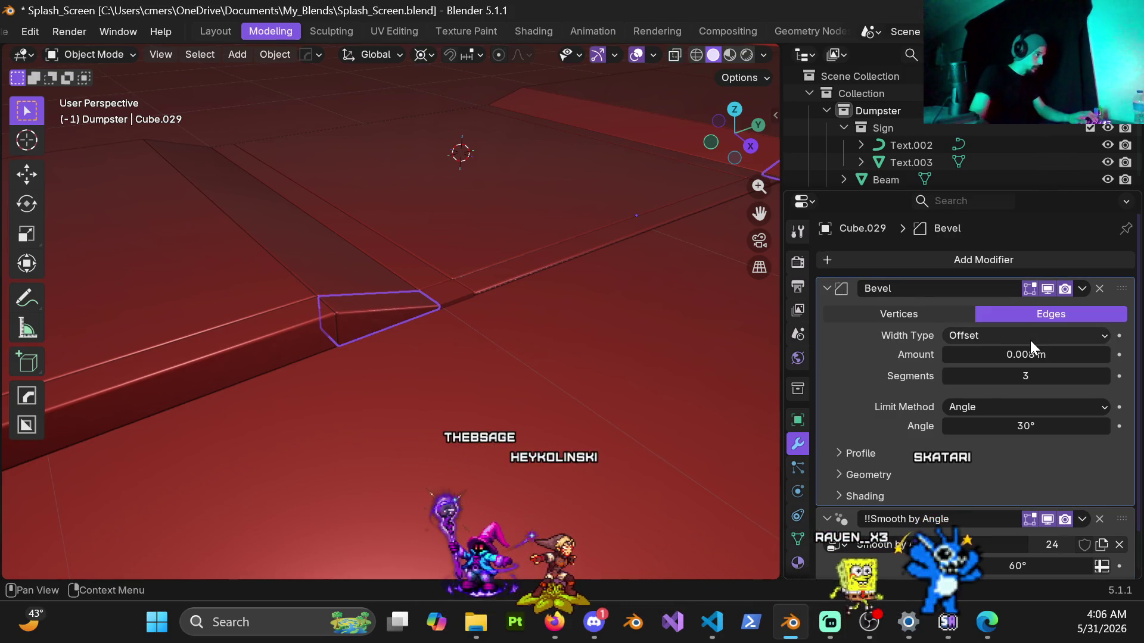
scroll(485, 288, "up", 5)
mouse_move(485, 287)
middle_mouse_down()
mouse_move(577, 311)
mouse_move(554, 321)
mouse_move(460, 304)
mouse_move(510, 305)
mouse_move(491, 244)
mouse_move(538, 242)
mouse_move(516, 298)
mouse_move(423, 305)
mouse_move(458, 290)
mouse_move(454, 309)
mouse_move(432, 312)
mouse_move(409, 338)
mouse_move(437, 321)
middle_mouse_up()
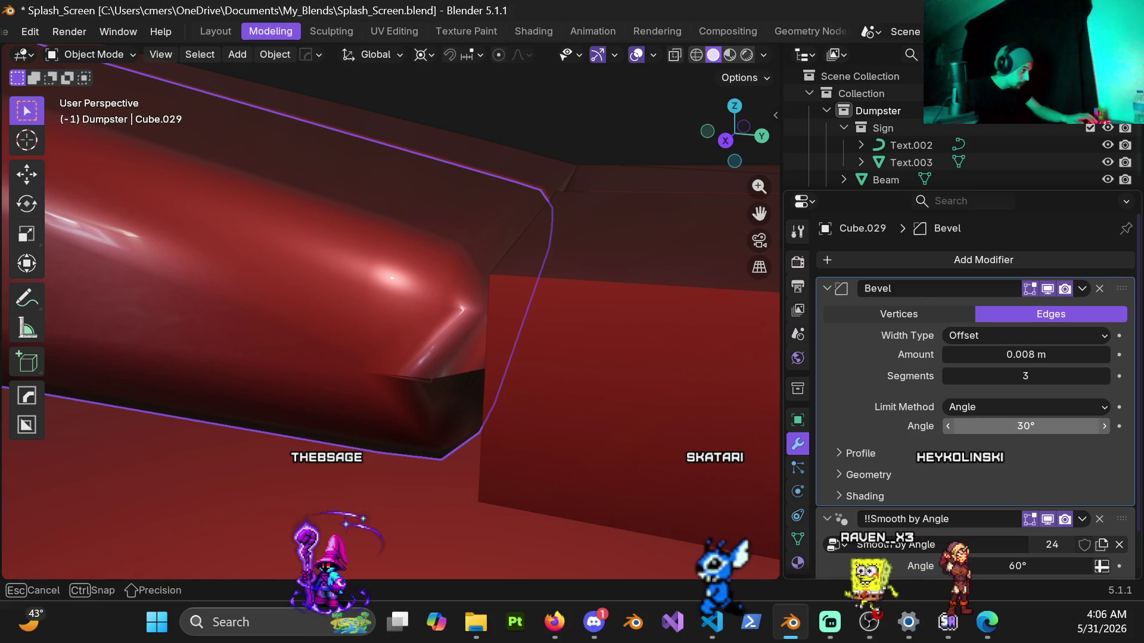
Try different bevel angle limits, leaving it at 30°, then reselect curb strip Cube.030.
left_click_drag(1025, 426, 1020, 426)
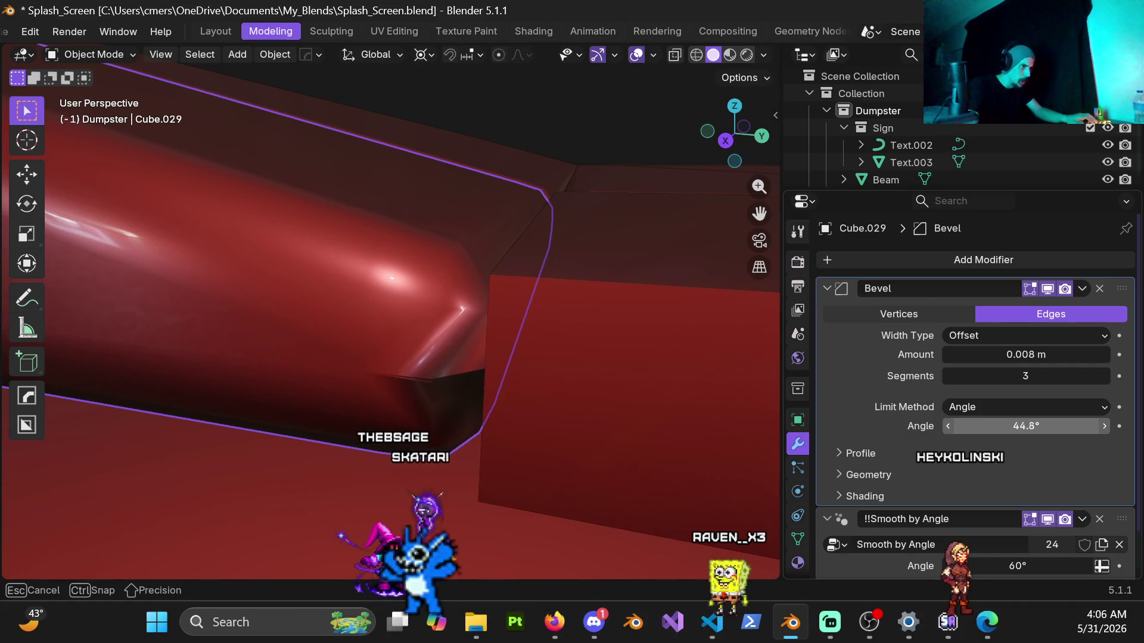
mouse_move(1026, 426)
left_mouse_down()
mouse_move(1048, 426)
mouse_move(1019, 426)
left_mouse_up()
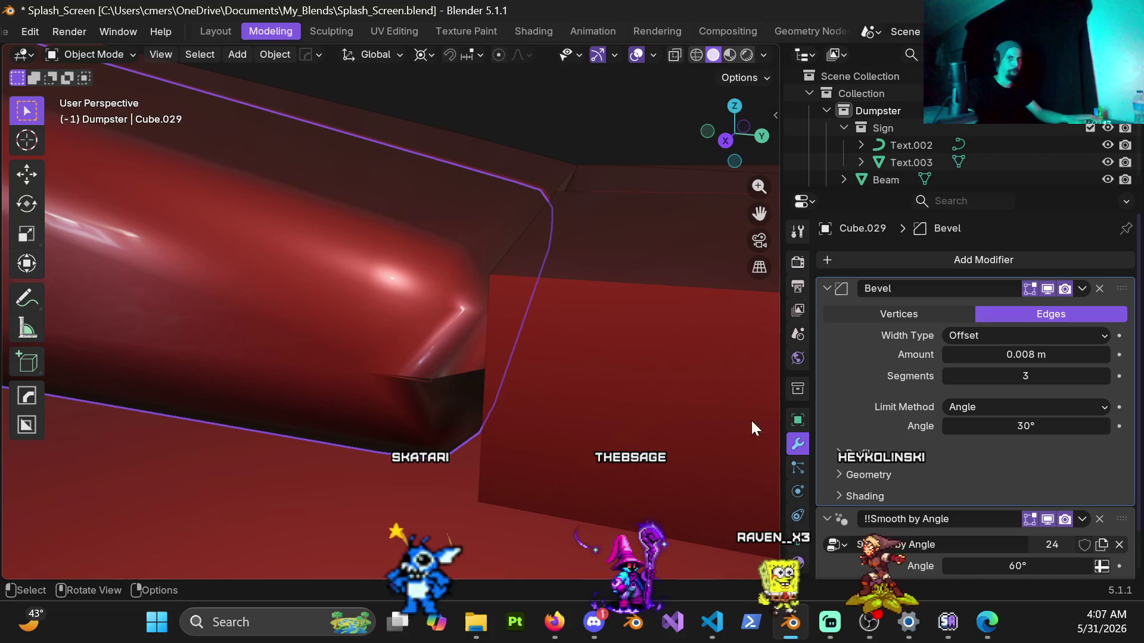
mouse_move(452, 330)
middle_mouse_down()
mouse_move(443, 315)
mouse_move(429, 340)
mouse_move(402, 326)
mouse_move(552, 293)
mouse_move(387, 348)
mouse_move(391, 294)
mouse_move(371, 329)
mouse_move(310, 322)
mouse_move(309, 332)
mouse_move(416, 304)
mouse_move(531, 340)
mouse_move(462, 345)
mouse_move(477, 342)
middle_mouse_up()
left_click(392, 306)
left_click(477, 342)
left_click(477, 342)
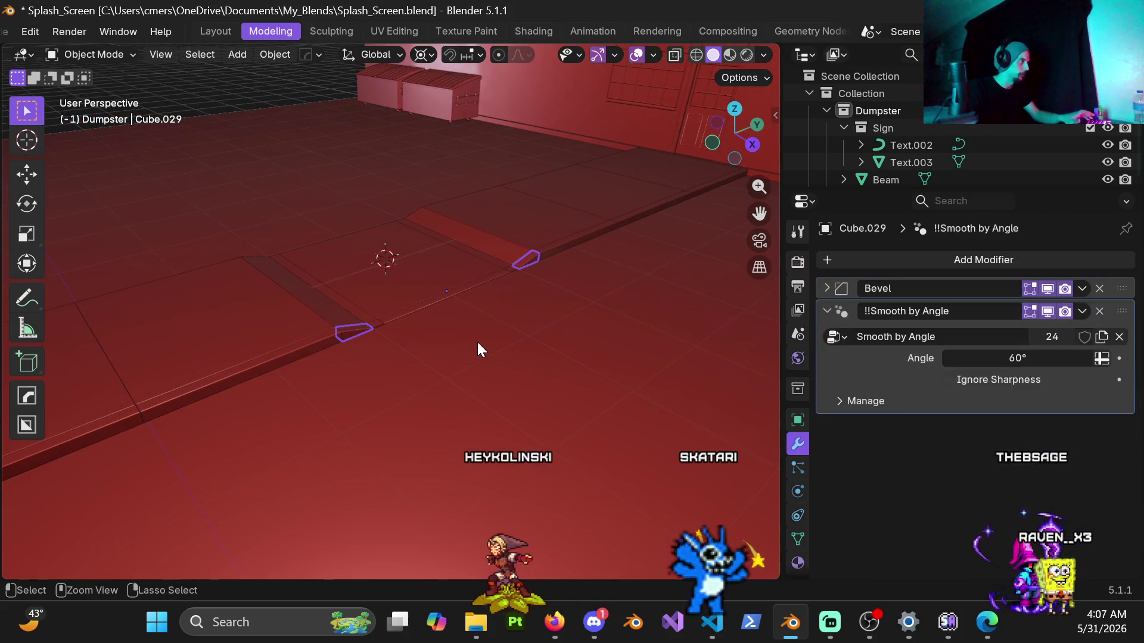
Clear the bevel modifiers from curb strips Cube.030 and Cube.039.
left_click(477, 342)
key("ctrl+a")
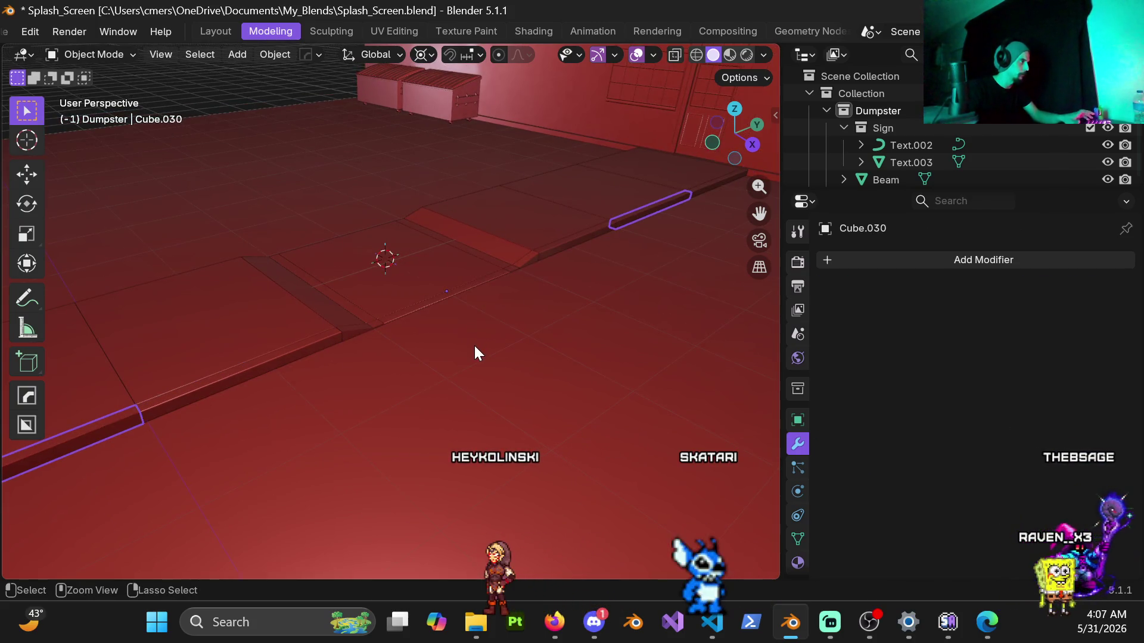
middle_click_drag(474, 346, 459, 348)
key("ctrl+z")
key("ctrl+z")
key("ctrl+z")
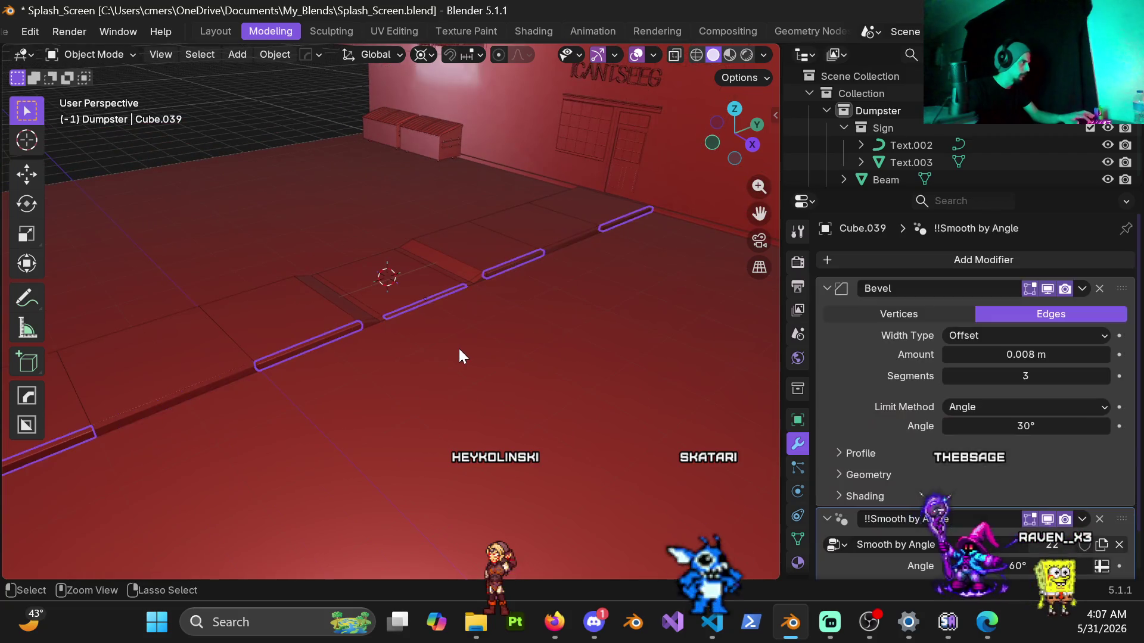
key("ctrl+a")
scroll(455, 334, "up", 5)
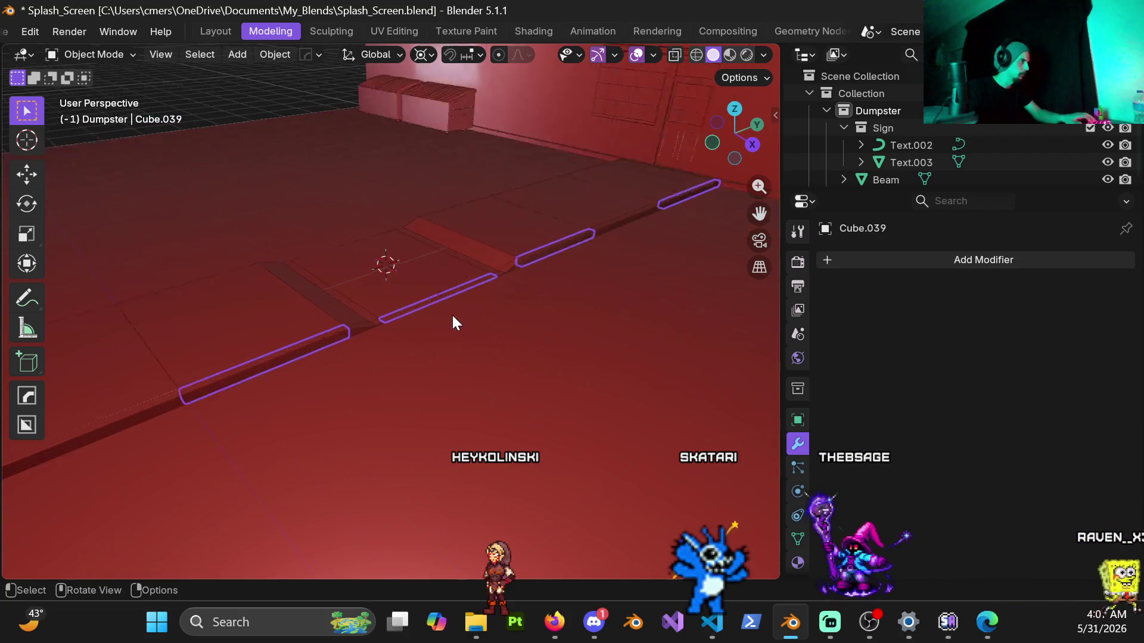
Separate one strip's linked faces into a new object and return to Object Mode.
key("Tab")
middle_click_drag(424, 302, 432, 332)
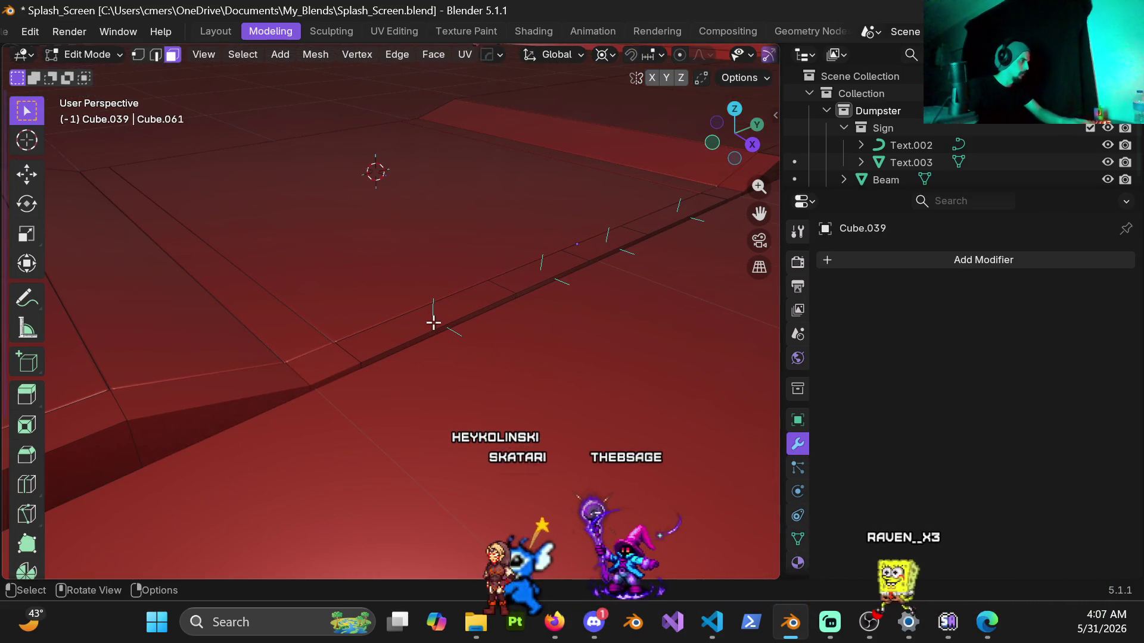
key("l")
key("p")
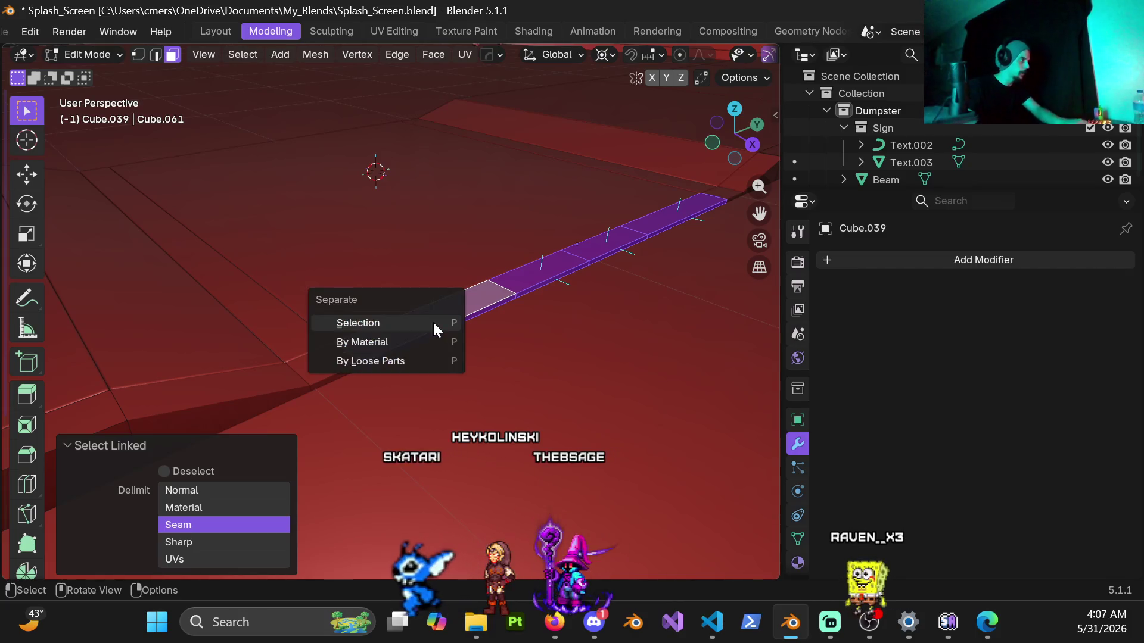
left_click(438, 325)
key("Tab")
middle_click_drag(410, 323, 400, 334)
mouse_move(376, 274)
middle_mouse_down()
mouse_move(636, 238)
mouse_move(403, 340)
mouse_move(491, 309)
mouse_move(779, 275)
middle_mouse_up()
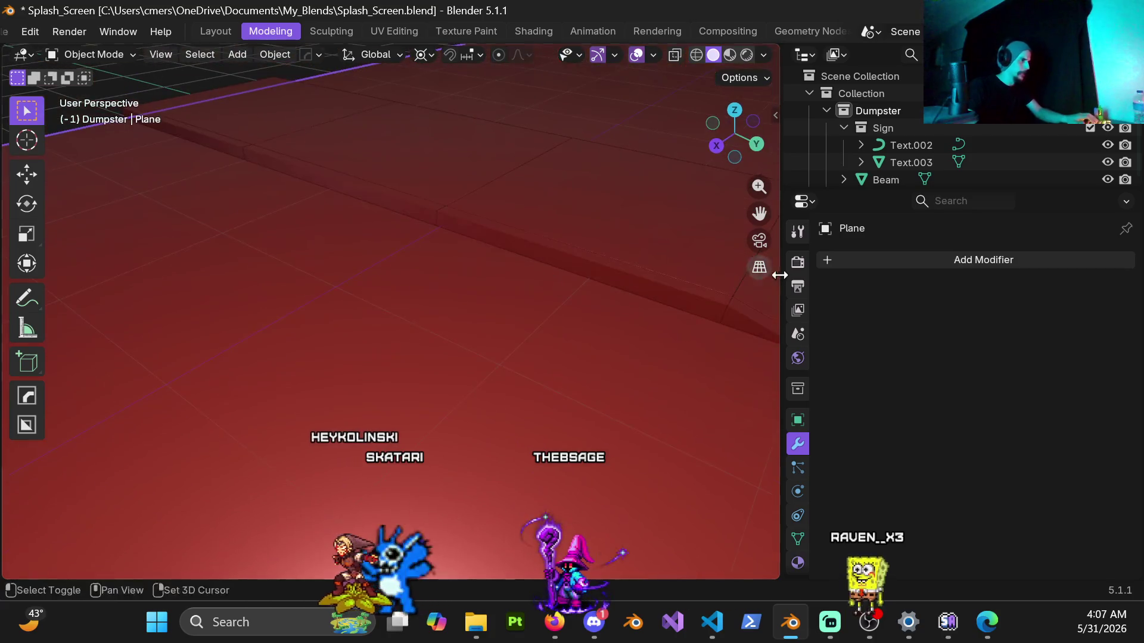
mouse_move(514, 274)
middle_mouse_down()
mouse_move(255, 258)
mouse_move(459, 306)
mouse_move(429, 330)
mouse_move(459, 293)
mouse_move(419, 295)
mouse_move(359, 325)
mouse_move(330, 354)
mouse_move(363, 376)
mouse_move(531, 347)
mouse_move(338, 351)
mouse_move(281, 332)
mouse_move(510, 289)
mouse_move(303, 317)
mouse_move(462, 313)
mouse_move(306, 357)
mouse_move(459, 367)
middle_mouse_up()
Add a Hard Ops adjustable bevel to the long curb beam Cube.039 and edit its amount.
left_click(306, 356)
key("q")
left_click(466, 366)
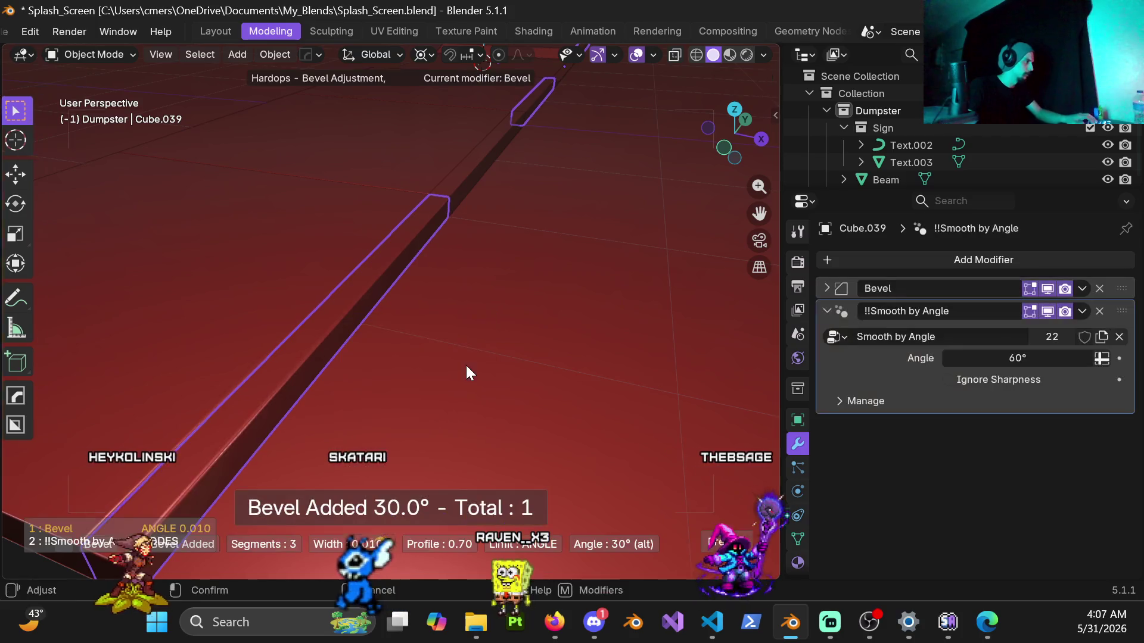
left_click(499, 366)
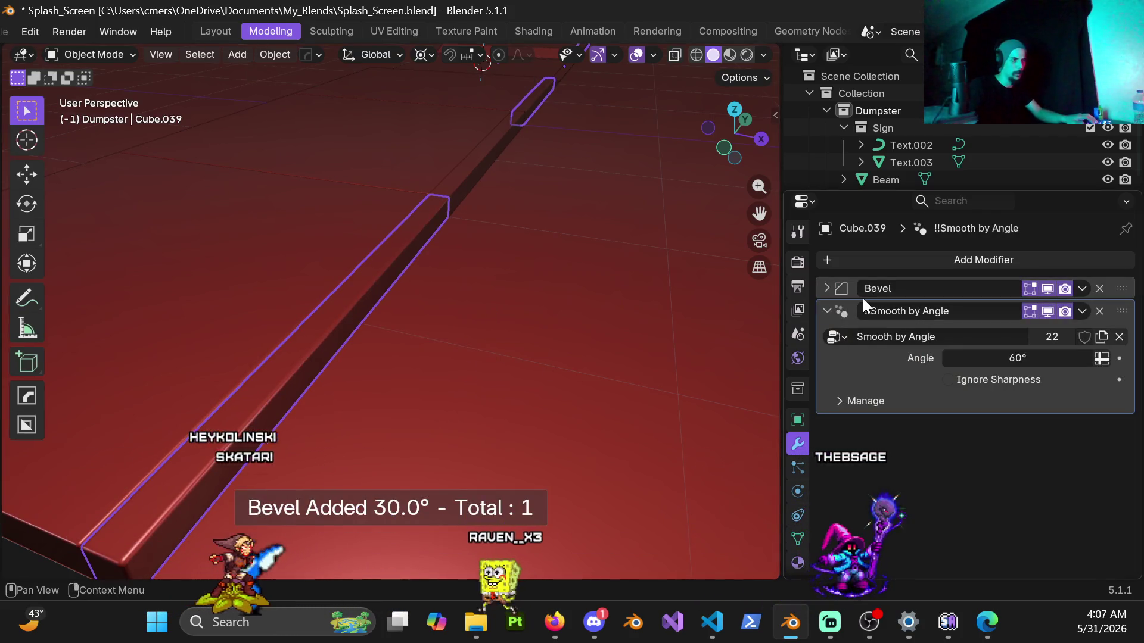
left_click(828, 289)
left_click(1026, 357)
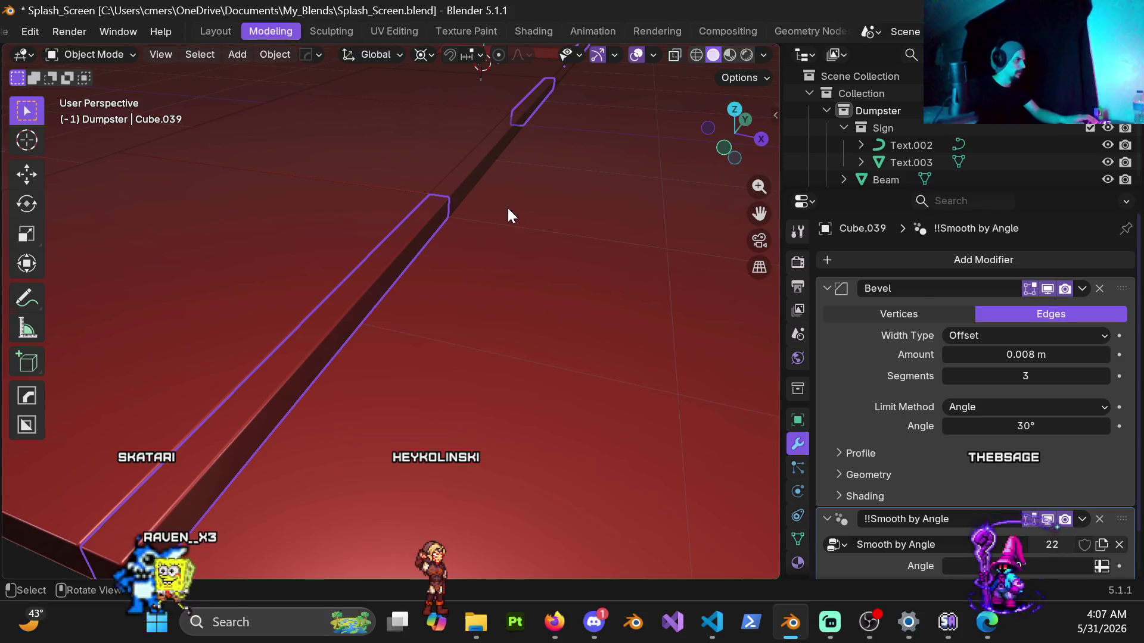
Bevel the curb strip Cube.030 the same way with a matching 0.008 m amount.
left_click(467, 170)
mouse_move(521, 208)
middle_mouse_down()
mouse_move(487, 381)
mouse_move(492, 321)
mouse_move(415, 250)
mouse_move(426, 320)
middle_mouse_up()
key("q")
left_click(510, 345)
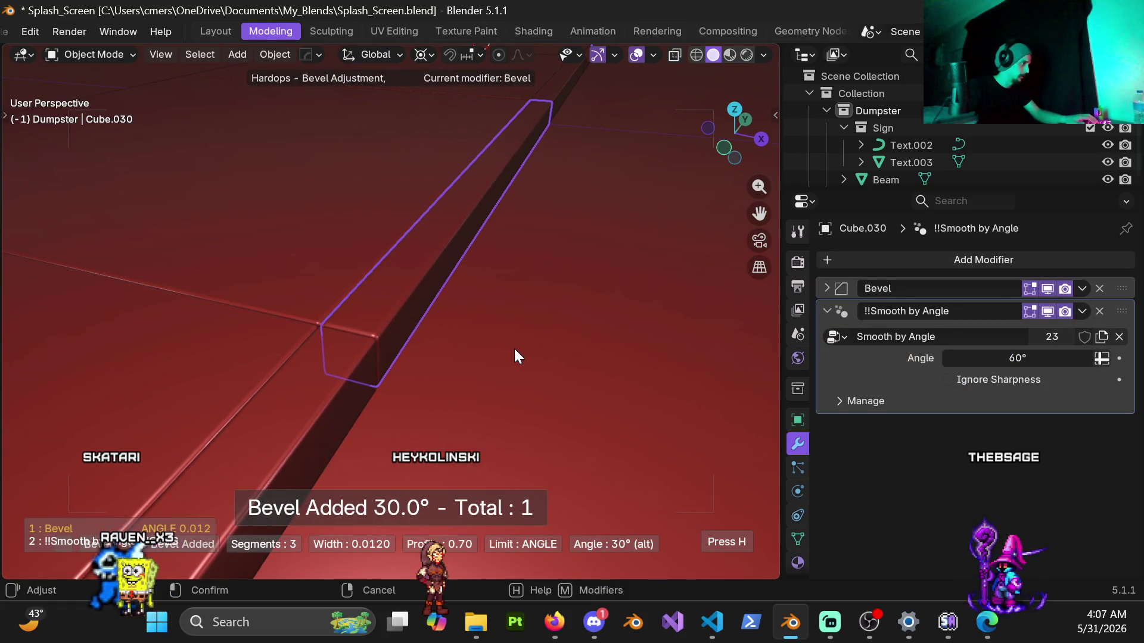
left_click(513, 356)
left_click(827, 288)
left_click(1004, 353)
left_click(1005, 352)
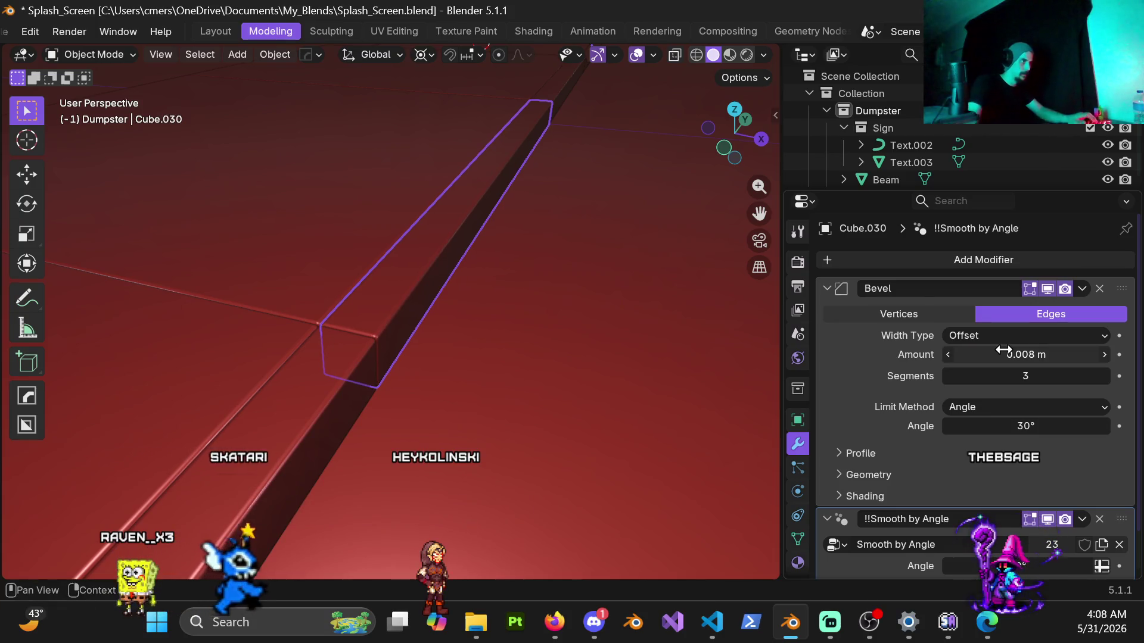
scroll(331, 382, "up", 4)
mouse_move(360, 351)
middle_mouse_down()
mouse_move(362, 339)
mouse_move(544, 297)
mouse_move(411, 334)
mouse_move(496, 288)
middle_mouse_up()
Add a Hard Ops adjustable bevel to the wedge slab Cube.029.
left_click(495, 288)
middle_click_drag(431, 337, 495, 347)
key("q")
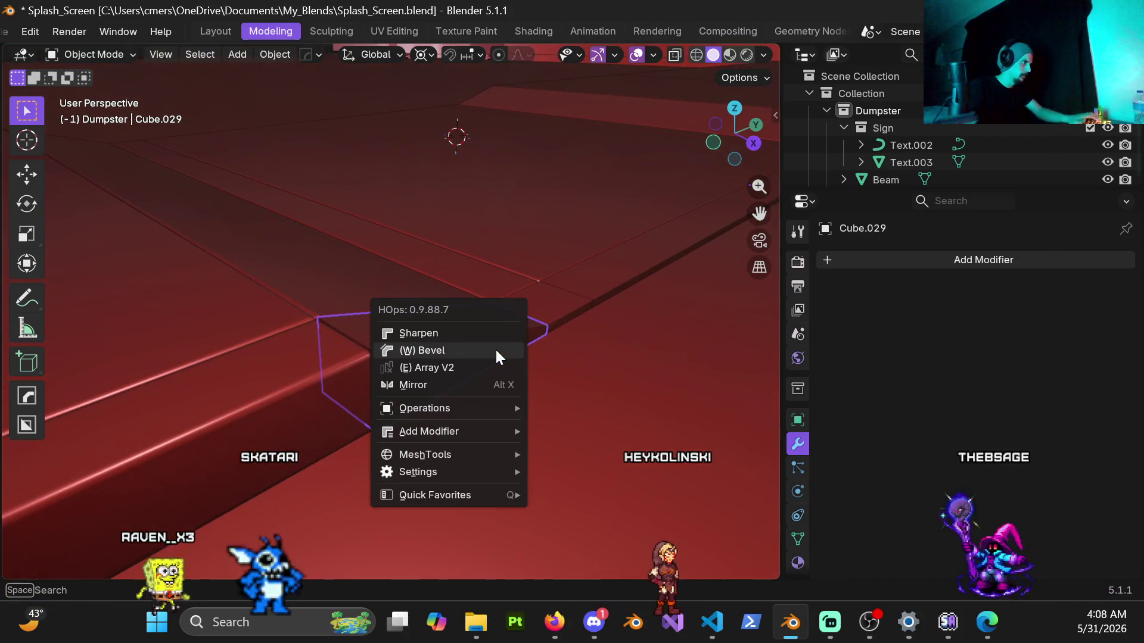
left_click(495, 348)
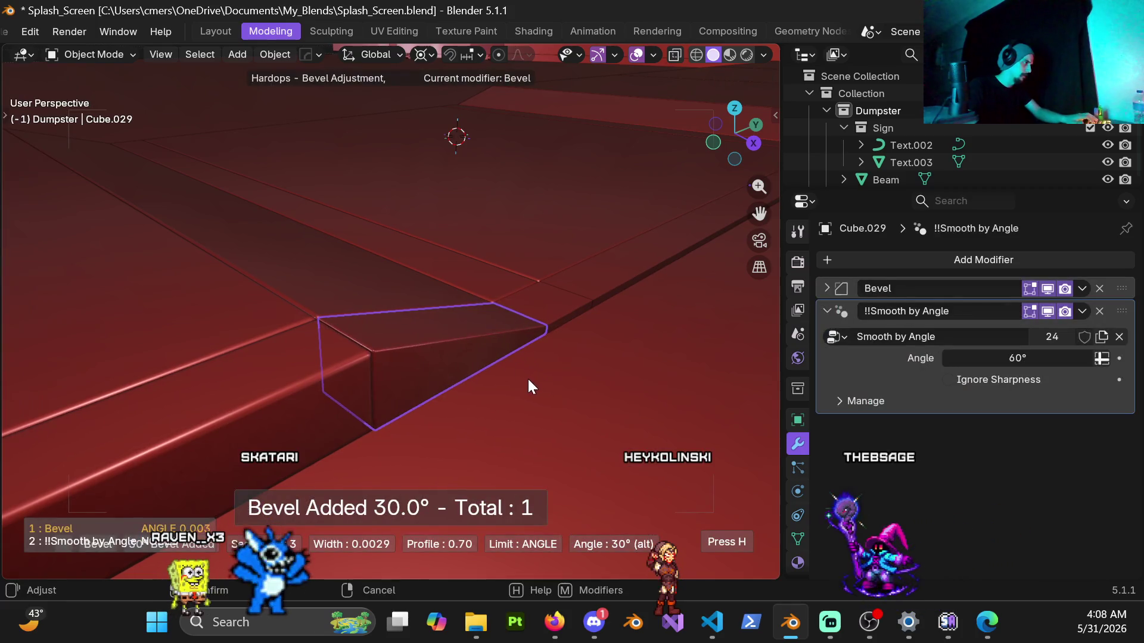
left_click(513, 377)
left_click(827, 288)
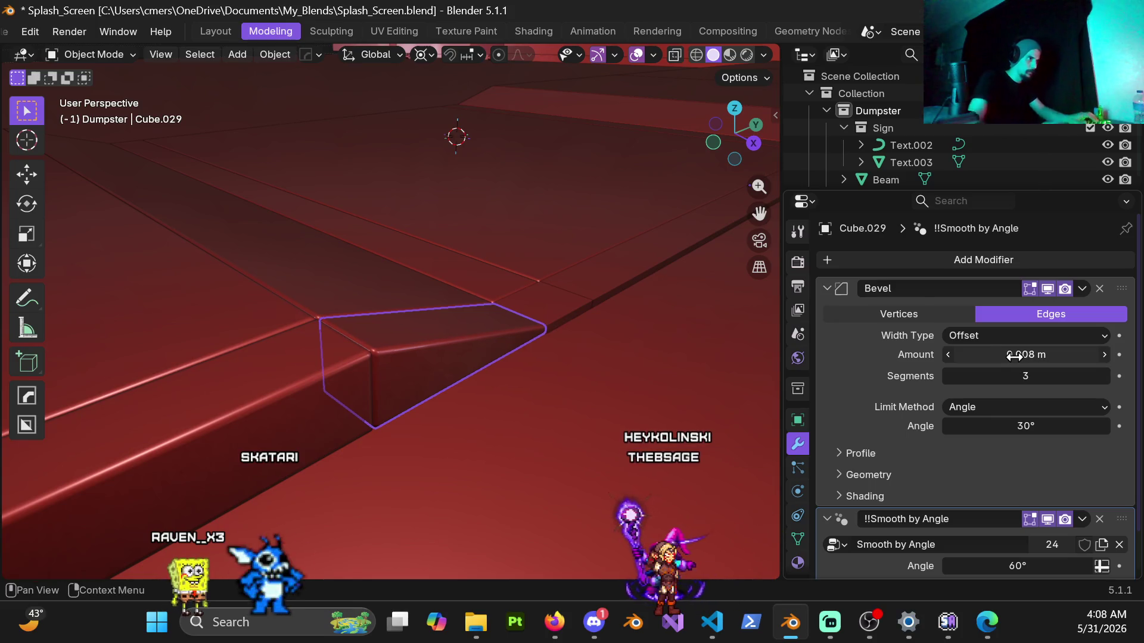
Bevel the floor slab Cube.028 with a 0.008 m amount.
left_click(567, 310)
mouse_move(725, 325)
middle_mouse_down()
mouse_move(504, 339)
mouse_move(471, 353)
mouse_move(438, 345)
mouse_move(477, 350)
middle_mouse_up()
key("q")
left_click(479, 351)
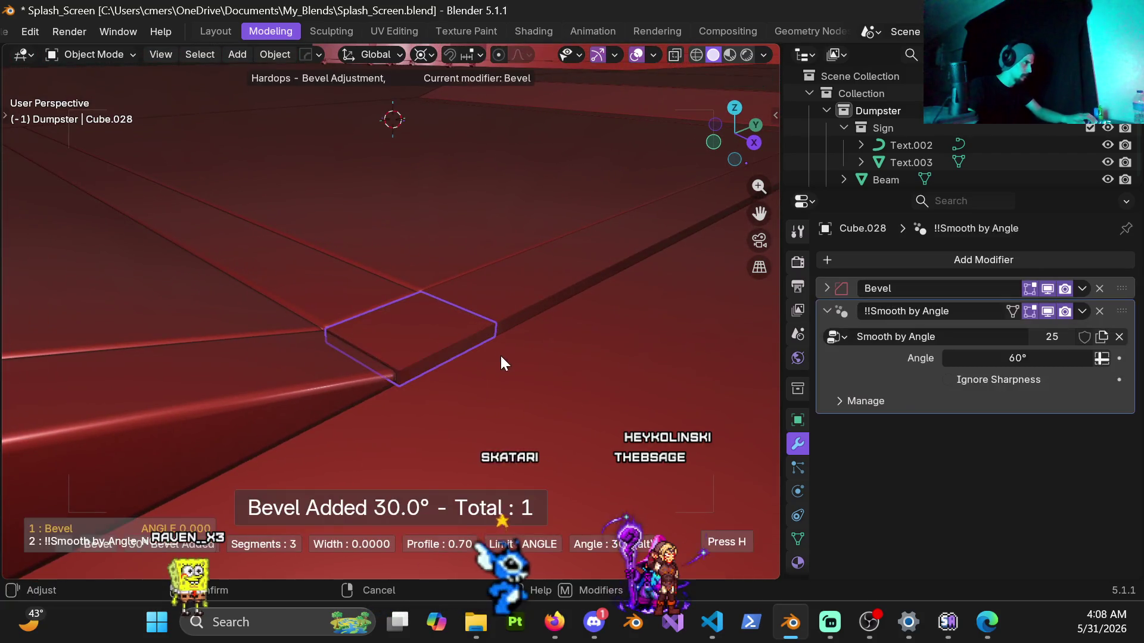
left_click(573, 384)
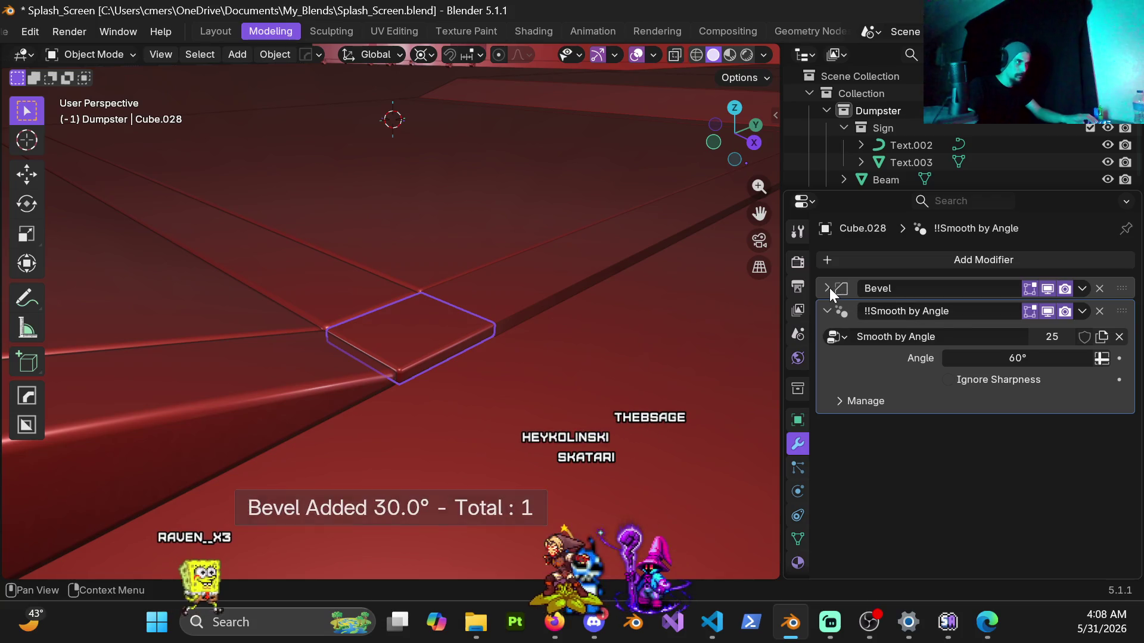
left_click(828, 287)
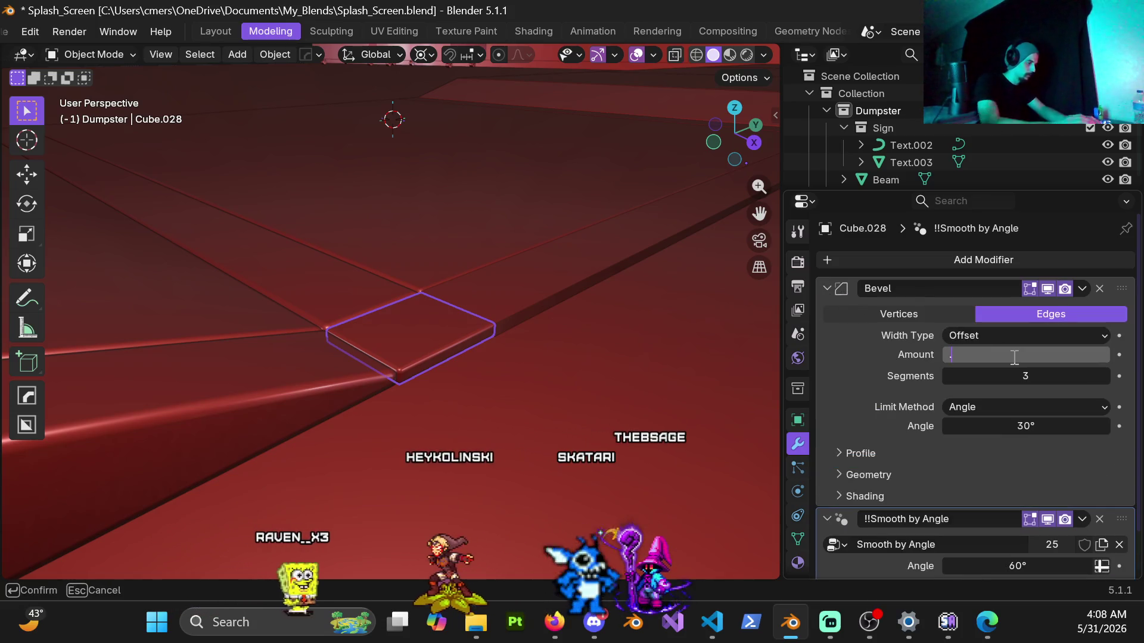
type("008")
key("Return")
scroll(501, 394, "up", 3)
mouse_move(480, 420)
middle_mouse_down()
mouse_move(470, 351)
mouse_move(452, 367)
mouse_move(494, 433)
mouse_move(493, 326)
mouse_move(540, 329)
mouse_move(497, 365)
mouse_move(435, 354)
mouse_move(495, 316)
mouse_move(616, 355)
middle_mouse_up()
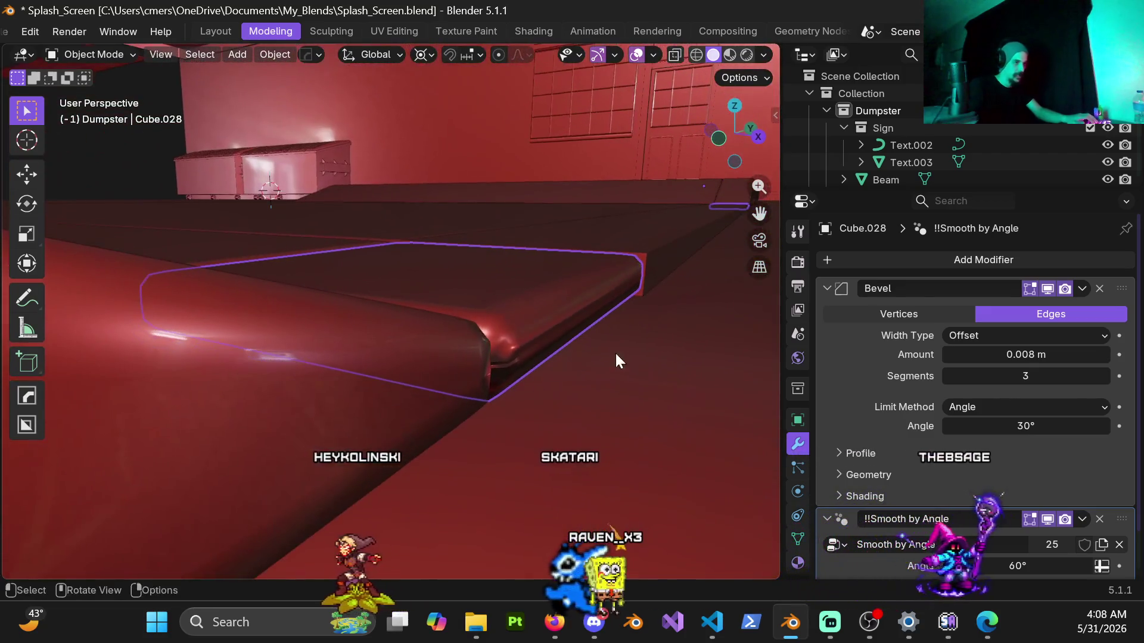
Lower Cube.028's bevel amount to 0.006 m and inspect the edge up close.
left_click(1020, 355)
key("BackSpace")
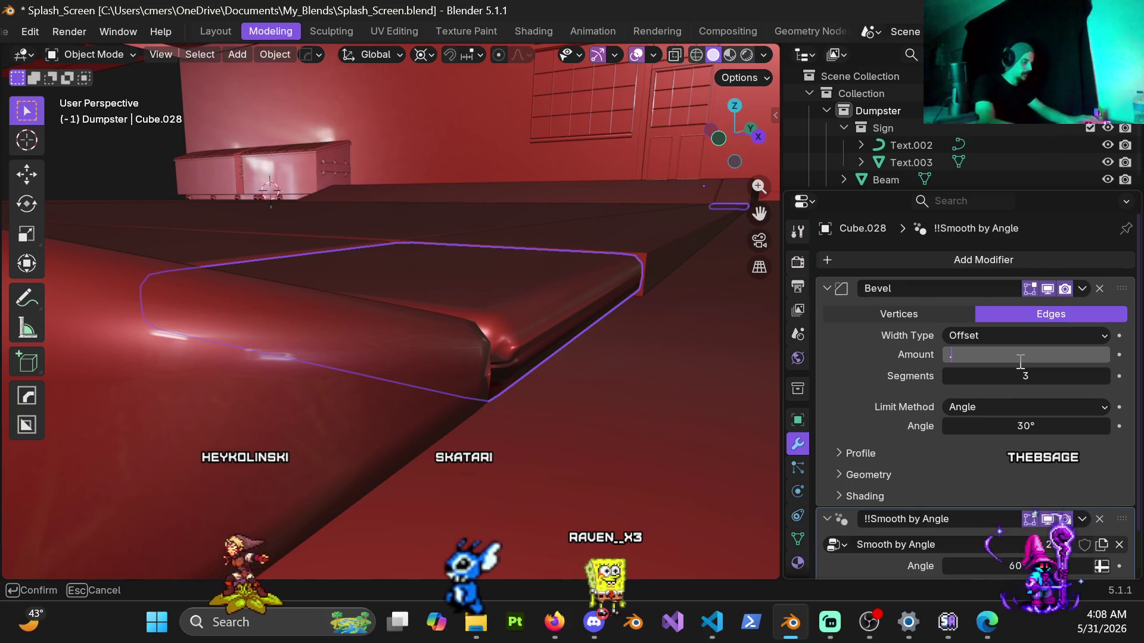
type(".006")
key("Return")
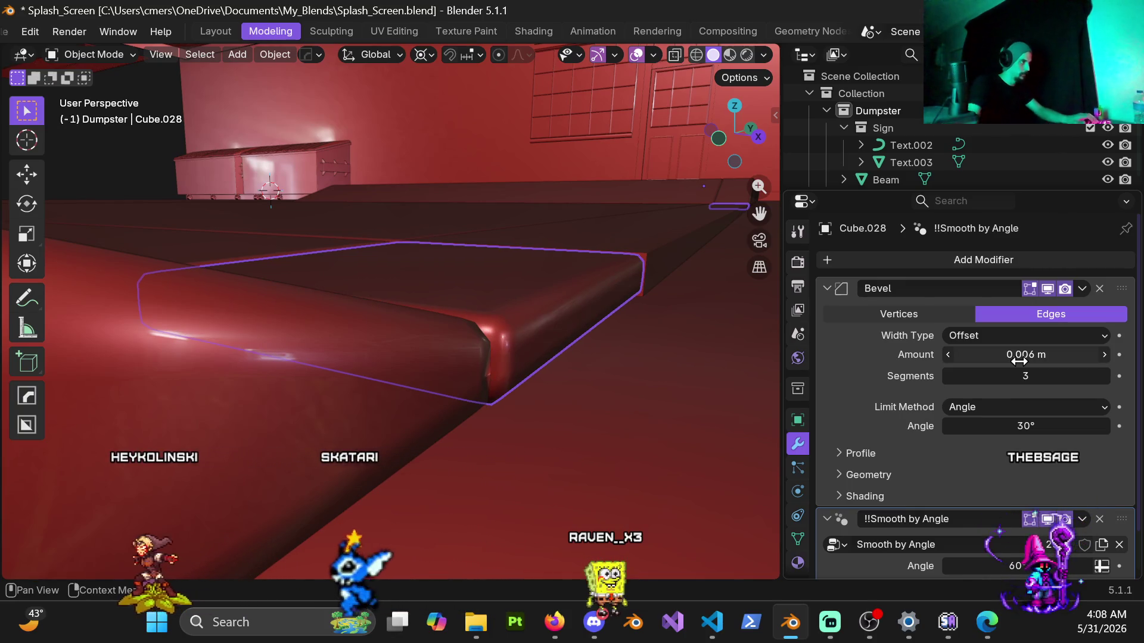
mouse_move(763, 390)
middle_mouse_down()
mouse_move(525, 342)
mouse_move(438, 309)
mouse_move(401, 325)
mouse_move(355, 322)
middle_mouse_up()
scroll(437, 308, "up", 3)
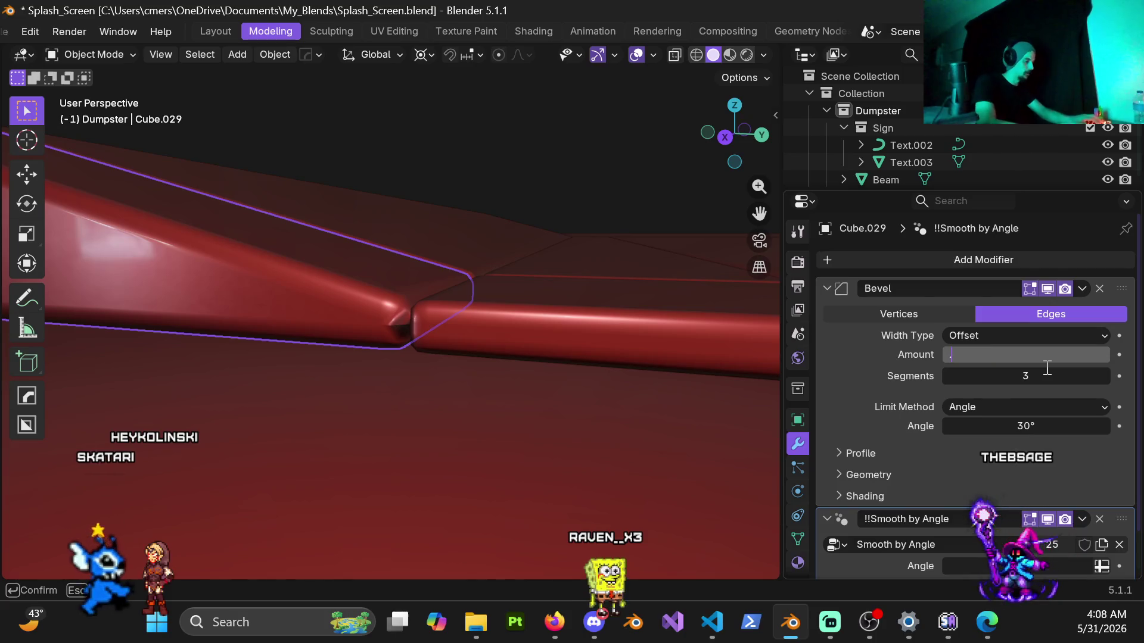
Confirm the pending bevel amount, then set neighbouring slab Cube.028's bevel to 0.007 m.
type("006")
key("Return")
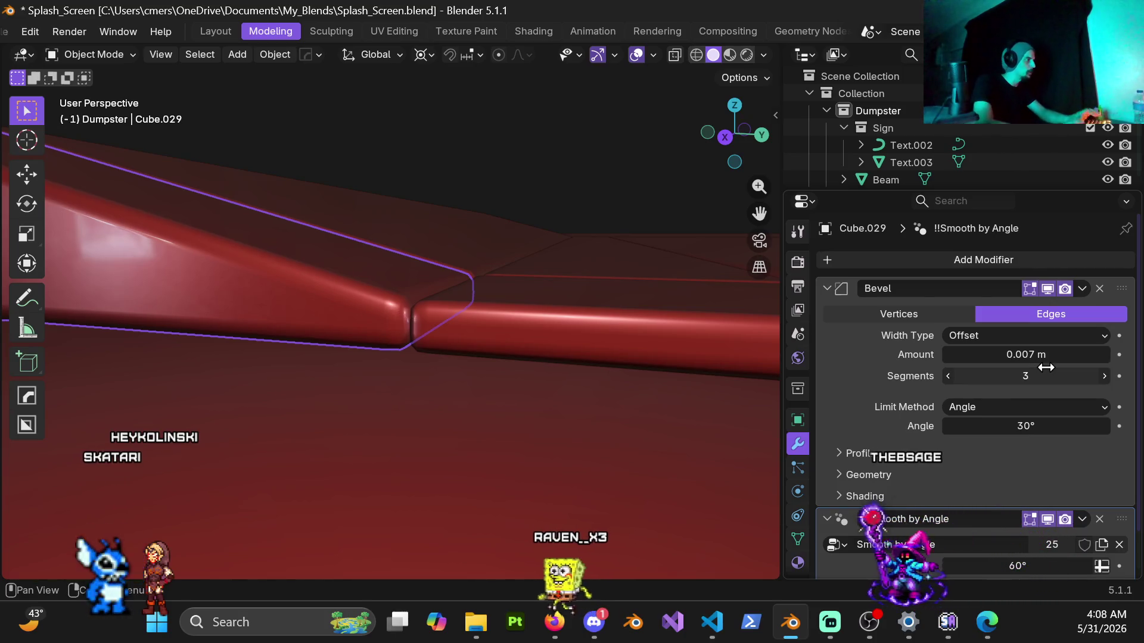
left_click(456, 327)
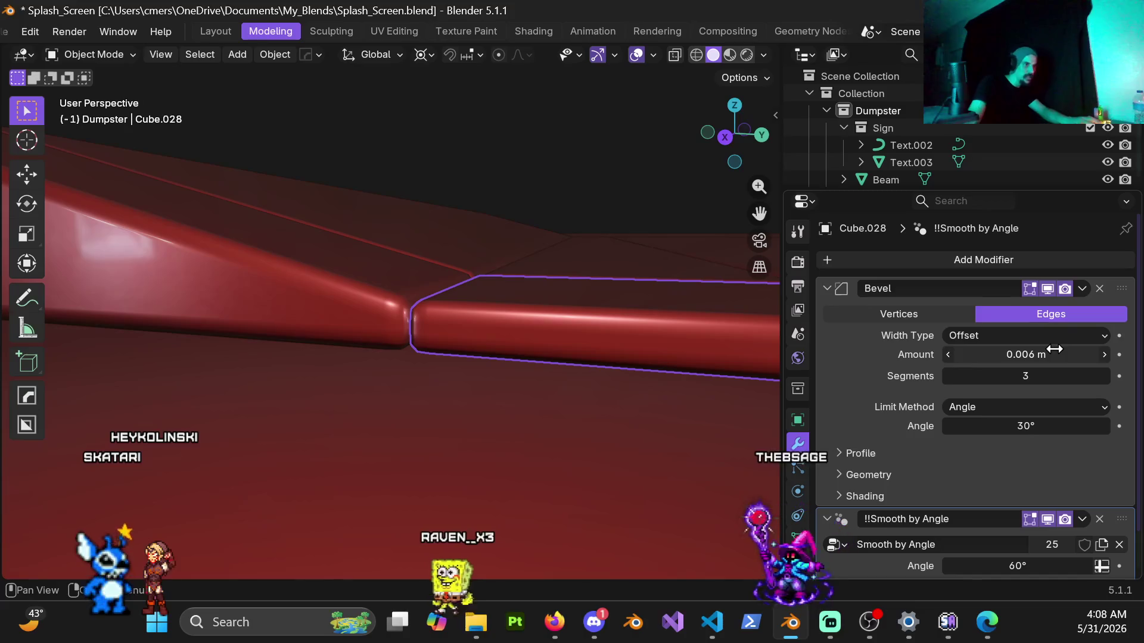
left_click(1028, 354)
type(".007")
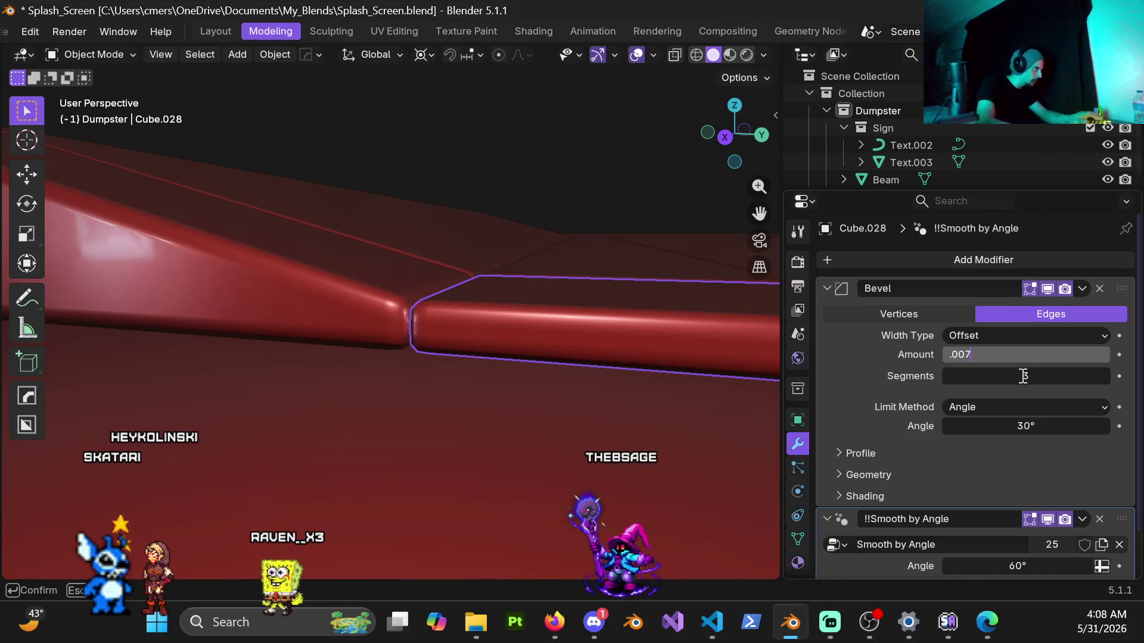
key("Return")
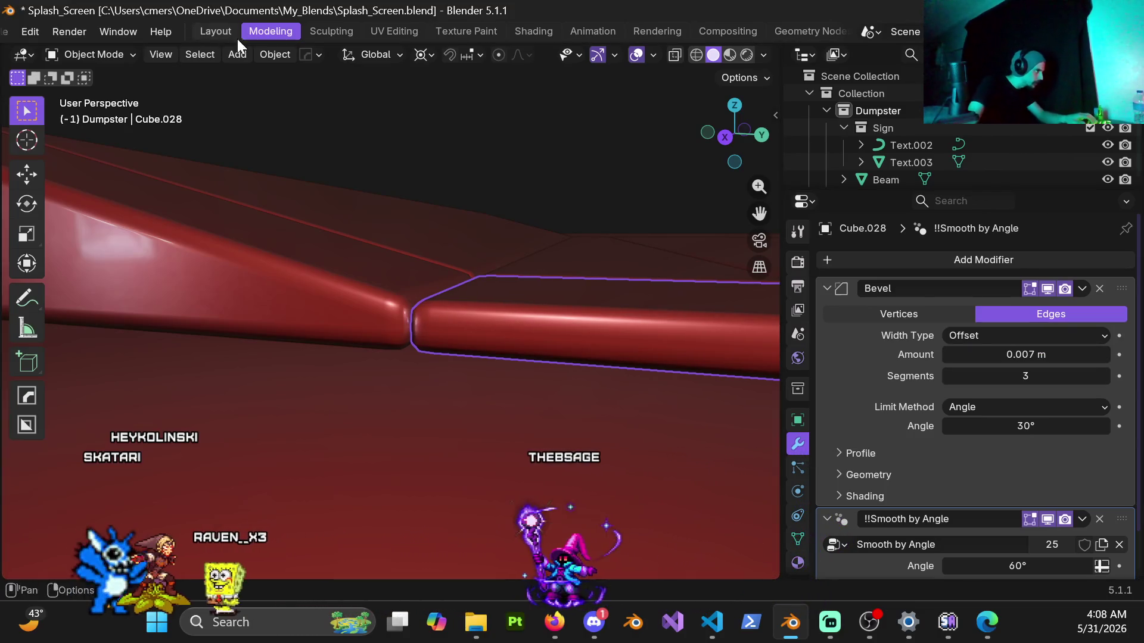
Review the bevel amounts on beams Cube.039 and Cube.030.
mouse_move(489, 318)
middle_mouse_down()
mouse_move(593, 313)
mouse_move(538, 305)
mouse_move(452, 332)
middle_mouse_up()
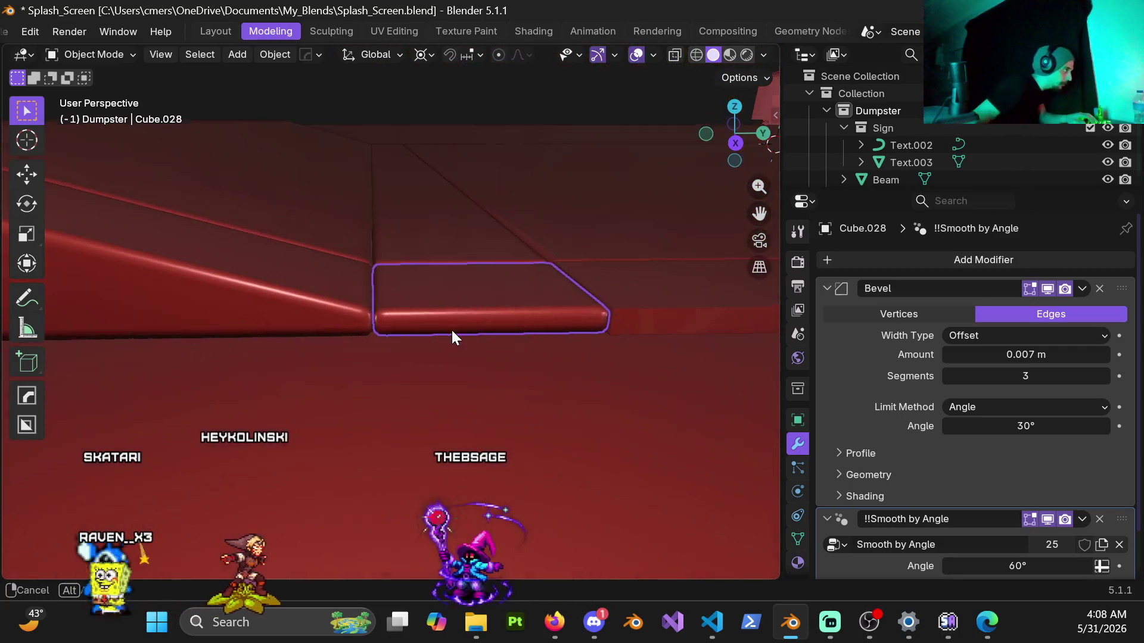
mouse_move(349, 303)
middle_mouse_down()
mouse_move(483, 291)
mouse_move(394, 309)
mouse_move(427, 347)
middle_mouse_up()
left_click(410, 310)
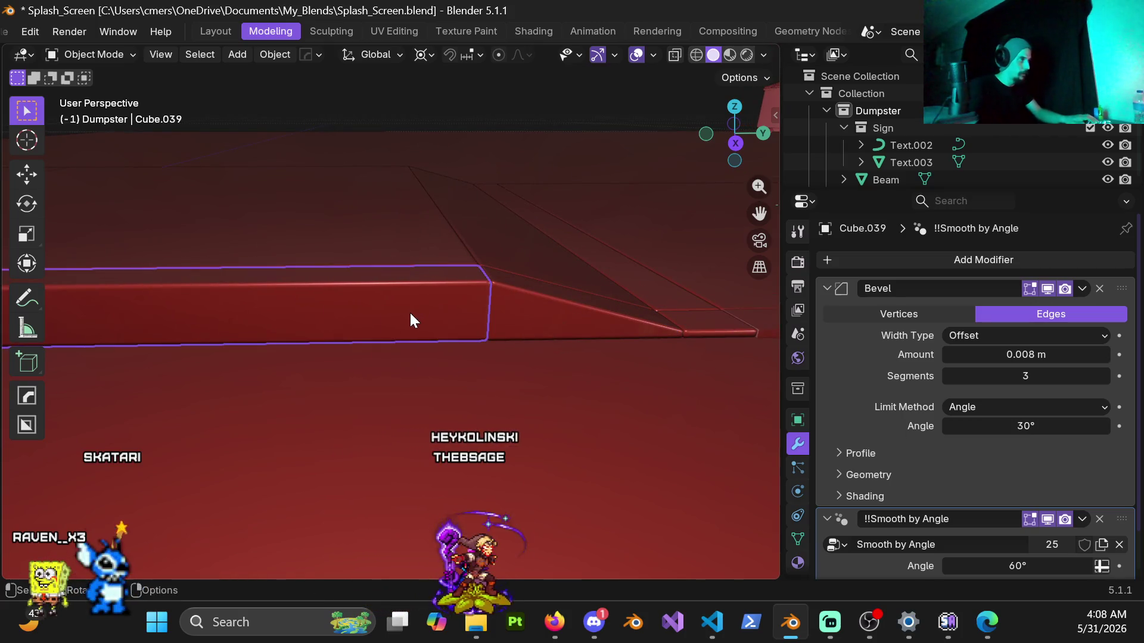
left_click(988, 355)
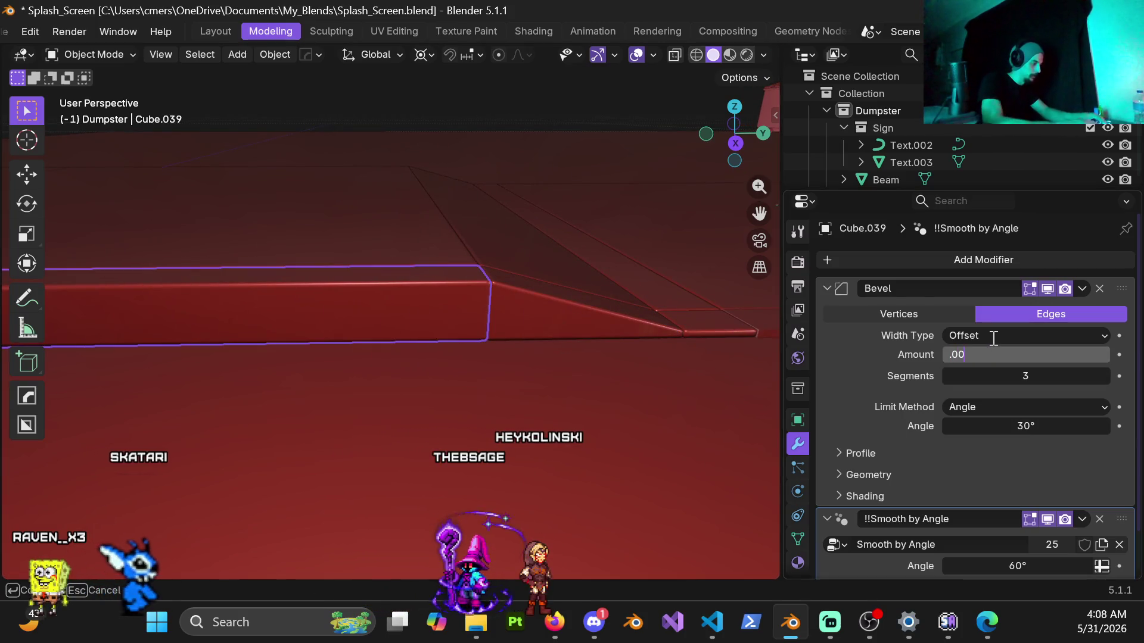
mouse_move(291, 217)
middle_mouse_down()
mouse_move(215, 365)
mouse_move(359, 338)
middle_mouse_up()
left_click(327, 317)
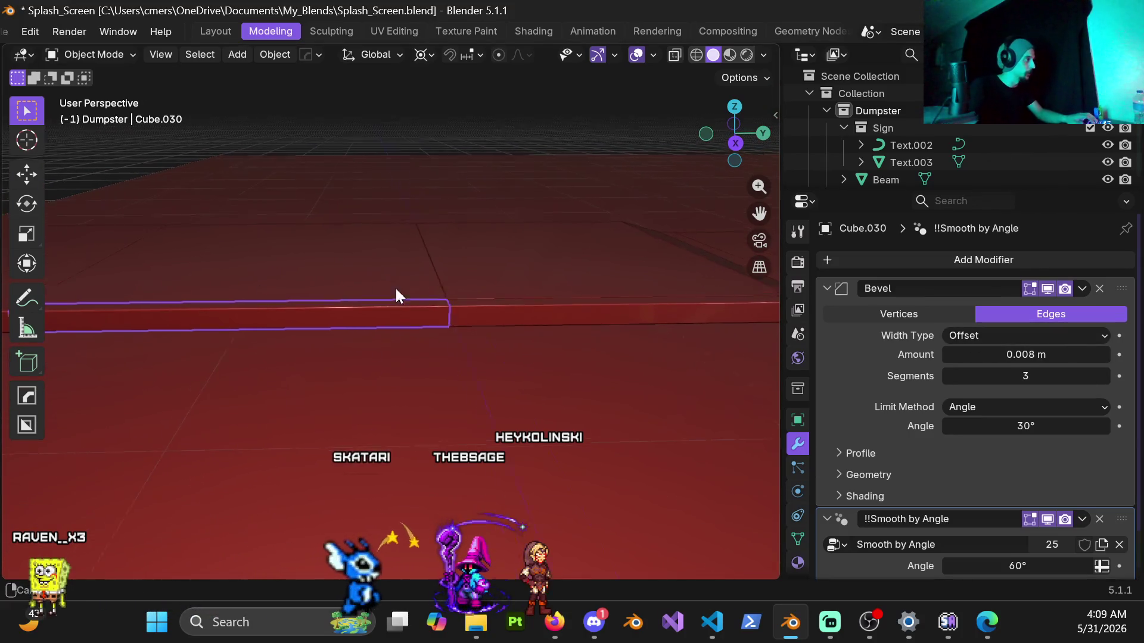
middle_click_drag(396, 288, 558, 318)
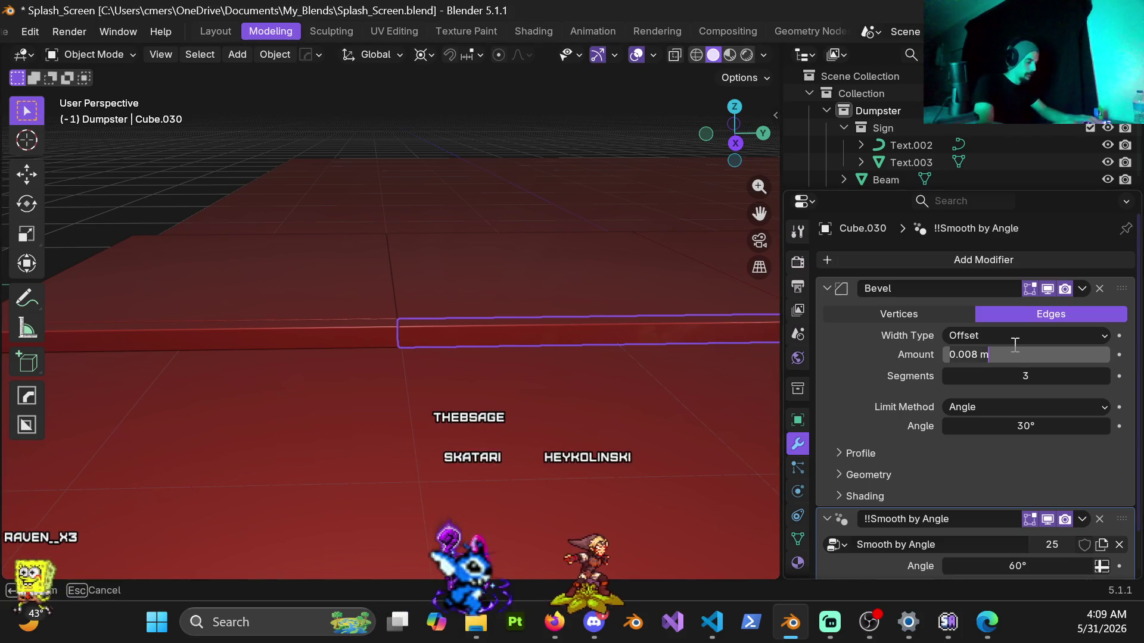
left_click(362, 340)
mouse_move(633, 312)
middle_mouse_down("shift")
mouse_move(568, 277)
mouse_move(355, 336)
mouse_move(682, 359)
mouse_move(498, 352)
mouse_move(518, 401)
mouse_move(530, 373)
mouse_move(488, 400)
mouse_move(499, 347)
middle_mouse_up("shift")
Add a HardOps bevel to the unbevelled strip Cube.031 with a 0.007 m amount.
left_click(390, 326)
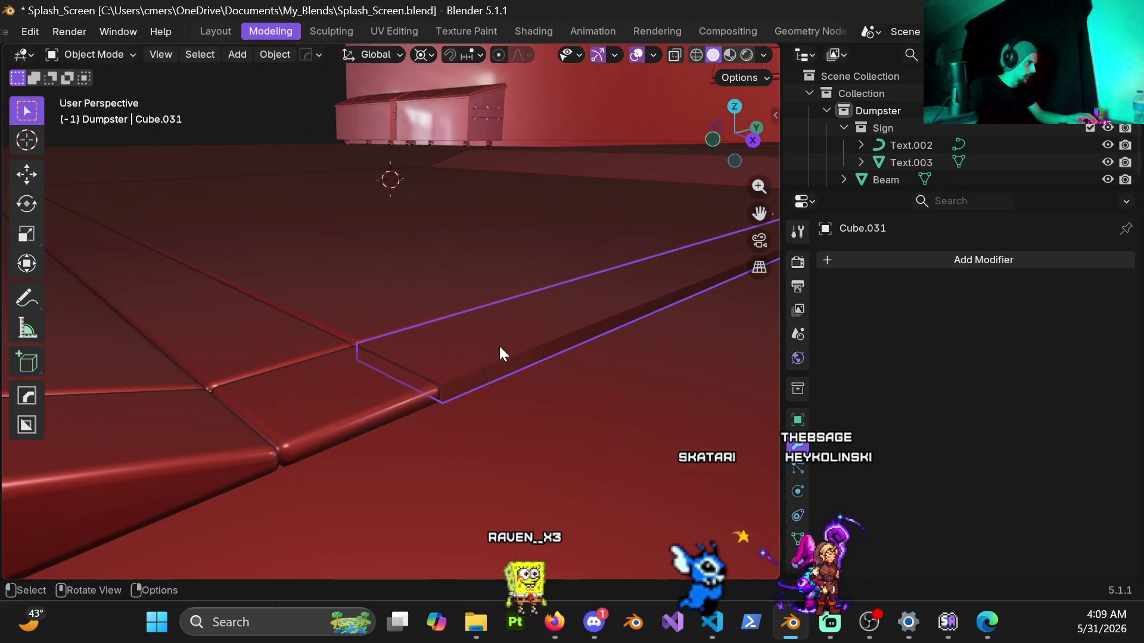
key("q")
left_click(520, 381)
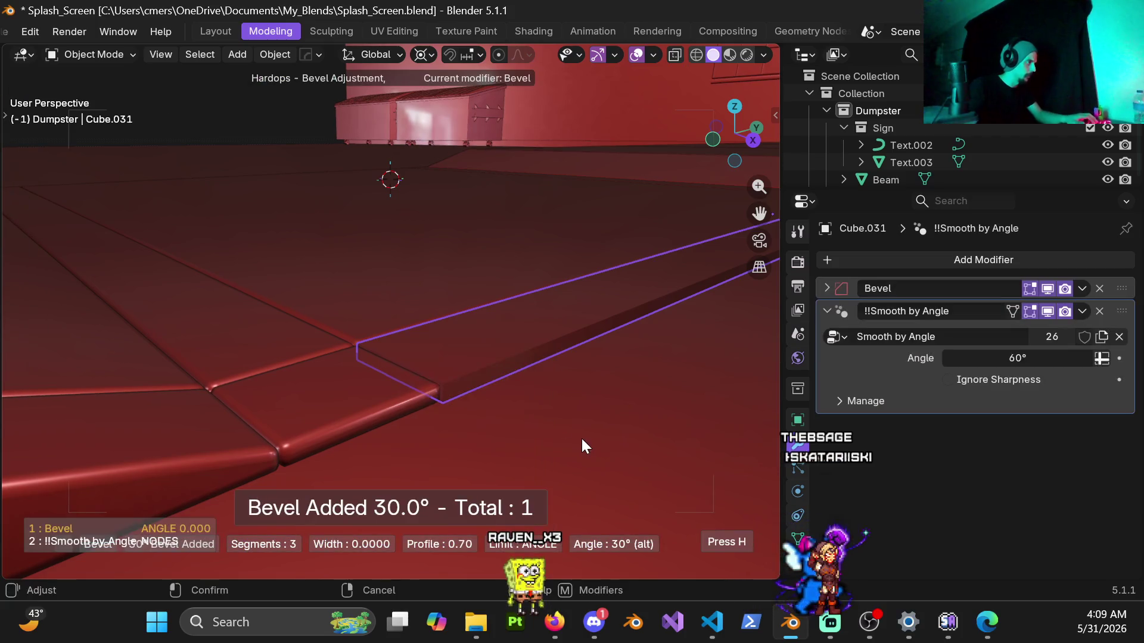
left_click(566, 433)
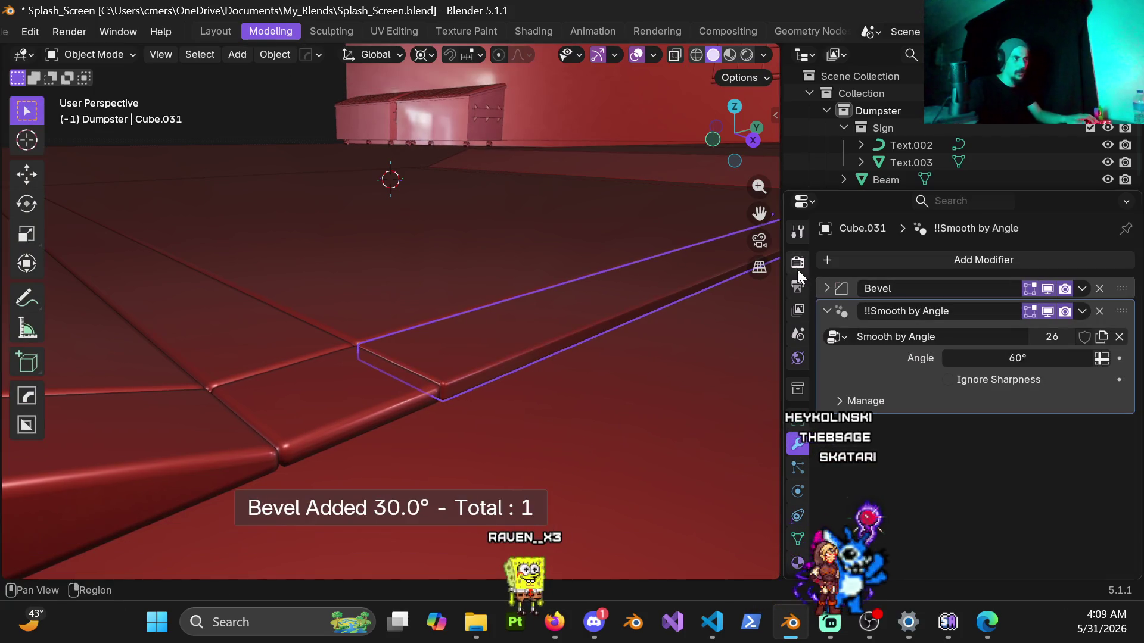
left_click(832, 292)
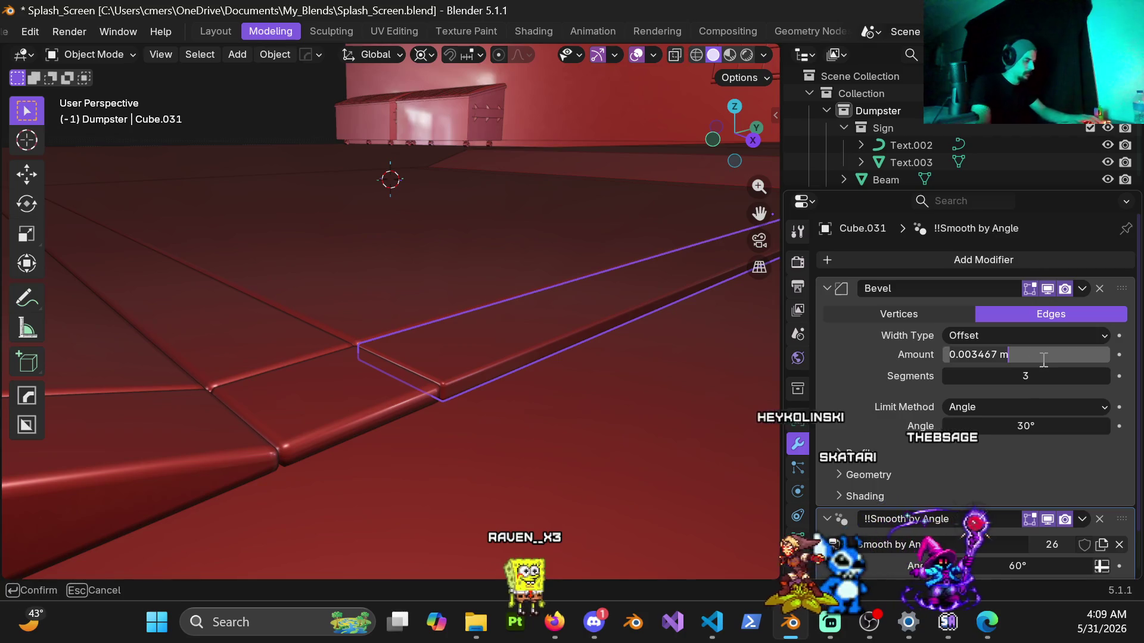
type(".07")
key("Return")
mouse_move(715, 280)
middle_mouse_down("shift")
mouse_move(549, 251)
mouse_move(460, 326)
mouse_move(542, 286)
mouse_move(359, 316)
mouse_move(270, 350)
mouse_move(510, 164)
mouse_move(445, 339)
middle_mouse_up("shift")
scroll(560, 319, "up", 4)
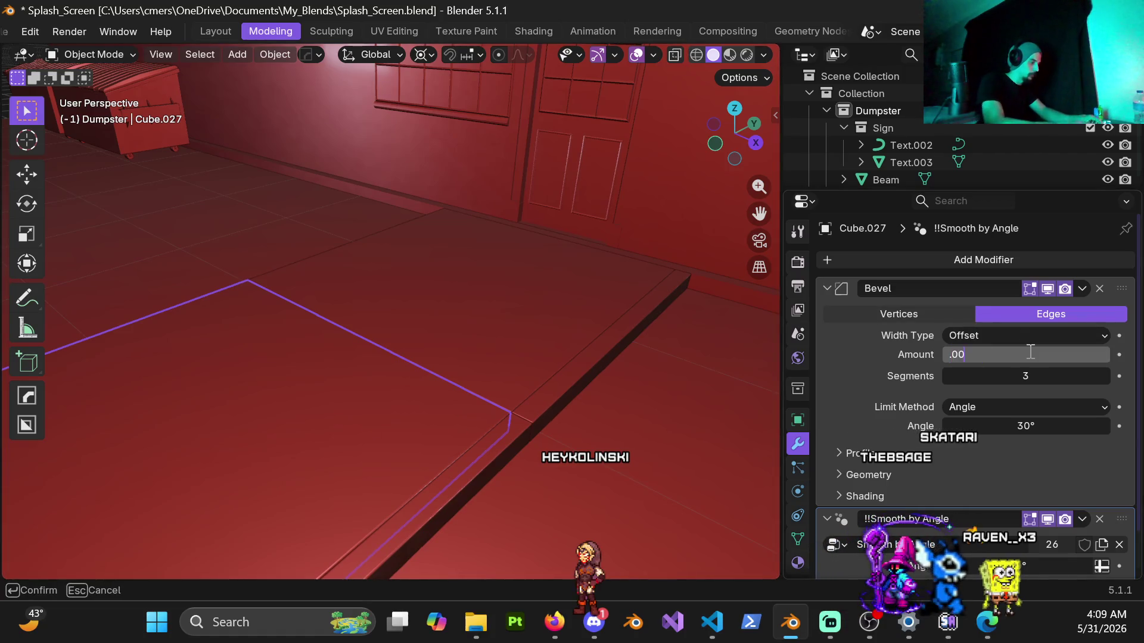
Set the small floor plate Cube.026's bevel amount to 0.007 m.
scroll(370, 391, "down", 2)
left_click(266, 361, "shift")
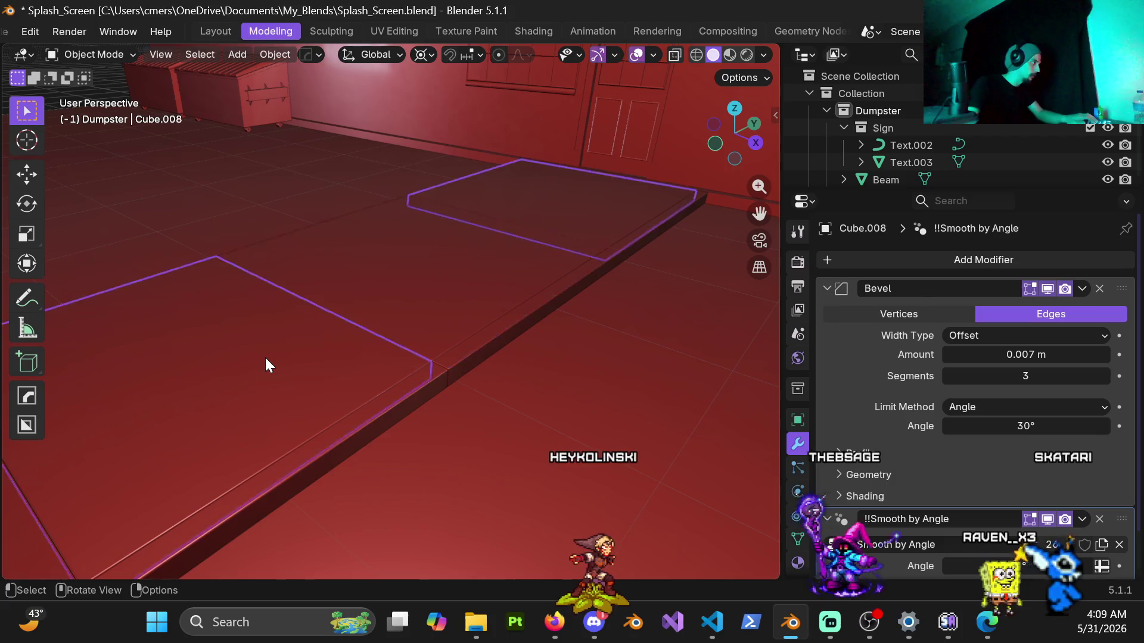
middle_click_drag(266, 360, 420, 341, "shift")
scroll(420, 341, "down", 3)
left_click(449, 322)
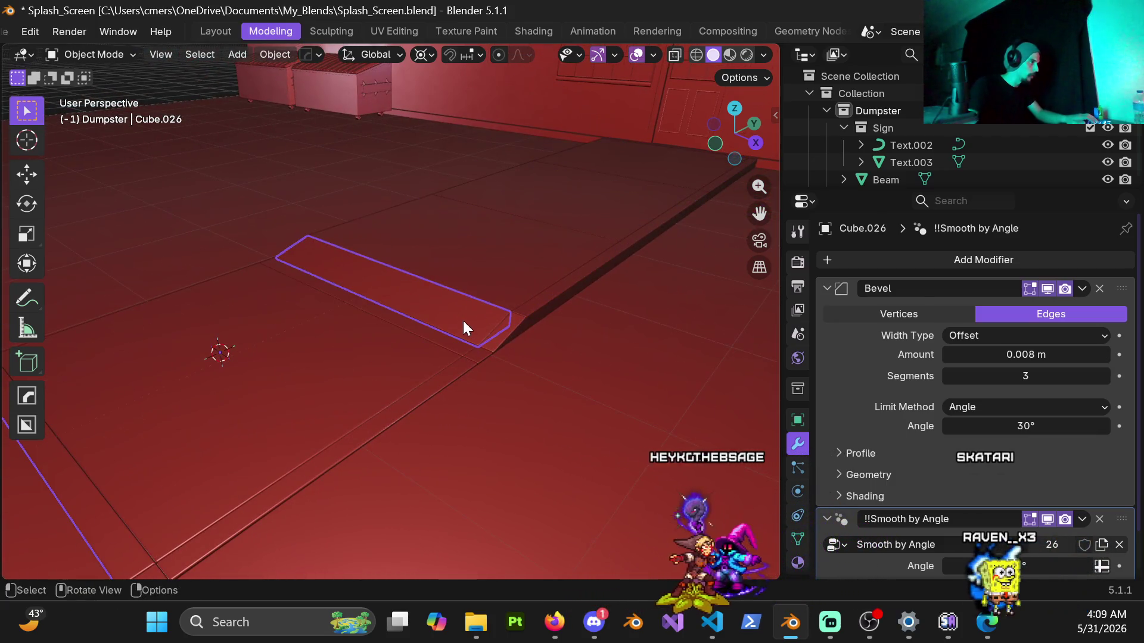
left_click(1029, 355)
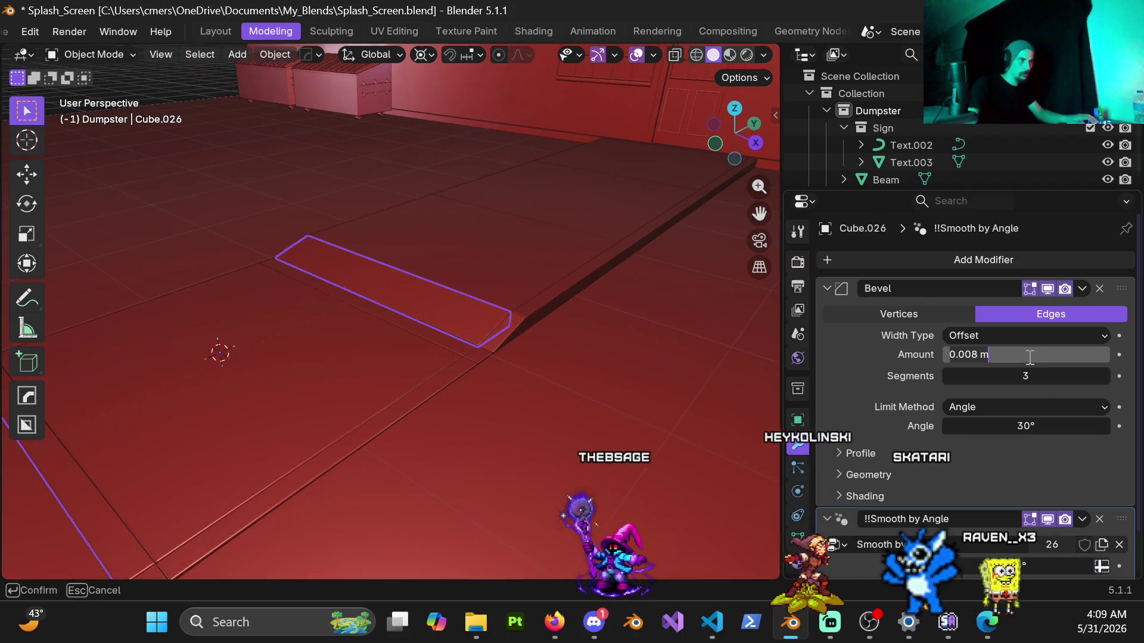
type(".07")
key("Return")
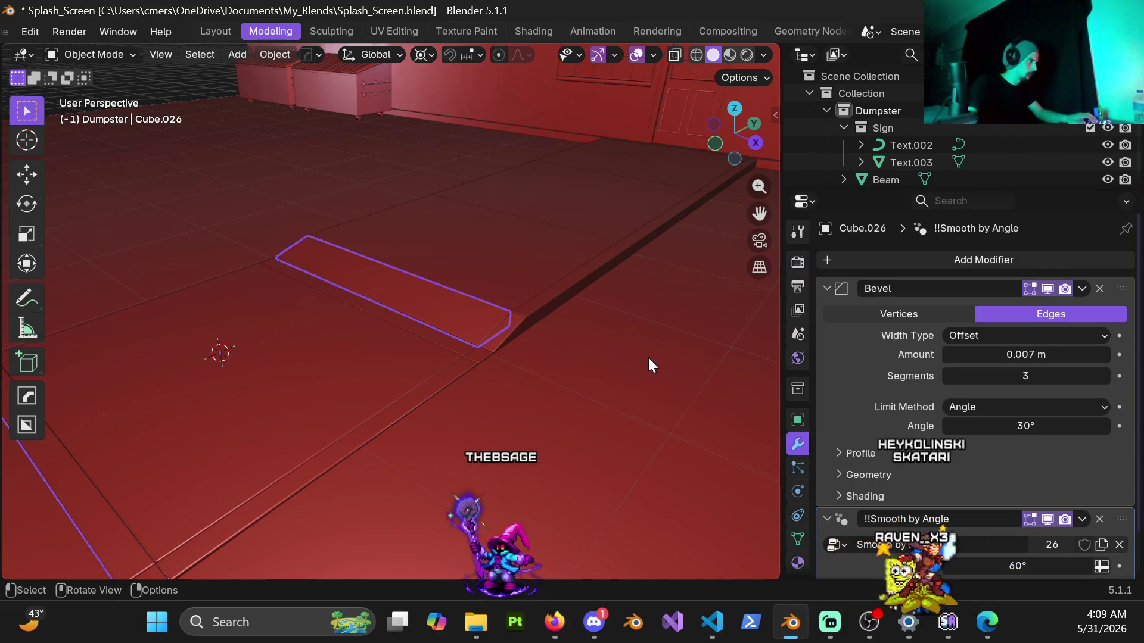
left_click(433, 340)
Set the bevel amount to 0.007 m on floor strips Cube.009 and Cube.007.
left_click(462, 342)
mouse_move(460, 342)
middle_mouse_down()
mouse_move(516, 354)
mouse_move(531, 438)
mouse_move(456, 405)
mouse_move(495, 413)
mouse_move(459, 409)
mouse_move(531, 495)
middle_mouse_up()
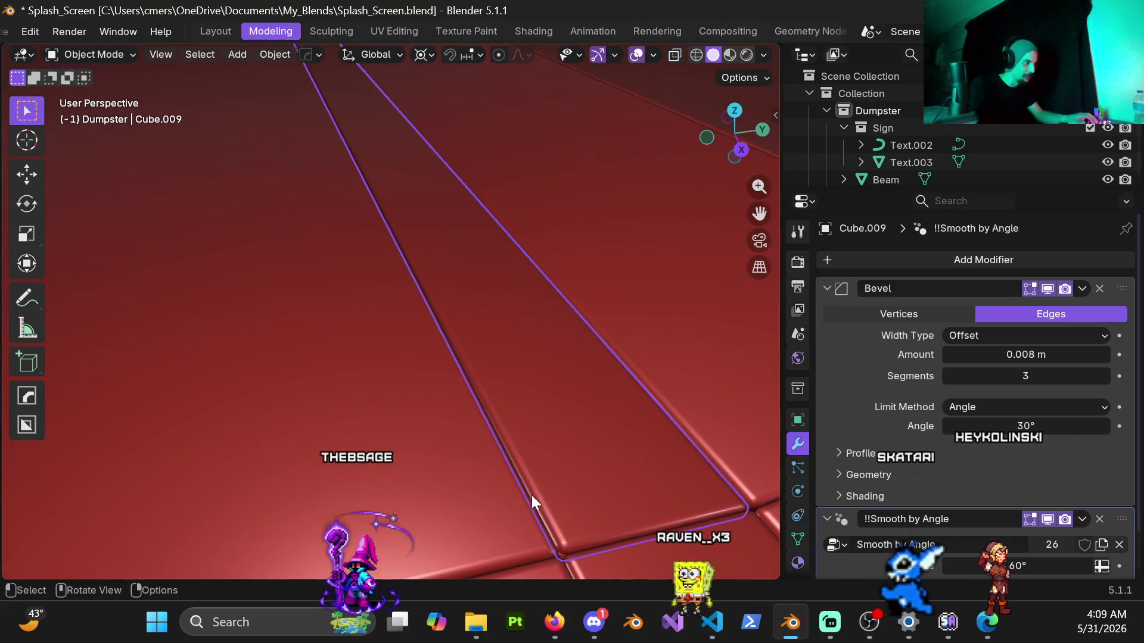
middle_click_drag(568, 558, 438, 384, "shift")
scroll(426, 360, "up", 4)
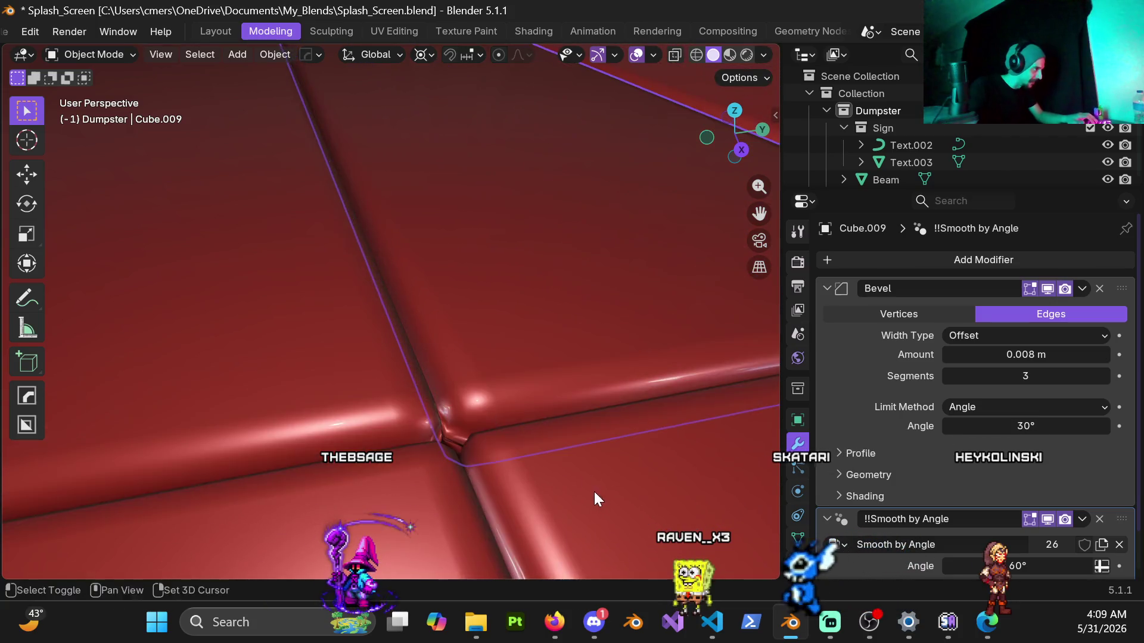
mouse_move(513, 428)
middle_mouse_down()
mouse_move(575, 456)
mouse_move(616, 406)
mouse_move(588, 459)
mouse_move(538, 476)
mouse_move(520, 437)
mouse_move(410, 499)
mouse_move(451, 554)
mouse_move(598, 477)
mouse_move(595, 431)
middle_mouse_up()
double_click(1027, 355)
type("0.007")
key("Return")
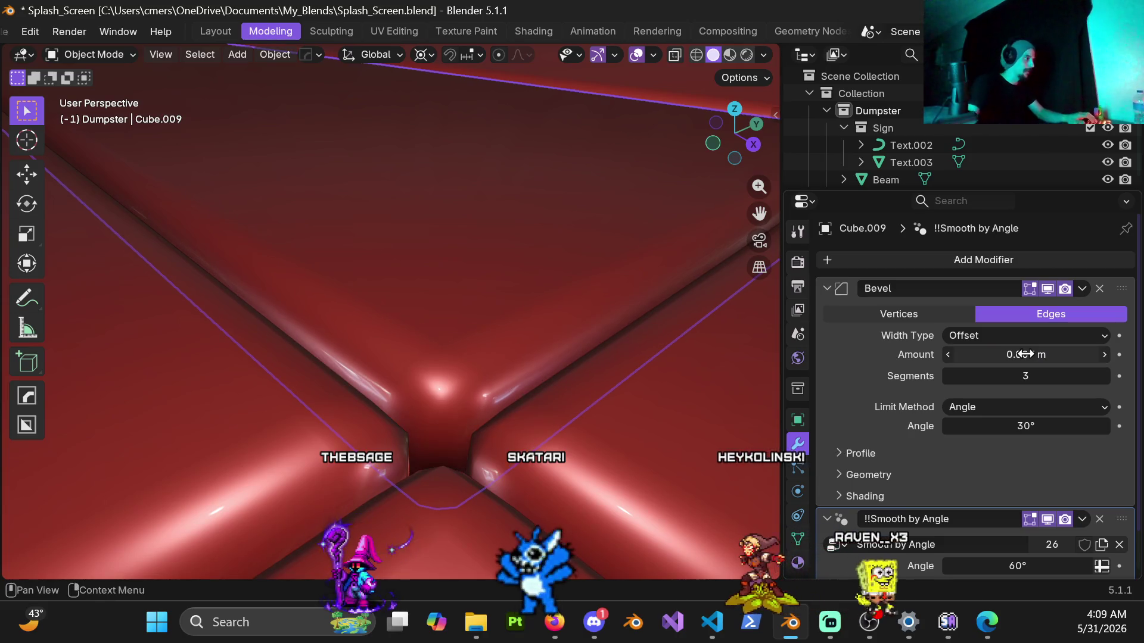
left_click(220, 430)
double_click(987, 355)
type("0.007")
key("Return")
Check the neighbouring floor pieces Cube.008 and Cube.027 from above.
mouse_move(473, 381)
middle_mouse_down()
mouse_move(384, 266)
mouse_move(373, 301)
mouse_move(506, 279)
mouse_move(481, 299)
mouse_move(577, 376)
mouse_move(308, 316)
mouse_move(357, 312)
mouse_move(420, 331)
middle_mouse_up()
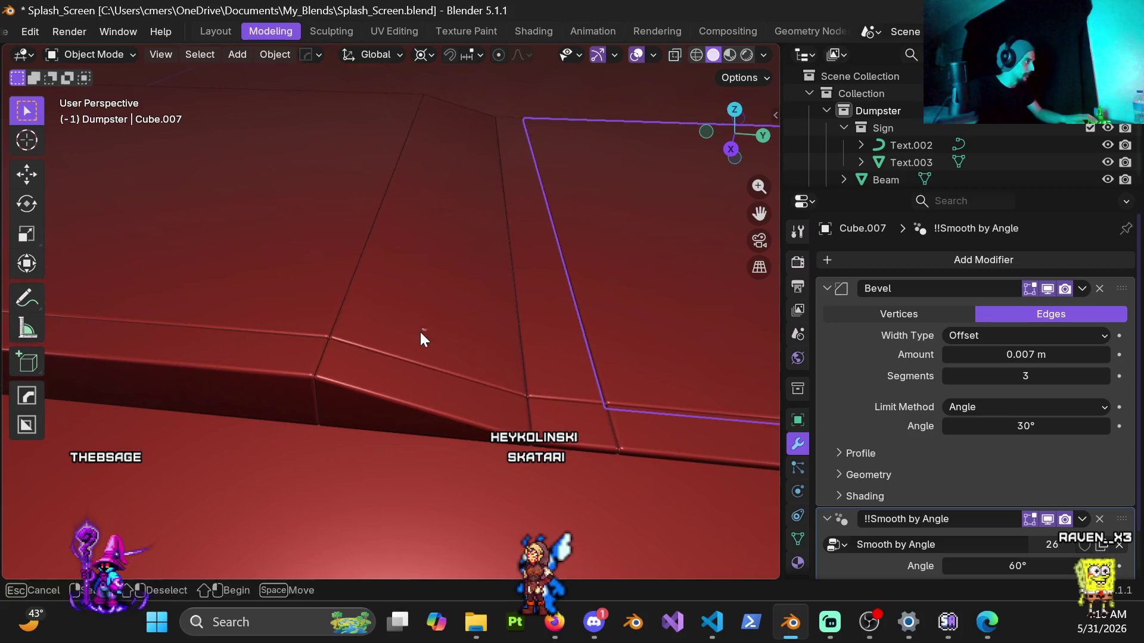
left_click(473, 309)
left_click(357, 274)
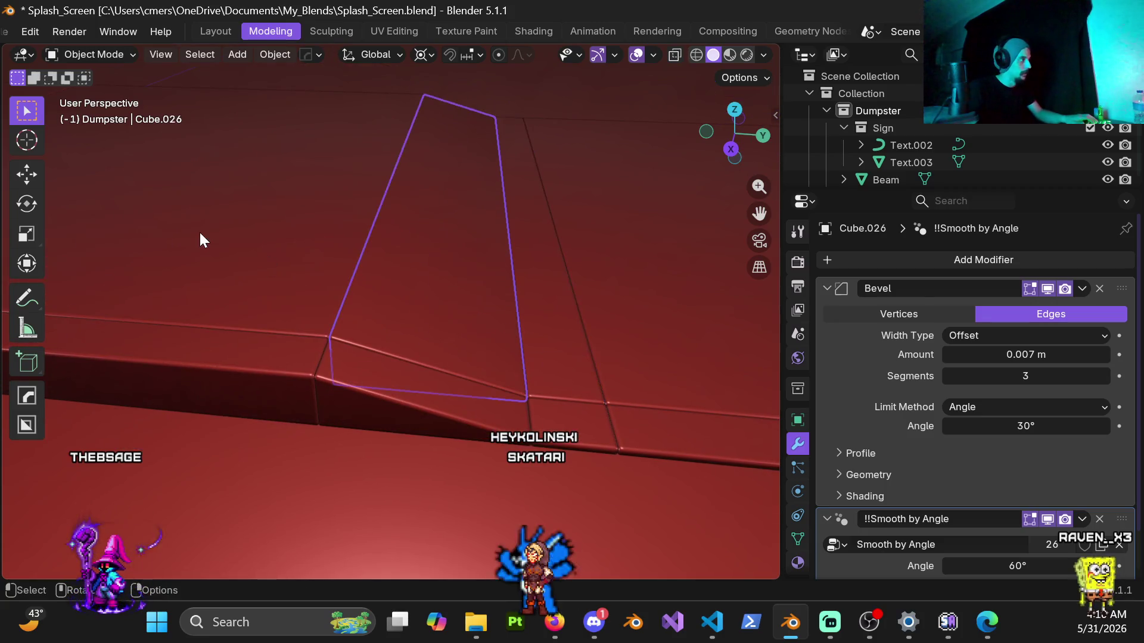
middle_click_drag(186, 221, 386, 298)
left_click(386, 298)
scroll(386, 297, "down", 4)
left_click(283, 284)
mouse_move(284, 284)
middle_mouse_down()
mouse_move(428, 271)
mouse_move(459, 291)
middle_mouse_up()
Save Splash_Screen.blend.
key("ctrl+s")
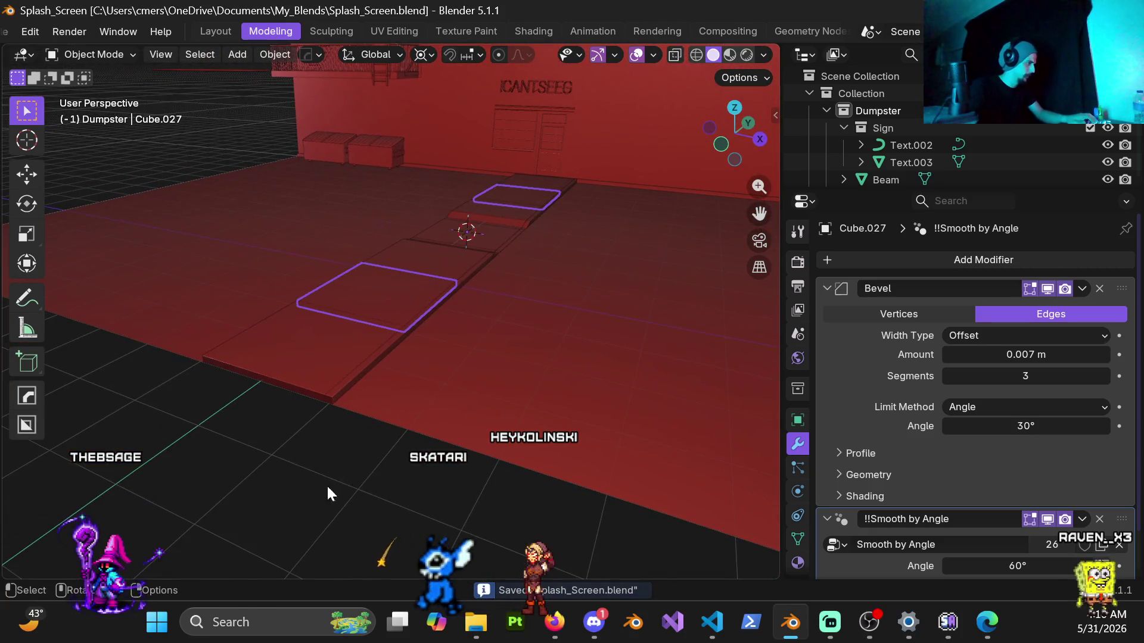
scroll(402, 360, "up", 2)
left_click(412, 357)
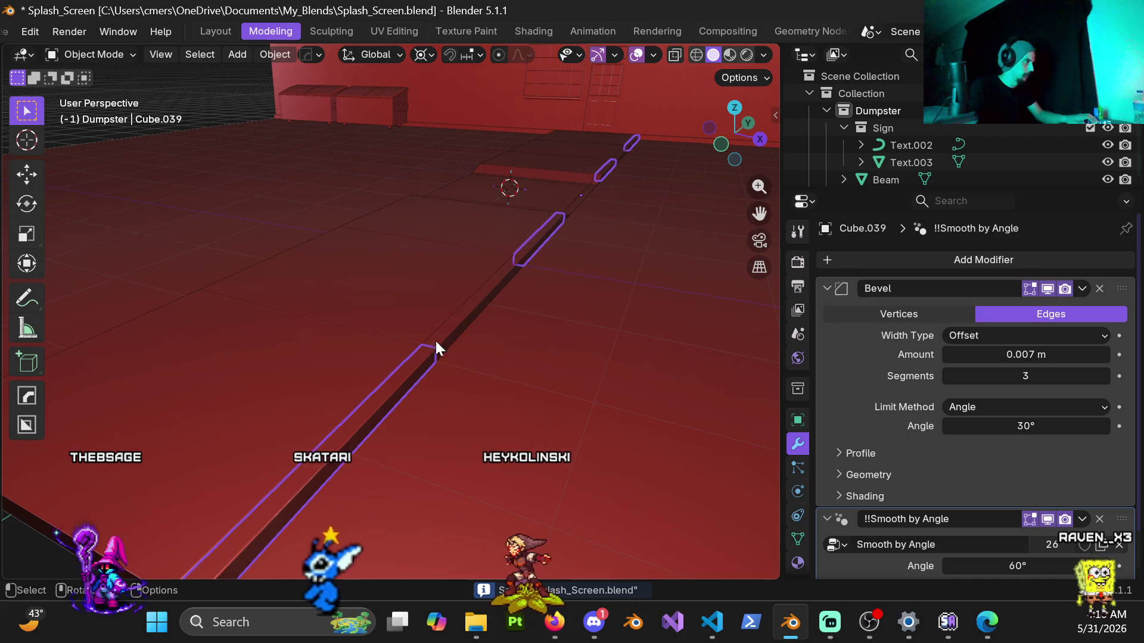
Mirror the floor strip copy across X (scale -1) and apply its scale.
mouse_move(459, 309)
middle_mouse_down()
mouse_move(422, 330)
mouse_move(514, 306)
mouse_move(400, 291)
mouse_move(436, 304)
middle_mouse_up()
type("sx")
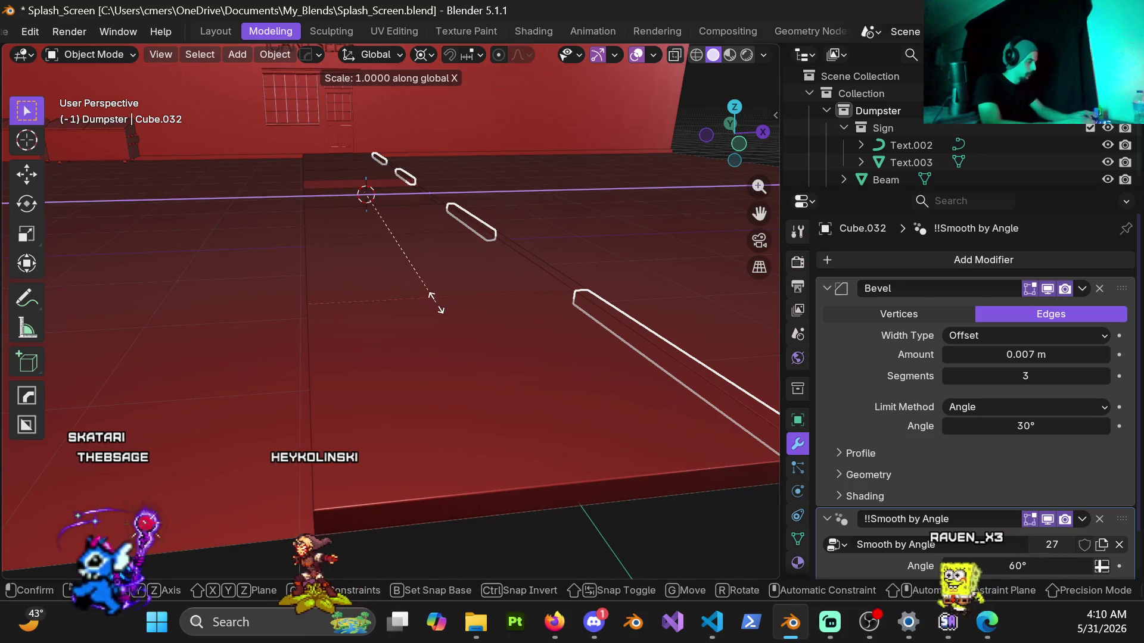
type("-1")
key("Return")
key("ctrl+a")
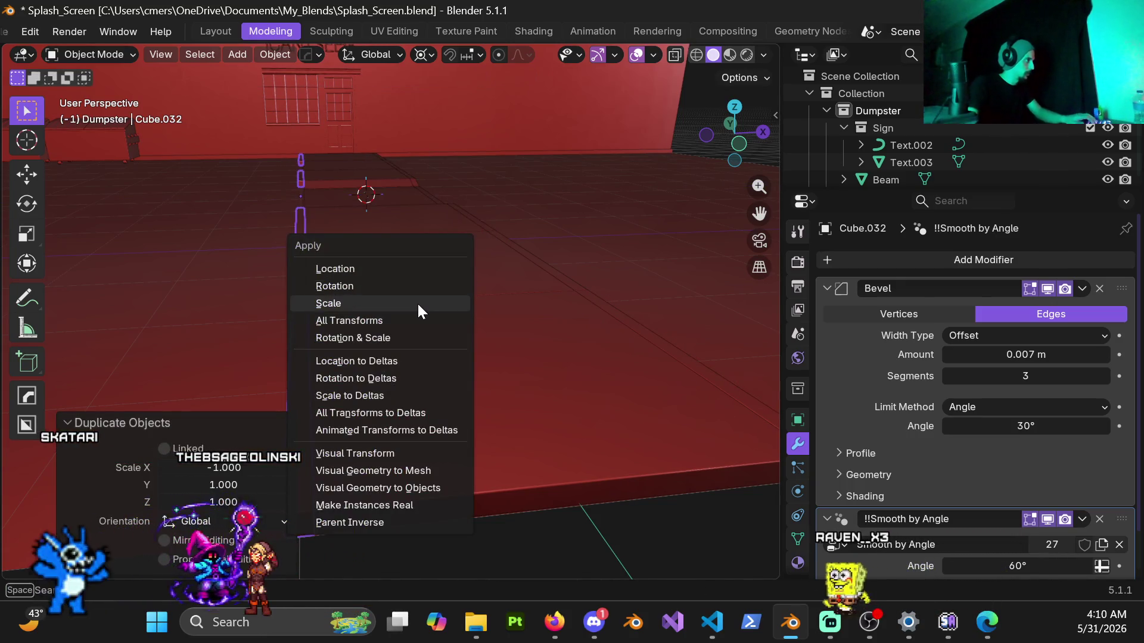
left_click(417, 303)
mouse_move(397, 291)
middle_mouse_down()
mouse_move(413, 368)
mouse_move(383, 290)
mouse_move(421, 372)
mouse_move(287, 303)
mouse_move(365, 300)
middle_mouse_up()
Duplicate beam Cube.030, flip it with scale X -1, and apply the scale.
left_click(423, 364)
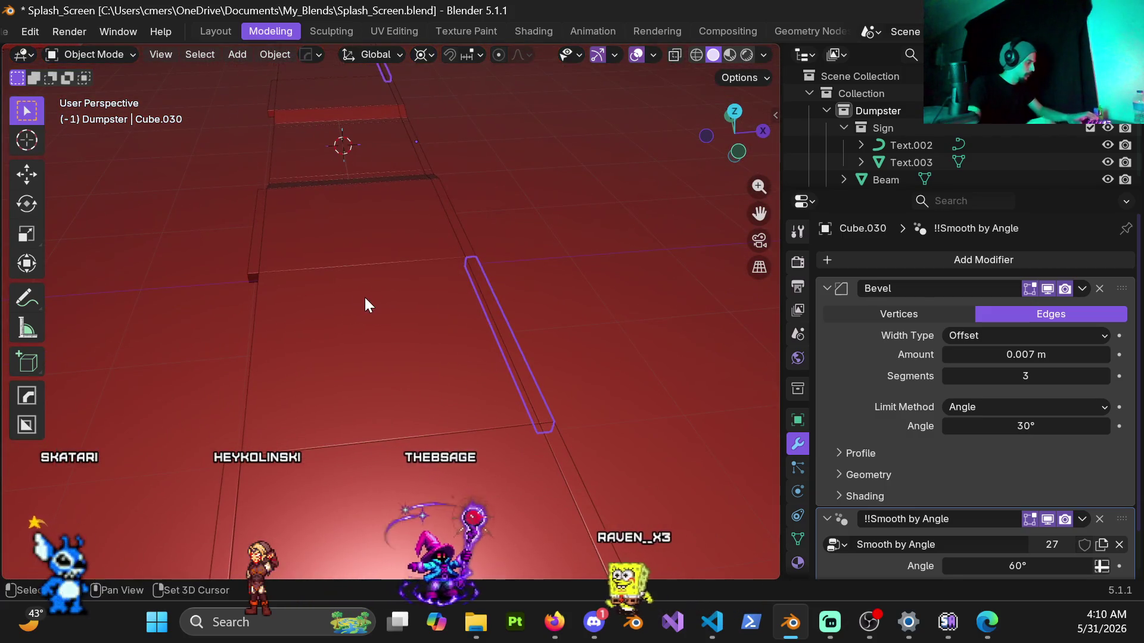
key("shift+d")
type("sx-1")
key("Return")
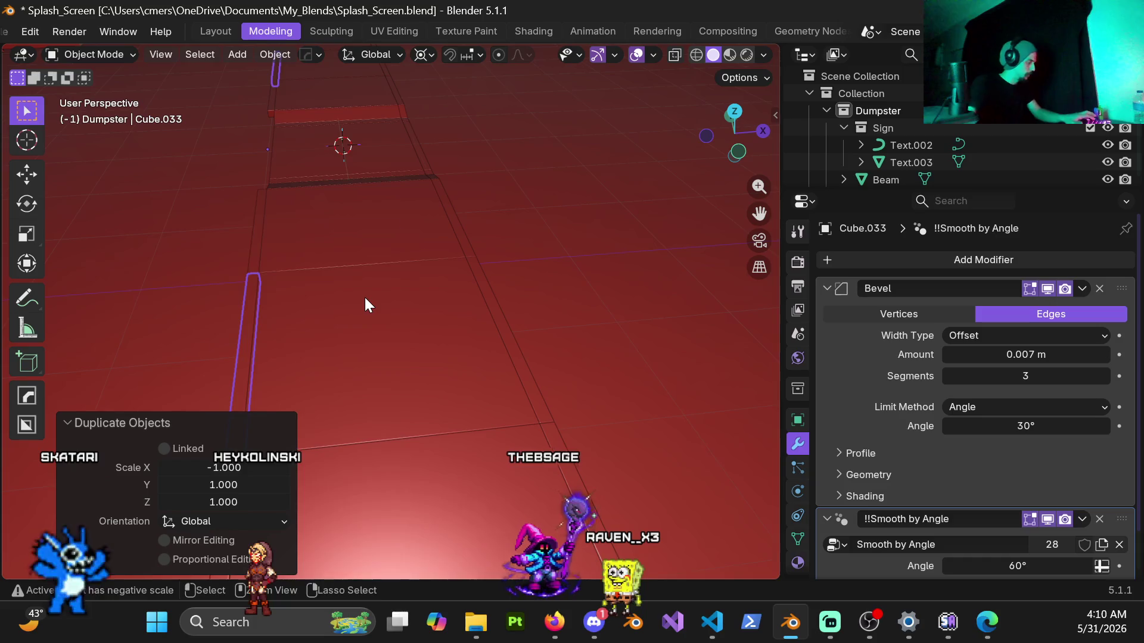
key("ctrl+a")
left_click(352, 298)
mouse_move(357, 301)
middle_mouse_down()
mouse_move(453, 314)
mouse_move(468, 286)
mouse_move(566, 267)
middle_mouse_up()
Duplicate another curb piece, flip it along X, and apply the scale.
left_click(498, 340)
mouse_move(495, 338)
middle_mouse_down()
mouse_move(344, 253)
mouse_move(474, 269)
mouse_move(562, 322)
mouse_move(532, 373)
middle_mouse_up()
key("shift+d")
key("s")
key("x")
key("Return")
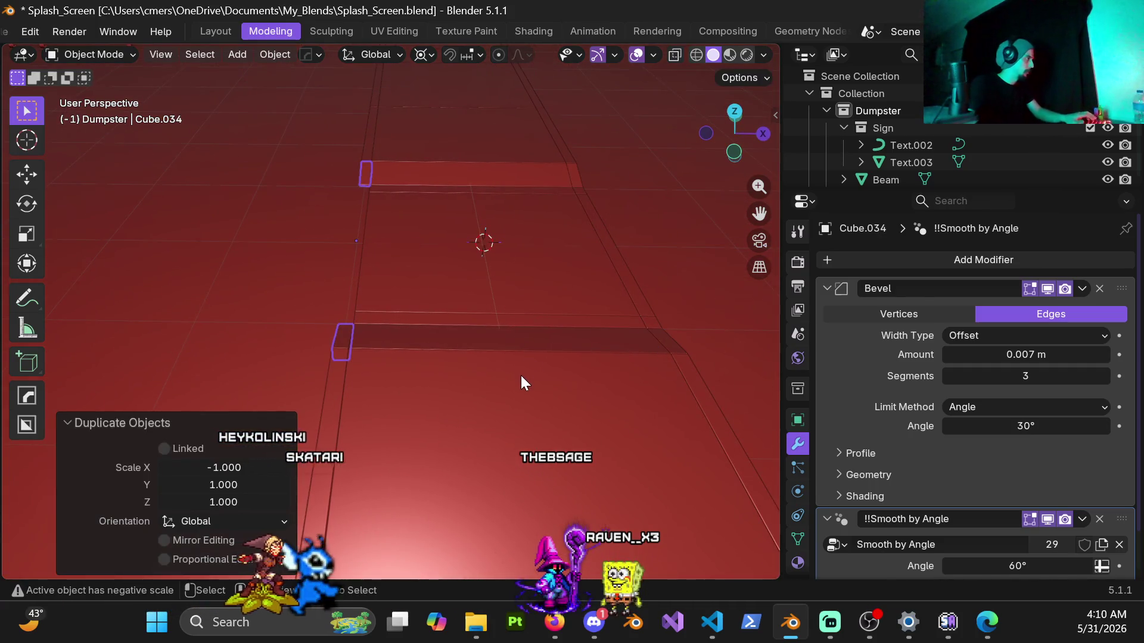
key("ctrl+a")
left_click(466, 360)
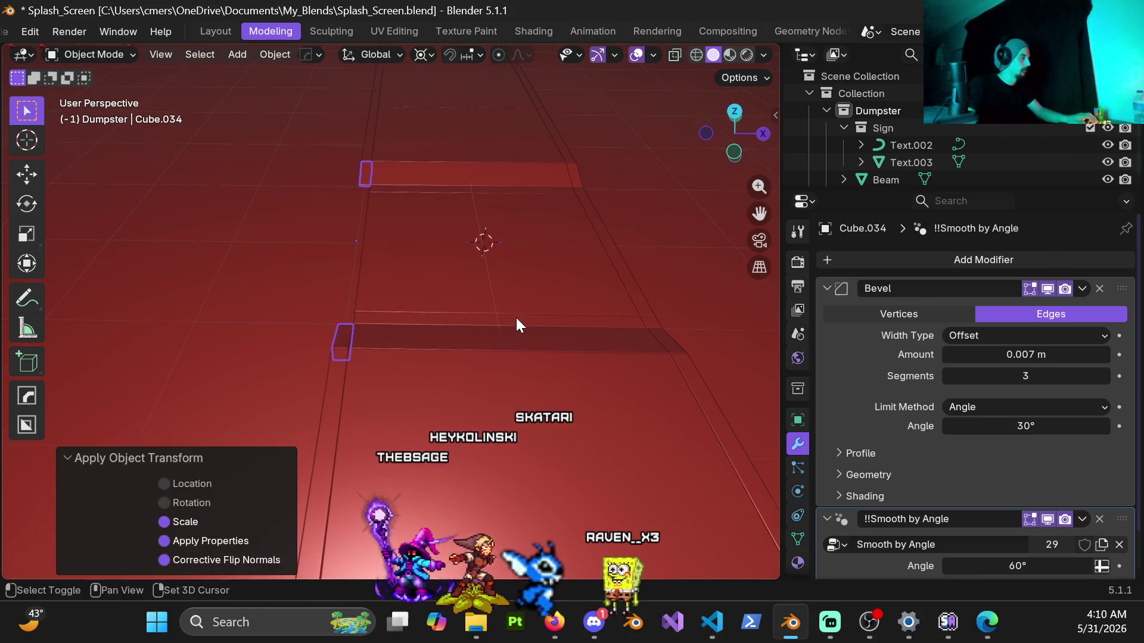
middle_click_drag(516, 317, 443, 377, "shift")
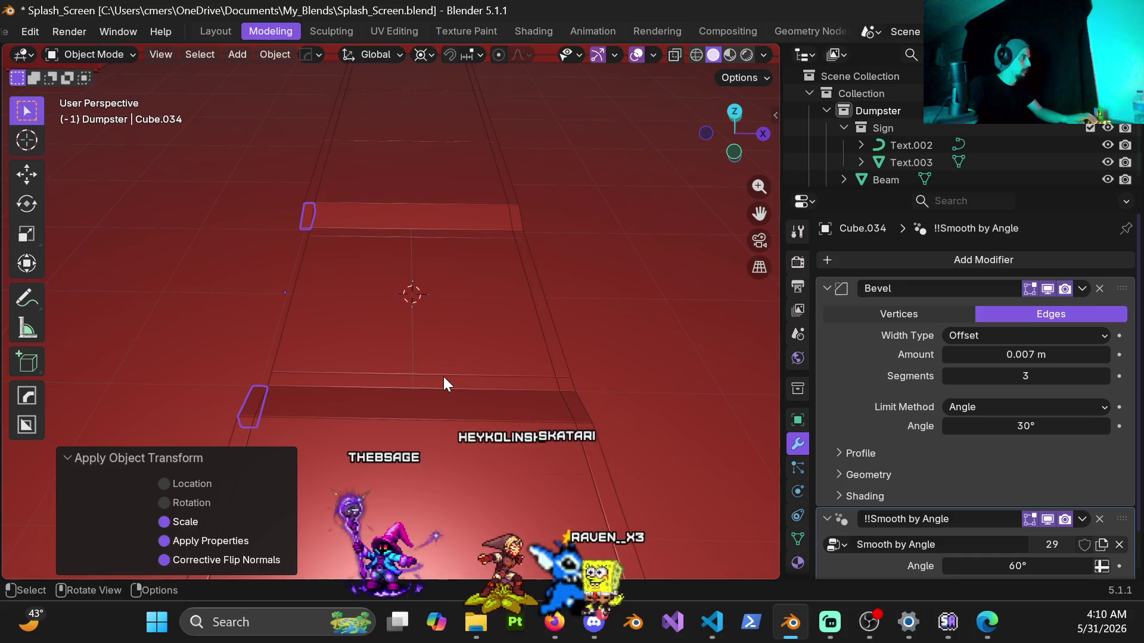
Make a mirrored copy of the right-hand beam end (scale X -1) with scale applied.
left_click(567, 386)
key("shift+d")
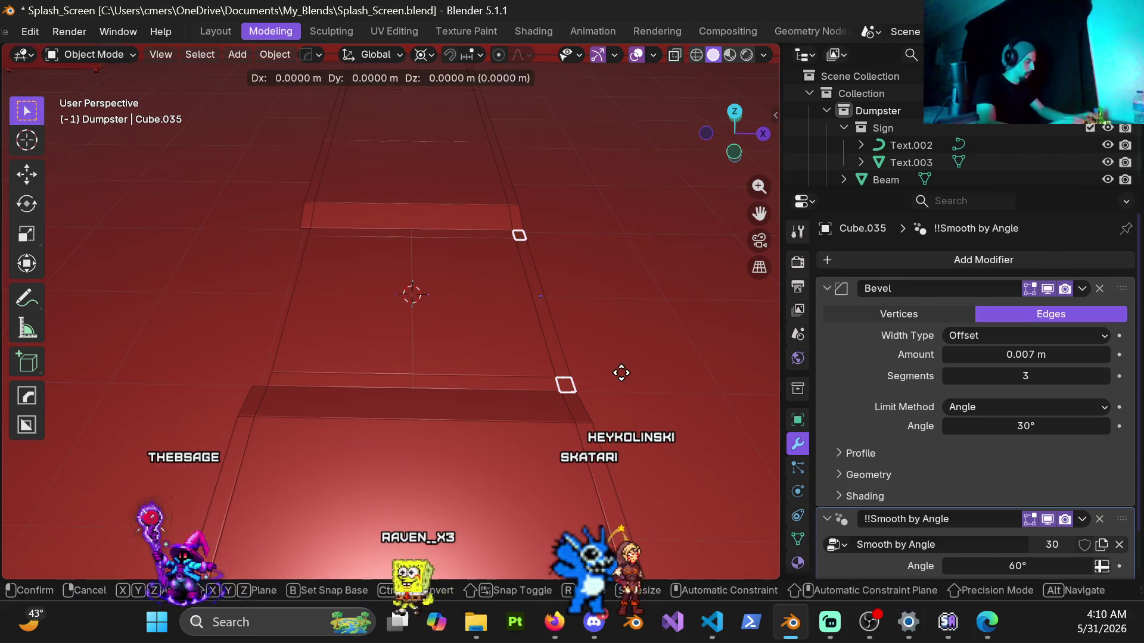
key("s")
key("x")
key("minus")
key("1")
key("Return")
key("ctrl+a")
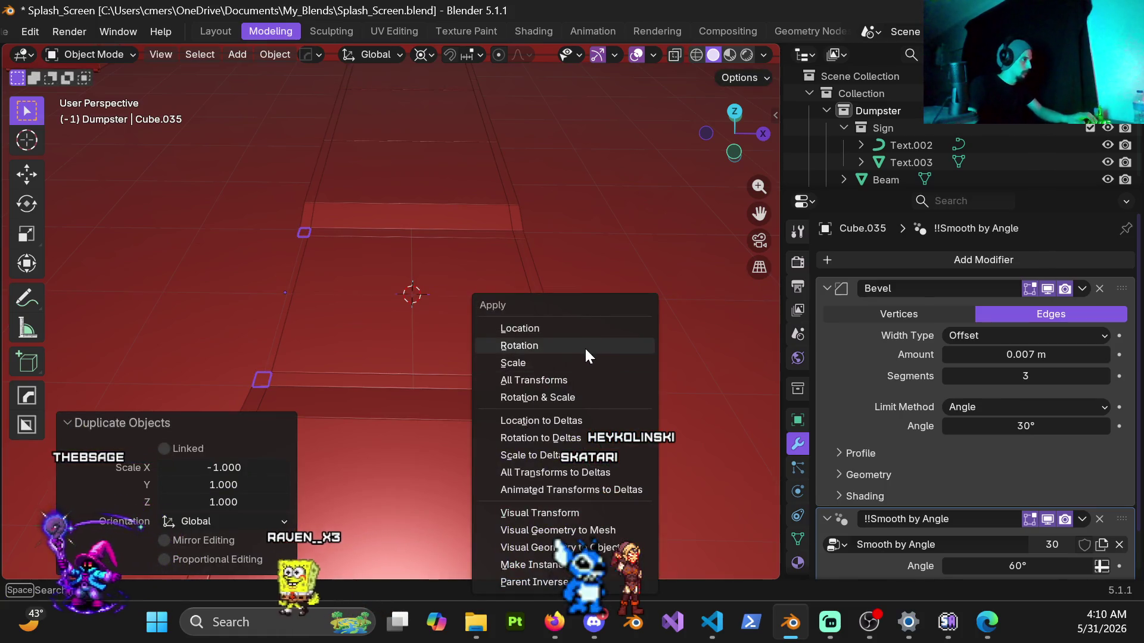
left_click(577, 363)
Mirror a copy of the right curb strip to the left side with scale applied.
left_click(545, 320)
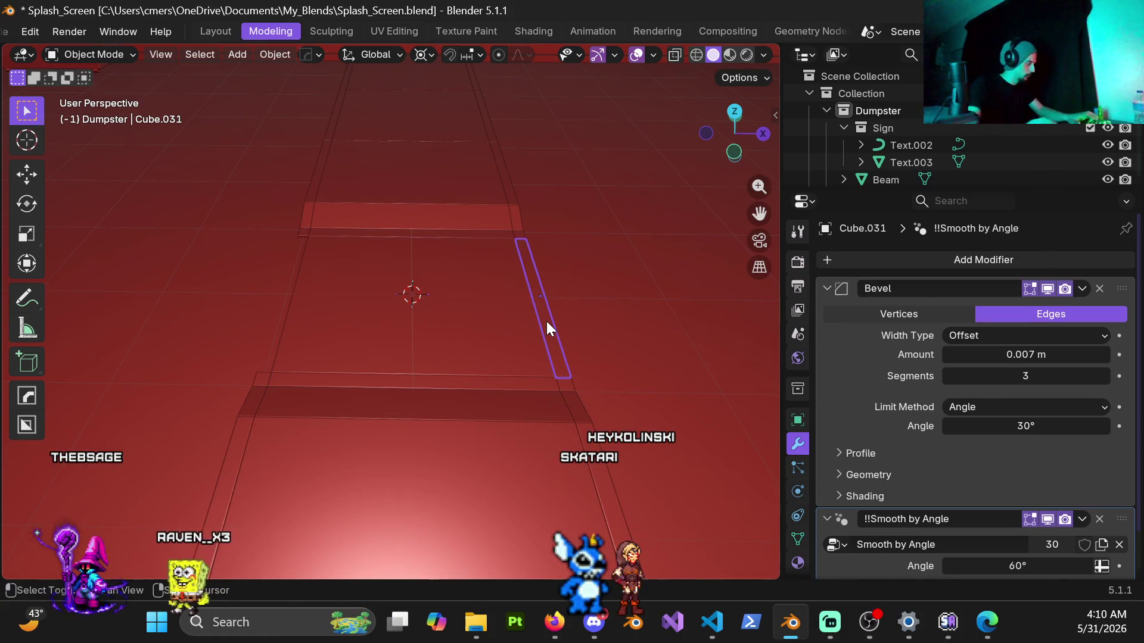
key("shift+d")
key("s")
key("x")
key("minus")
key("1")
key("Return")
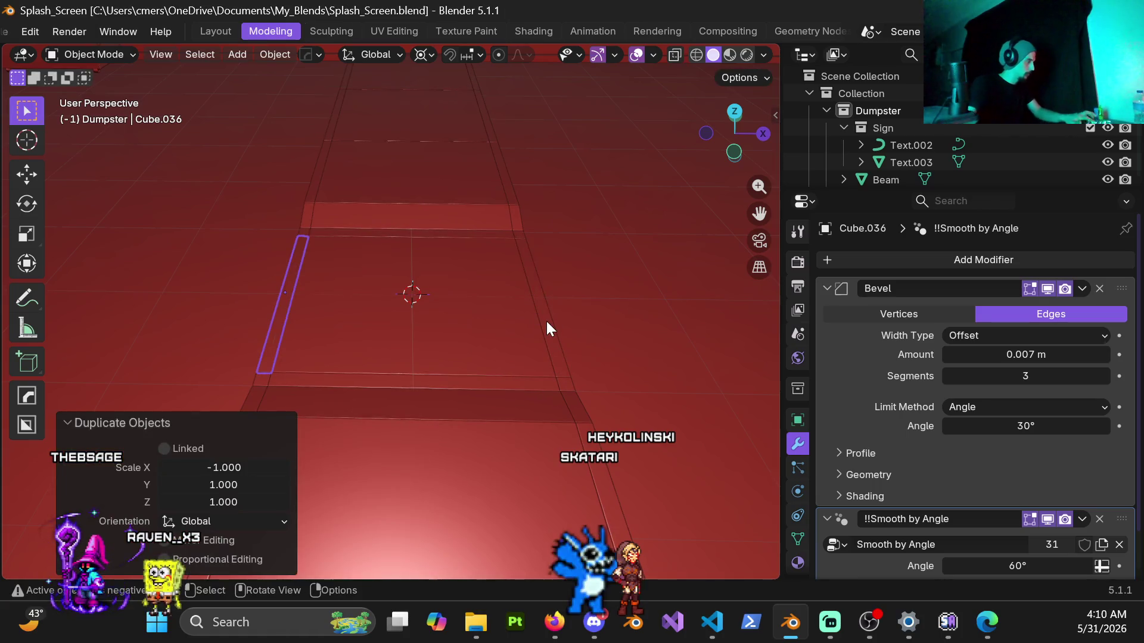
key("ctrl+a")
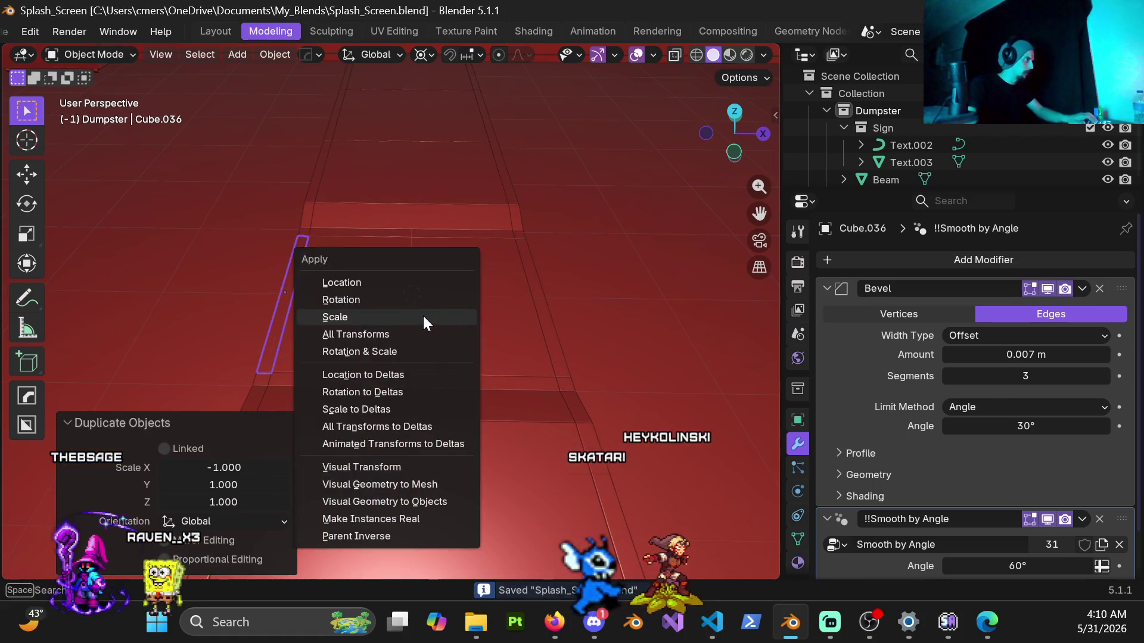
left_click(423, 315)
middle_click_drag(427, 315, 370, 302)
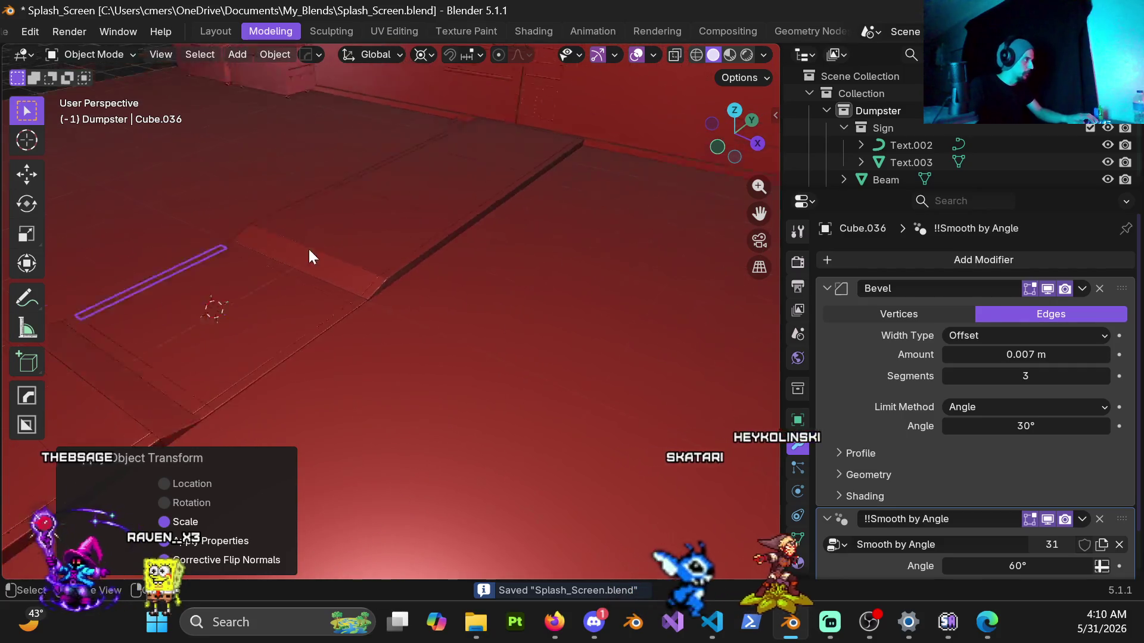
scroll(334, 248, "down", 5)
mouse_move(334, 248)
middle_mouse_down()
mouse_move(204, 224)
mouse_move(280, 327)
middle_mouse_up()
scroll(280, 319, "up", 5)
mouse_move(500, 255)
middle_mouse_down()
mouse_move(513, 309)
mouse_move(615, 304)
mouse_move(548, 356)
mouse_move(574, 342)
mouse_move(459, 372)
mouse_move(517, 298)
middle_mouse_up()
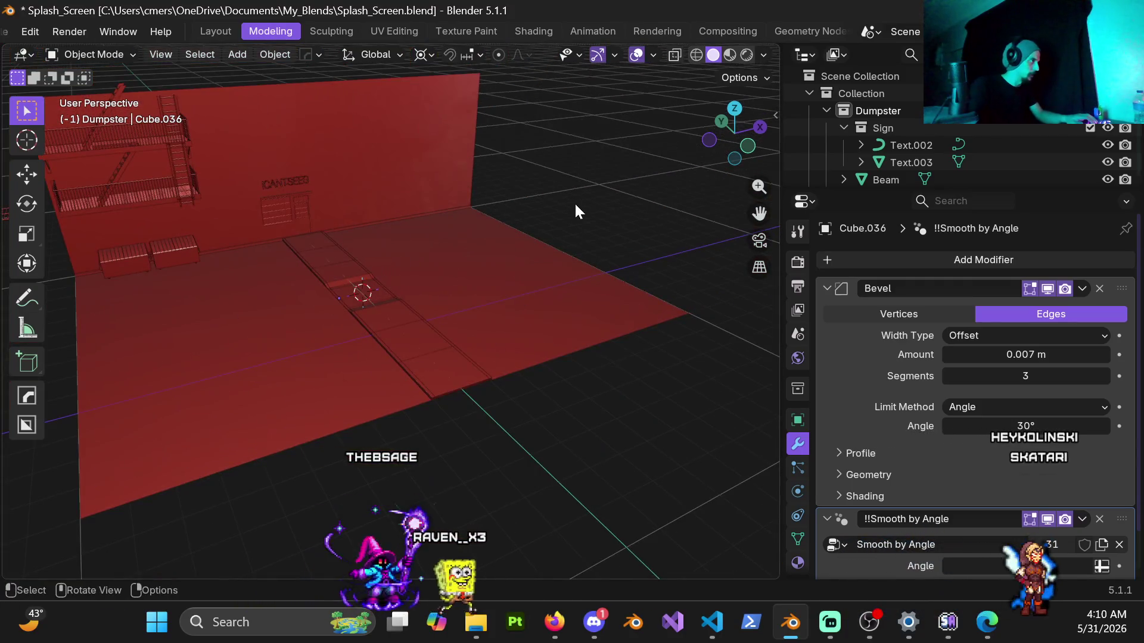
scroll(574, 202, "up", 5)
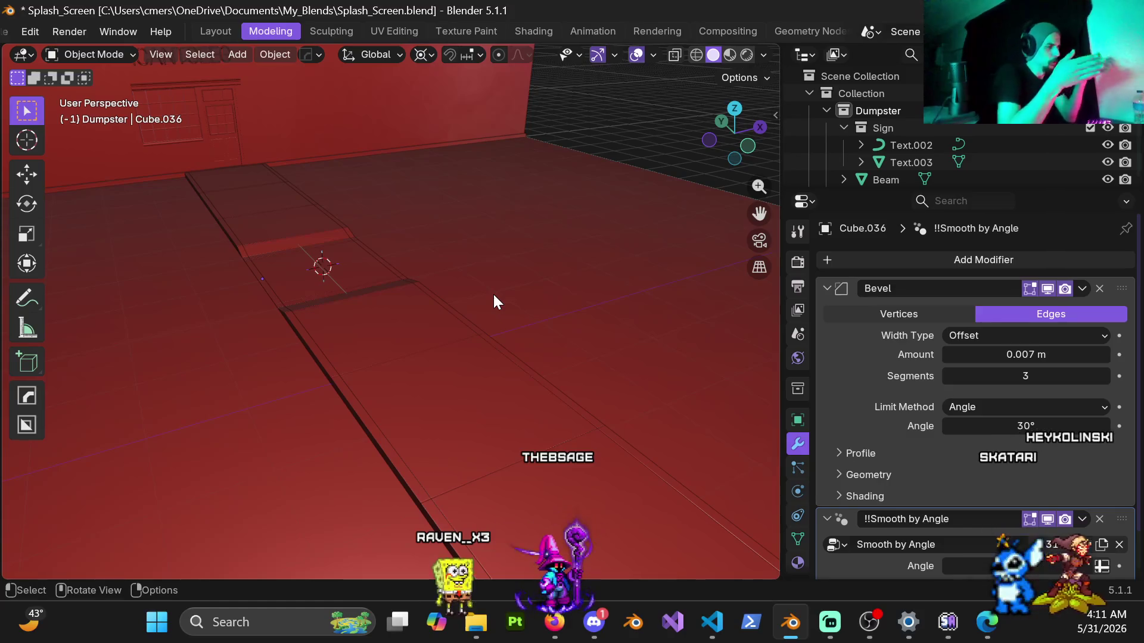
left_click(574, 620)
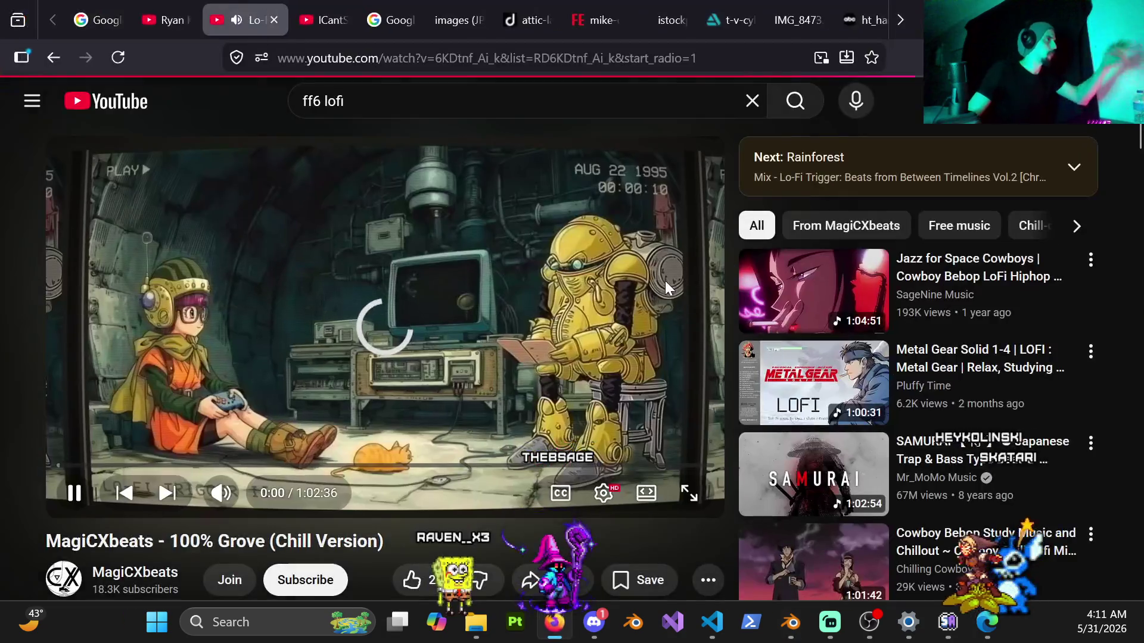
scroll(752, 22, "down", 3)
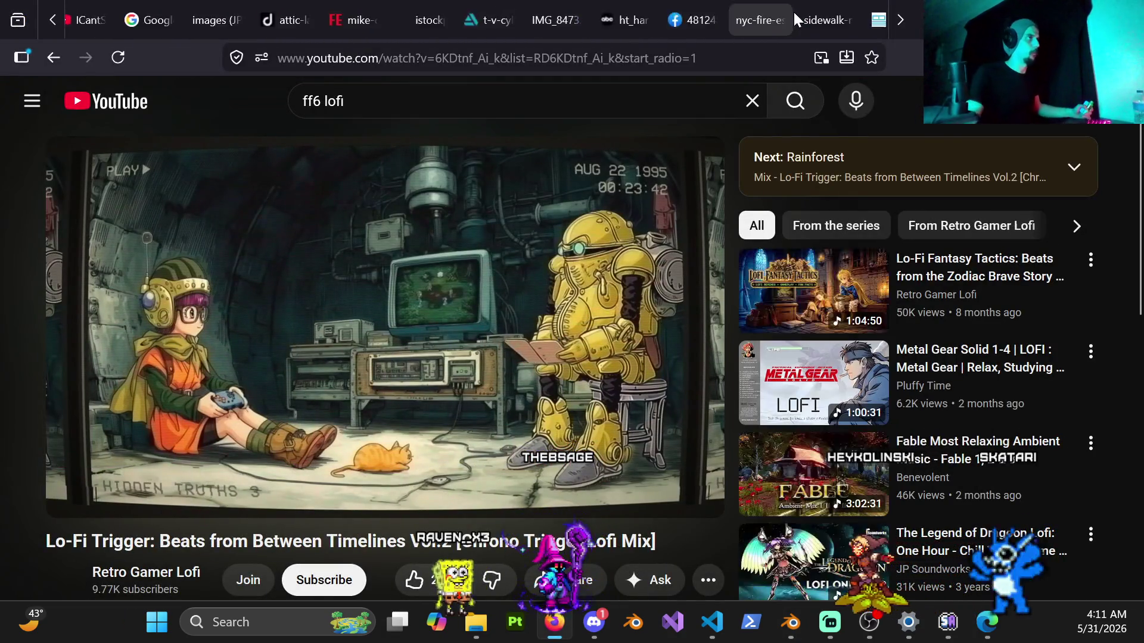
left_click(773, 24)
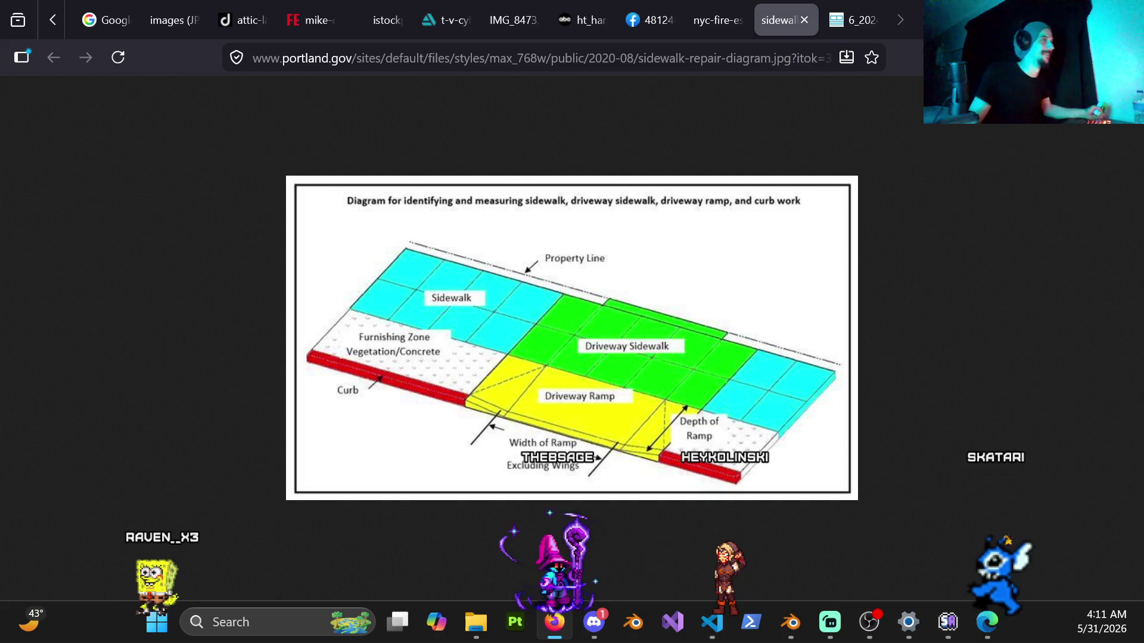
key("alt+Tab")
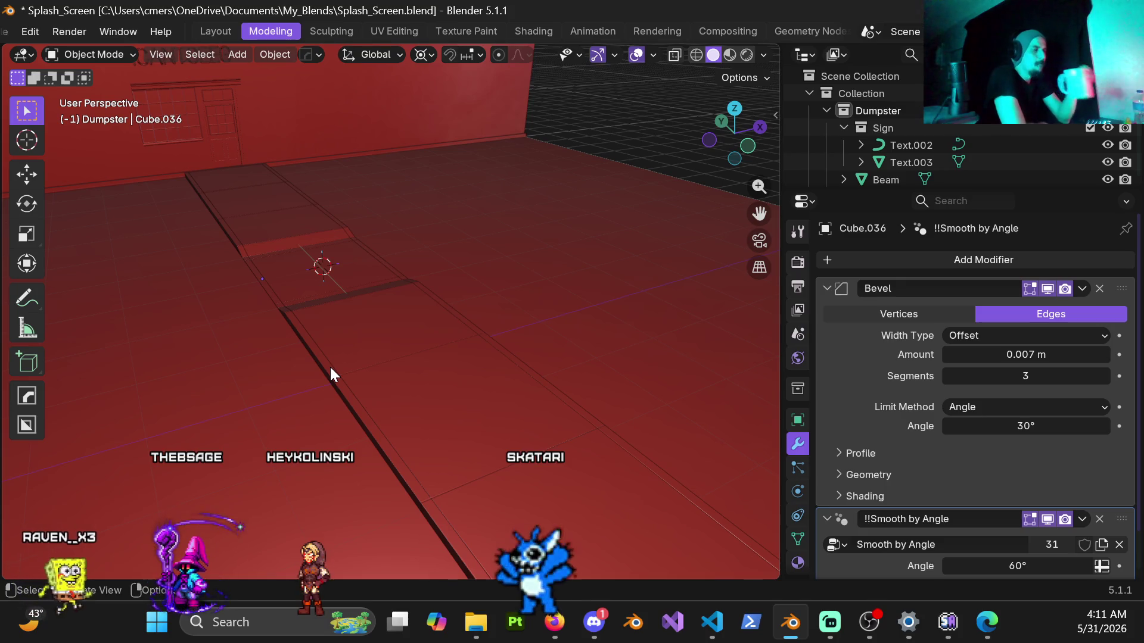
mouse_move(331, 368)
middle_mouse_down()
mouse_move(378, 296)
mouse_move(350, 309)
mouse_move(293, 268)
mouse_move(339, 257)
mouse_move(316, 216)
mouse_move(480, 256)
middle_mouse_up()
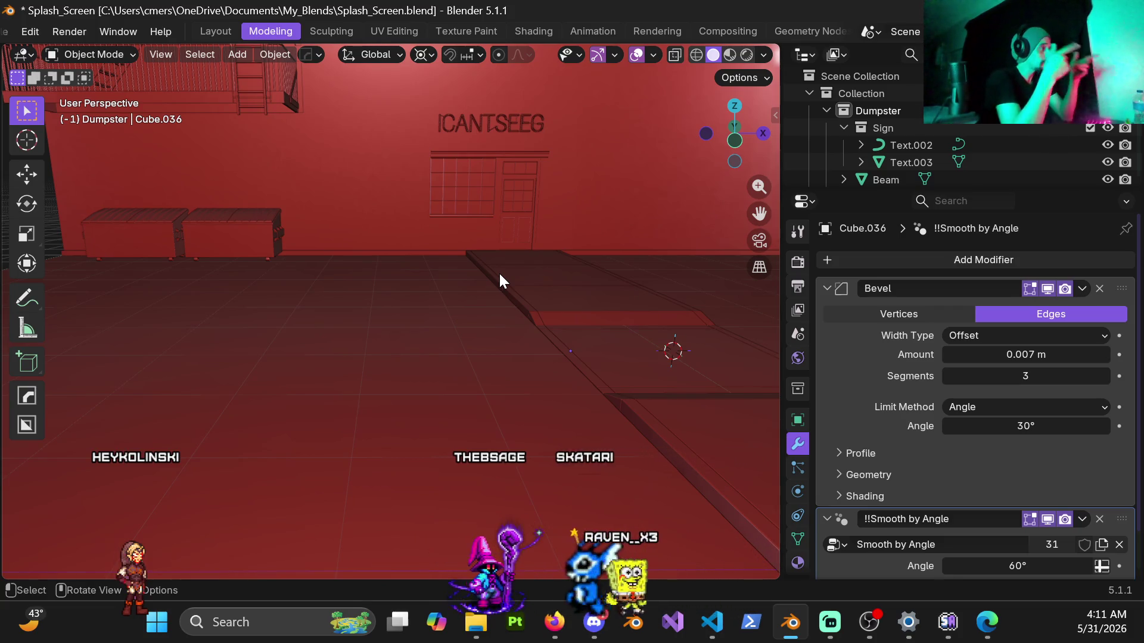
scroll(508, 212, "up", 4)
mouse_move(509, 220)
middle_mouse_down()
mouse_move(413, 306)
mouse_move(414, 291)
mouse_move(534, 298)
mouse_move(487, 352)
mouse_move(531, 302)
mouse_move(401, 330)
mouse_move(245, 324)
mouse_move(492, 313)
mouse_move(499, 323)
mouse_move(518, 291)
mouse_move(340, 352)
mouse_move(507, 358)
mouse_move(562, 381)
mouse_move(470, 384)
mouse_move(479, 352)
mouse_move(338, 220)
middle_mouse_up()
scroll(338, 220, "up", 3)
Select the window trim plane Plane.004 and nudge it twice along Y.
left_click(339, 220)
scroll(396, 284, "up", 4)
mouse_move(448, 327)
middle_mouse_down()
mouse_move(424, 345)
mouse_move(460, 348)
middle_mouse_up()
key("g")
key("y")
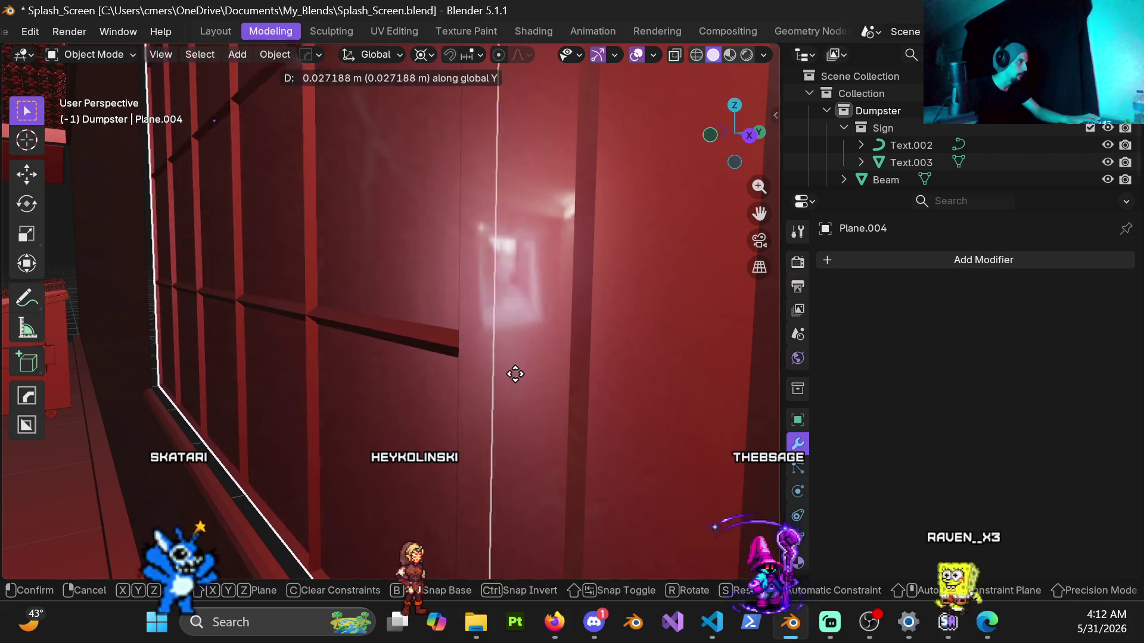
left_click(512, 375)
key("g")
key("y")
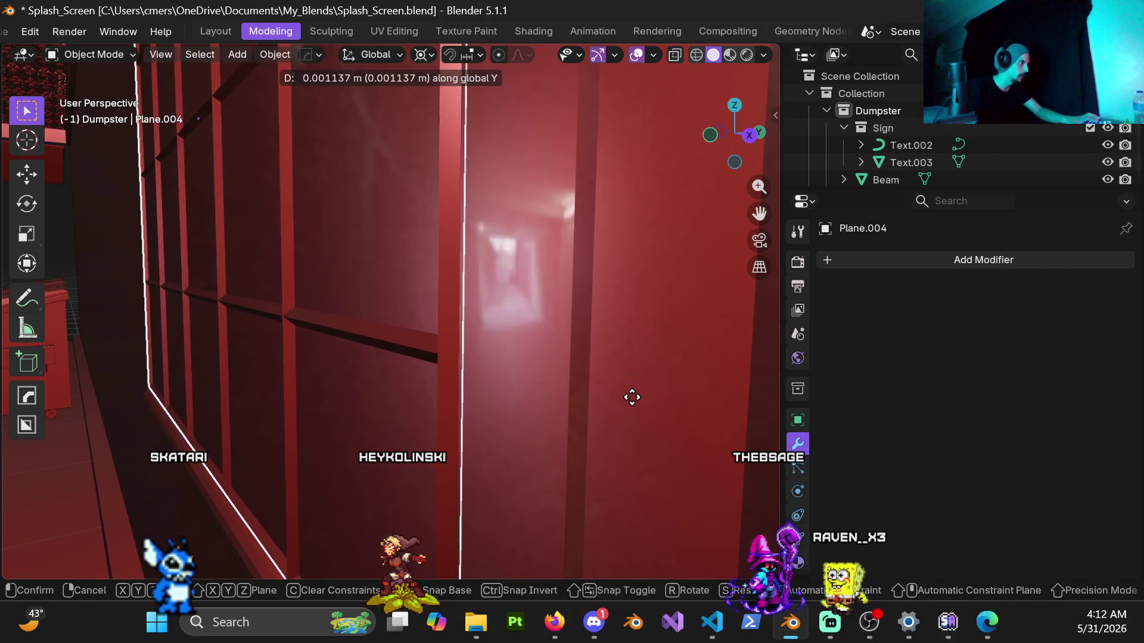
left_click(640, 396)
Nudge Plane.004 twice more along Y until it sits flush, 0.005086 m in total.
mouse_move(638, 401)
middle_mouse_down()
mouse_move(434, 317)
mouse_move(427, 366)
mouse_move(642, 316)
mouse_move(385, 349)
mouse_move(495, 316)
mouse_move(472, 383)
mouse_move(517, 400)
middle_mouse_up()
key("g")
key("y")
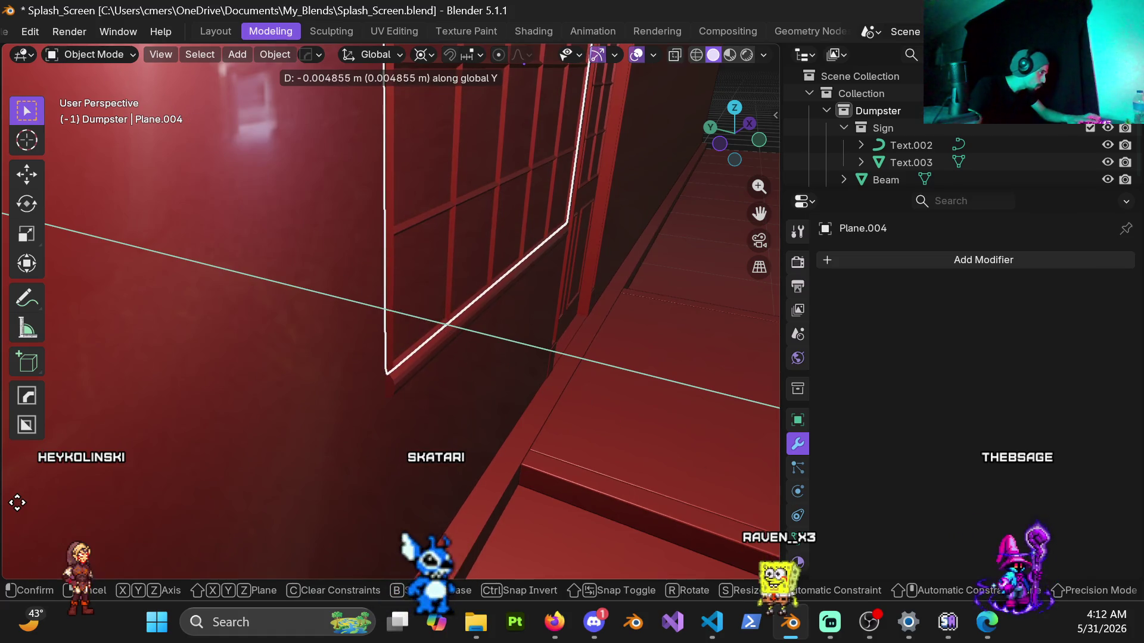
left_click(291, 542)
mouse_move(380, 334)
middle_mouse_down()
mouse_move(432, 416)
mouse_move(442, 316)
mouse_move(545, 498)
middle_mouse_up()
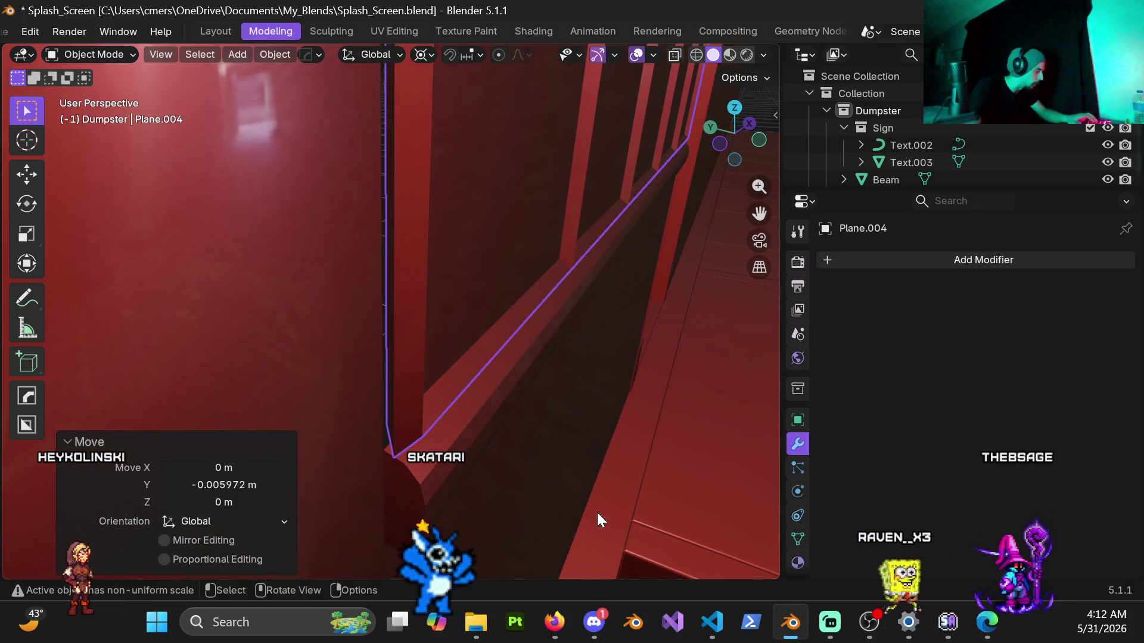
key("g")
key("y")
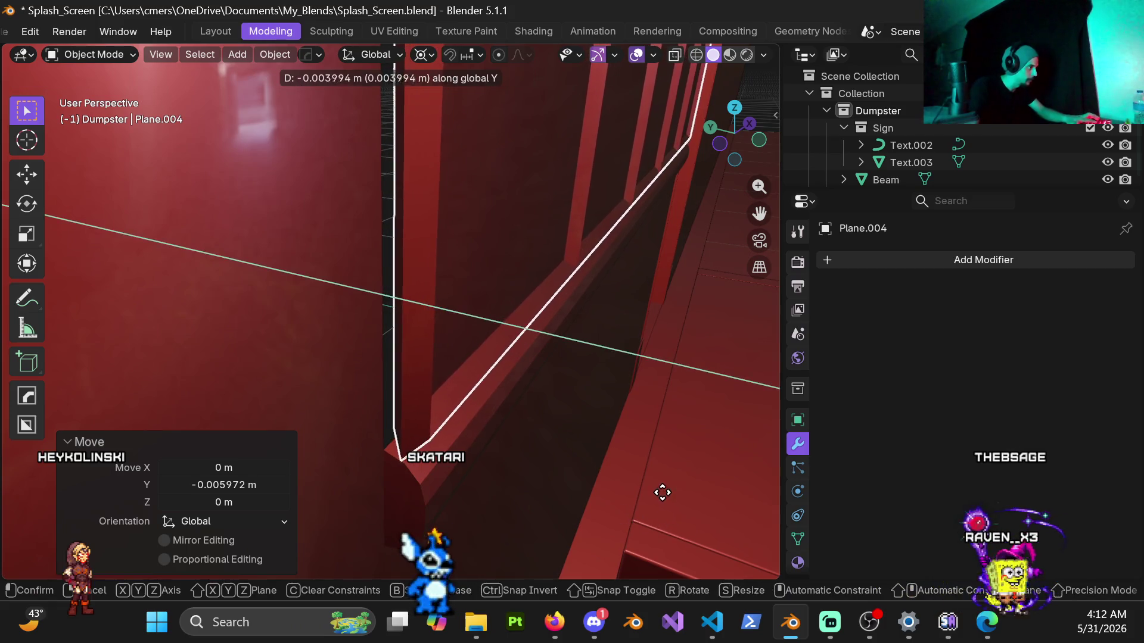
left_click(727, 483)
mouse_move(392, 349)
middle_mouse_down()
mouse_move(261, 304)
mouse_move(415, 288)
middle_mouse_up()
scroll(420, 305, "down", 5)
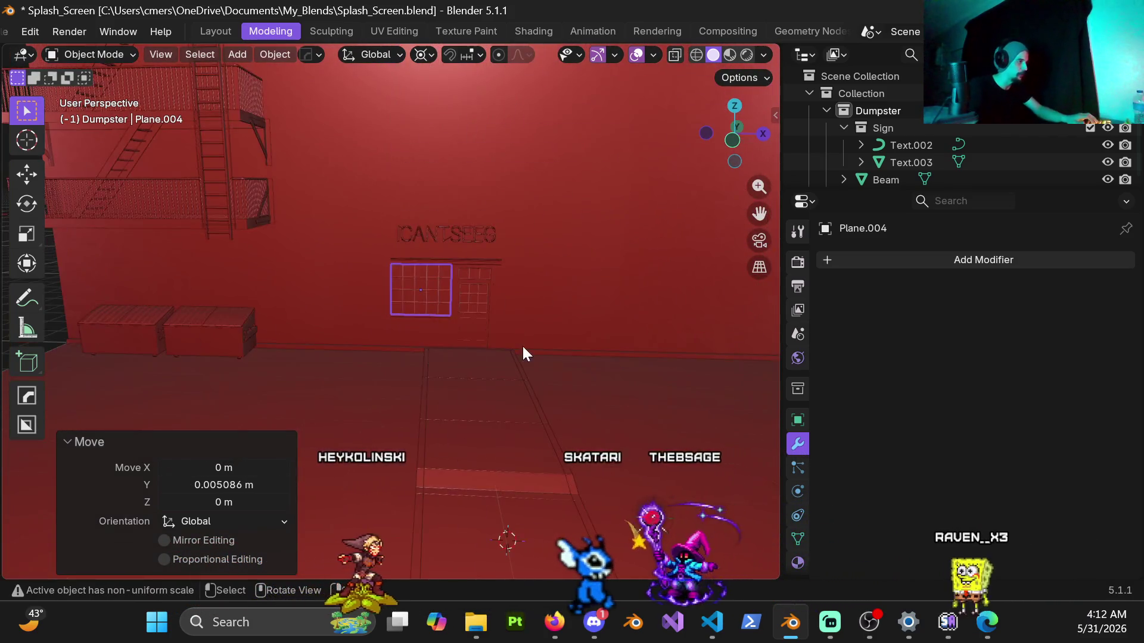
middle_click_drag(524, 351, 469, 321)
mouse_move(669, 322)
middle_mouse_down()
mouse_move(408, 275)
mouse_move(438, 265)
mouse_move(455, 302)
mouse_move(594, 322)
mouse_move(448, 321)
mouse_move(459, 335)
mouse_move(463, 220)
mouse_move(488, 271)
mouse_move(677, 227)
mouse_move(689, 198)
mouse_move(458, 271)
mouse_move(630, 246)
mouse_move(522, 311)
mouse_move(533, 288)
mouse_move(606, 286)
mouse_move(524, 334)
mouse_move(584, 422)
middle_mouse_up()
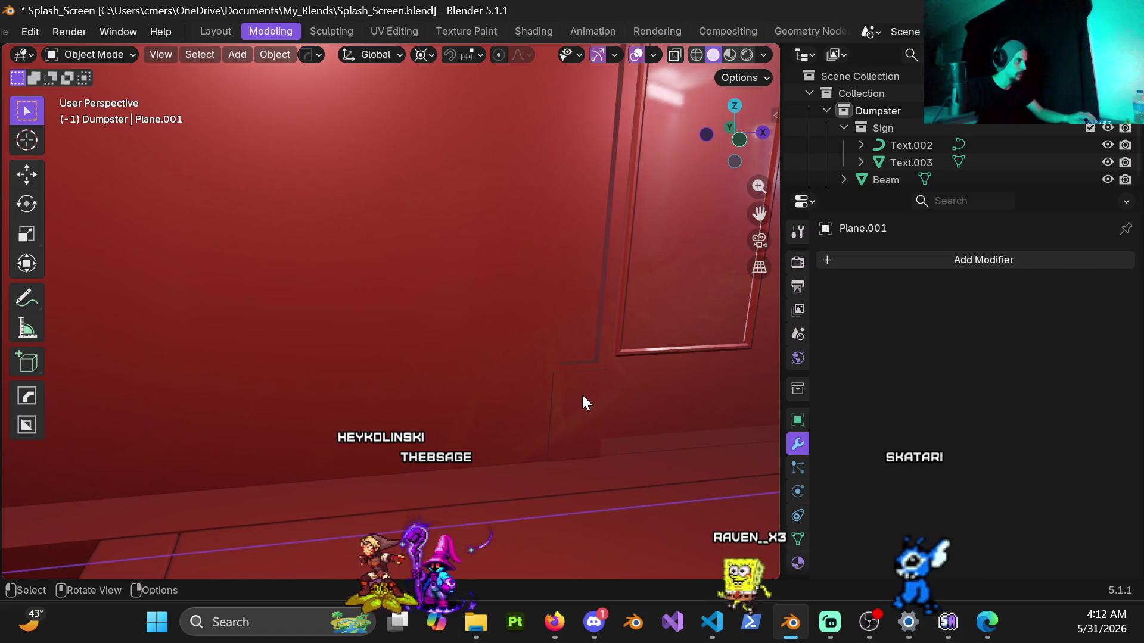
Enter Edit Mode on wall plane Plane.001 and select its whole linked mesh from two picked faces.
key("Tab")
mouse_move(530, 340)
middle_mouse_down()
mouse_move(459, 360)
mouse_move(540, 290)
mouse_move(498, 396)
mouse_move(428, 411)
mouse_move(309, 391)
mouse_move(416, 363)
mouse_move(375, 256)
mouse_move(378, 296)
mouse_move(403, 312)
mouse_move(427, 403)
mouse_move(405, 408)
mouse_move(384, 368)
middle_mouse_up()
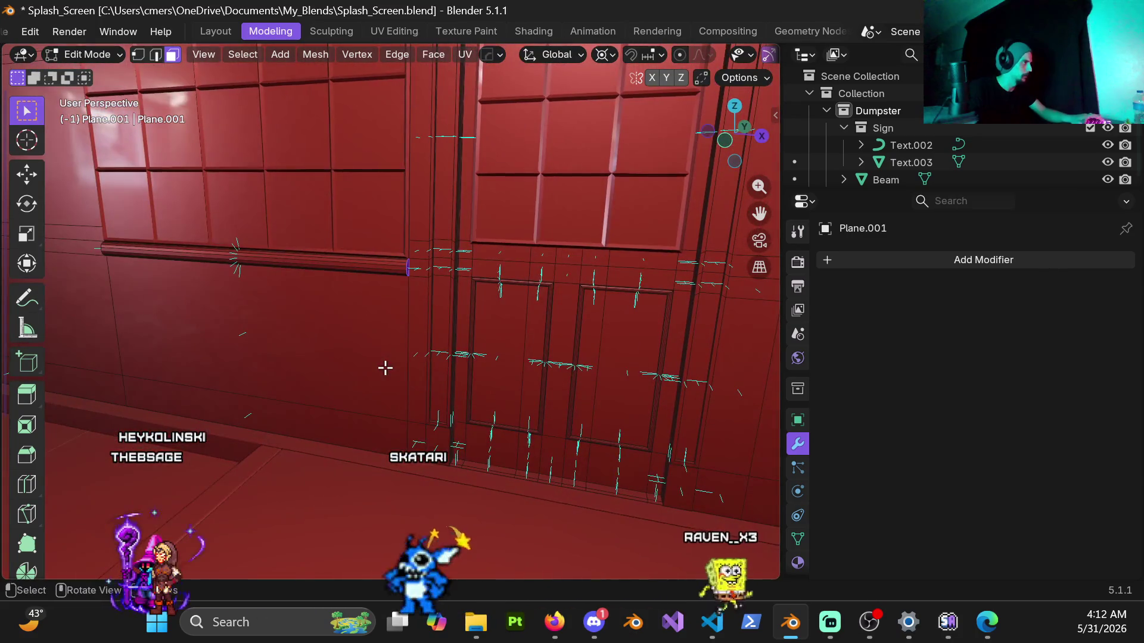
left_click(394, 370)
left_click(418, 407)
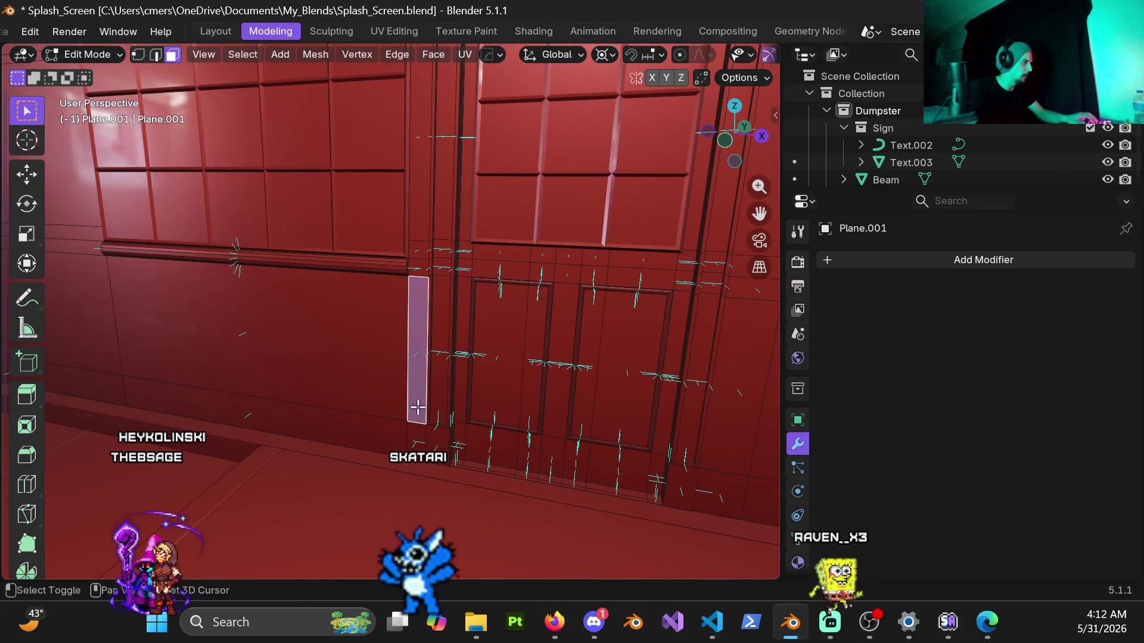
scroll(392, 332, "down", 4)
scroll(392, 332, "down", 3)
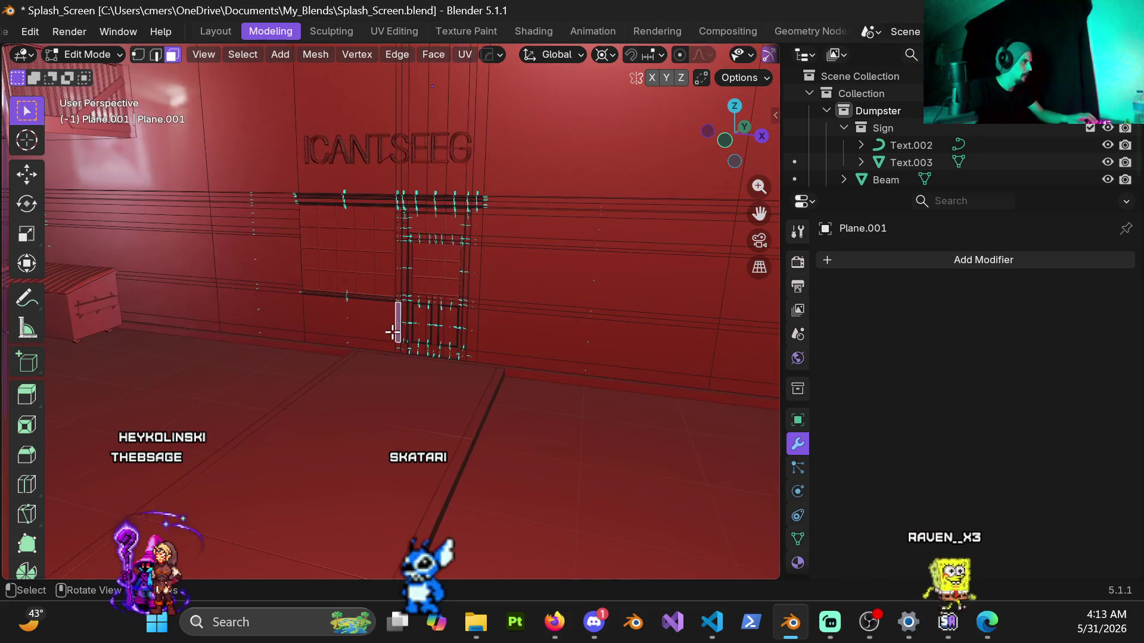
key("ctrl+l")
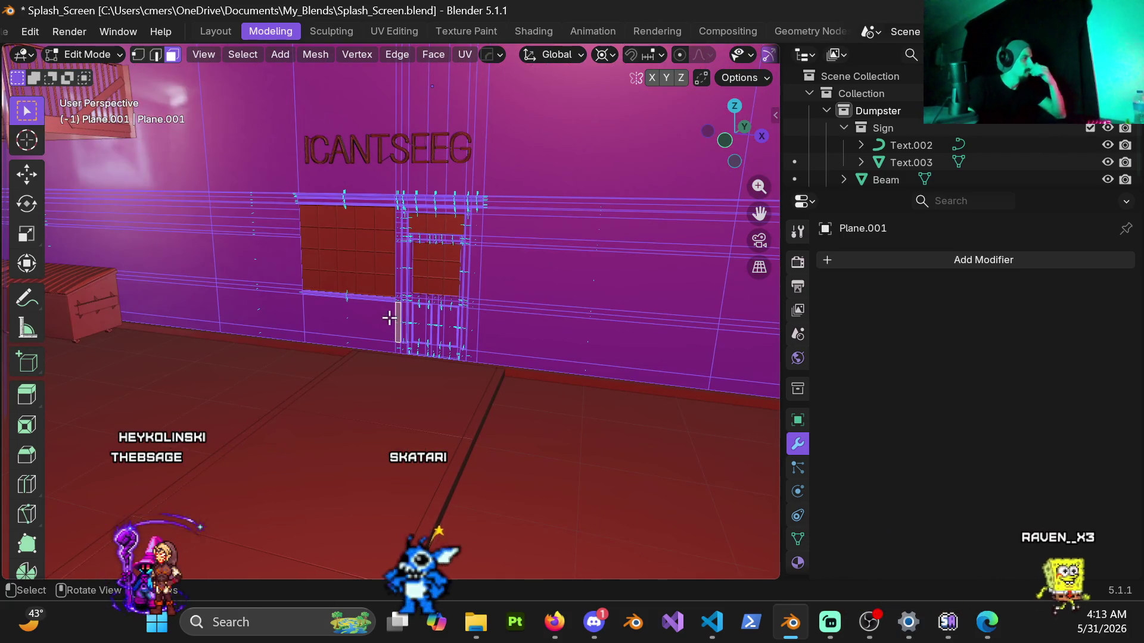
scroll(402, 288, "up", 4)
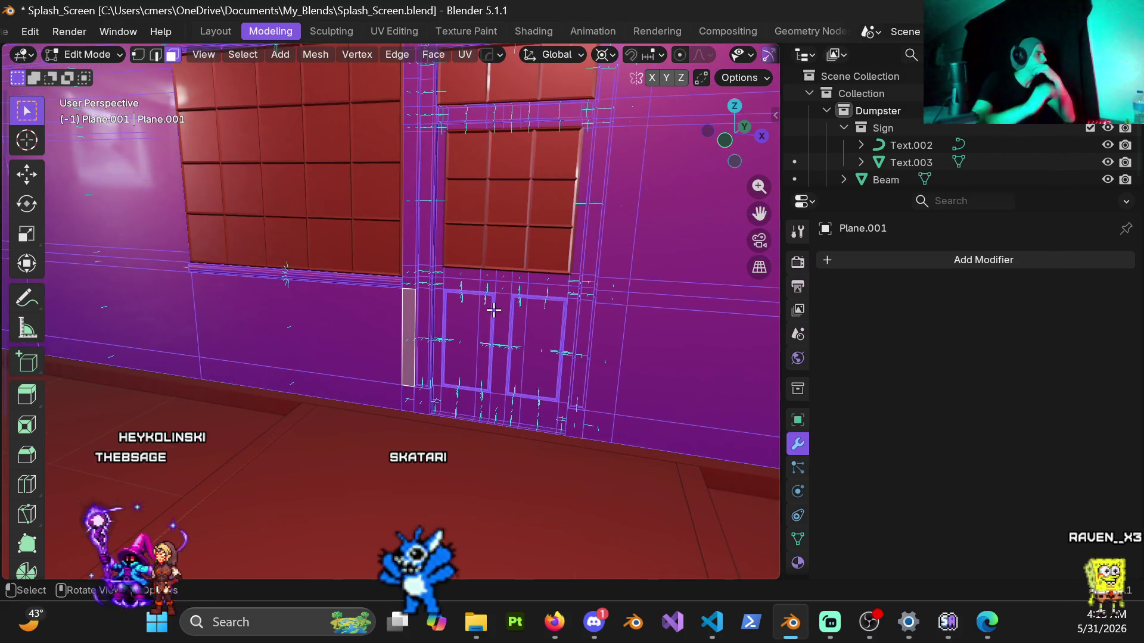
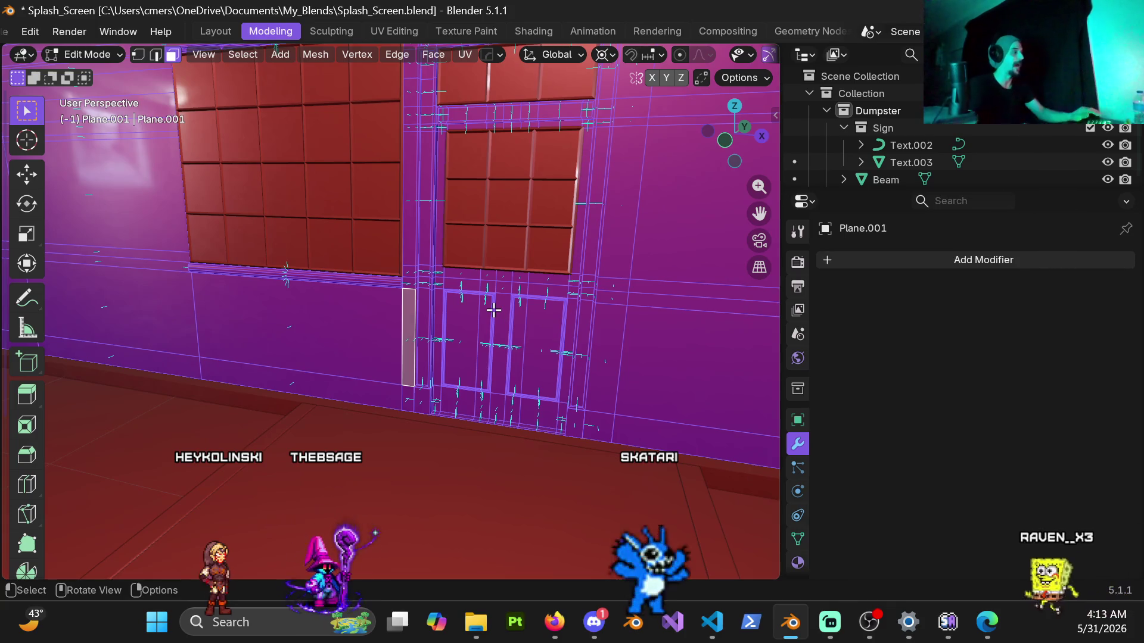
Deselect the pillar and the lower wall faces along the base with circle select.
scroll(281, 294, "down", 6)
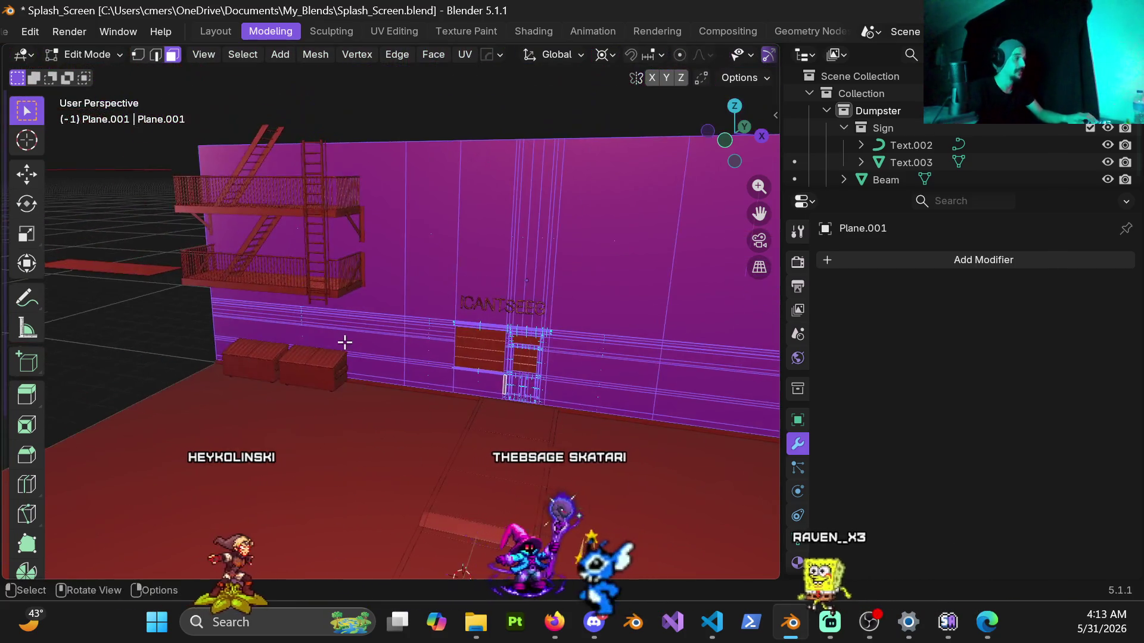
scroll(401, 345, "up", 4)
scroll(388, 324, "up", 5)
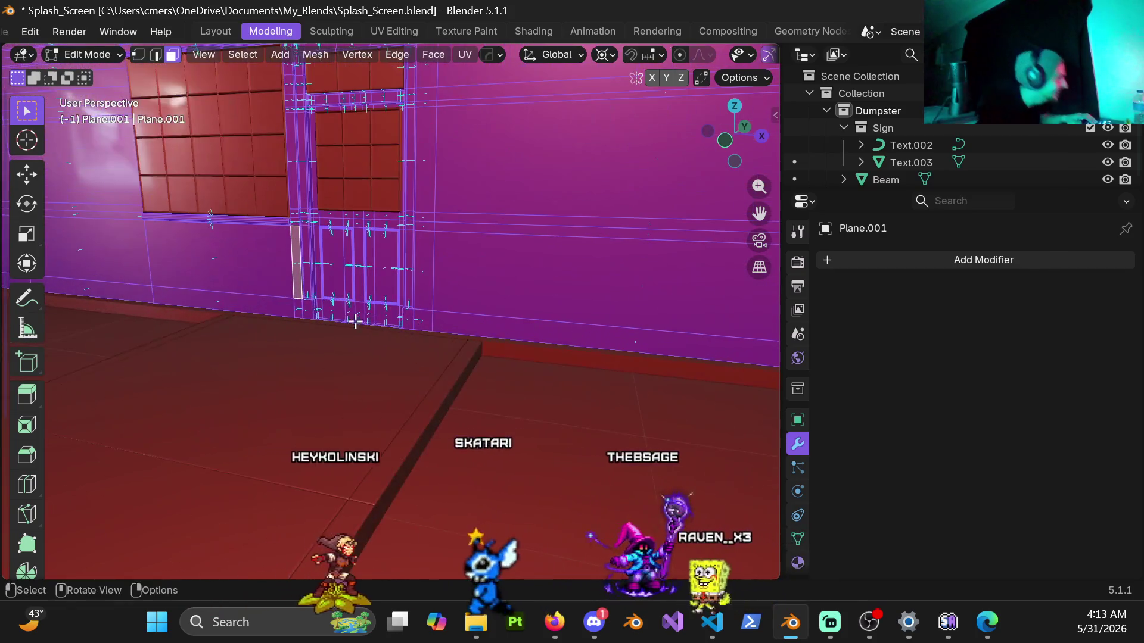
mouse_move(371, 295)
middle_mouse_down()
mouse_move(450, 317)
mouse_move(433, 329)
mouse_move(401, 298)
mouse_move(447, 306)
mouse_move(473, 365)
mouse_move(465, 377)
middle_mouse_up()
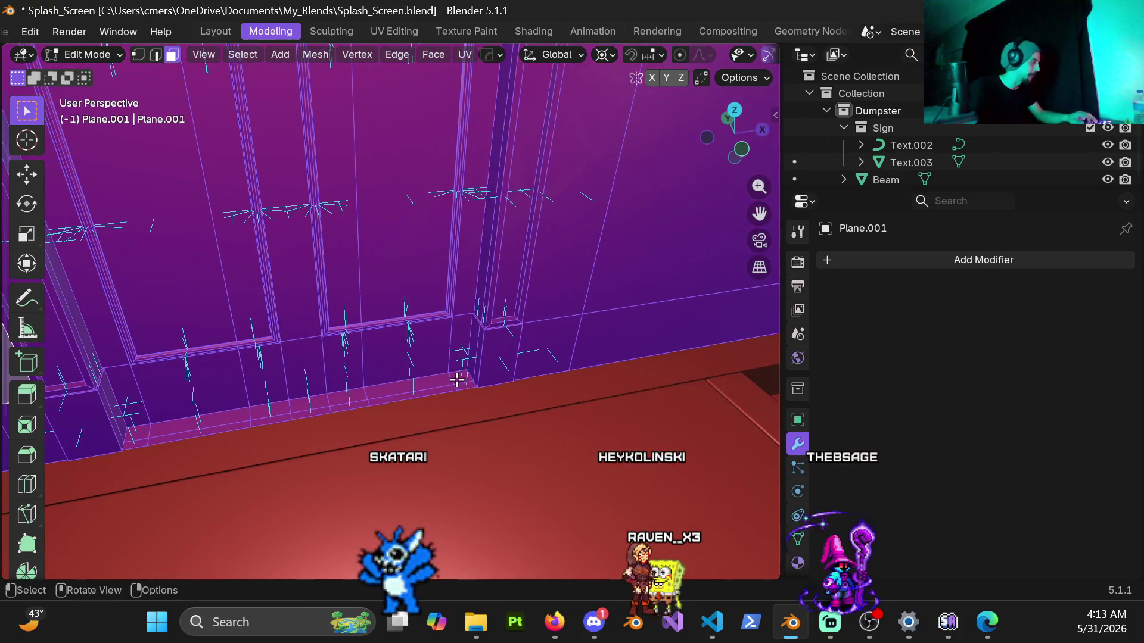
left_click_drag(471, 351, 480, 298)
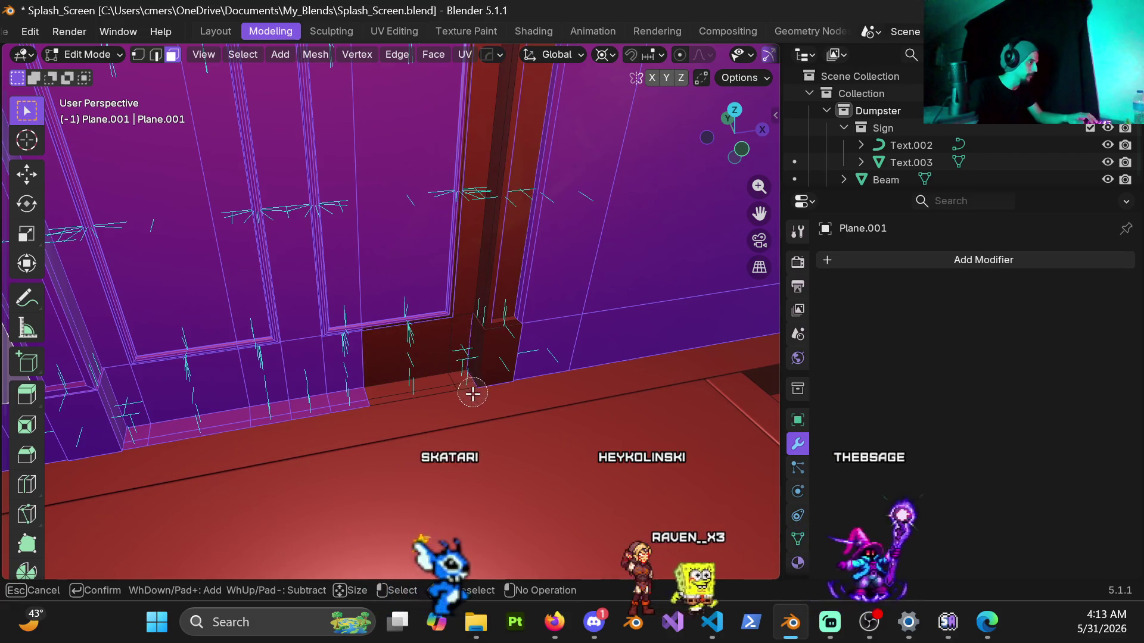
left_click_drag(459, 388, 319, 404)
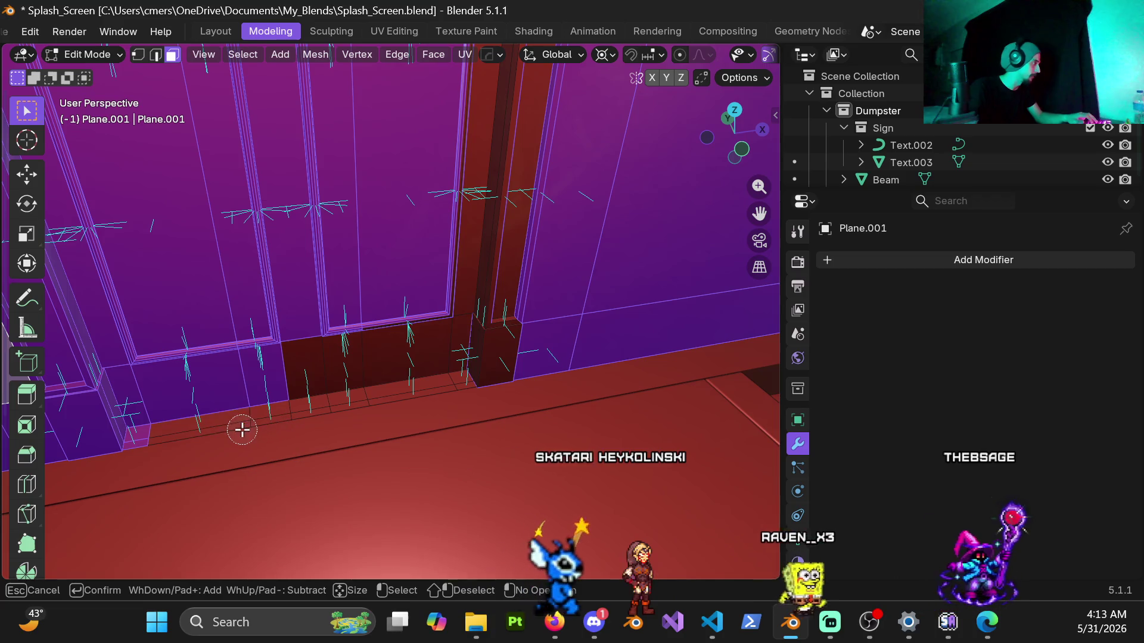
left_click_drag(242, 430, 162, 428)
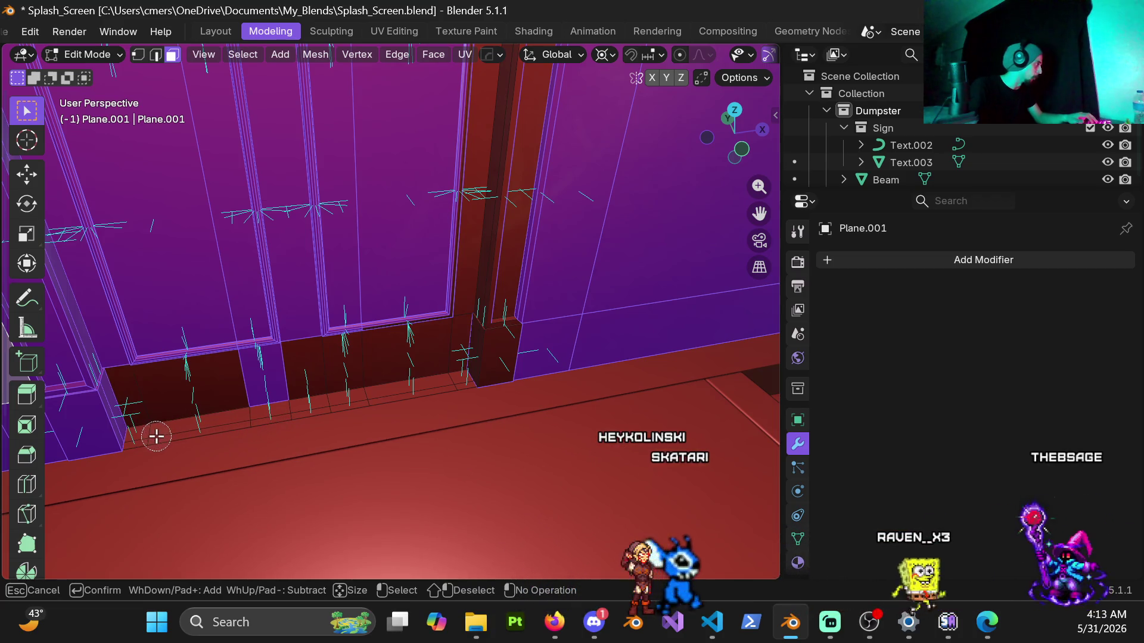
right_click(238, 395)
Deselect the narrow vertical strip and the door faces, then face the wall.
mouse_move(217, 383)
middle_mouse_down()
mouse_move(424, 309)
mouse_move(348, 373)
mouse_move(497, 373)
mouse_move(401, 391)
mouse_move(432, 371)
middle_mouse_up()
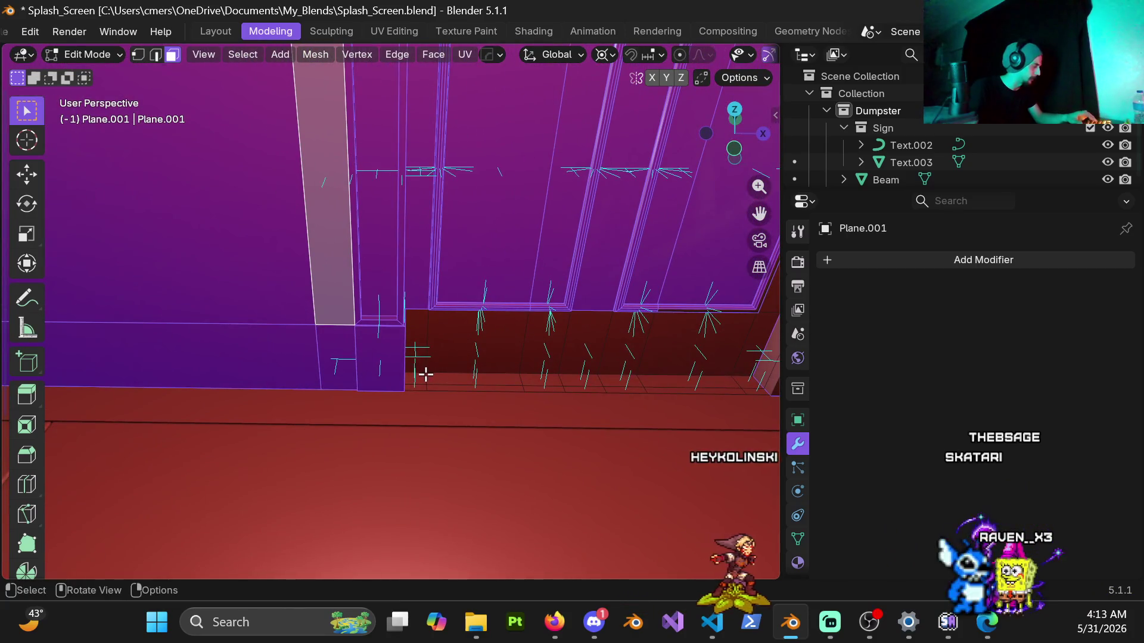
left_click_drag(408, 327, 404, 299)
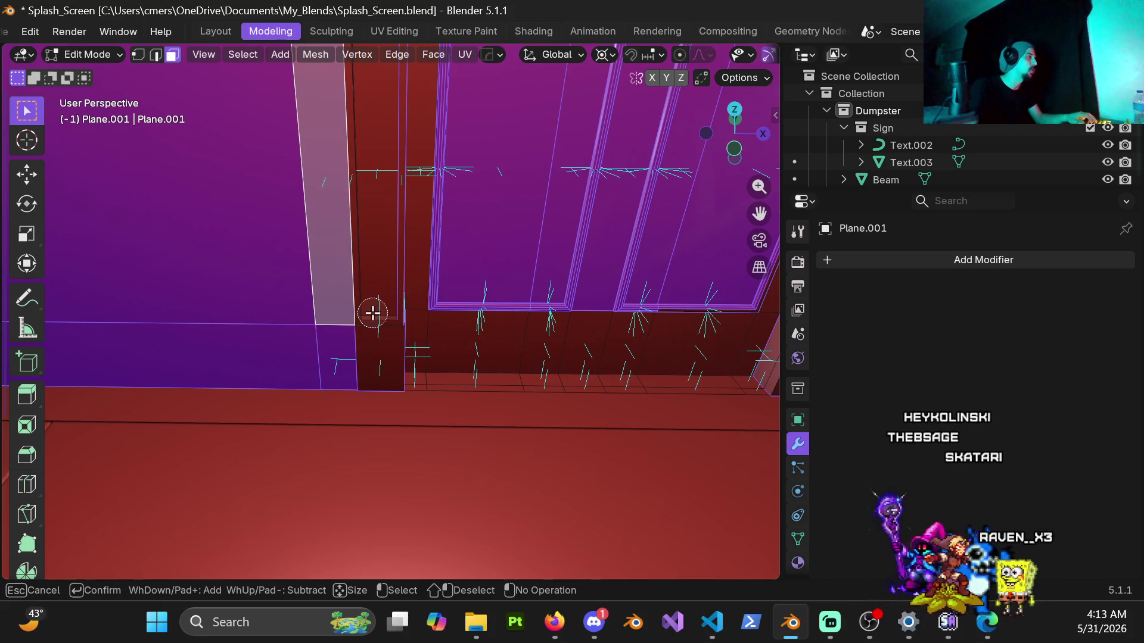
middle_click_drag(393, 323, 387, 327)
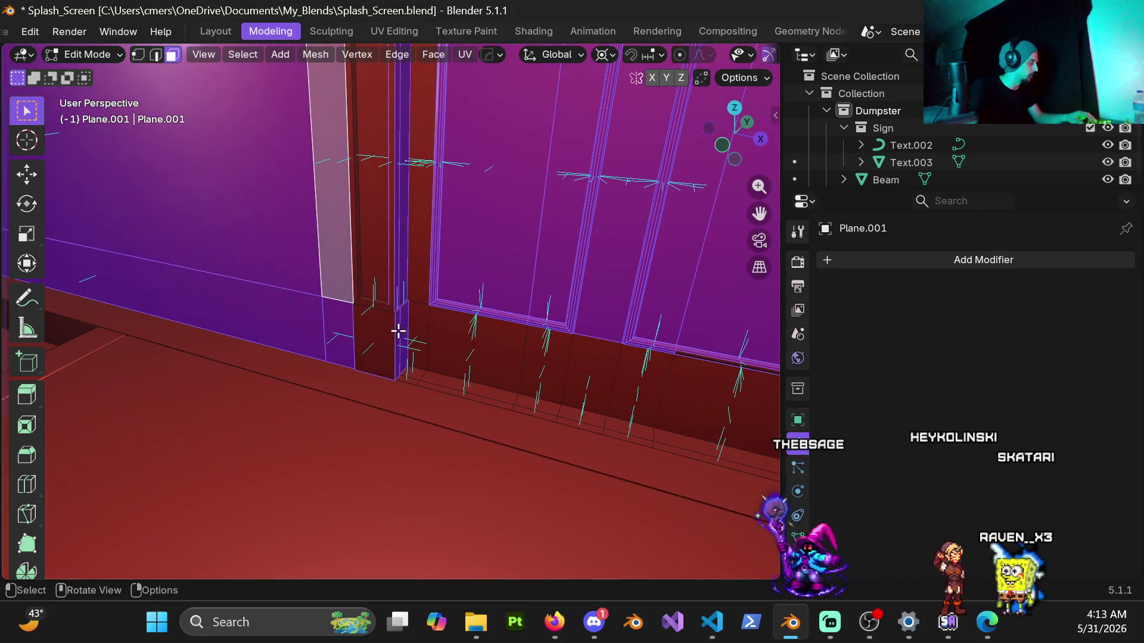
key("c")
mouse_move(420, 274)
middle_mouse_down()
mouse_move(663, 319)
mouse_move(538, 327)
middle_mouse_up()
mouse_move(621, 346)
middle_mouse_down()
mouse_move(638, 270)
mouse_move(651, 339)
mouse_move(533, 399)
mouse_move(449, 304)
mouse_move(470, 309)
mouse_move(467, 338)
mouse_move(525, 297)
middle_mouse_up()
scroll(441, 332, "up", 5)
scroll(466, 331, "down", 10)
scroll(540, 275, "up", 8)
mouse_move(531, 237)
middle_mouse_down()
mouse_move(434, 322)
mouse_move(369, 261)
mouse_move(414, 254)
middle_mouse_up()
Circle-select the lower wall faces down to the base.
key("c")
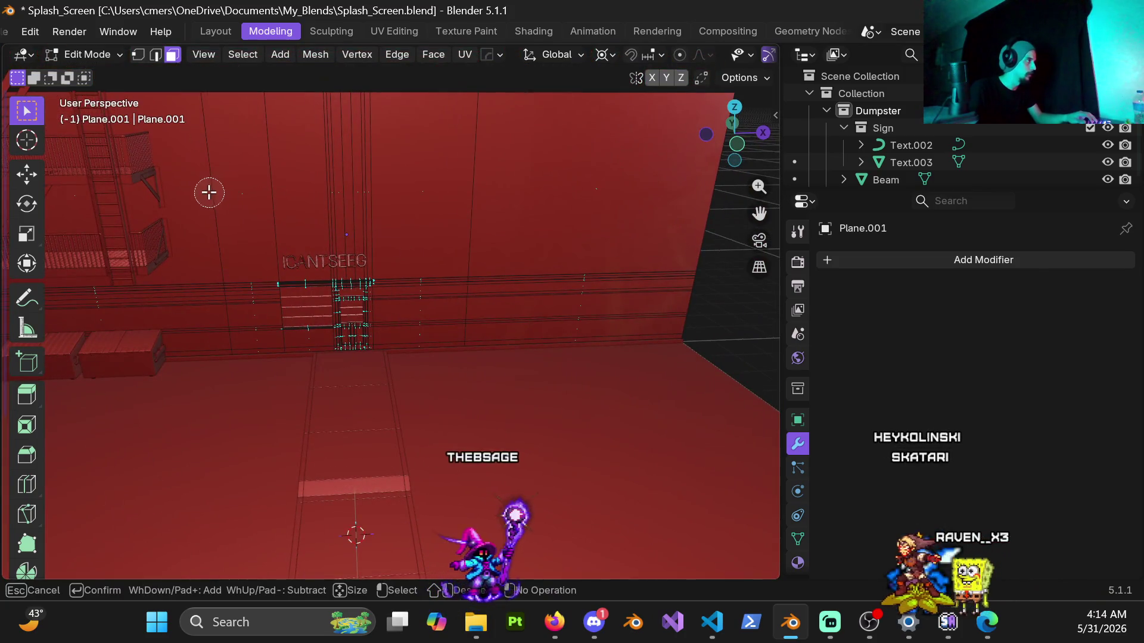
mouse_move(585, 233)
left_mouse_down()
mouse_move(564, 276)
mouse_move(498, 323)
left_mouse_up()
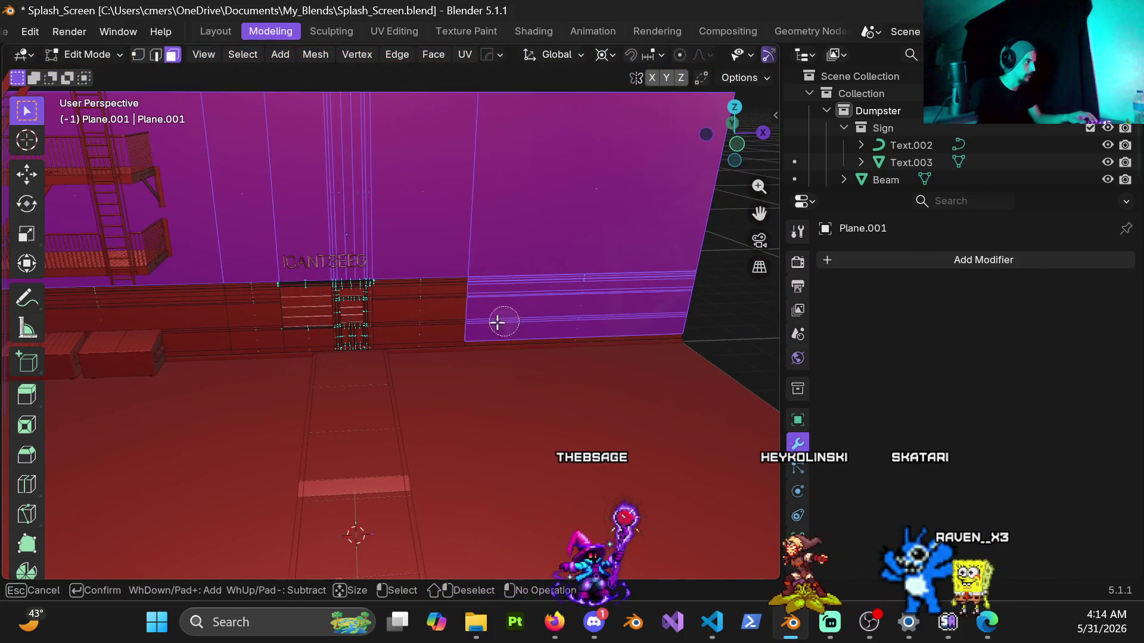
key("Escape")
mouse_move(388, 316)
middle_mouse_down()
mouse_move(470, 298)
mouse_move(486, 227)
middle_mouse_up()
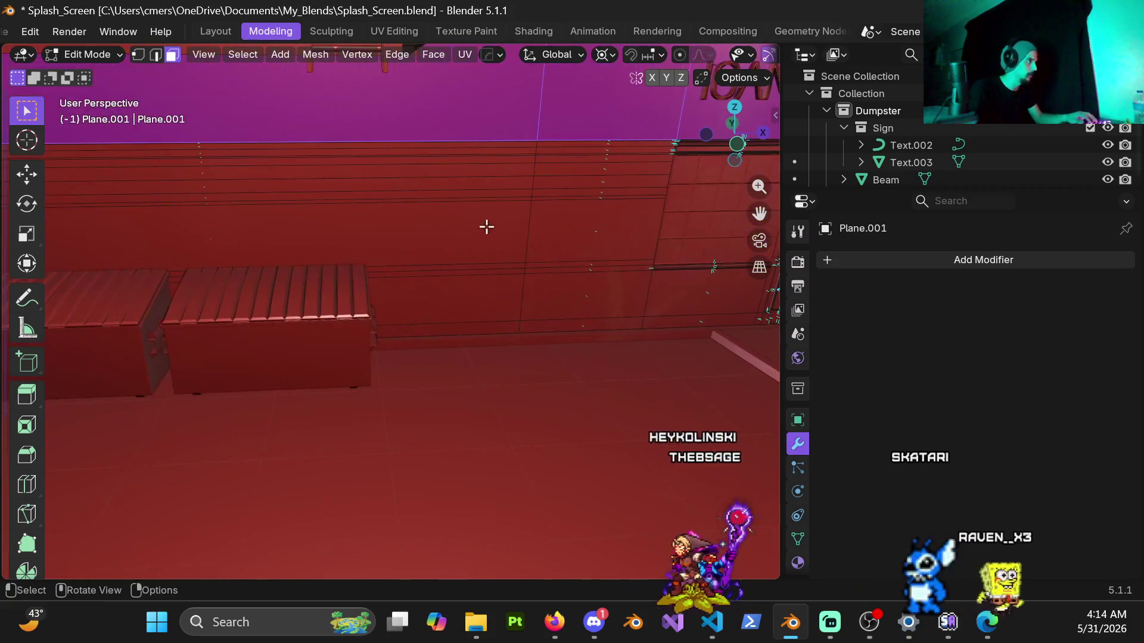
mouse_move(524, 155)
left_mouse_down()
mouse_move(534, 238)
mouse_move(515, 290)
left_mouse_up()
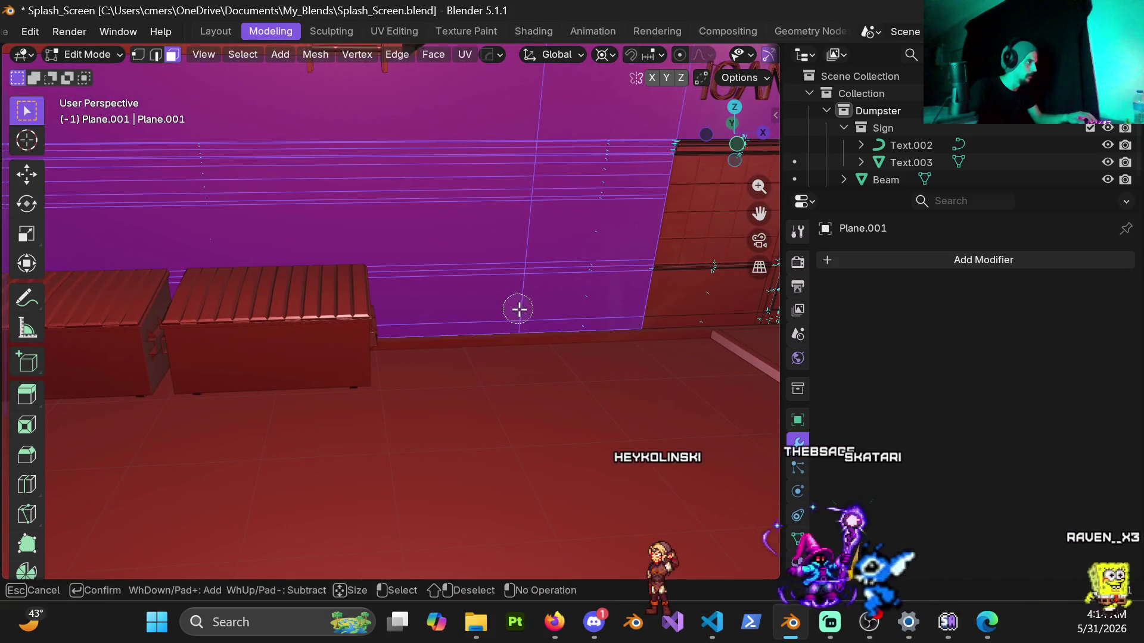
key("Escape")
scroll(291, 220, "down", 3)
mouse_move(291, 220)
middle_mouse_down()
mouse_move(312, 340)
mouse_move(524, 297)
middle_mouse_up()
scroll(540, 294, "up", 5)
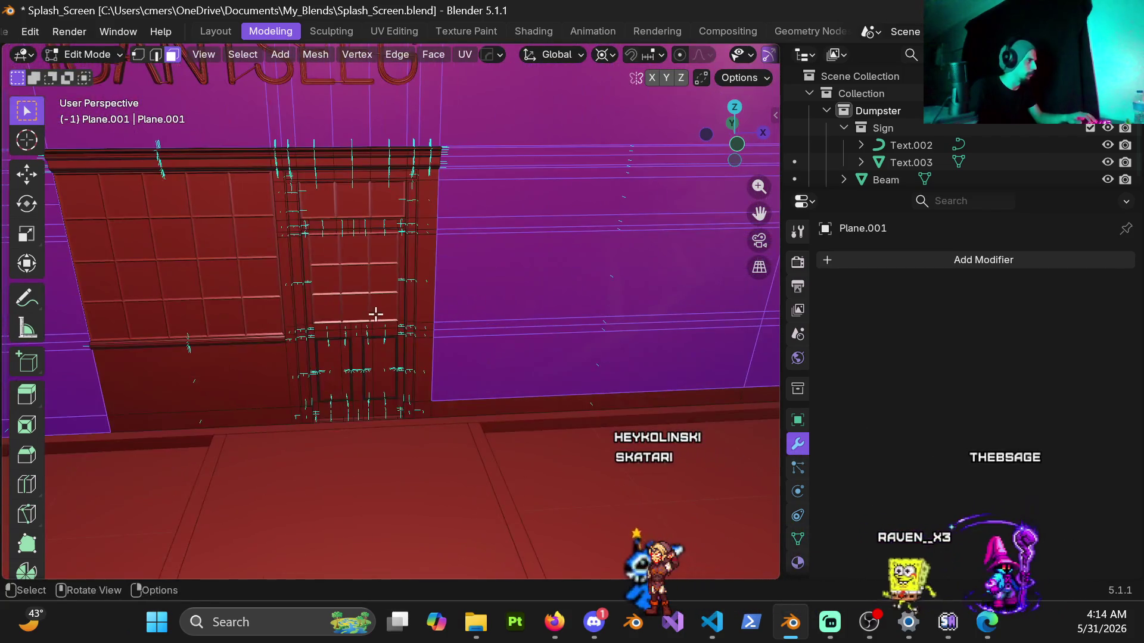
Add the large wall face beside the door and its narrow strip to the selection.
mouse_move(360, 277)
middle_mouse_down()
mouse_move(409, 294)
mouse_move(416, 310)
mouse_move(431, 260)
mouse_move(425, 197)
middle_mouse_up()
key("c")
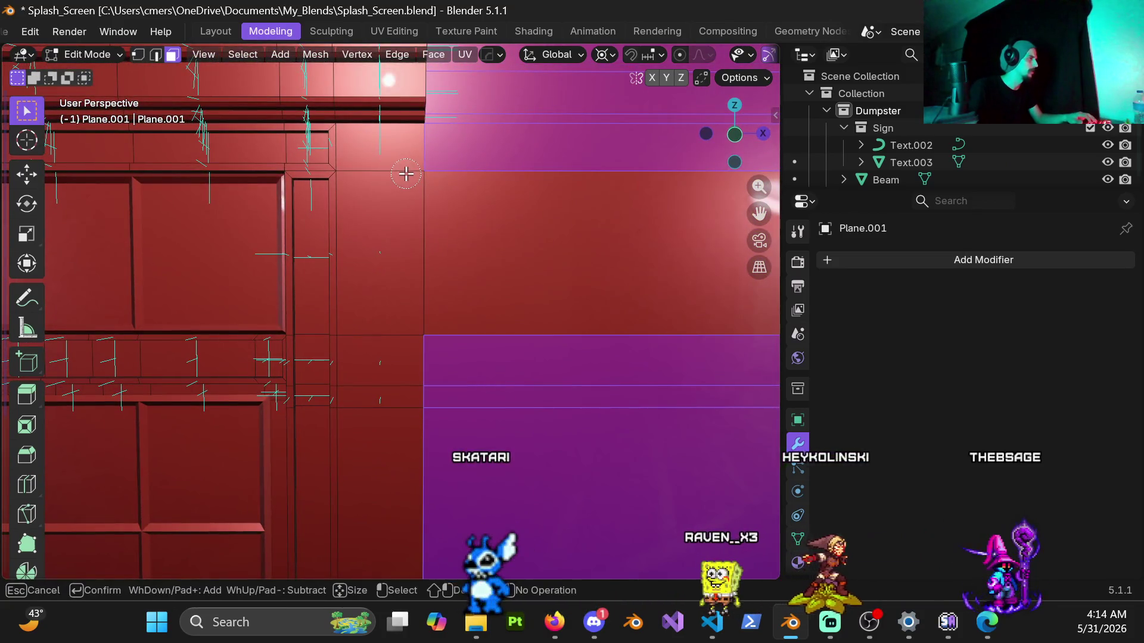
key("Escape")
mouse_move(411, 483)
middle_mouse_down()
mouse_move(435, 485)
mouse_move(452, 253)
mouse_move(401, 184)
middle_mouse_up()
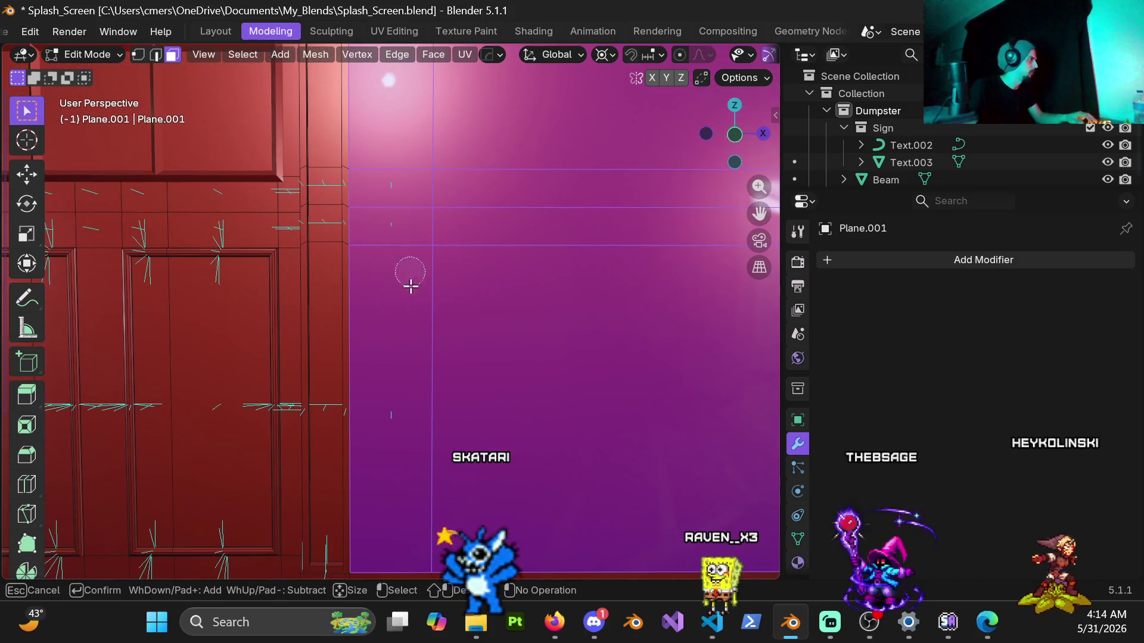
mouse_move(417, 401)
middle_mouse_down()
mouse_move(438, 315)
mouse_move(439, 327)
mouse_move(533, 360)
mouse_move(561, 344)
middle_mouse_up()
mouse_move(658, 282)
middle_mouse_down()
mouse_move(278, 339)
mouse_move(440, 305)
middle_mouse_up()
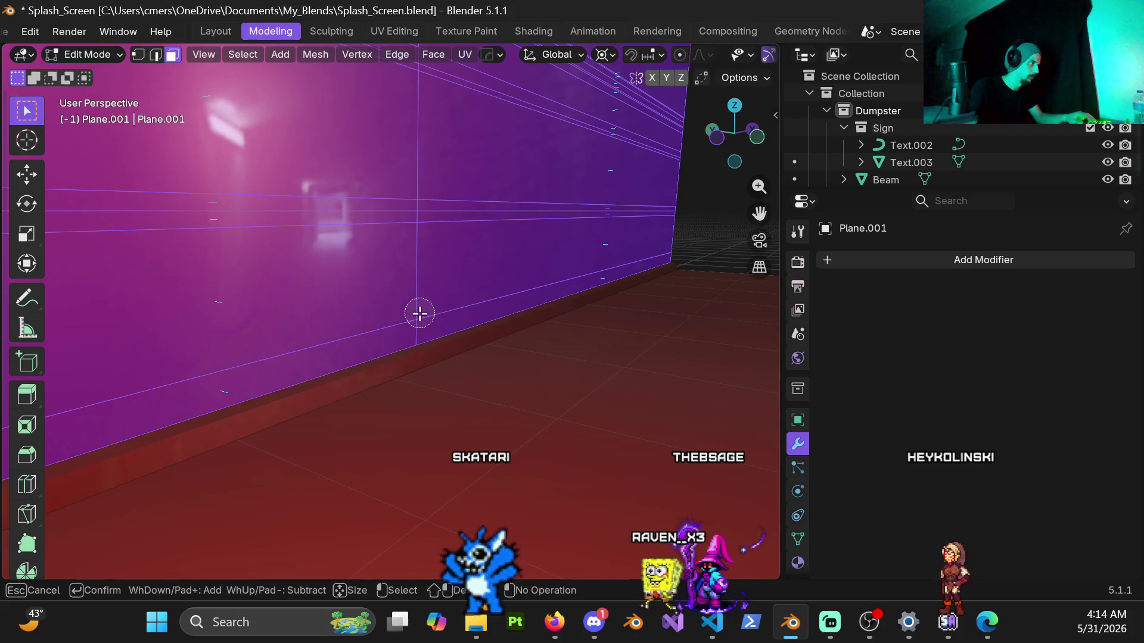
mouse_move(266, 309)
middle_mouse_down()
mouse_move(419, 240)
mouse_move(346, 320)
mouse_move(212, 359)
mouse_move(387, 327)
mouse_move(258, 304)
mouse_move(364, 346)
mouse_move(335, 350)
mouse_move(411, 350)
mouse_move(400, 337)
middle_mouse_up()
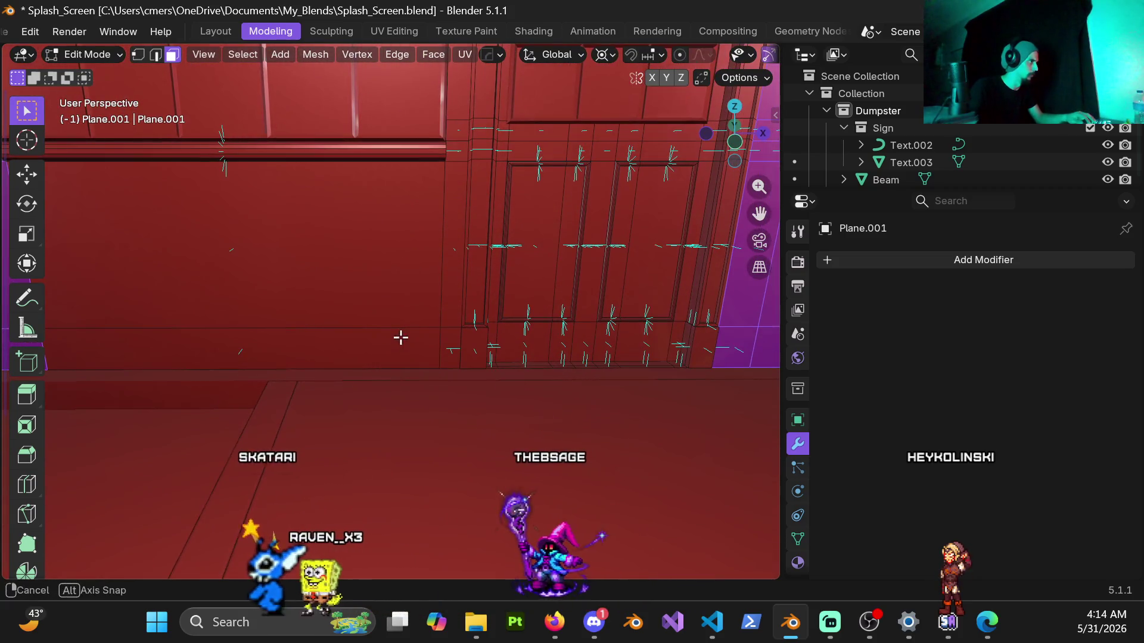
left_click_drag(418, 338, 430, 329)
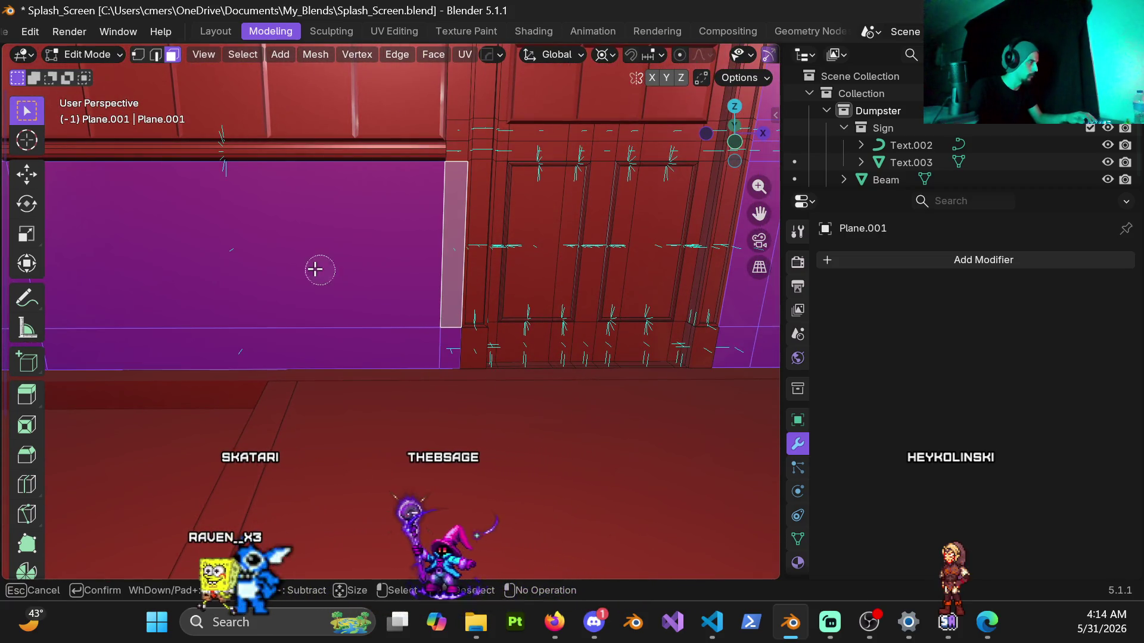
key("Escape")
scroll(145, 273, "down", 10)
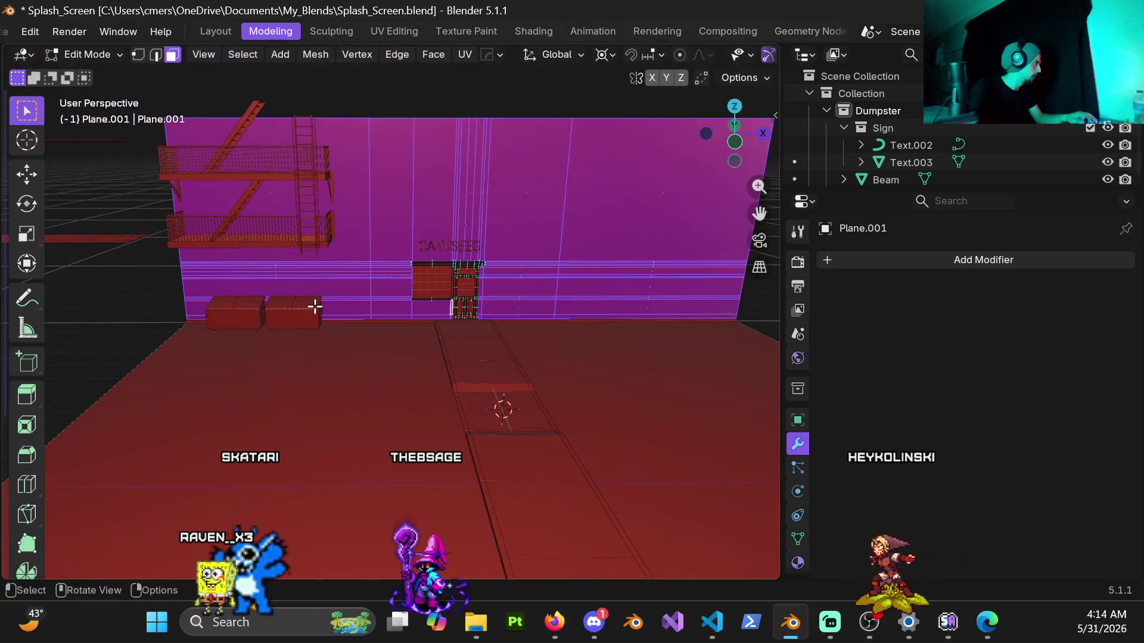
scroll(296, 319, "up", 5)
Check the selected wall panel faces from an angled view beside the door.
mouse_move(365, 309)
middle_mouse_down()
mouse_move(193, 287)
mouse_move(357, 256)
mouse_move(519, 196)
mouse_move(403, 347)
mouse_move(430, 262)
mouse_move(411, 330)
mouse_move(418, 378)
middle_mouse_up()
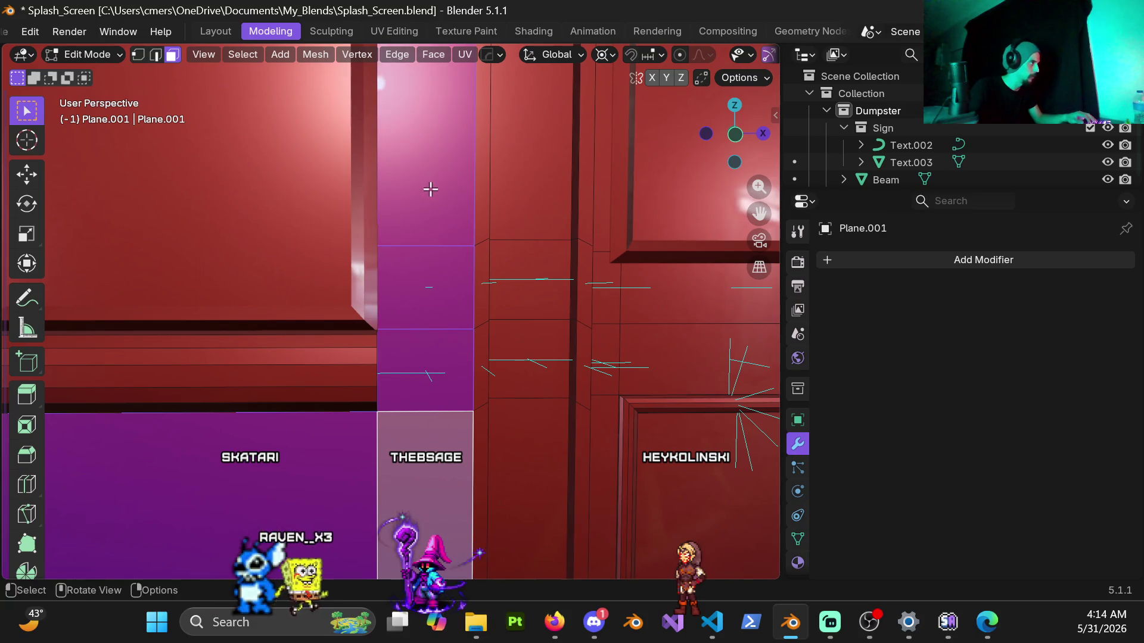
scroll(430, 189, "down", 3)
mouse_move(411, 181)
middle_mouse_down("shift")
mouse_move(395, 395)
mouse_move(402, 283)
middle_mouse_up("shift")
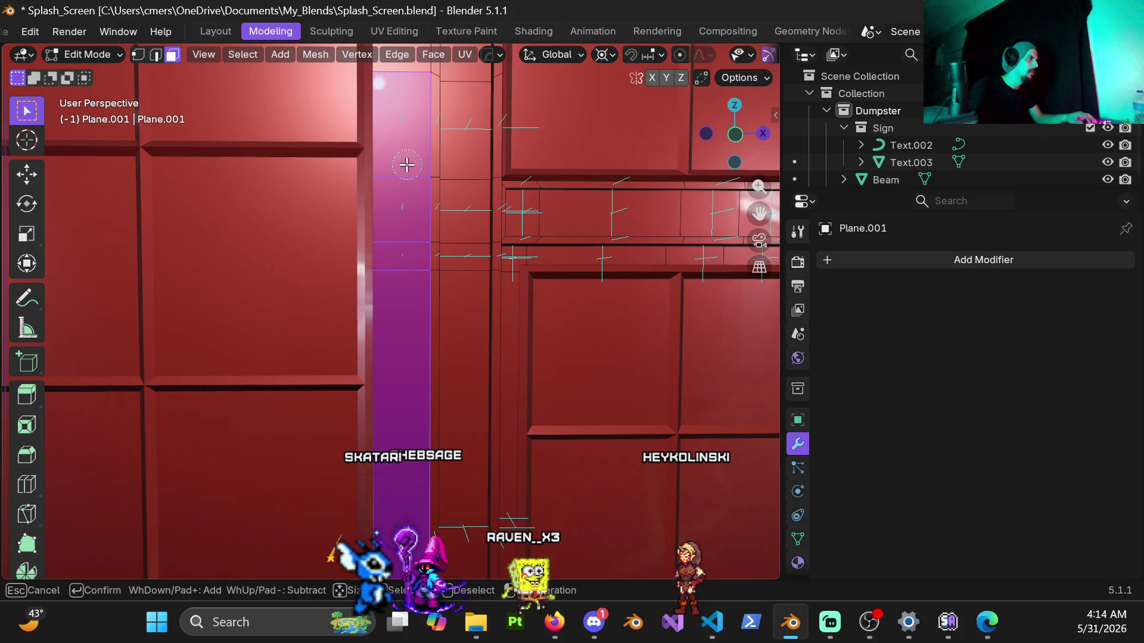
key("Escape")
mouse_move(407, 165)
middle_mouse_down("shift")
mouse_move(409, 339)
mouse_move(401, 286)
middle_mouse_up("shift")
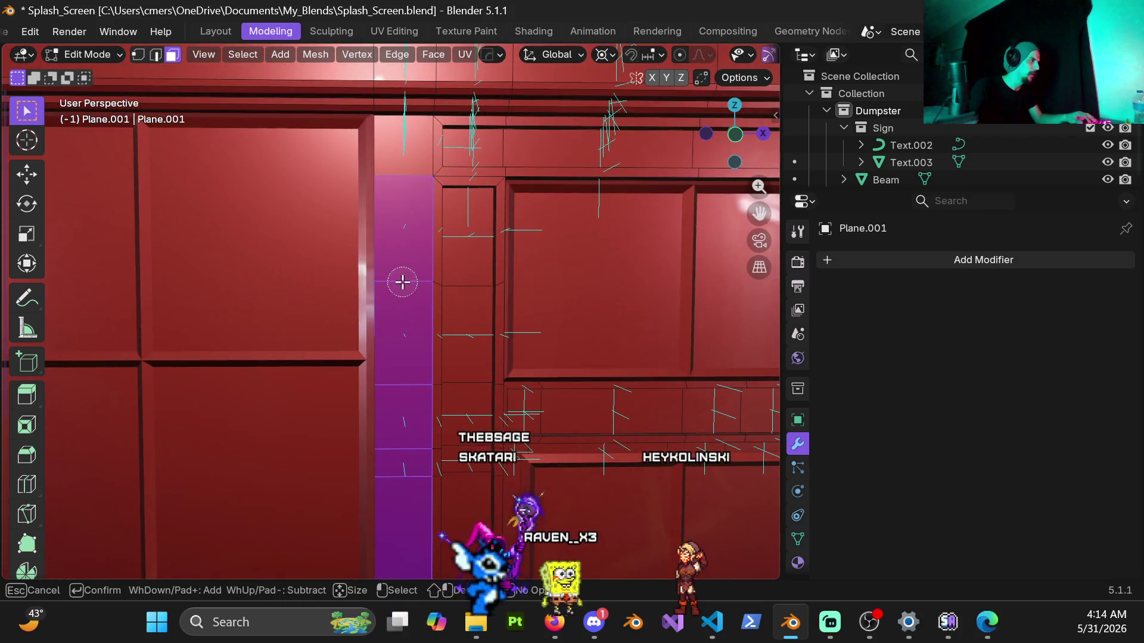
mouse_move(402, 183)
middle_mouse_down()
mouse_move(487, 166)
mouse_move(449, 289)
mouse_move(360, 314)
mouse_move(417, 348)
middle_mouse_up()
scroll(426, 353, "up", 4)
scroll(417, 411, "up", 2)
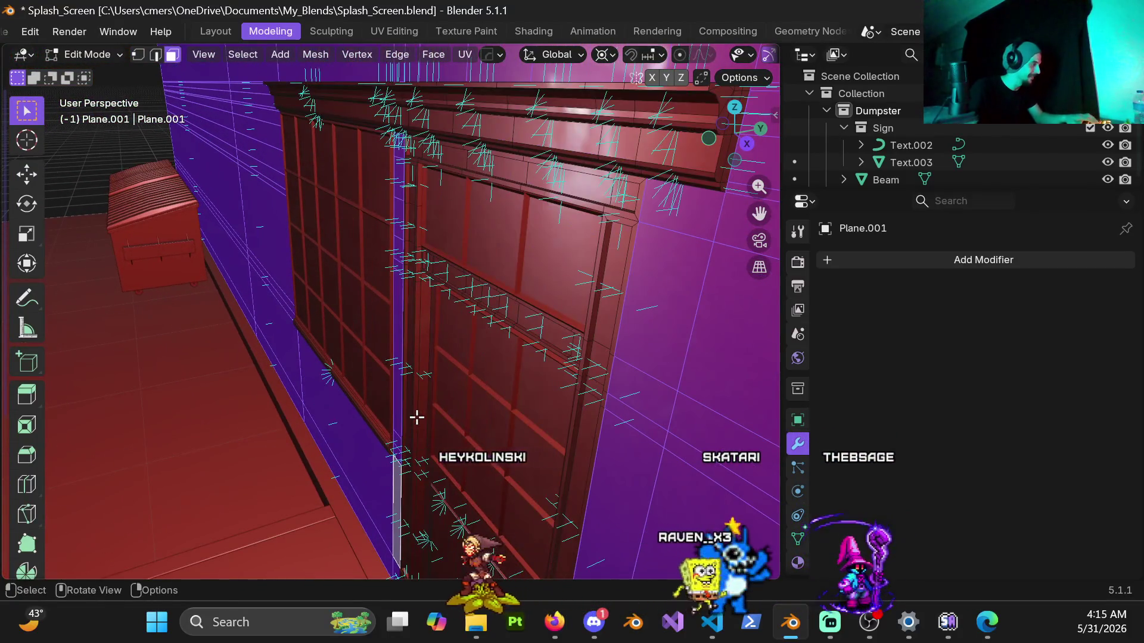
Extrude the wall faces about 0.023 m along Y and return to Object Mode.
key("e")
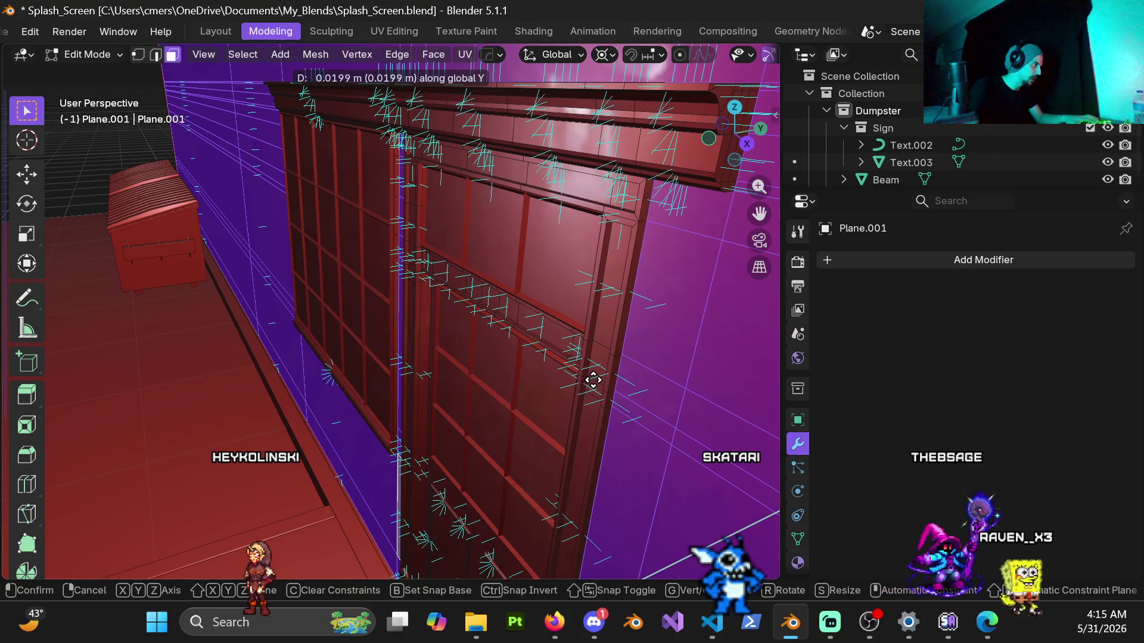
left_click(617, 374)
mouse_move(498, 403)
middle_mouse_down()
mouse_move(536, 303)
mouse_move(413, 316)
mouse_move(610, 346)
mouse_move(432, 342)
mouse_move(469, 358)
mouse_move(506, 350)
mouse_move(396, 376)
mouse_move(455, 358)
mouse_move(282, 325)
middle_mouse_up()
key("Tab")
scroll(298, 321, "down", 6)
Save Splash_Screen.blend with Ctrl+S.
scroll(471, 437, "up", 8)
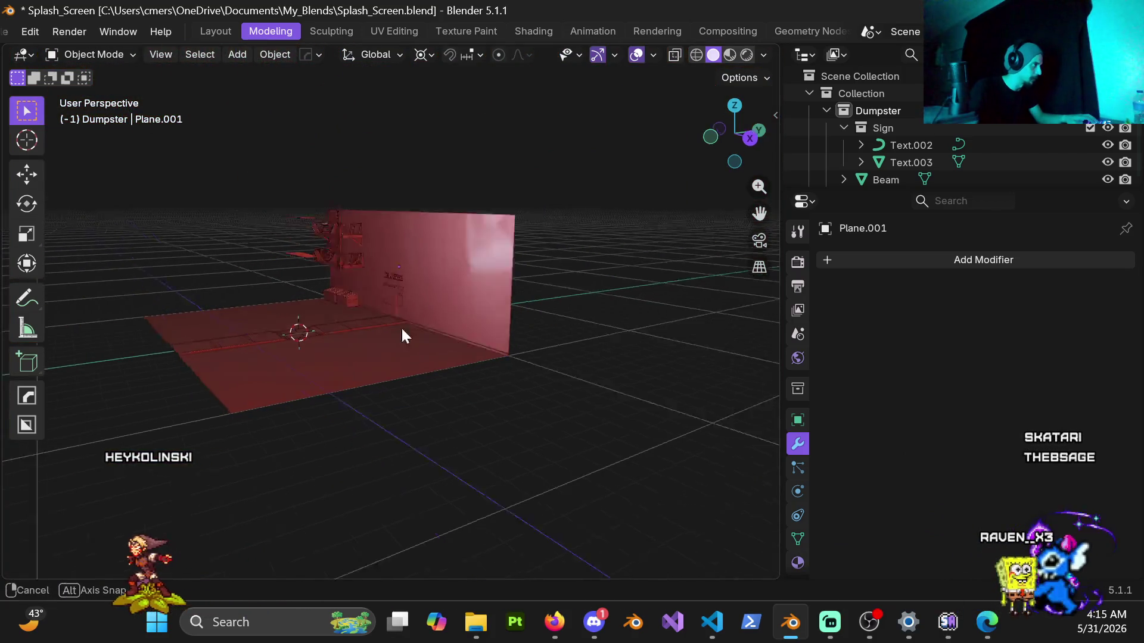
mouse_move(370, 340)
middle_mouse_down()
mouse_move(449, 383)
mouse_move(539, 399)
middle_mouse_up()
scroll(453, 393, "up", 5)
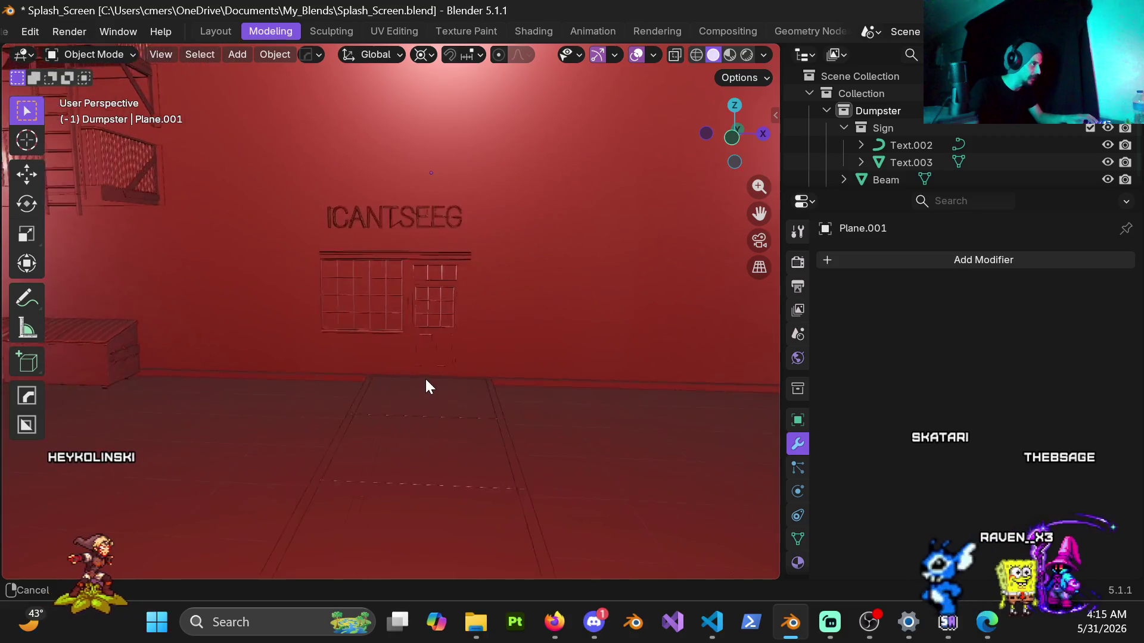
mouse_move(442, 408)
middle_mouse_down()
mouse_move(488, 434)
mouse_move(374, 339)
mouse_move(462, 324)
mouse_move(227, 316)
middle_mouse_up()
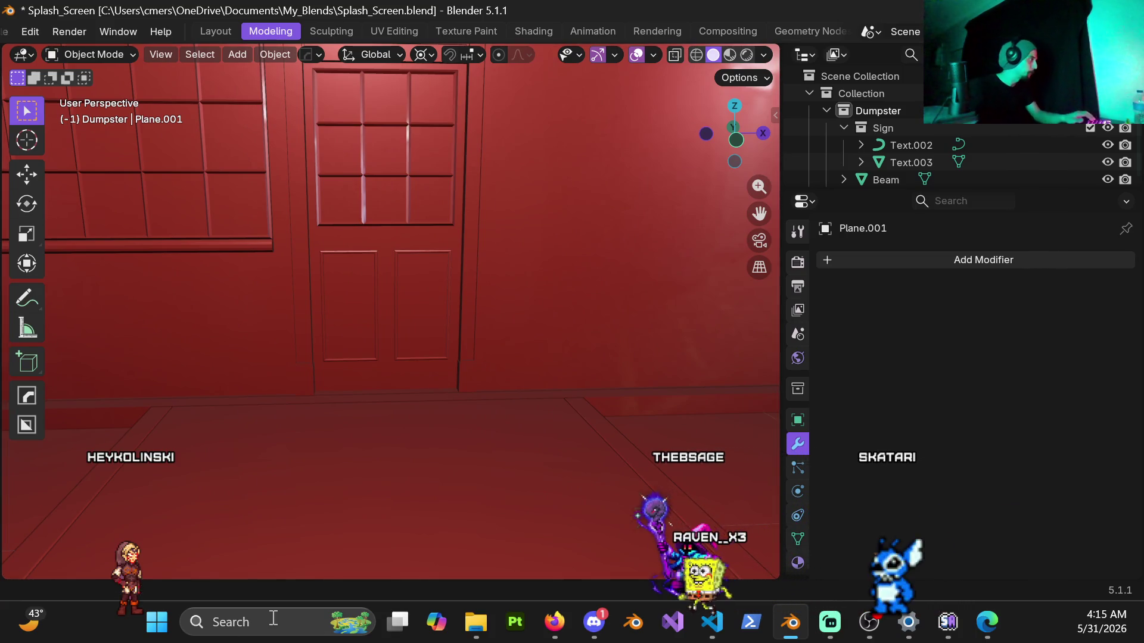
key("ctrl+s")
Switch the viewport shading to Material Preview.
scroll(387, 438, "down", 5)
key("z")
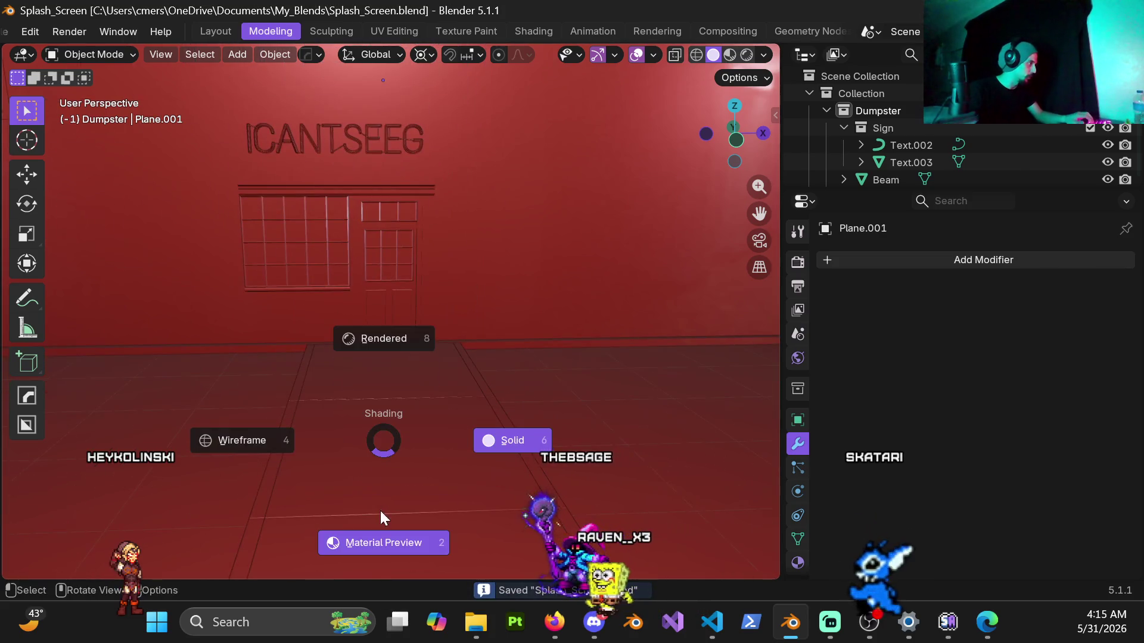
left_click(380, 551)
mouse_move(451, 492)
middle_mouse_down()
mouse_move(450, 369)
mouse_move(741, 235)
middle_mouse_up()
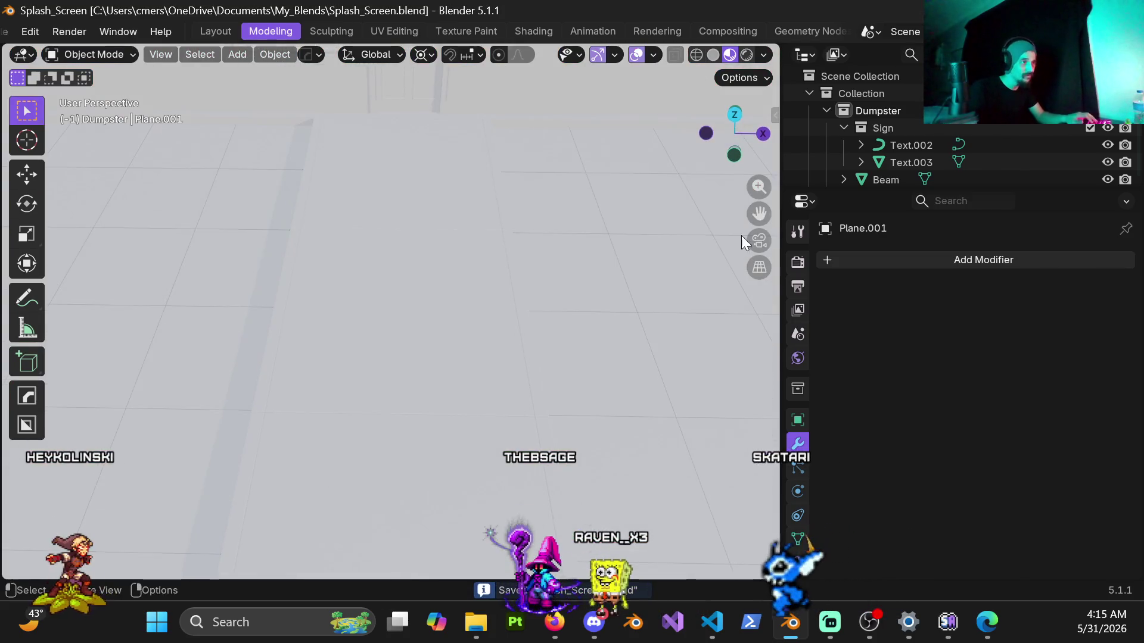
left_click(810, 55)
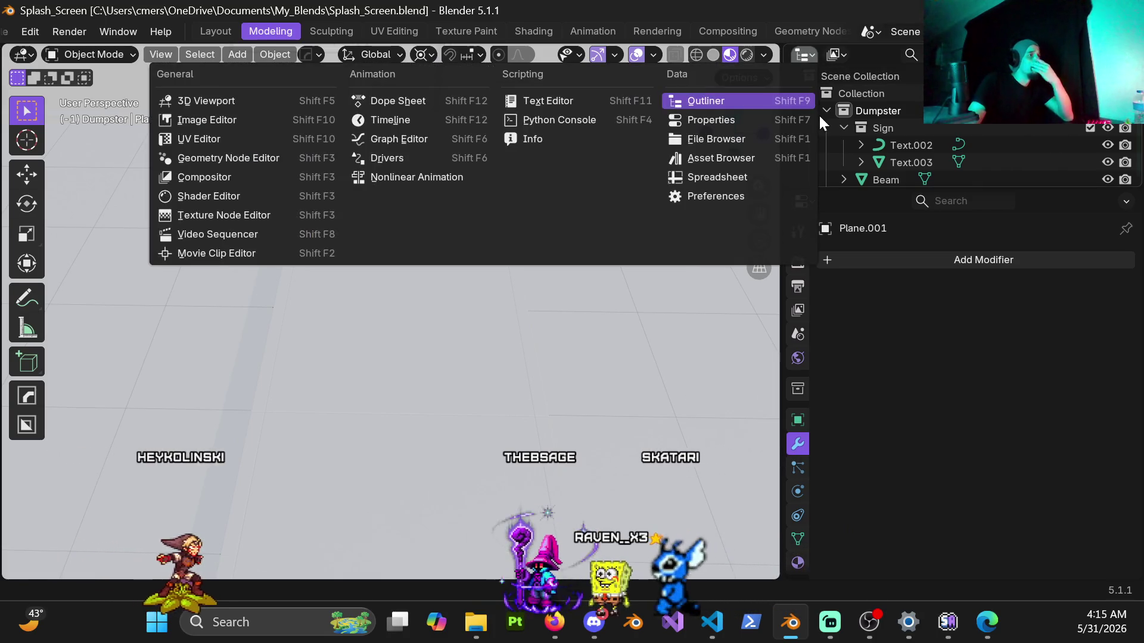
Turn the Outliner into the Asset Browser and apply Concrete to the first sidewalk slab.
left_click(741, 156)
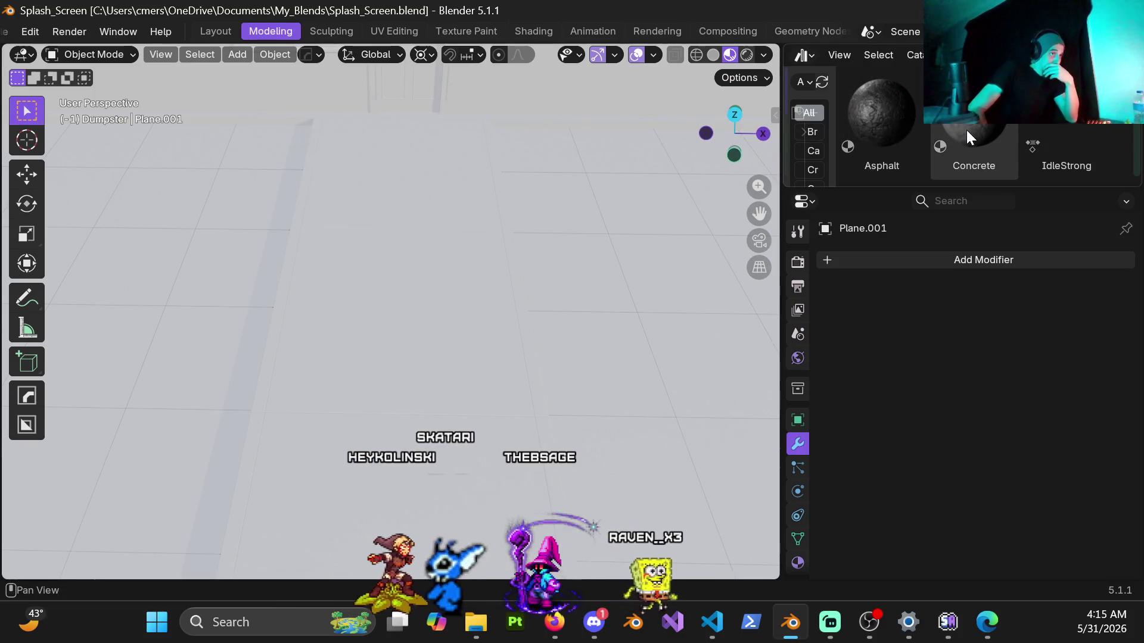
left_click_drag(963, 129, 440, 309)
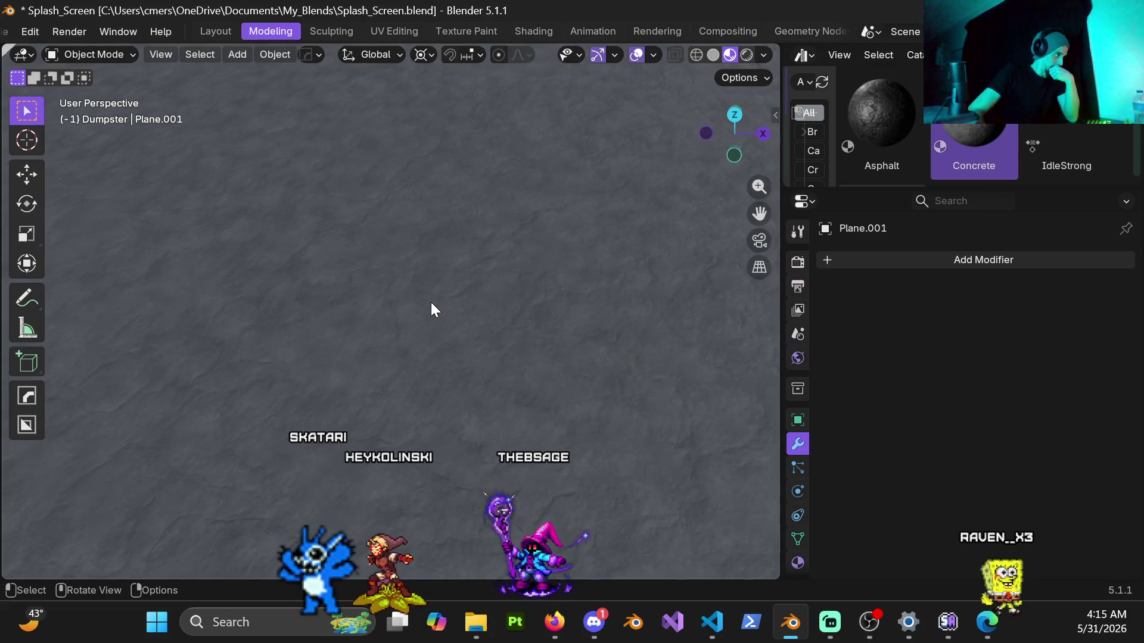
mouse_move(413, 278)
middle_mouse_down()
mouse_move(312, 250)
mouse_move(465, 294)
mouse_move(521, 296)
mouse_move(506, 317)
mouse_move(602, 345)
middle_mouse_up()
scroll(357, 256, "down", 5)
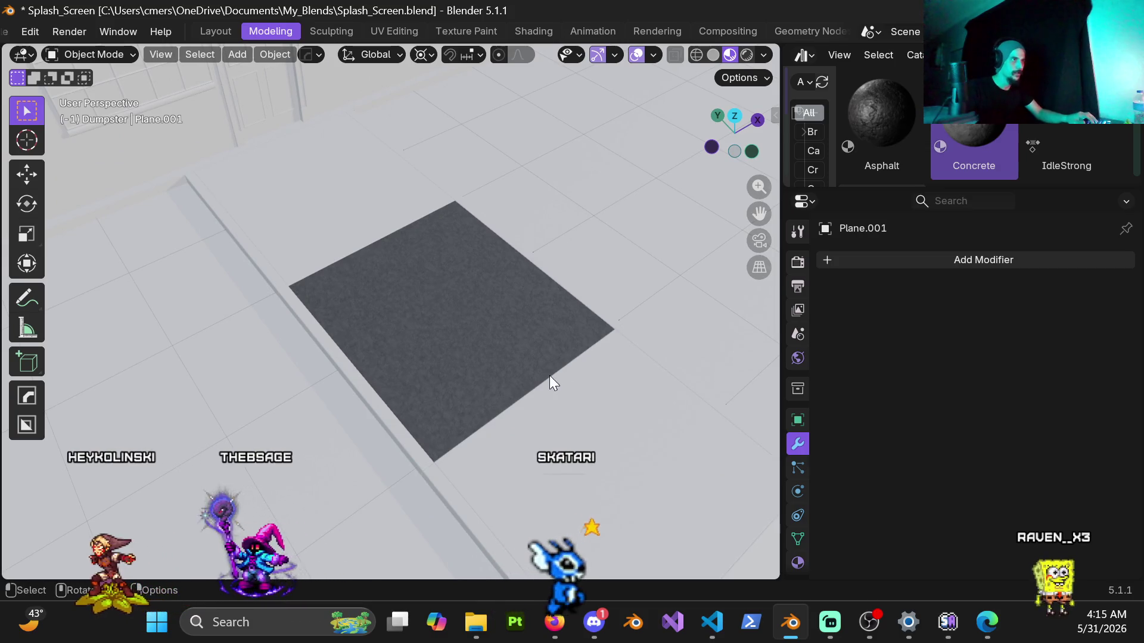
mouse_move(548, 390)
middle_mouse_down()
mouse_move(441, 281)
mouse_move(329, 284)
mouse_move(448, 307)
middle_mouse_up()
scroll(474, 322, "down", 2)
middle_click_drag(502, 376, 361, 361)
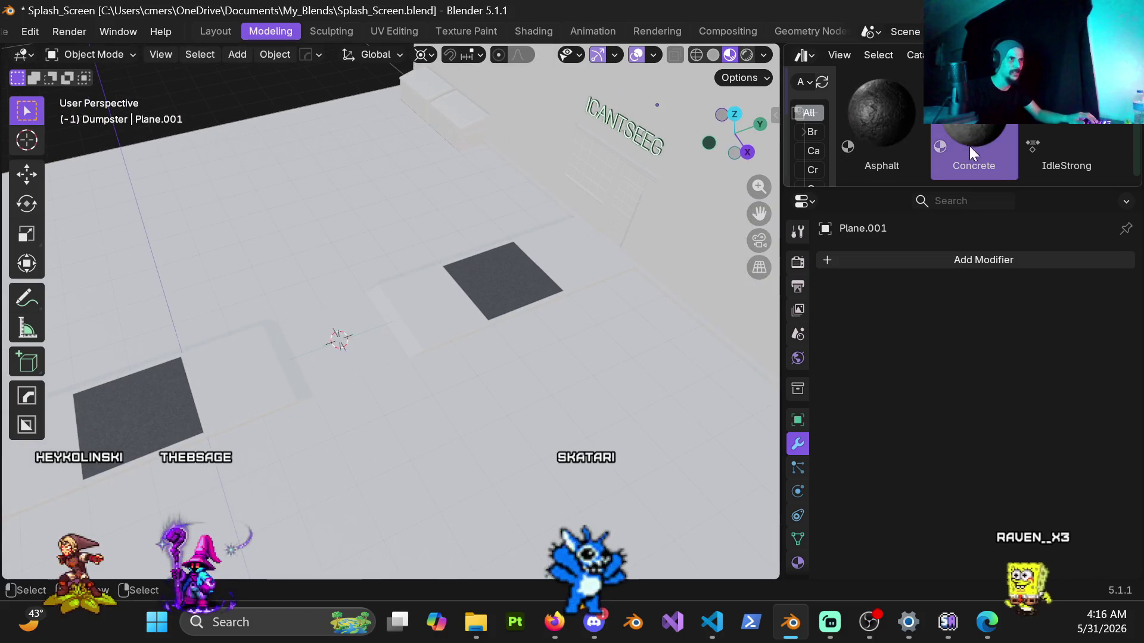
Apply Concrete to the second slab, curb edges, middle piece and connecting band.
mouse_move(968, 137)
left_mouse_down()
mouse_move(428, 309)
mouse_move(440, 310)
left_mouse_up()
scroll(439, 310, "up", 5)
middle_click_drag(431, 322, 539, 279, "shift")
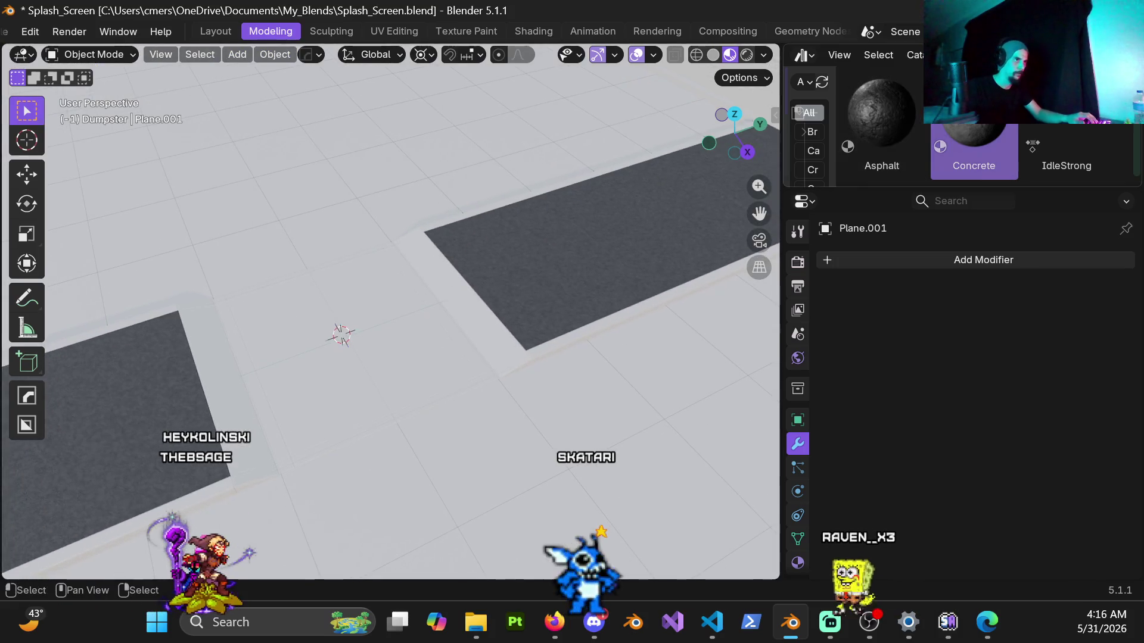
left_click_drag(927, 181, 473, 316)
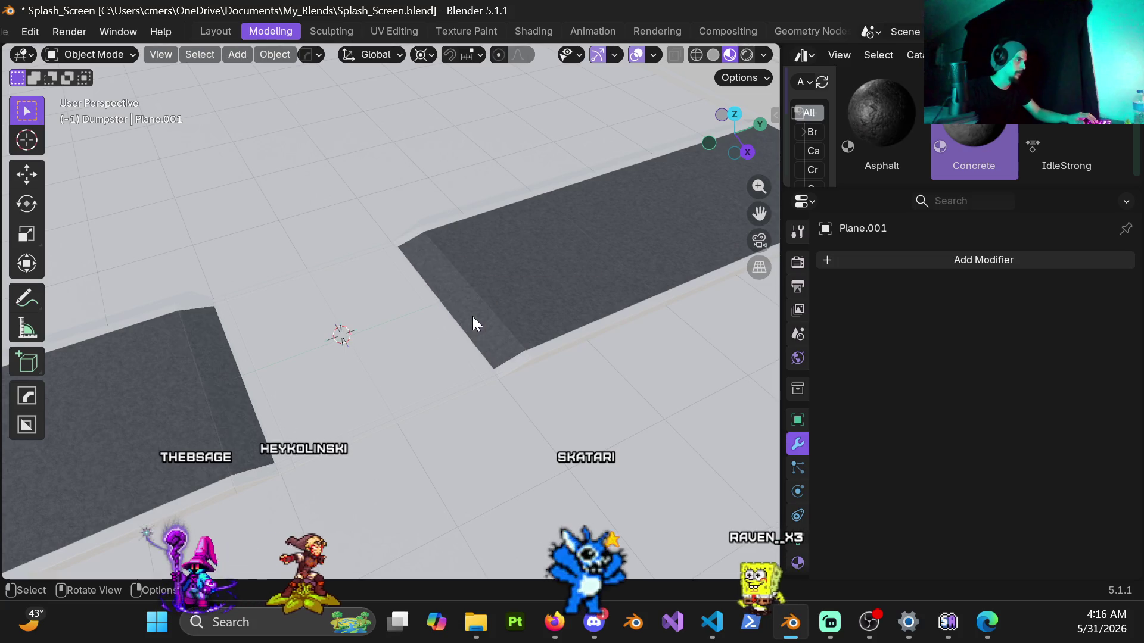
mouse_move(972, 146)
left_mouse_down()
mouse_move(453, 301)
mouse_move(421, 325)
left_mouse_up()
mouse_move(943, 137)
left_mouse_down()
mouse_move(490, 345)
mouse_move(452, 323)
left_mouse_up()
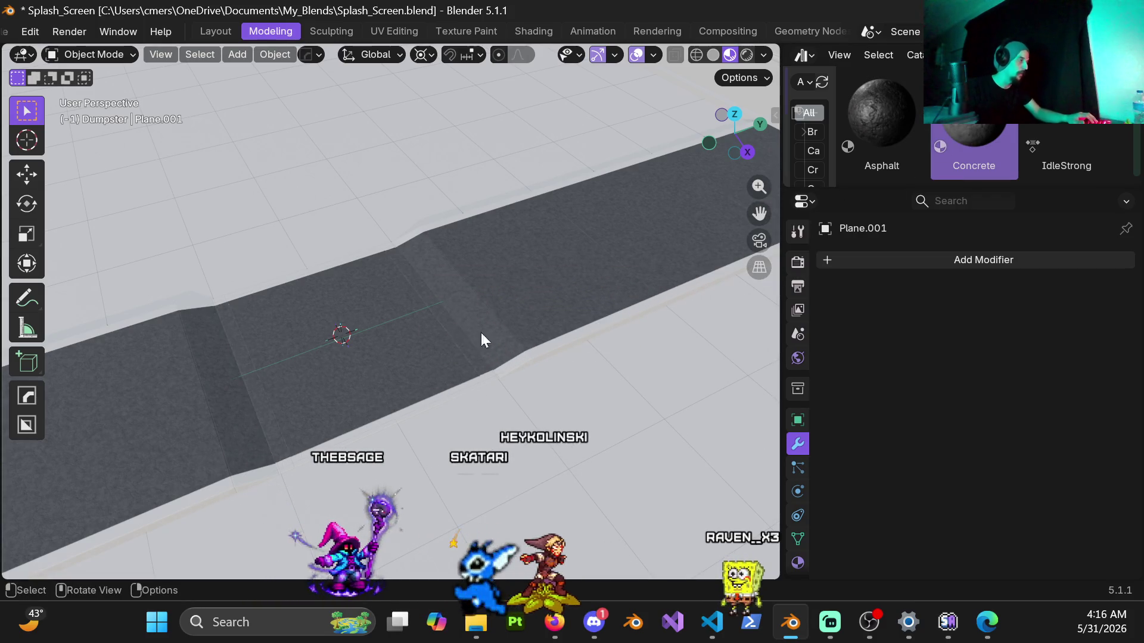
scroll(514, 286, "down", 3)
mouse_move(485, 324)
middle_mouse_down()
mouse_move(513, 306)
mouse_move(442, 399)
mouse_move(450, 339)
mouse_move(431, 319)
mouse_move(524, 298)
middle_mouse_up()
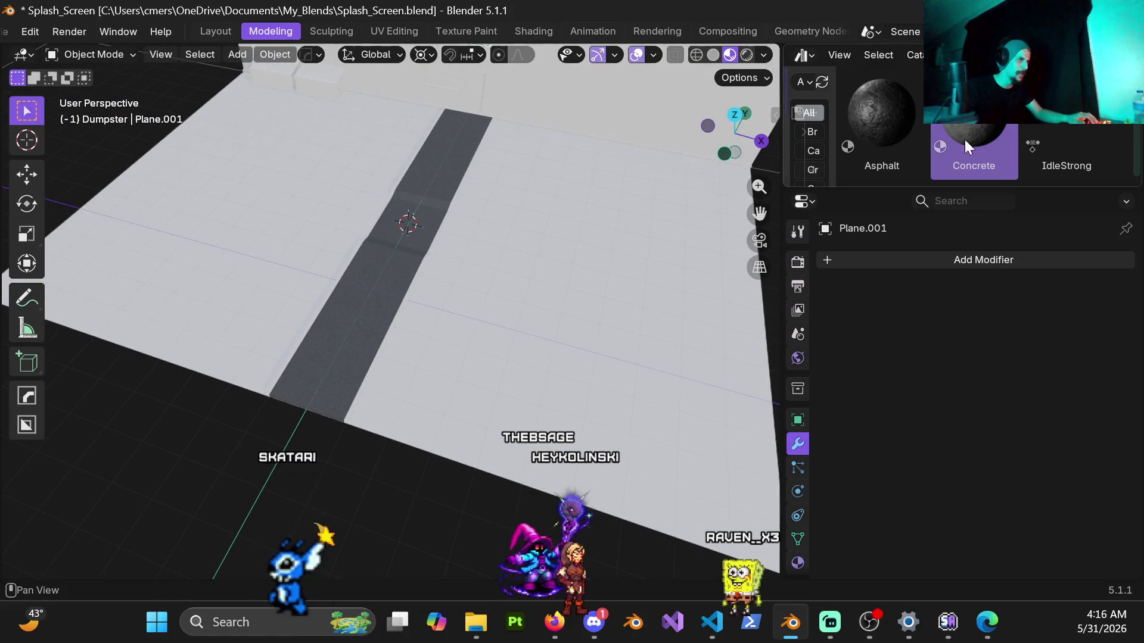
scroll(537, 393, "up", 3)
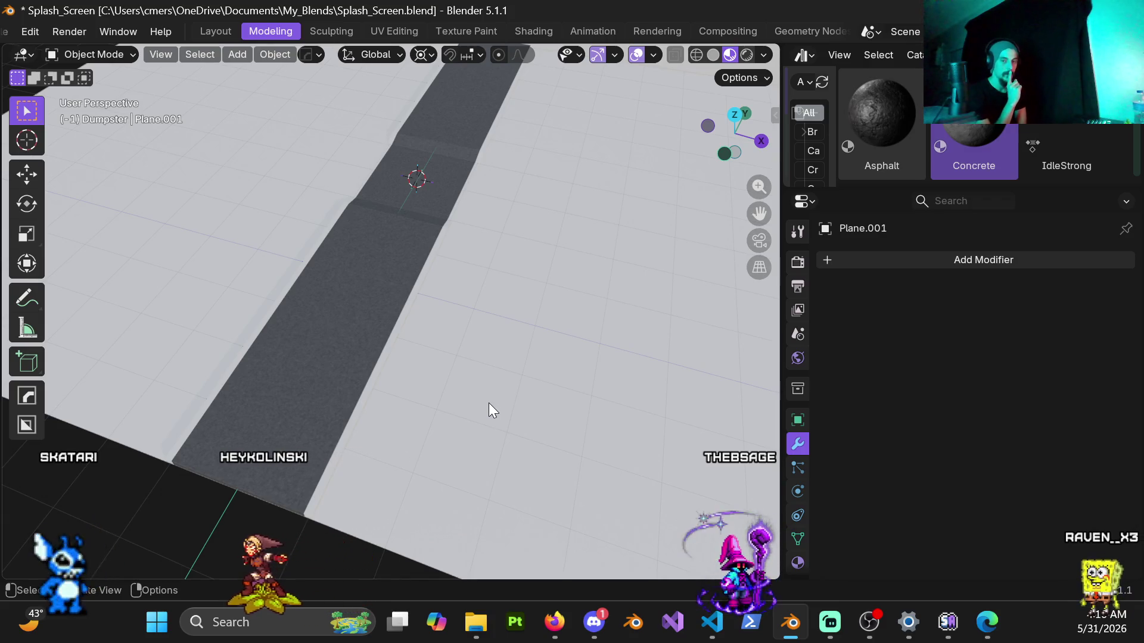
mouse_move(495, 388)
middle_mouse_down()
mouse_move(398, 262)
mouse_move(398, 322)
middle_mouse_up()
Apply the Asphalt material to the Plane.001 ground on both sides of the sidewalk.
mouse_move(881, 116)
left_mouse_down()
mouse_move(596, 370)
mouse_move(559, 377)
left_mouse_up()
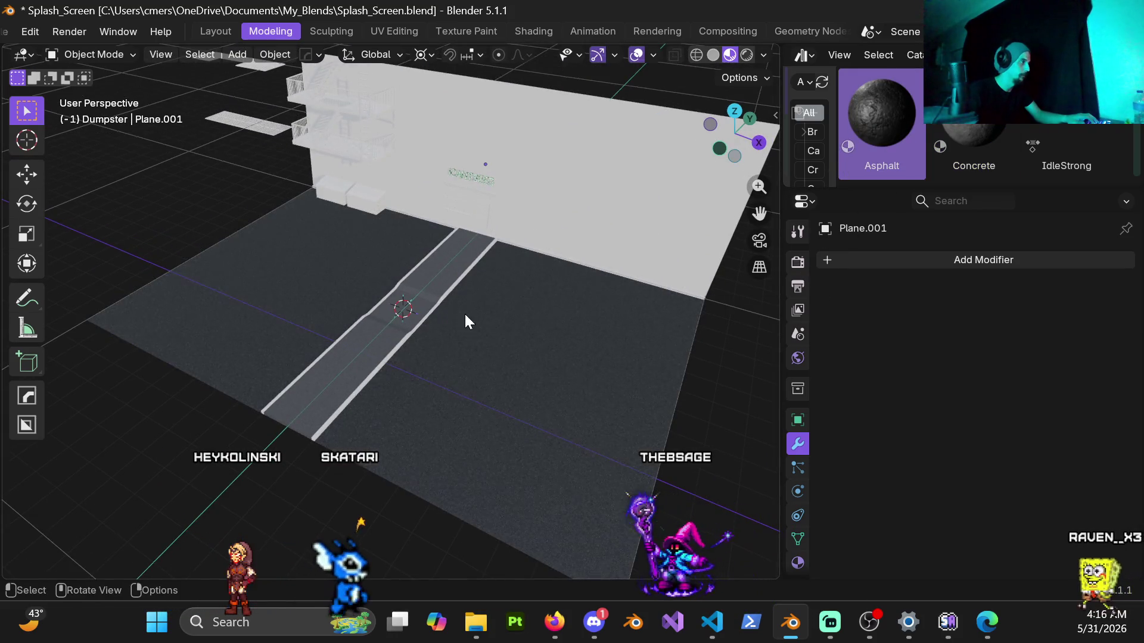
mouse_move(520, 344)
middle_mouse_down()
mouse_move(628, 370)
mouse_move(546, 359)
middle_mouse_up()
scroll(581, 399, "down", 4)
scroll(546, 360, "down", 1)
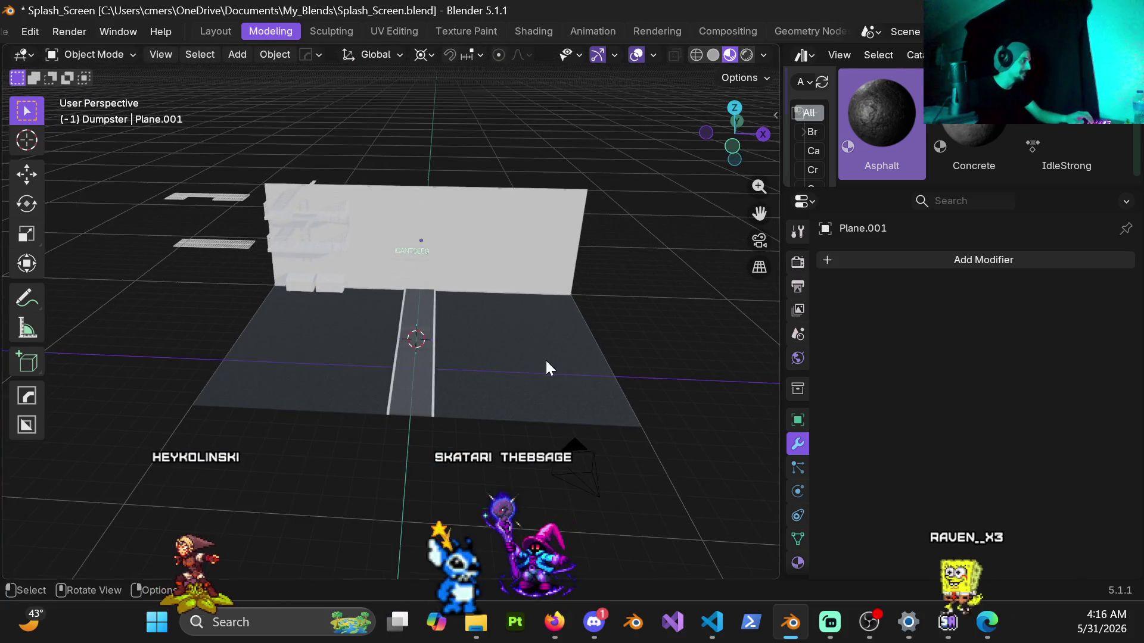
middle_click_drag(405, 422, 438, 416)
Switch the viewport to Rendered shading and look down the asphalt street.
key("z")
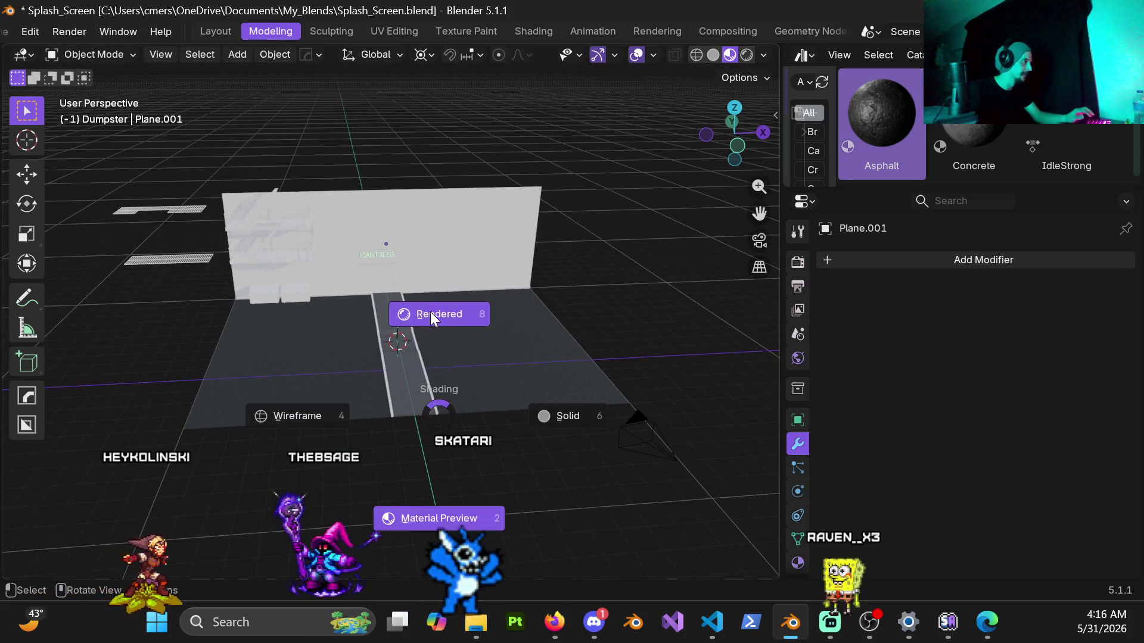
left_click(436, 317)
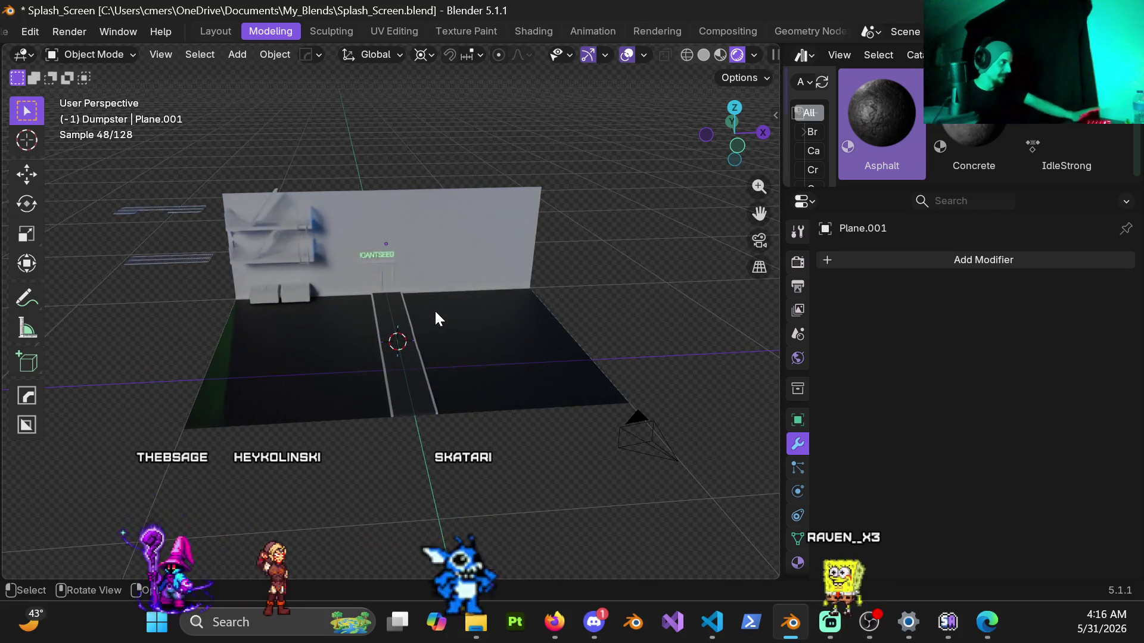
scroll(448, 349, "up", 5)
mouse_move(405, 347)
middle_mouse_down()
mouse_move(438, 183)
mouse_move(417, 228)
mouse_move(439, 229)
middle_mouse_up()
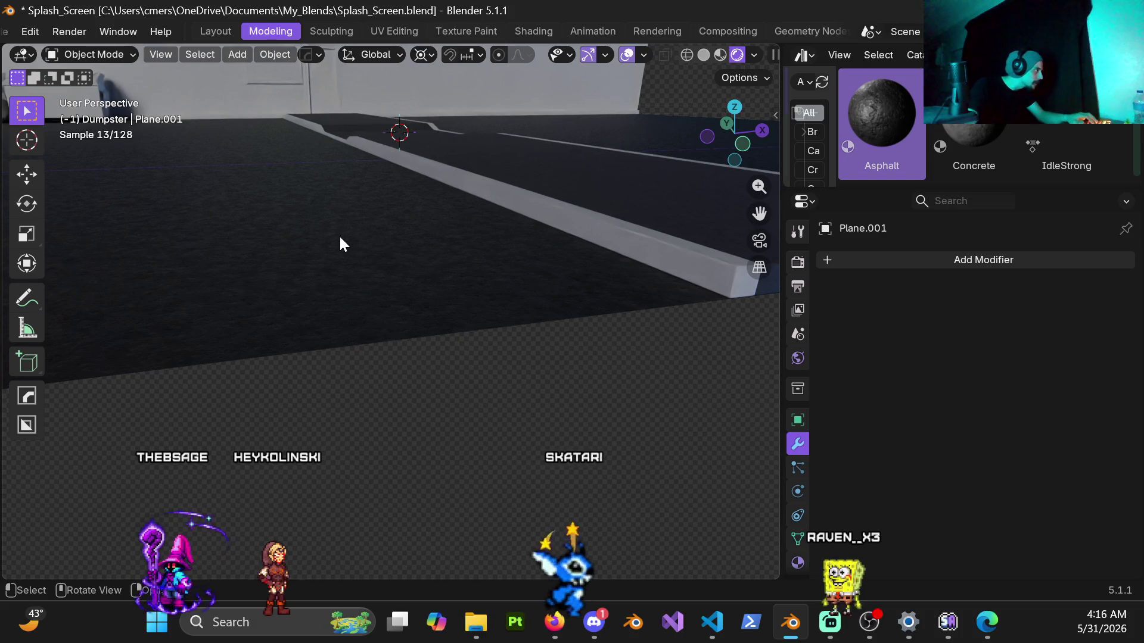
middle_click_drag(364, 250, 550, 292, "shift")
middle_click_drag(438, 296, 338, 294)
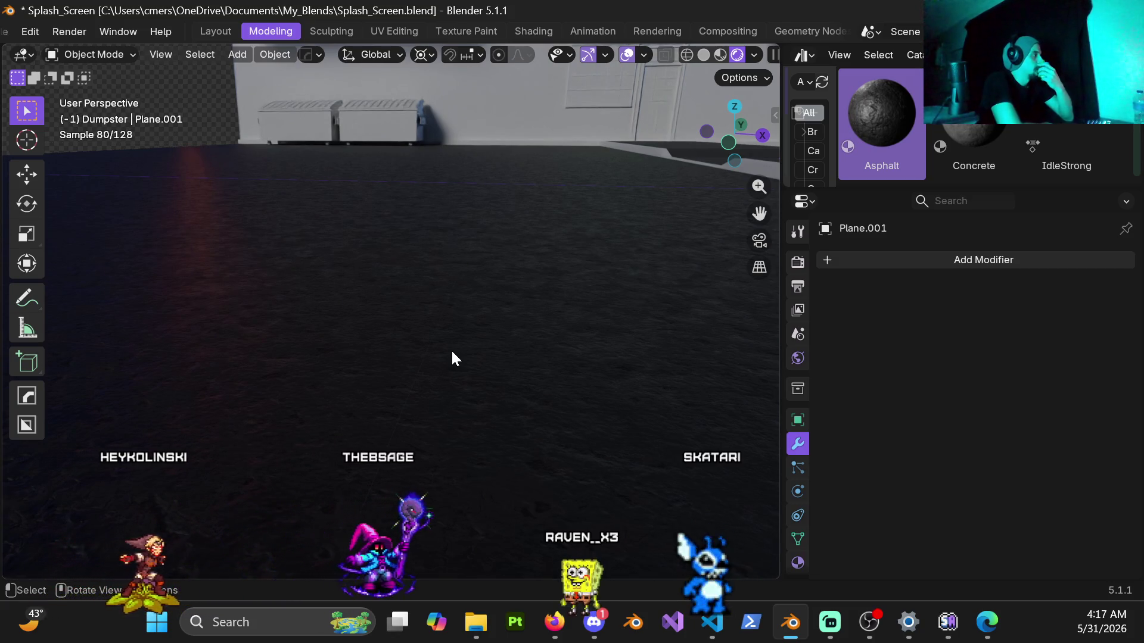
View through the scene camera and show World Properties with the ferndale_studio_12_1k.hdr environment.
key("KP_0")
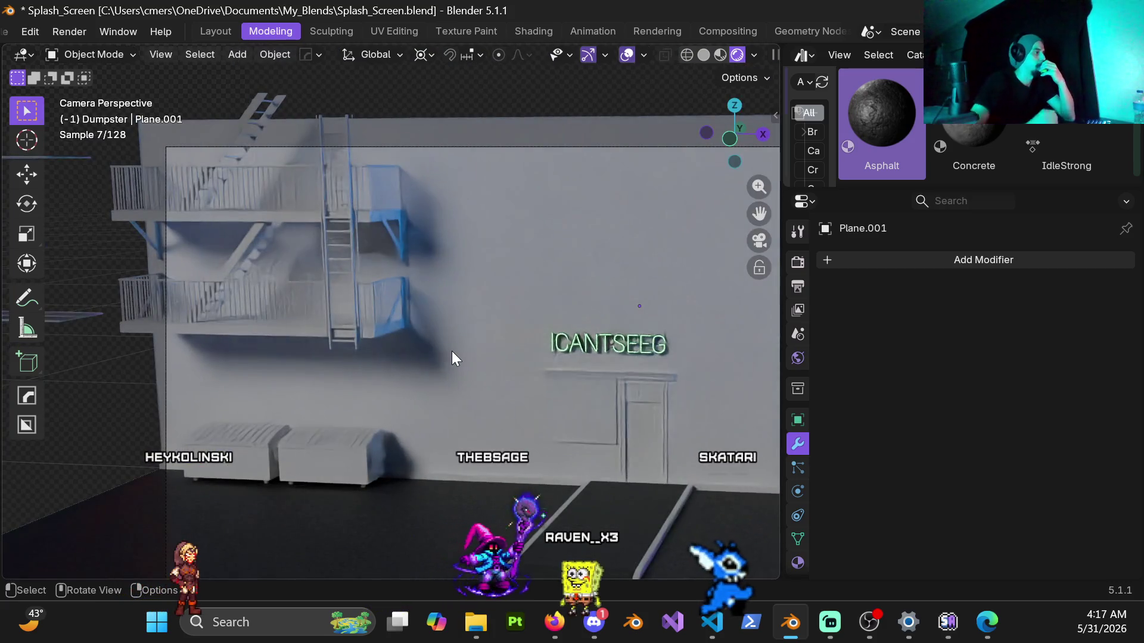
scroll(426, 359, "down", 2)
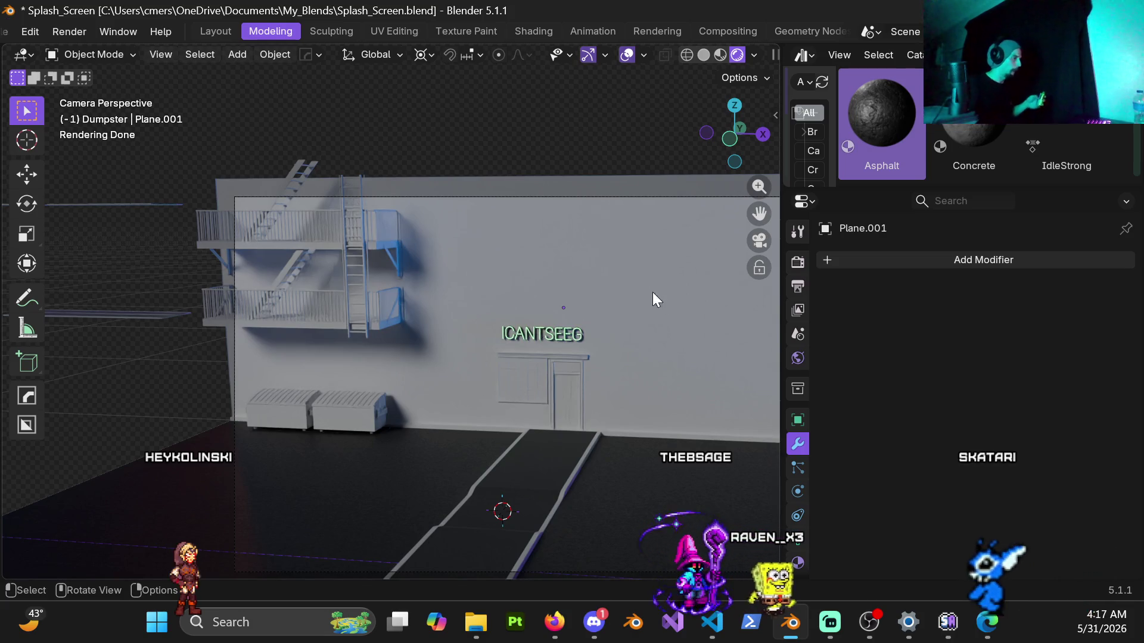
scroll(655, 310, "down", 1)
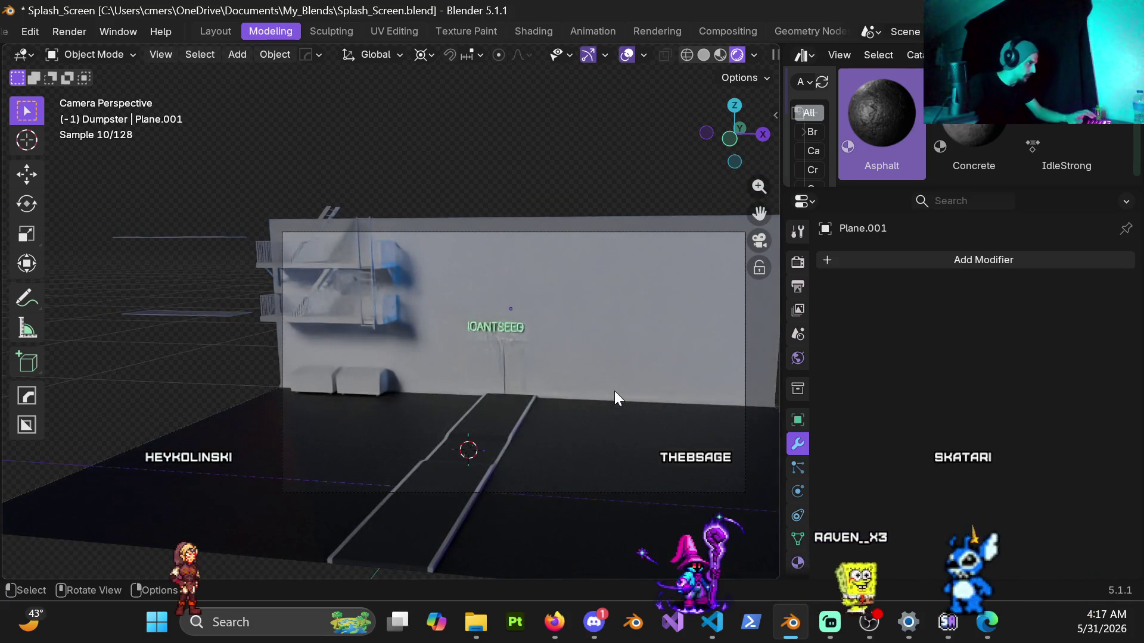
middle_click_drag(614, 391, 588, 368, "shift")
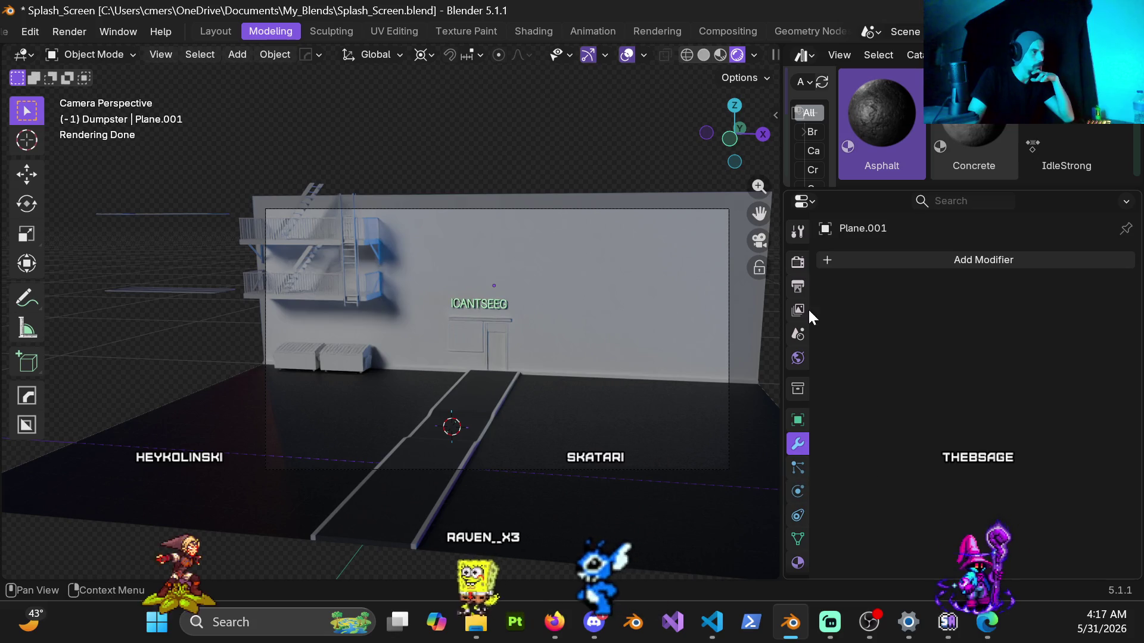
left_click(797, 359)
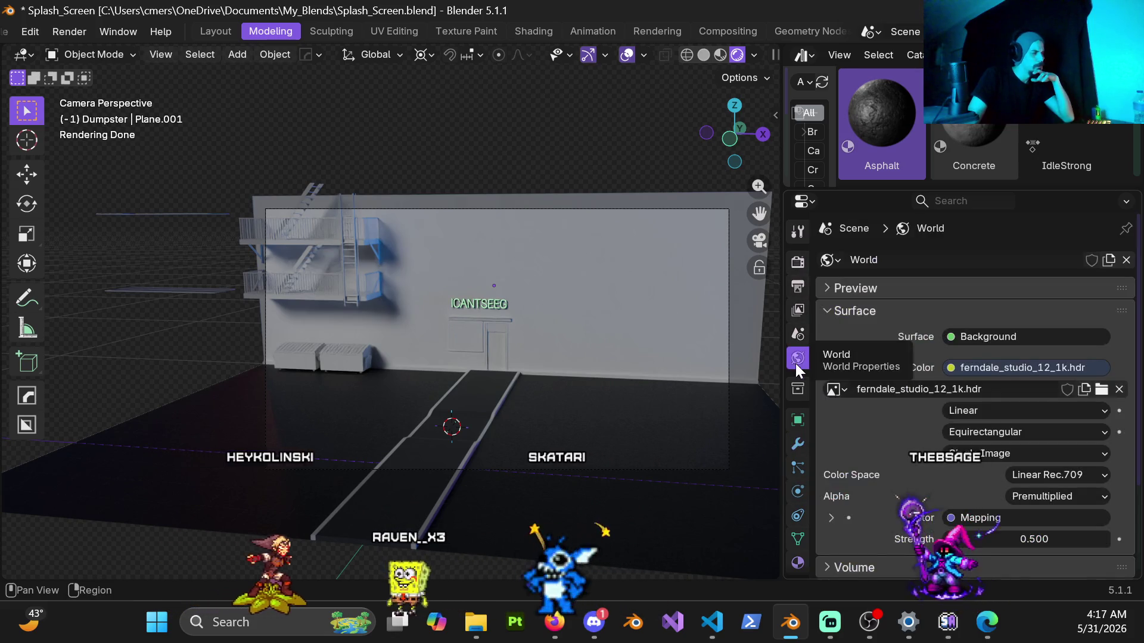
Set the world Strength from 0.5 to 1.
left_click(1037, 540)
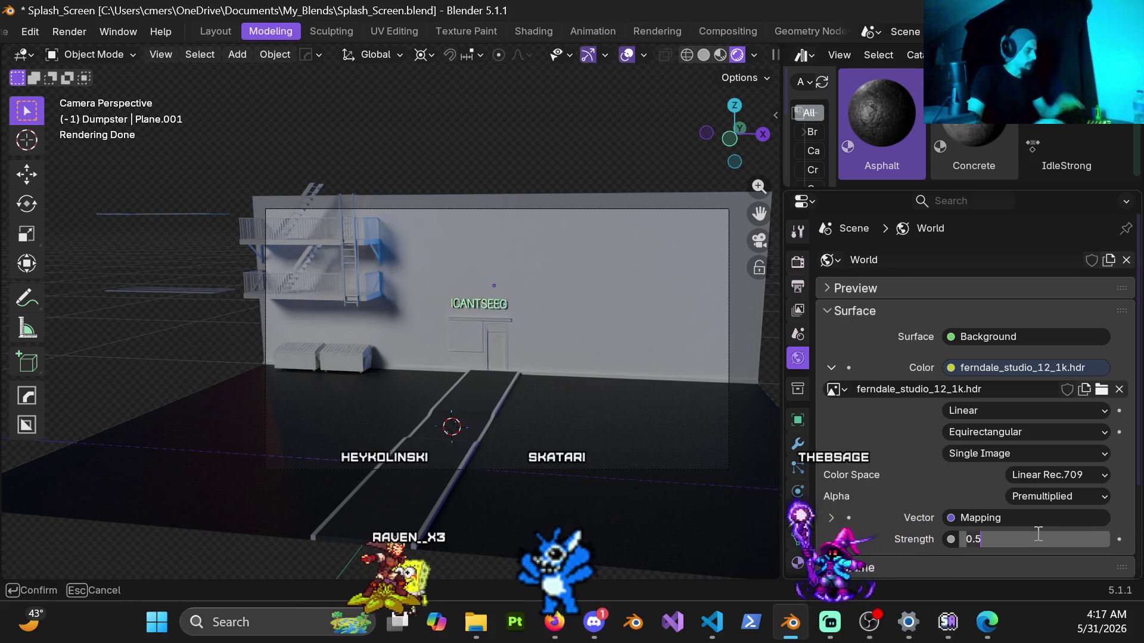
key("BackSpace")
key("BackSpace")
key("BackSpace")
type("1")
key("Return")
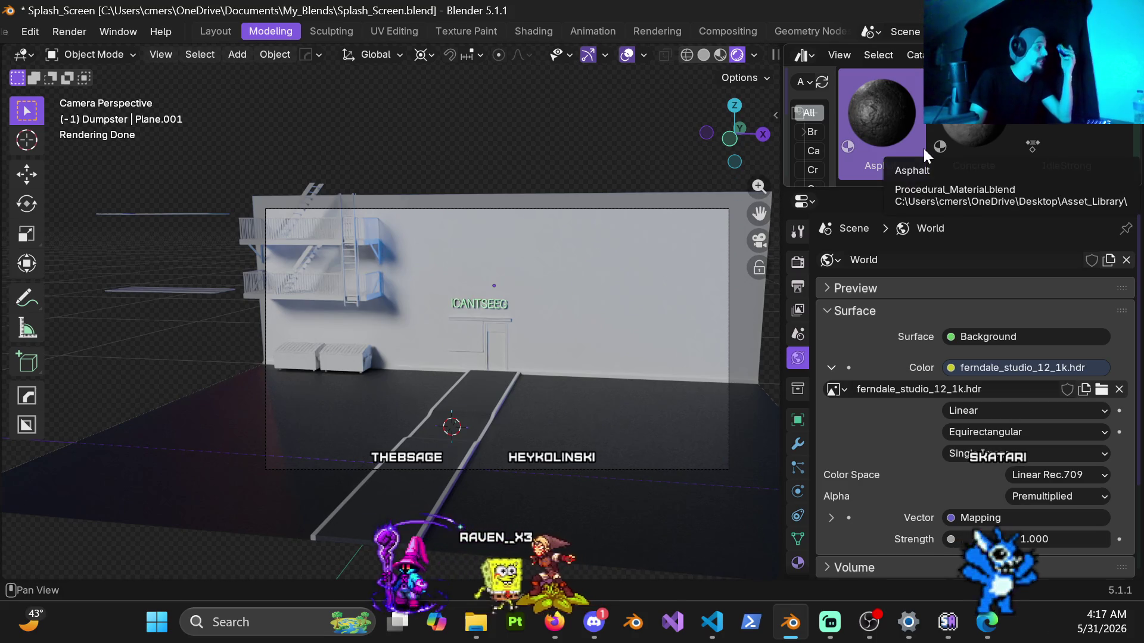
scroll(927, 146, "down", 3)
Apply Oxidized Bronze to the fire escape platform, diagonal stair rail and ladder rail.
scroll(917, 149, "down", 1)
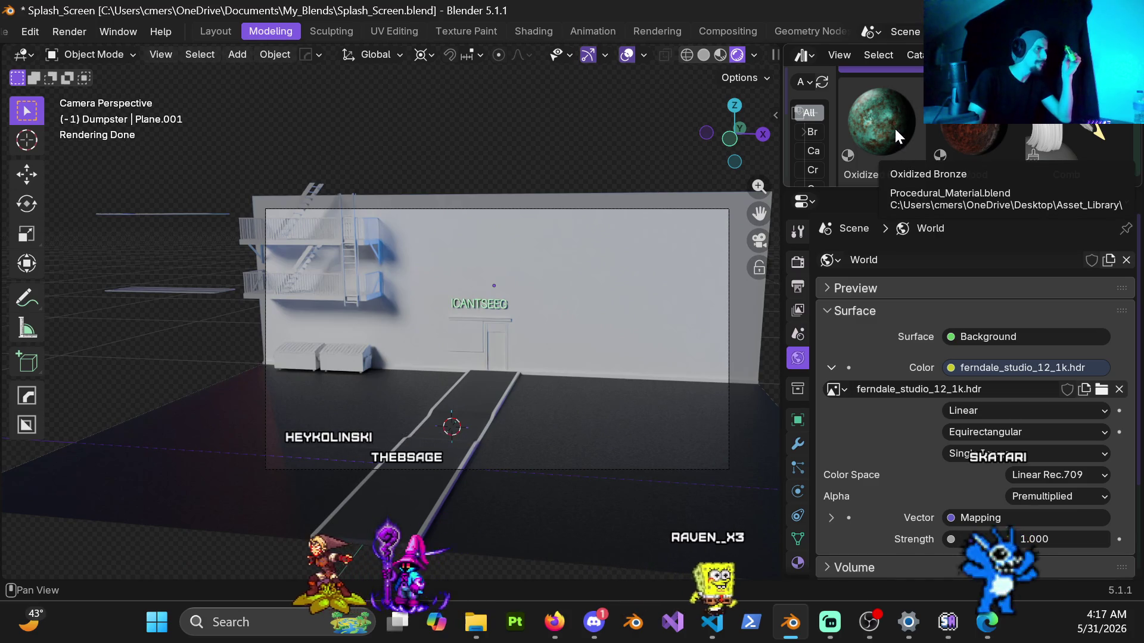
mouse_move(894, 120)
left_mouse_down()
mouse_move(437, 296)
mouse_move(298, 261)
mouse_move(327, 288)
mouse_move(392, 253)
mouse_move(360, 265)
mouse_move(864, 248)
mouse_move(893, 112)
left_mouse_up()
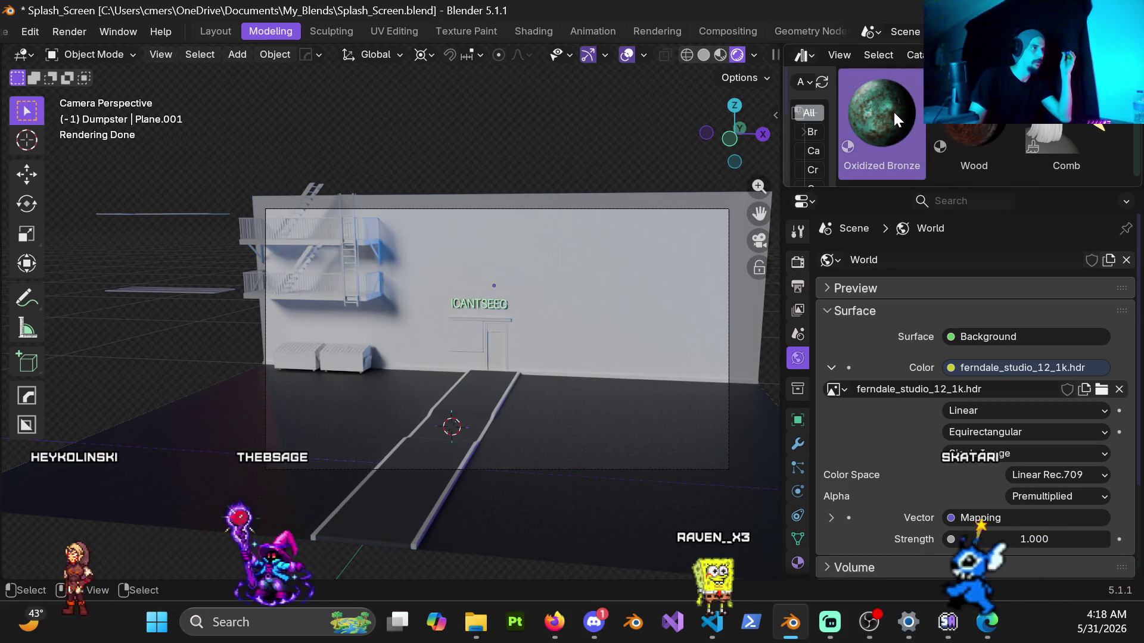
mouse_move(364, 271)
middle_mouse_down()
mouse_move(359, 247)
mouse_move(413, 244)
mouse_move(289, 264)
mouse_move(265, 284)
mouse_move(334, 241)
mouse_move(480, 255)
mouse_move(481, 269)
middle_mouse_up()
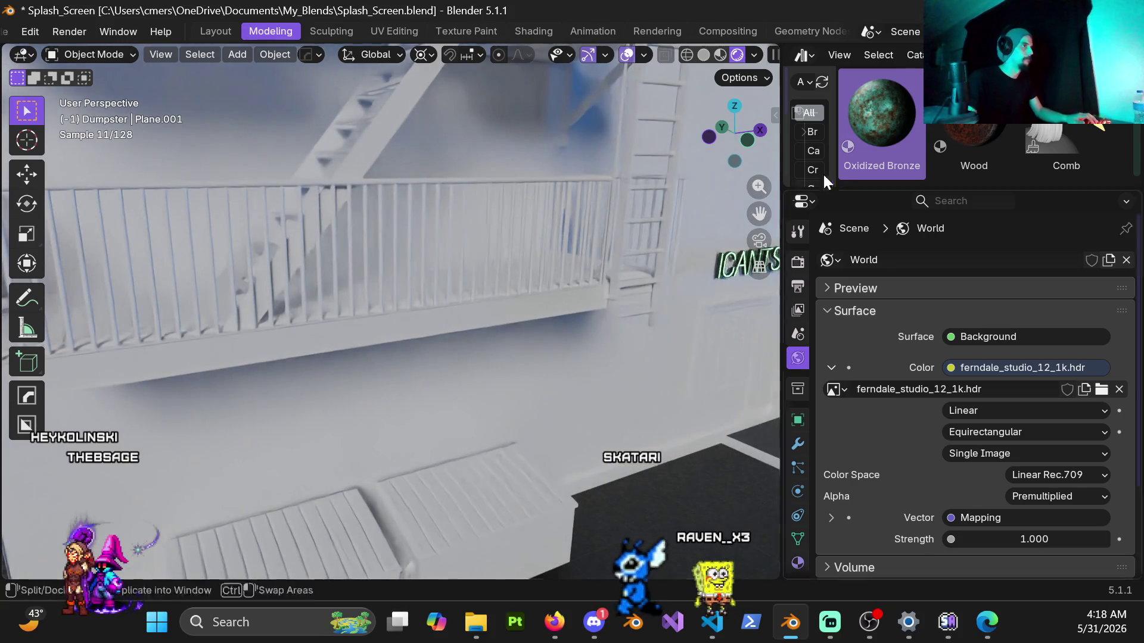
mouse_move(884, 119)
left_mouse_down()
mouse_move(861, 170)
mouse_move(499, 299)
mouse_move(504, 309)
left_mouse_up()
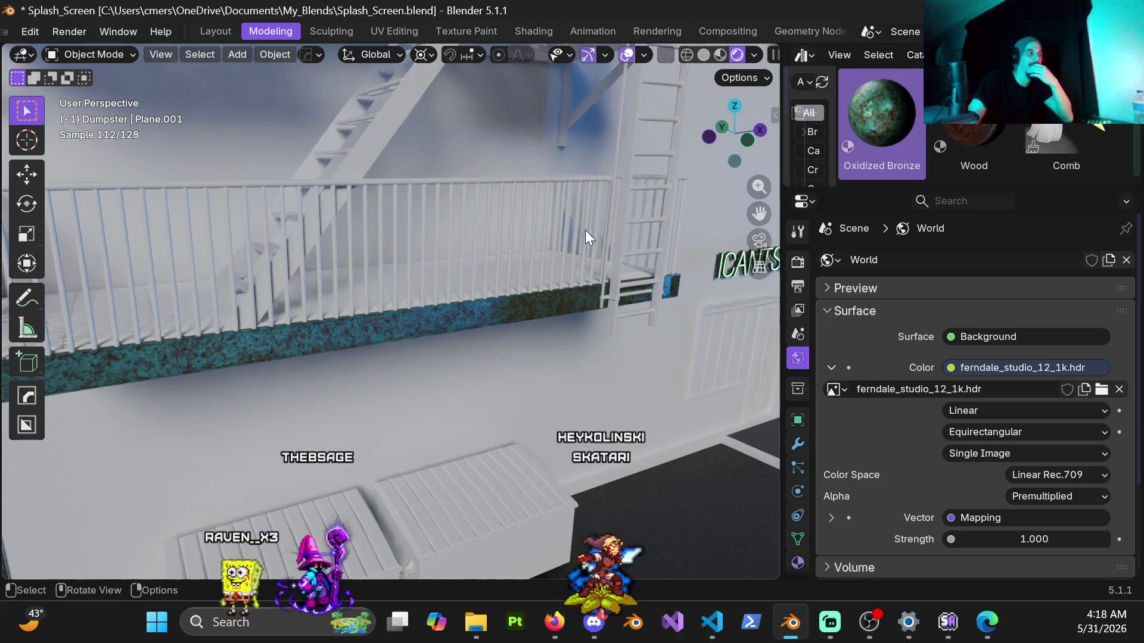
scroll(575, 244, "up", 4)
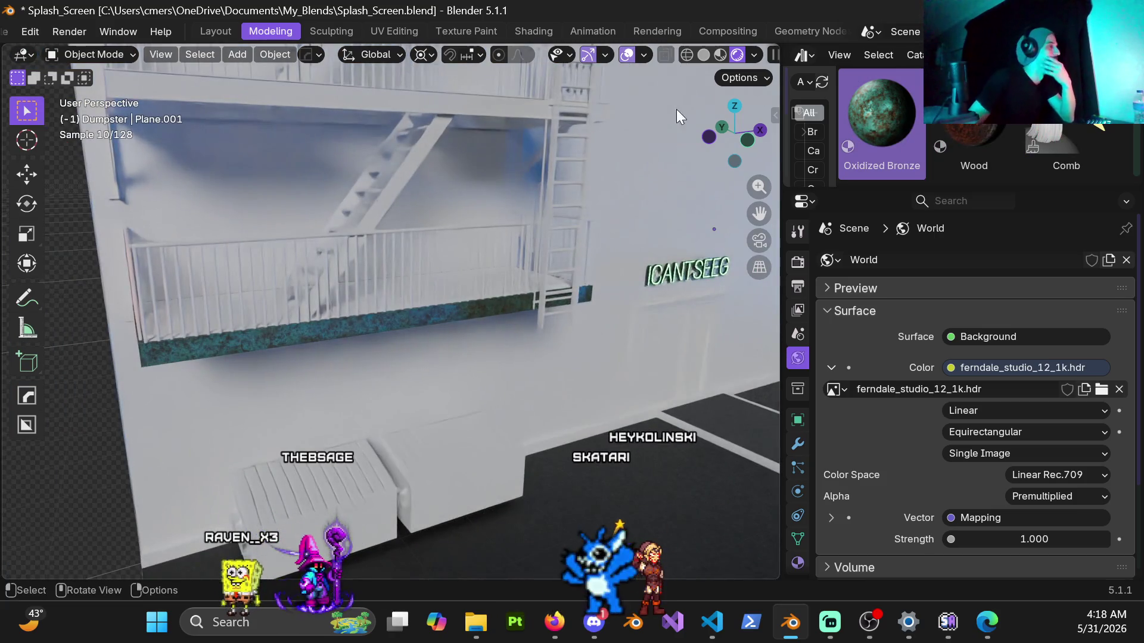
mouse_move(875, 124)
left_mouse_down()
mouse_move(485, 244)
mouse_move(394, 191)
left_mouse_up()
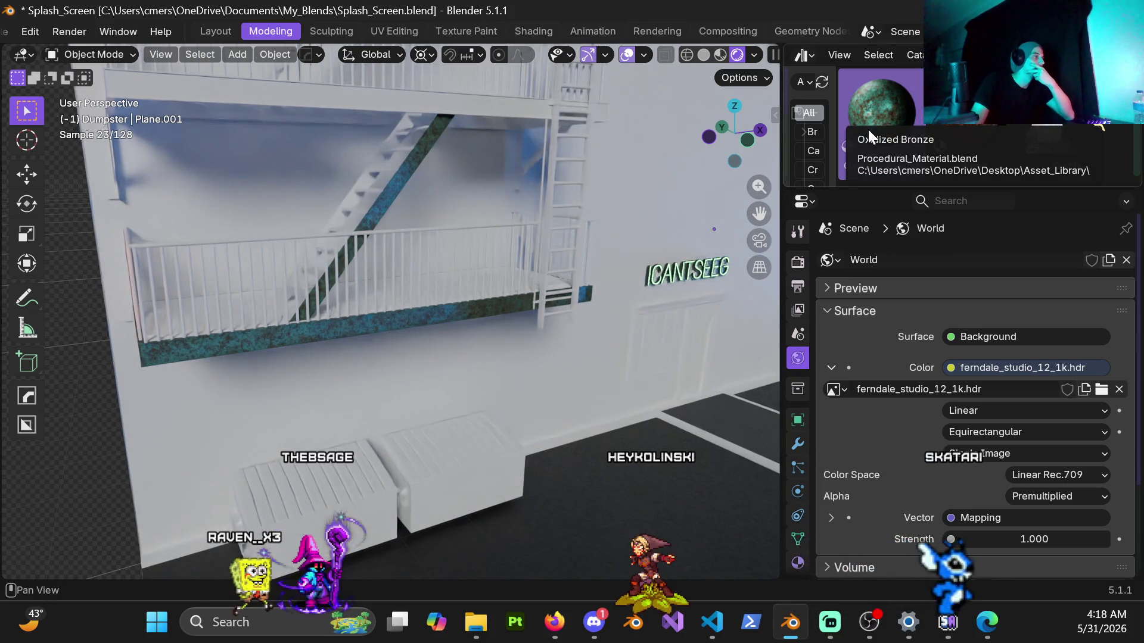
mouse_move(878, 119)
left_mouse_down()
mouse_move(843, 119)
mouse_move(543, 288)
left_mouse_up()
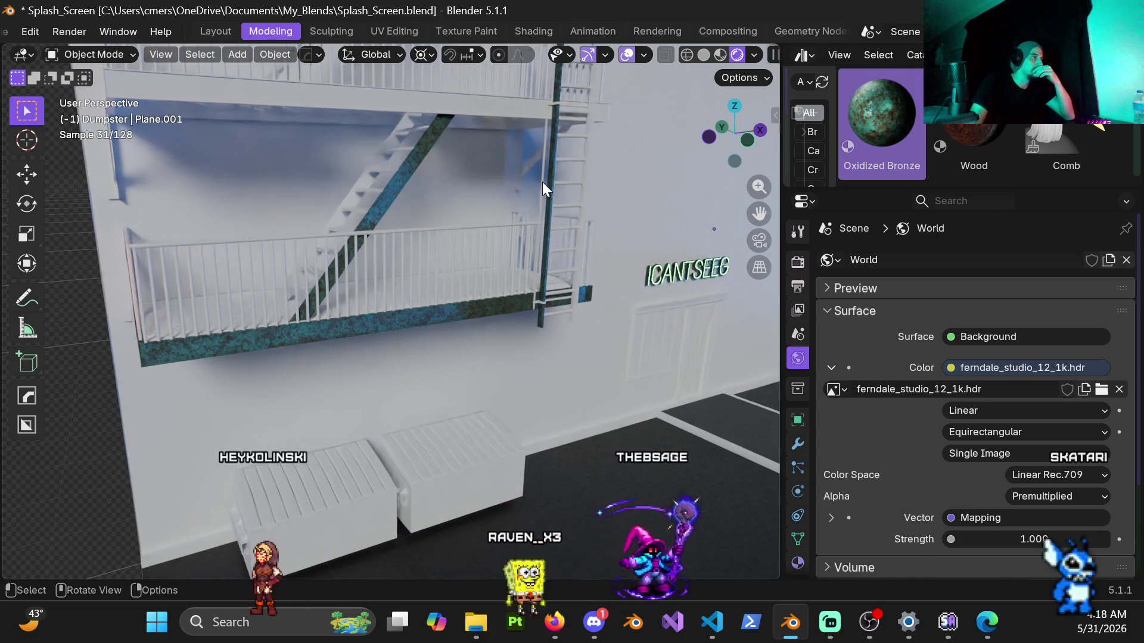
middle_click_drag(559, 161, 431, 183)
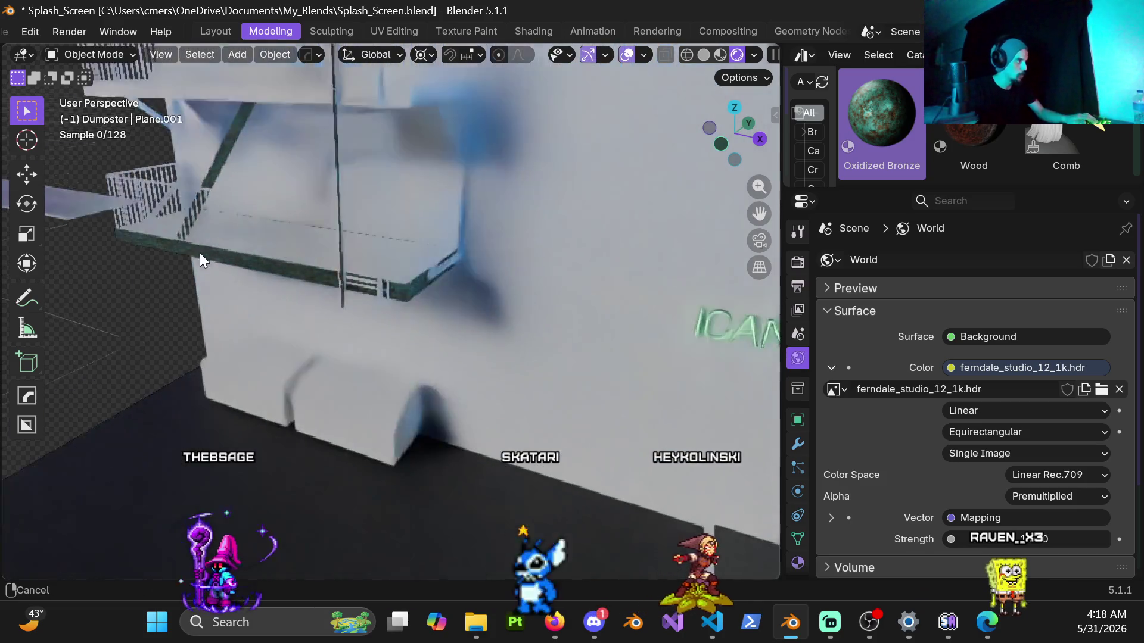
scroll(424, 256, "up", 3)
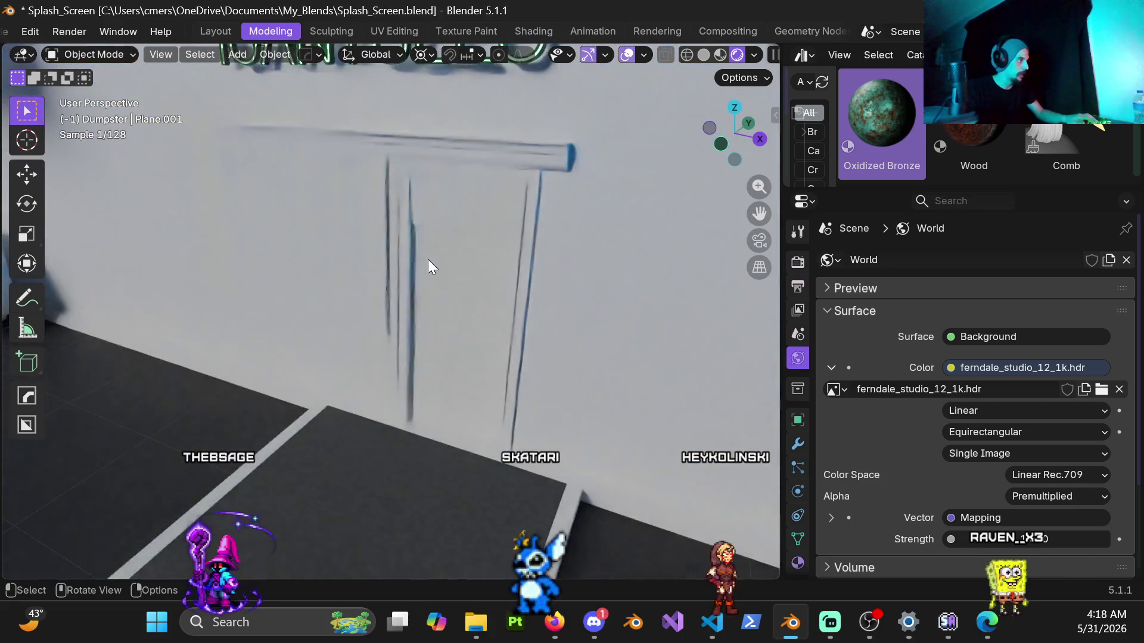